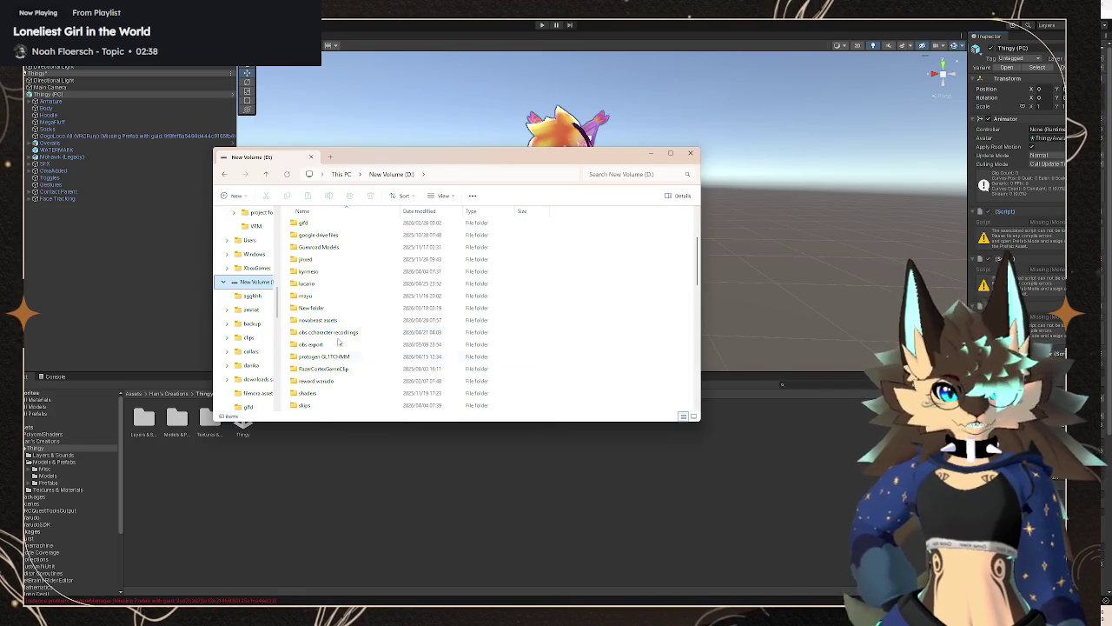
# - Browse D:\Twitch overlays > Animated > Animated > Overlay and look over its overlay videos
pyautogui.scroll(1, 344, 347)
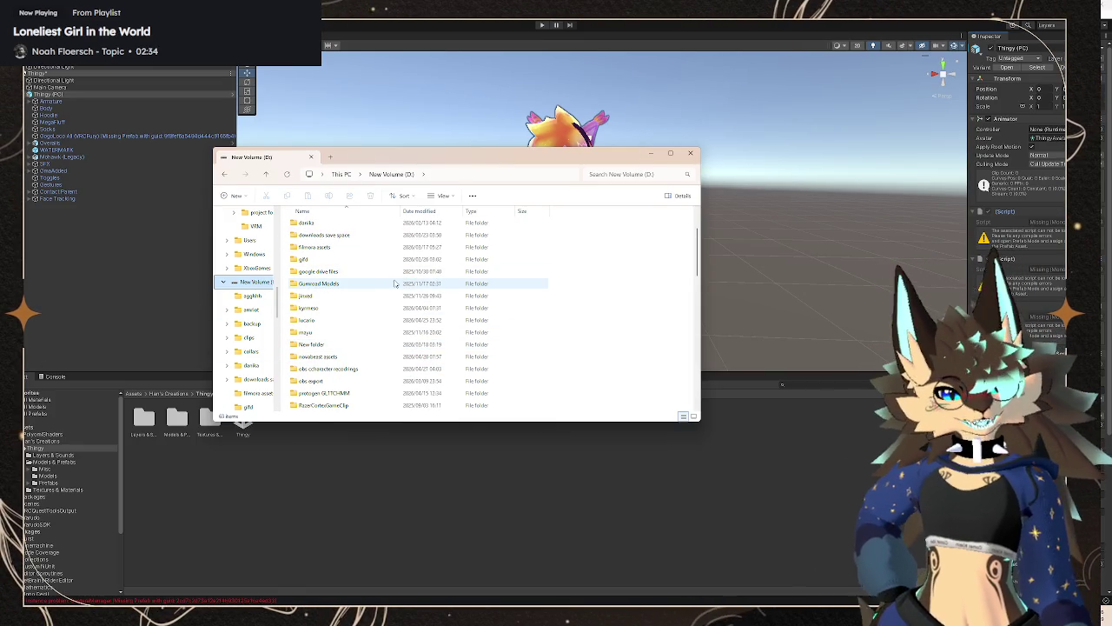
pyautogui.scroll(-2, 365, 315)
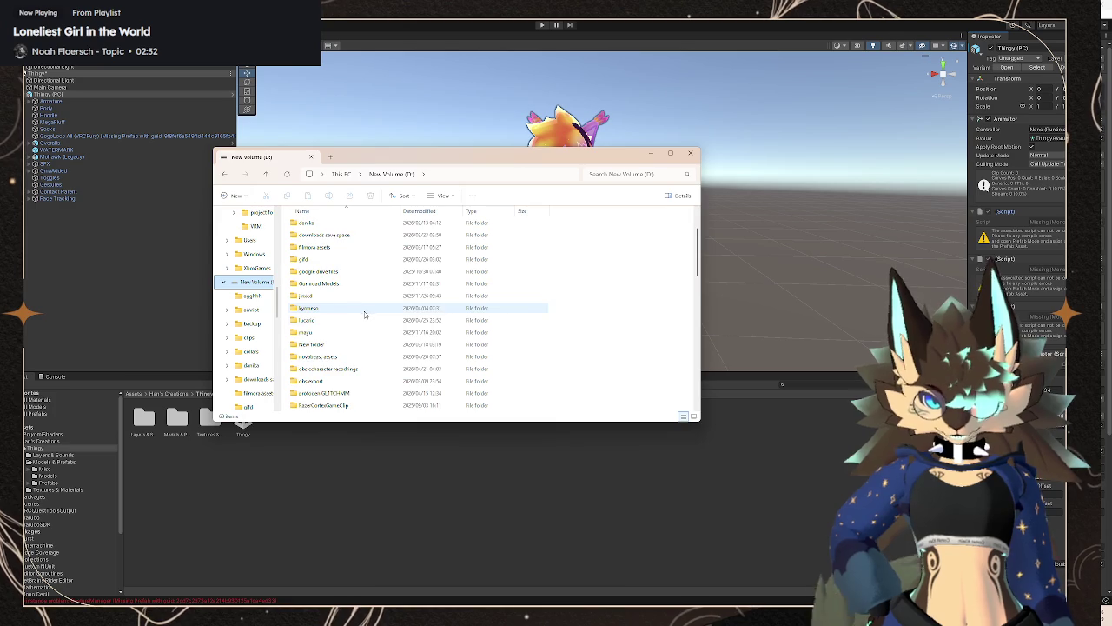
pyautogui.scroll(-2, 363, 320)
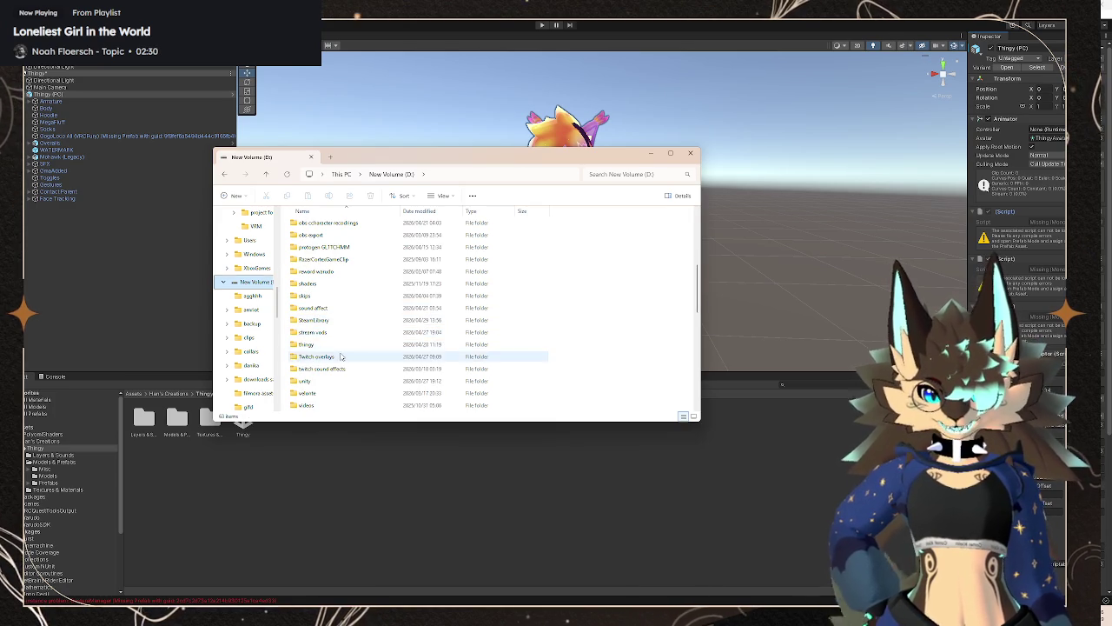
pyautogui.doubleClick(347, 355)
pyautogui.doubleClick(352, 237)
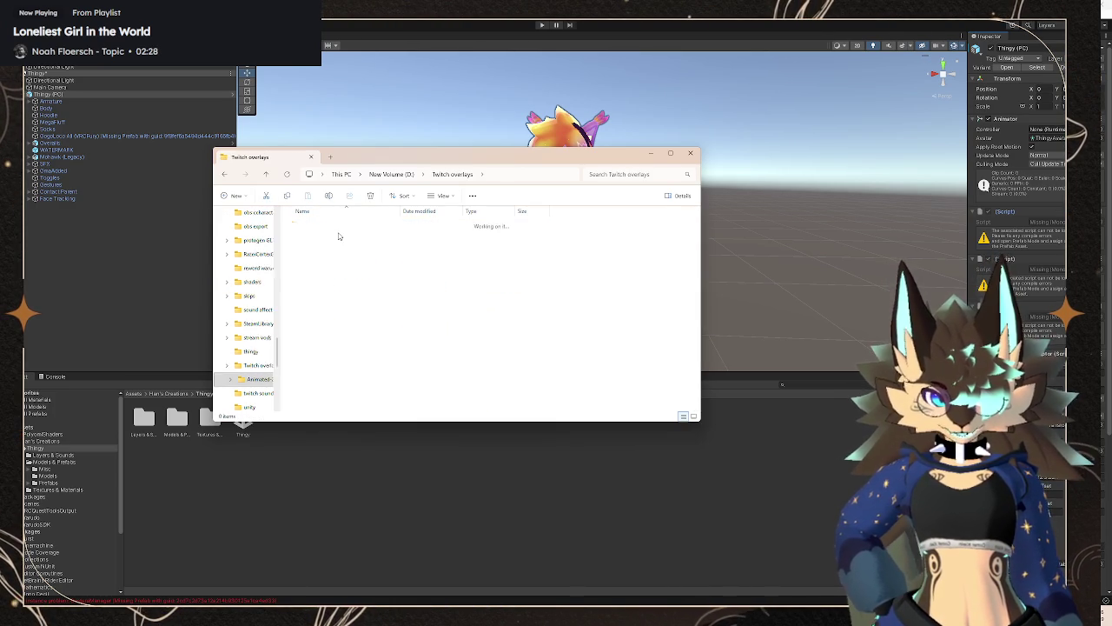
pyautogui.doubleClick(348, 225)
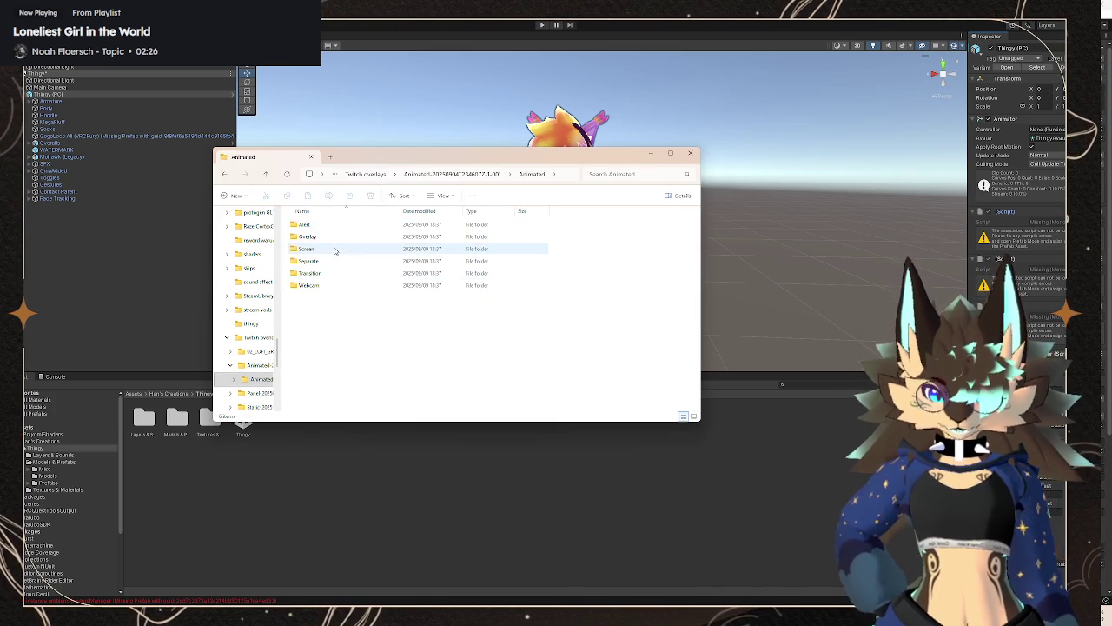
pyautogui.rightClick(340, 238)
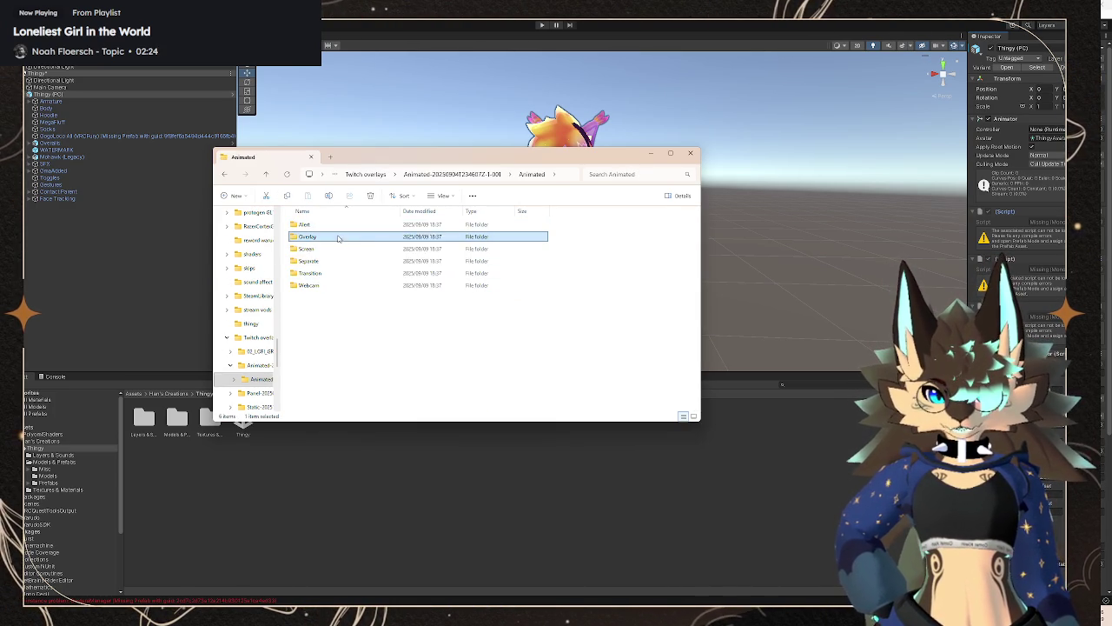
pyautogui.doubleClick(339, 239)
pyautogui.click(327, 238)
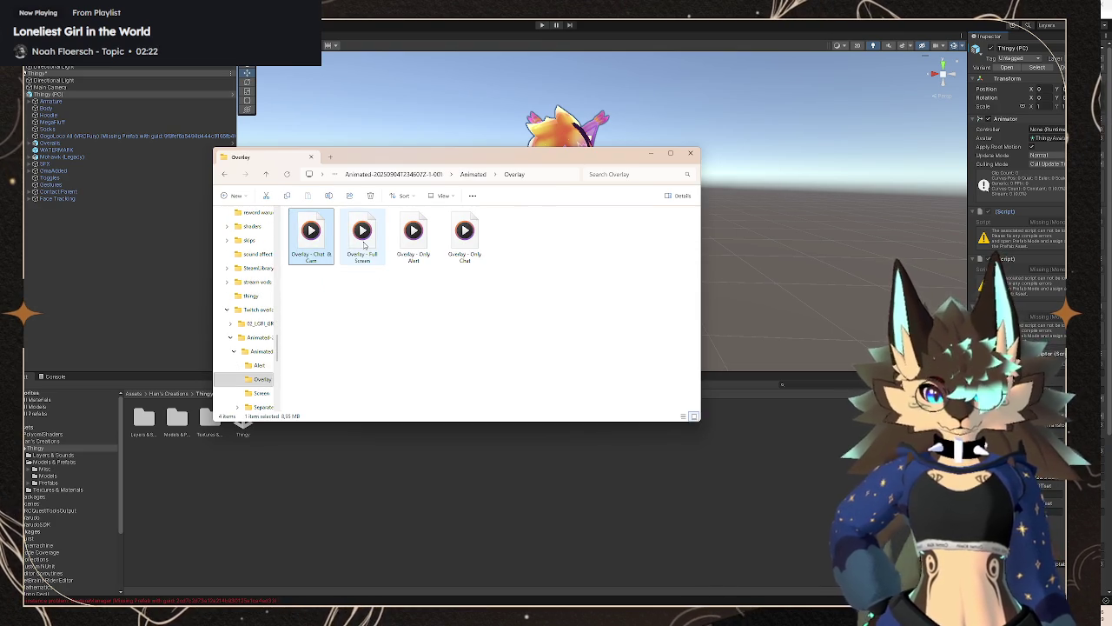
pyautogui.click(413, 242)
pyautogui.click(466, 258)
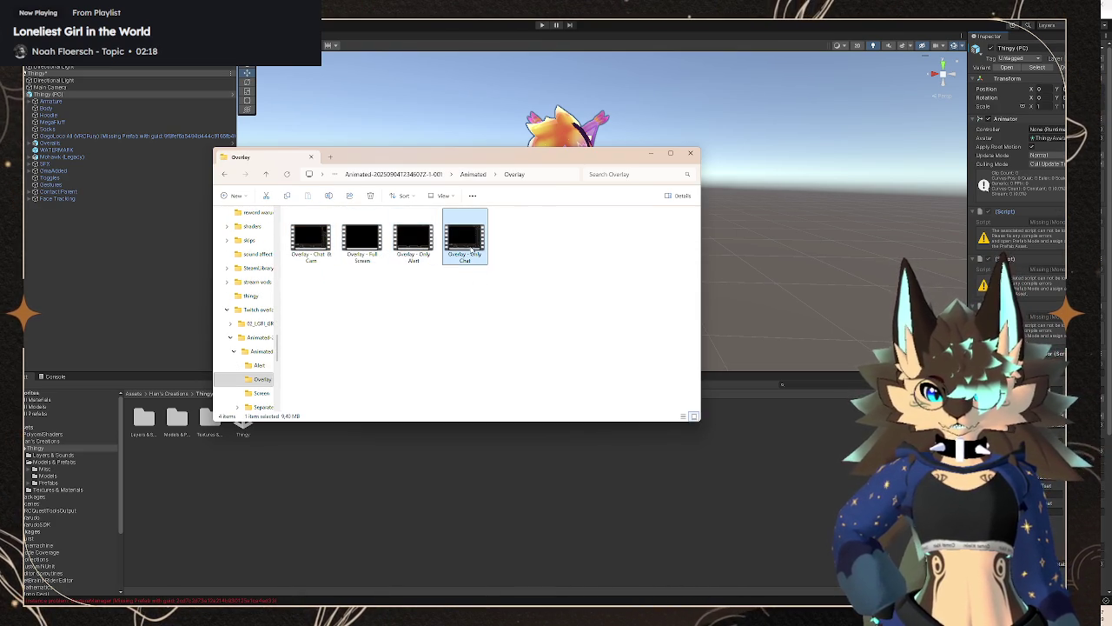
# - Check the Screen folder, then open Animated > Separate > BG Overlay
pyautogui.hotkey('alt', 'Up')
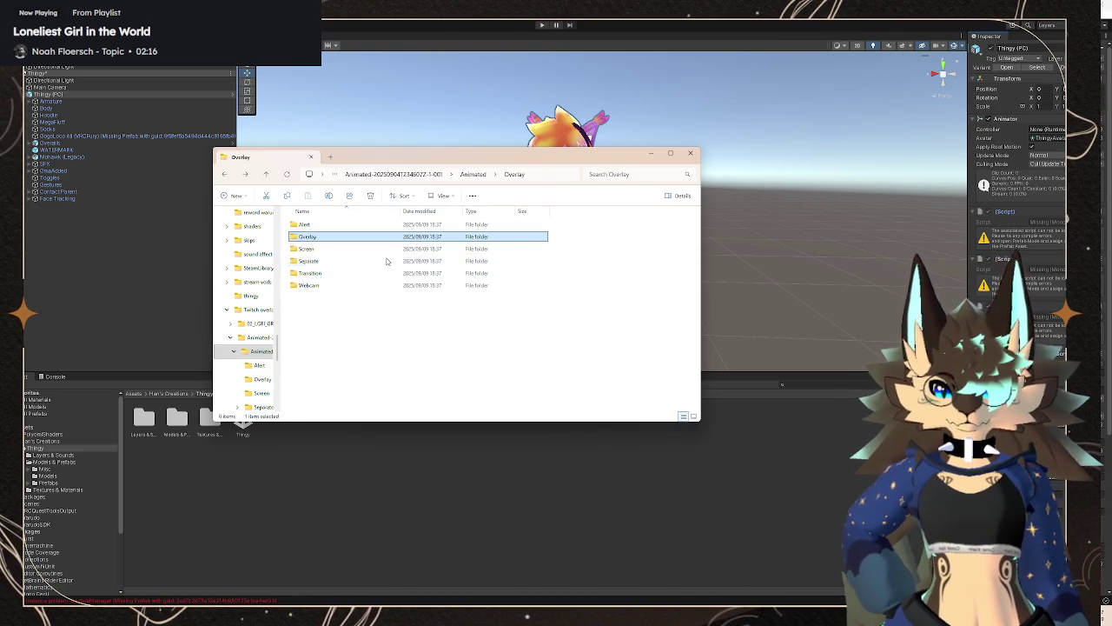
pyautogui.doubleClick(335, 249)
pyautogui.hotkey('alt', 'Up')
pyautogui.doubleClick(344, 261)
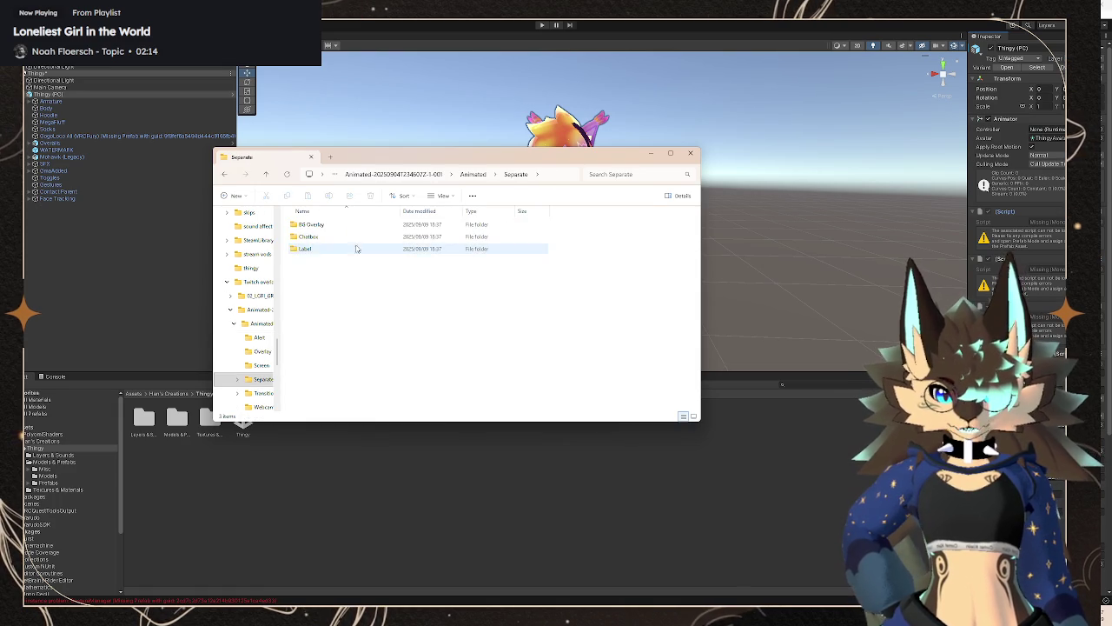
pyautogui.doubleClick(348, 226)
# - Preview the BG Overlay - Only Chat video and close the player
pyautogui.click(369, 247)
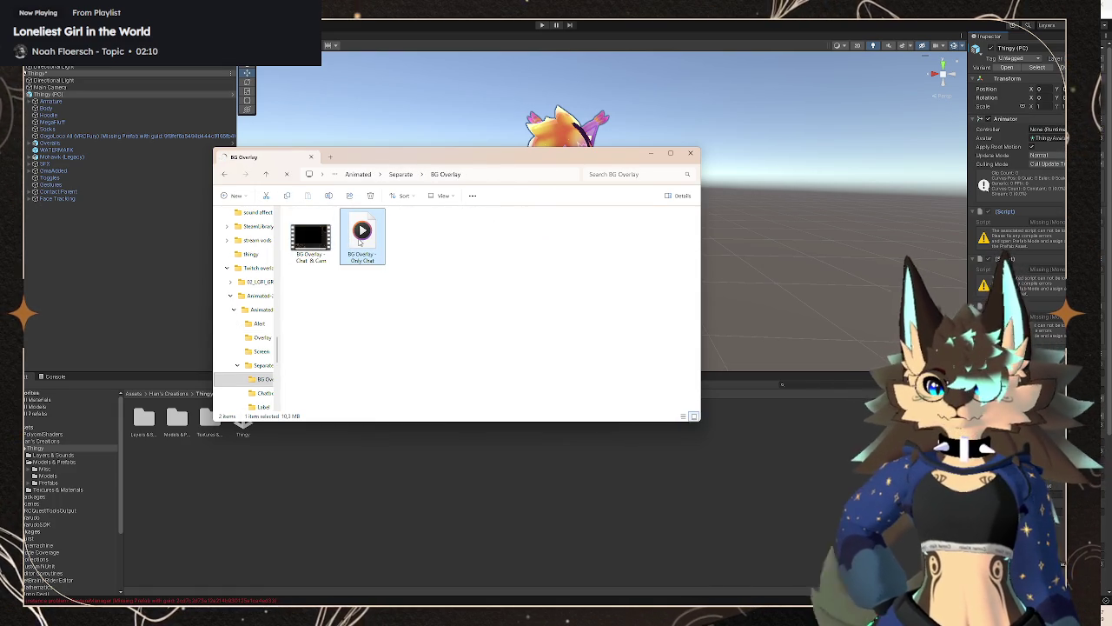
pyautogui.doubleClick(360, 243)
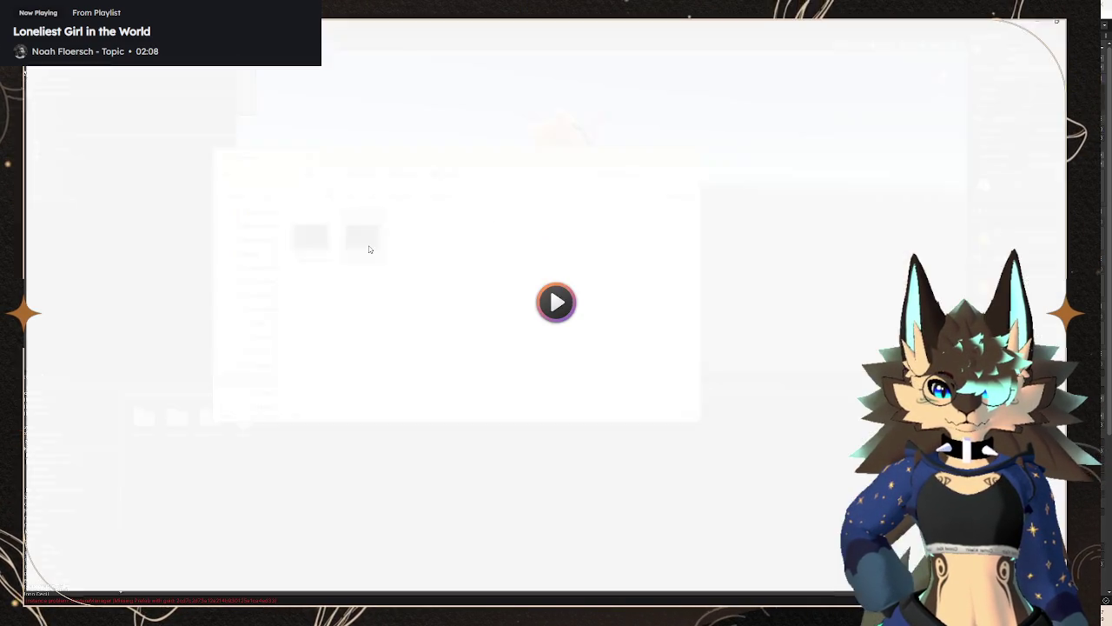
pyautogui.hotkey('alt', 'F4')
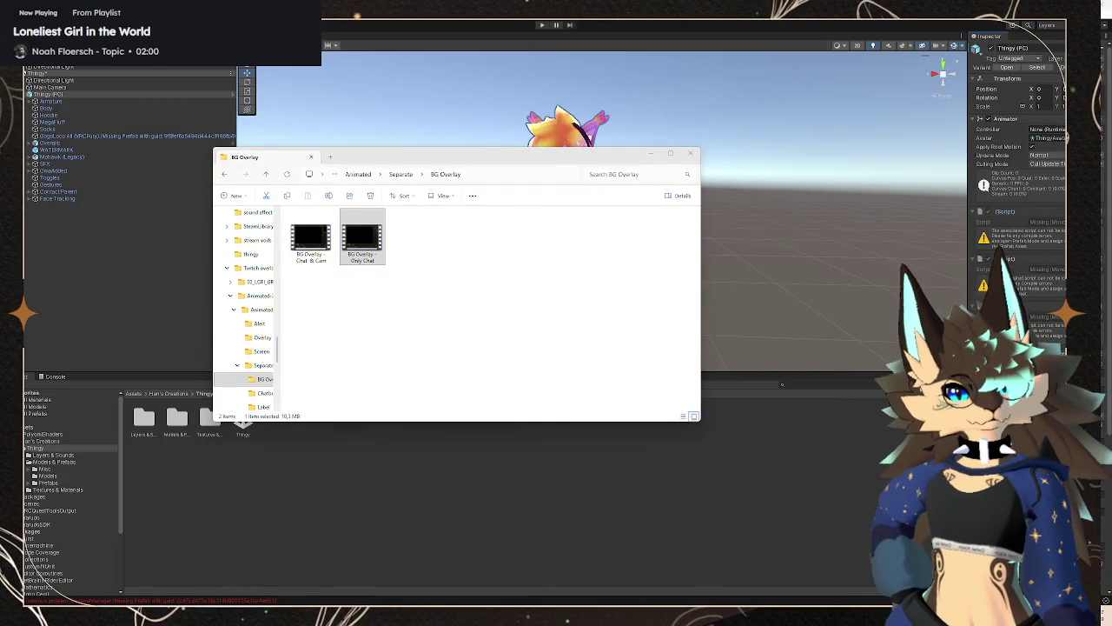
pyautogui.click(551, 175)
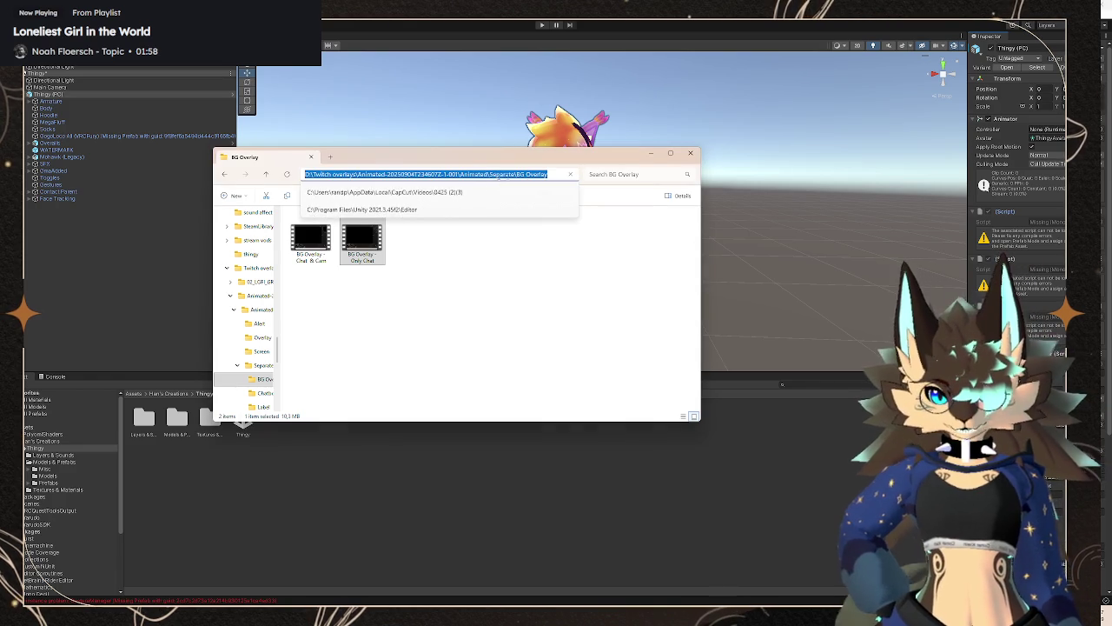
pyautogui.press('Escape')
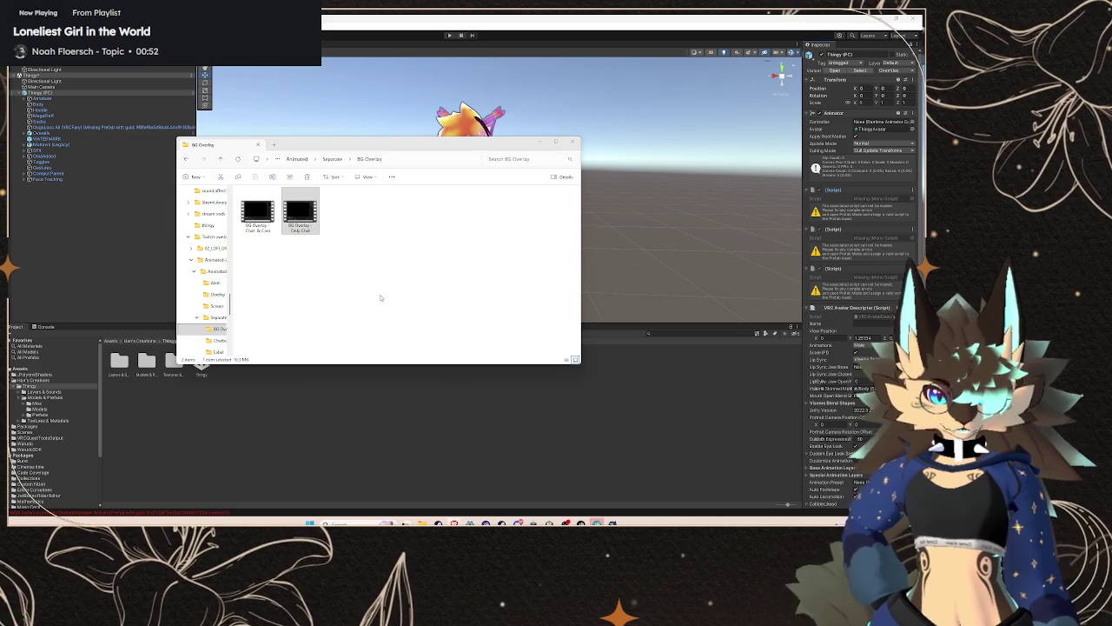
# - Bring Unity forward and drag the Inspector divider to widen the Inspector panel
pyautogui.moveTo(801, 258); pyautogui.dragTo(734, 258)
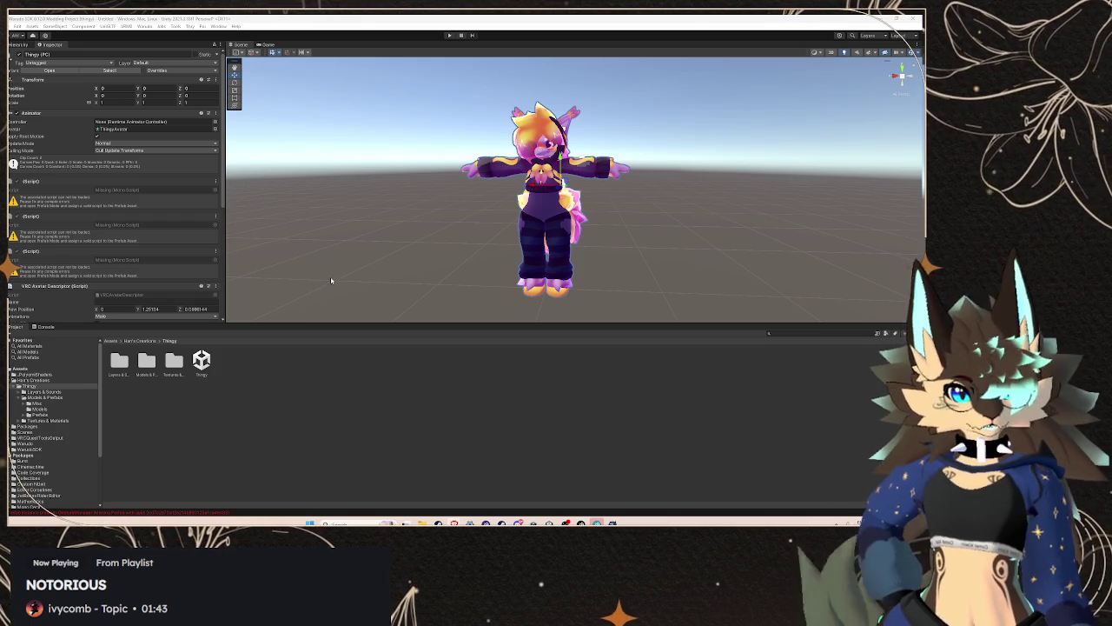
# - Drag the Scene/Project splitter down so the Thingy avatar shows larger
pyautogui.moveTo(259, 323); pyautogui.dragTo(273, 427)
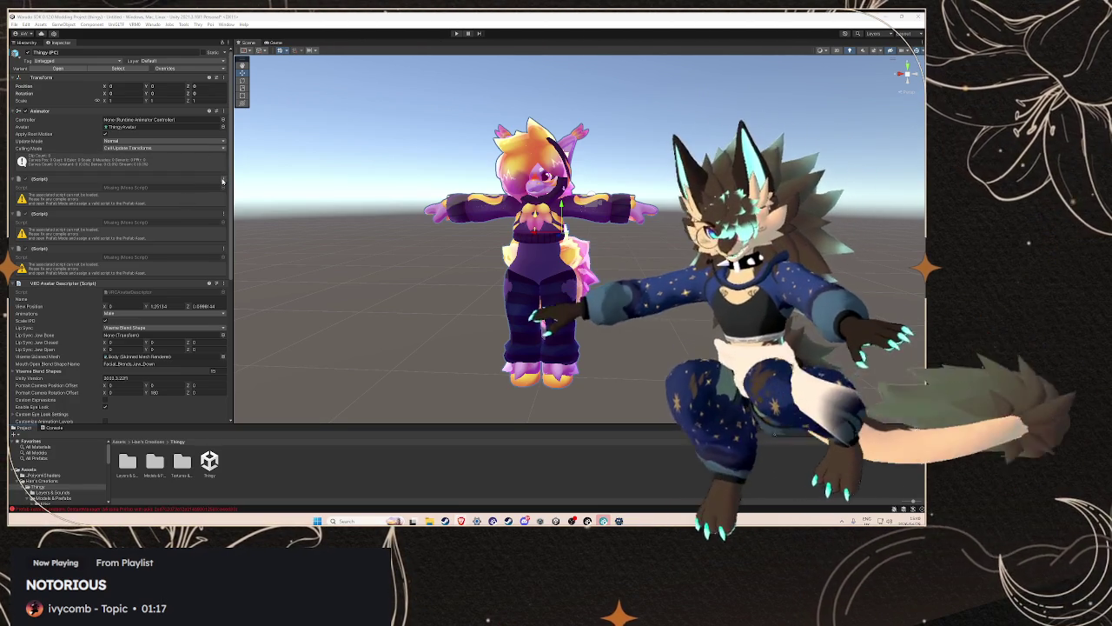
pyautogui.click(223, 180)
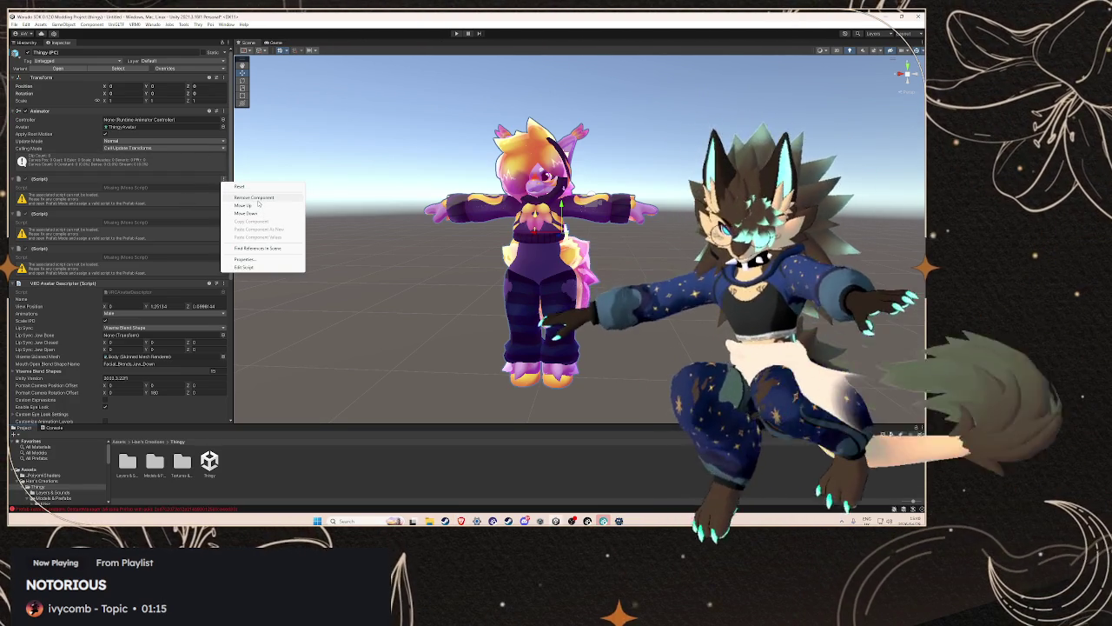
# - Remove all five missing (Script) components from the Thingy avatar and show the Hierarchy
pyautogui.click(253, 197)
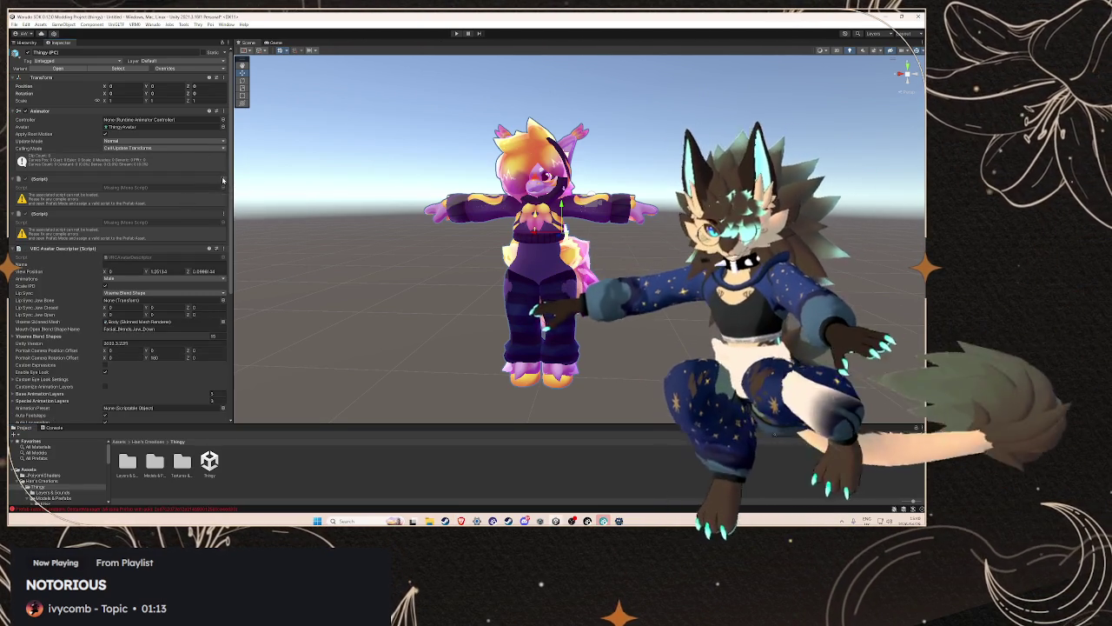
pyautogui.click(223, 179)
pyautogui.click(252, 197)
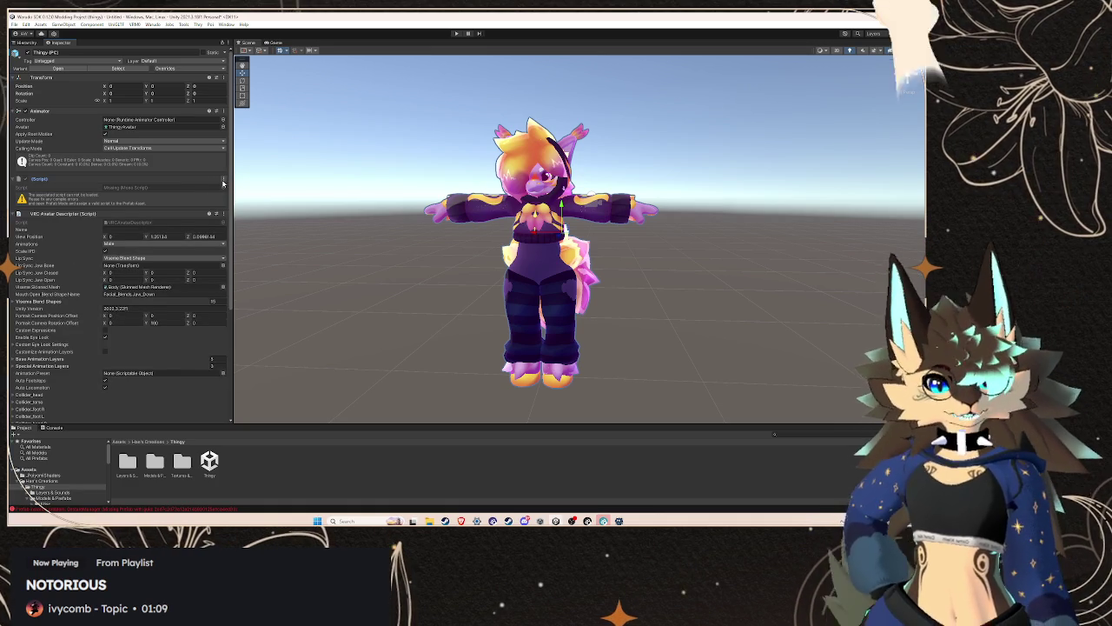
pyautogui.click(224, 180)
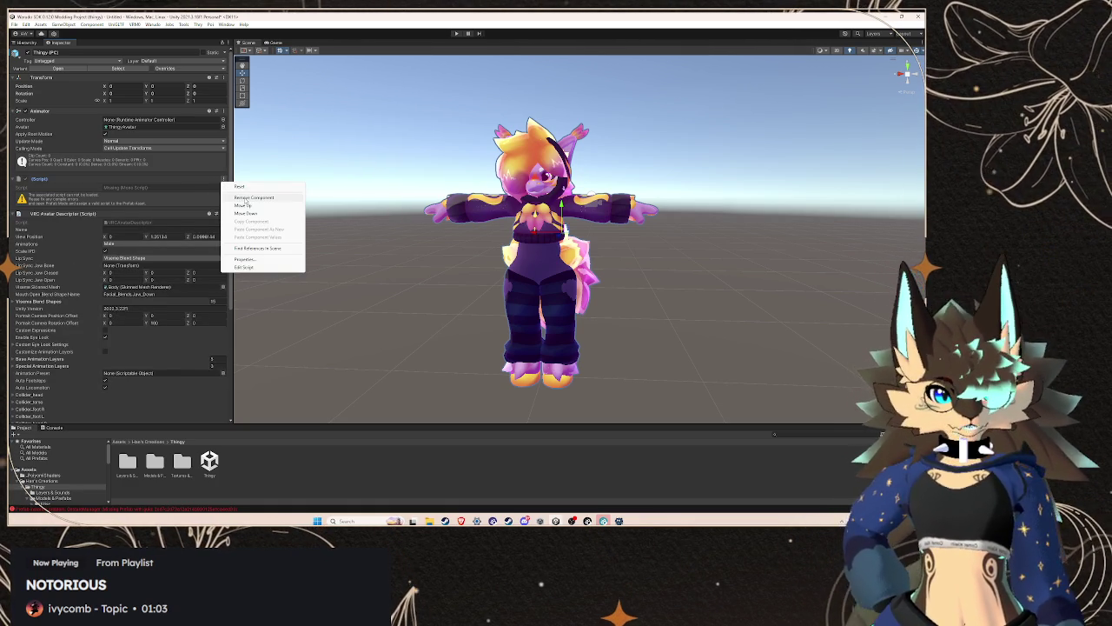
pyautogui.click(252, 198)
pyautogui.scroll(-5, 119, 199)
pyautogui.click(224, 341)
pyautogui.click(225, 353)
pyautogui.click(224, 379)
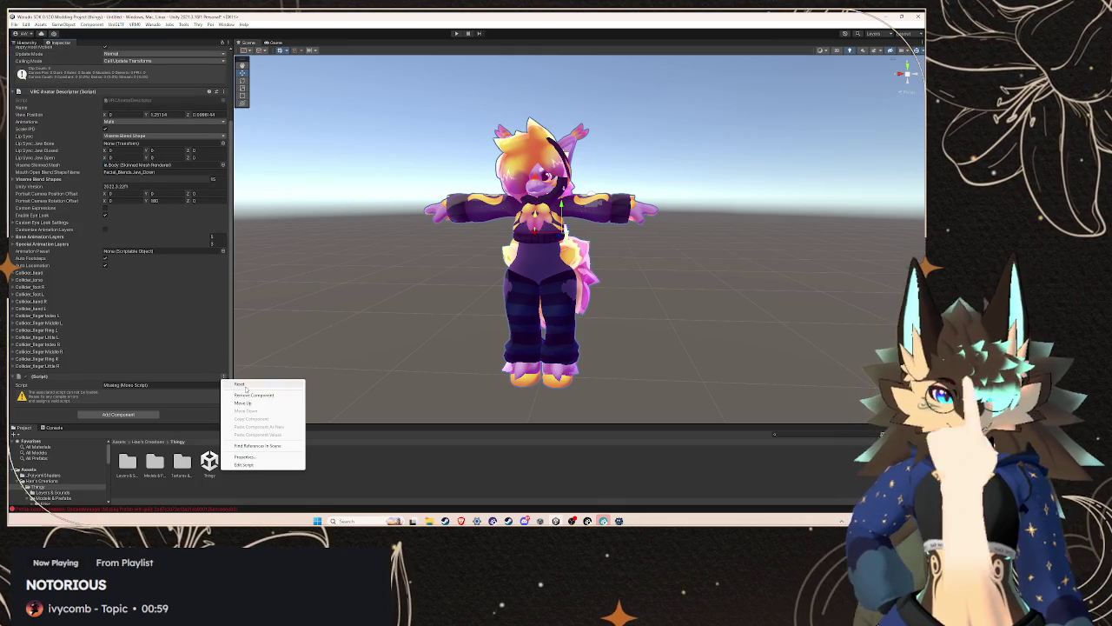
pyautogui.click(239, 395)
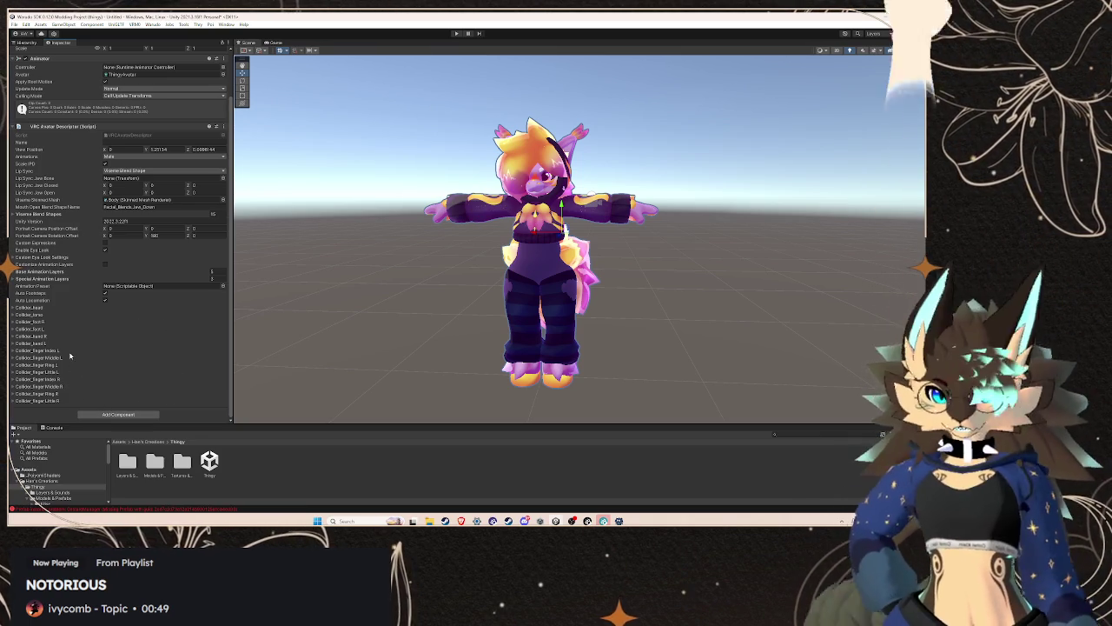
pyautogui.click(28, 42)
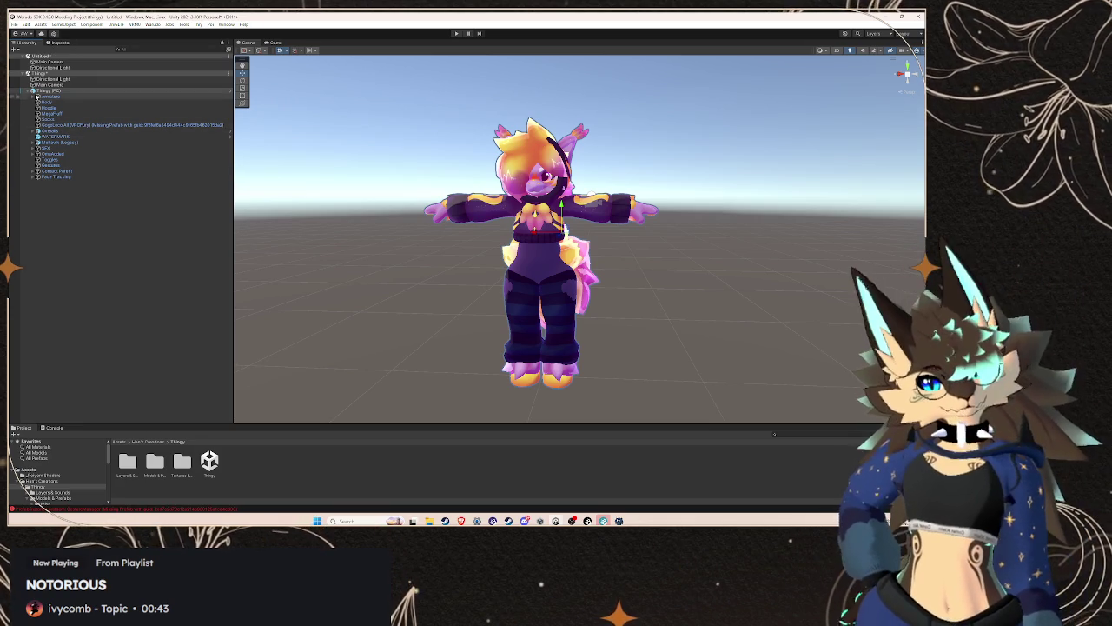
# - Select the Body object and view its mesh renderer settings in the Inspector
pyautogui.click(48, 102)
pyautogui.press('Down')
pyautogui.press('Down')
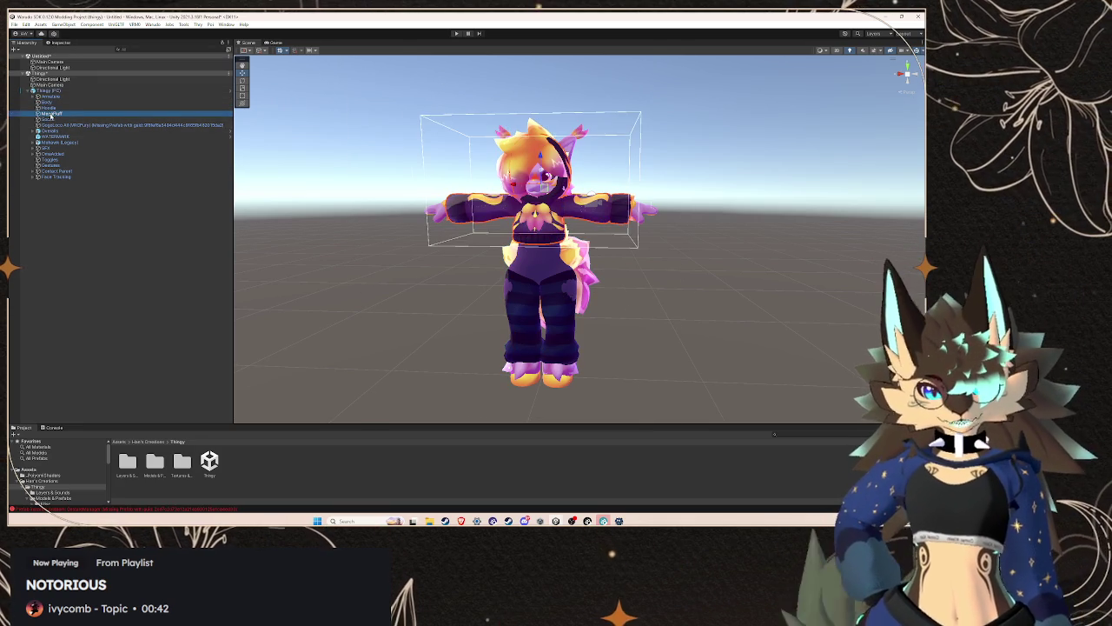
pyautogui.click(59, 41)
pyautogui.click(26, 41)
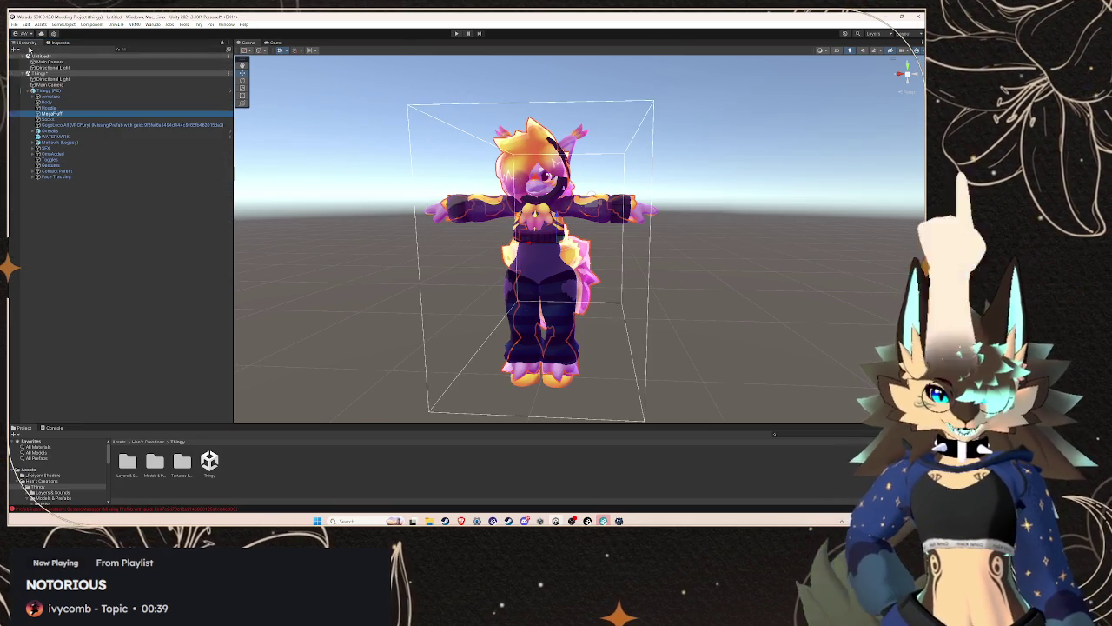
pyautogui.click(52, 103)
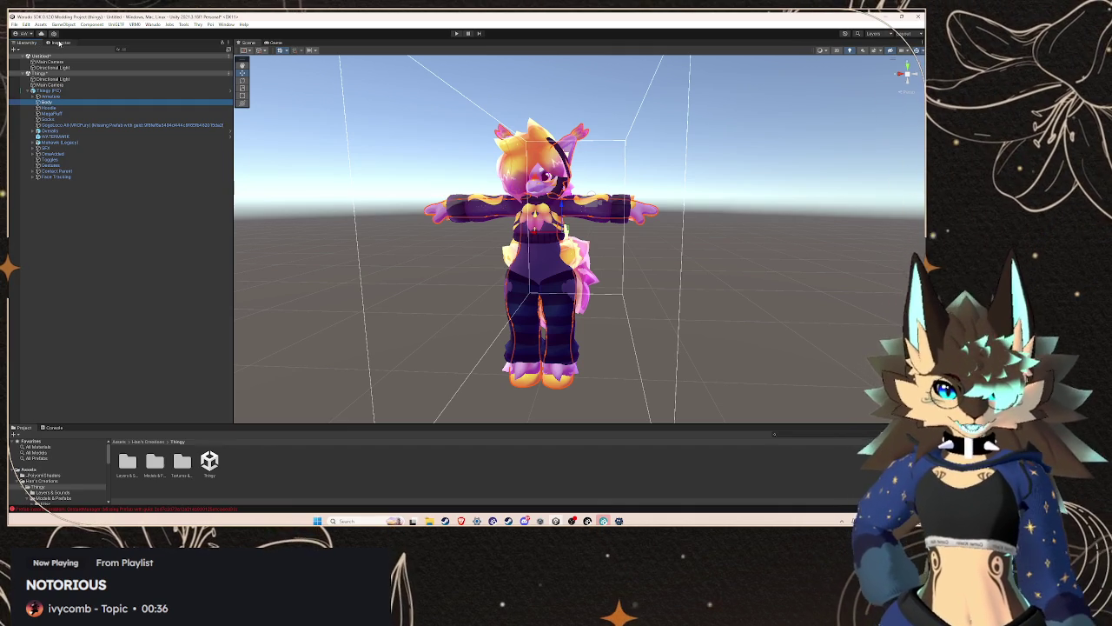
pyautogui.click(57, 43)
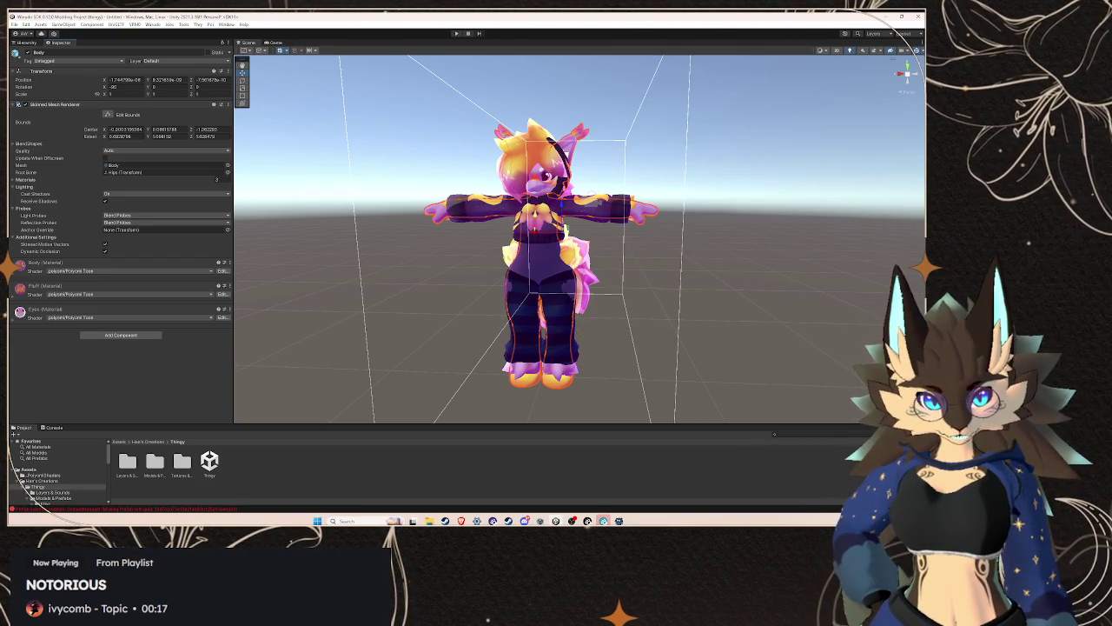
# - Switch to Warudo and open the character's Meshes list
pyautogui.click(587, 520)
pyautogui.click(557, 245)
pyautogui.scroll(-6, 510, 296)
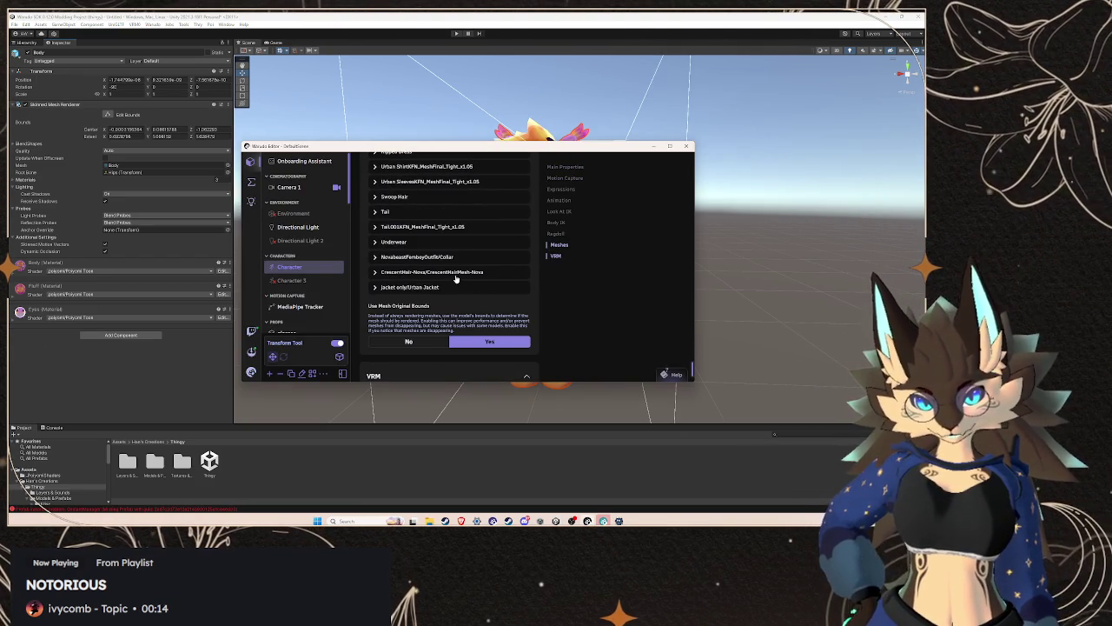
# - Set CrescentHair-Nova's Visible to Yes in Warudo, then return to Unity's Hierarchy
pyautogui.click(458, 272)
pyautogui.click(474, 331)
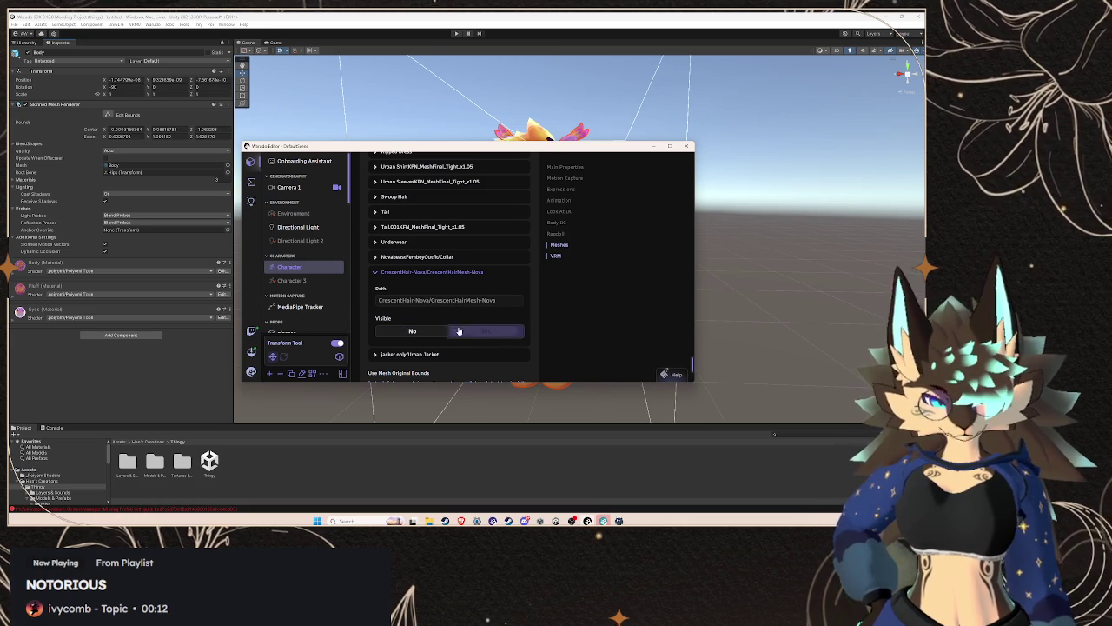
pyautogui.click(437, 273)
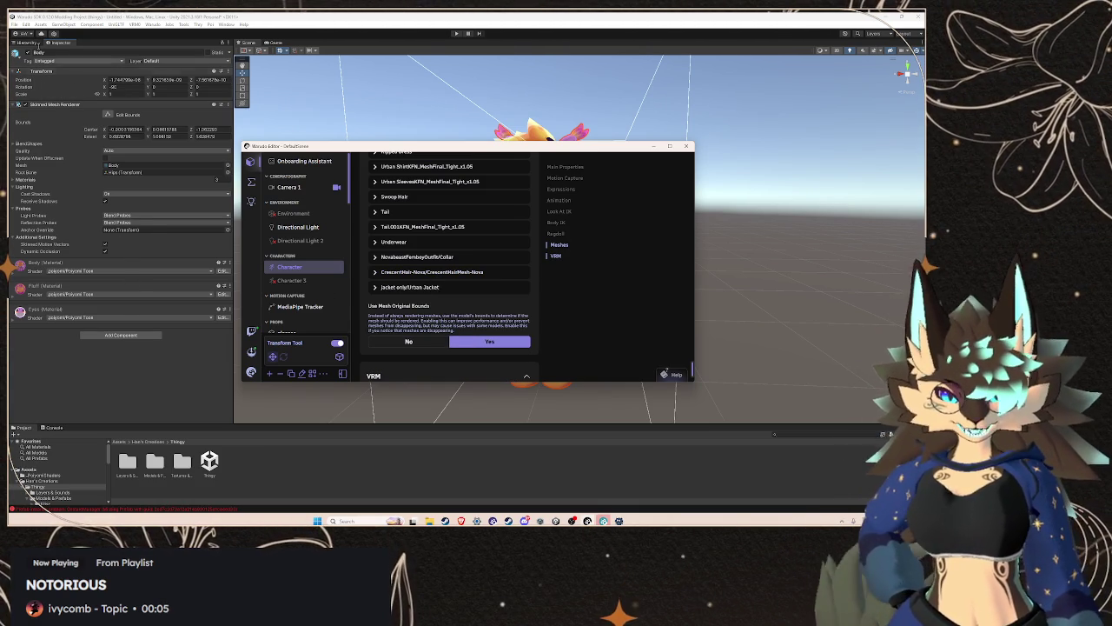
pyautogui.click(19, 41)
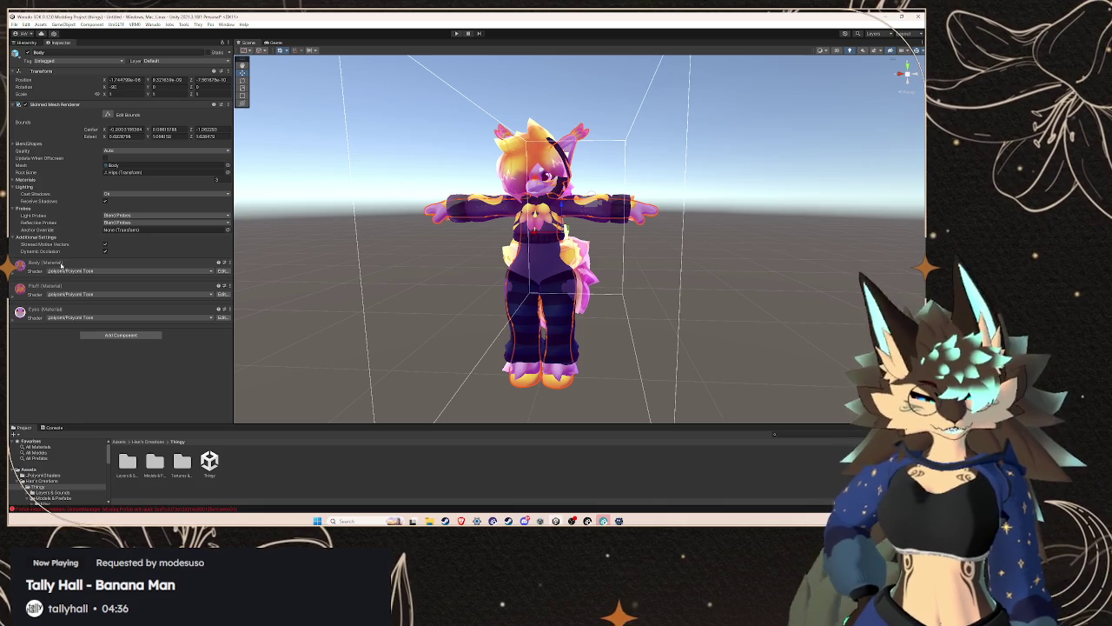
pyautogui.click(33, 43)
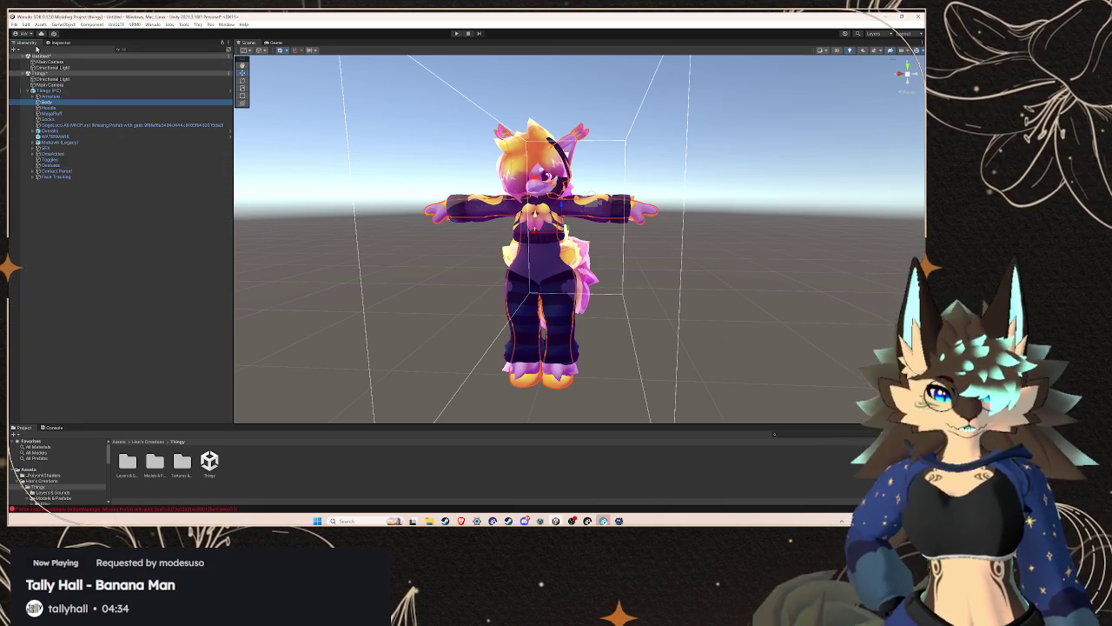
# - Inspect the Hoodie, MegaFluff, Socks and GogoLoco objects in turn
pyautogui.click(65, 108)
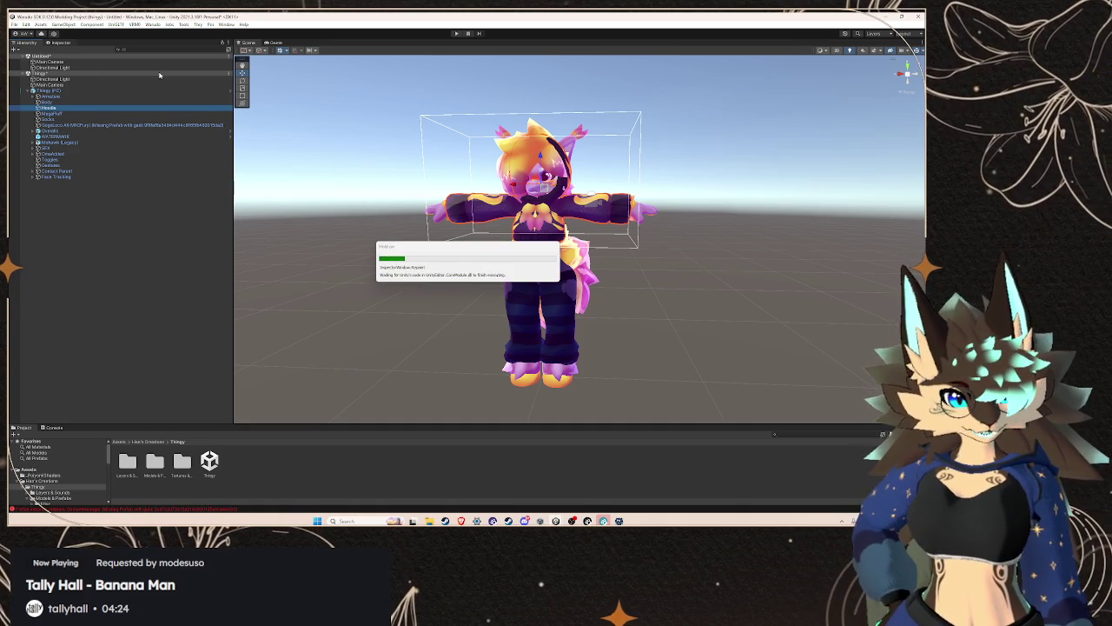
pyautogui.click(26, 41)
pyautogui.click(57, 114)
pyautogui.click(59, 42)
pyautogui.click(26, 42)
pyautogui.press('Down')
pyautogui.click(59, 42)
pyautogui.click(26, 42)
pyautogui.click(83, 126)
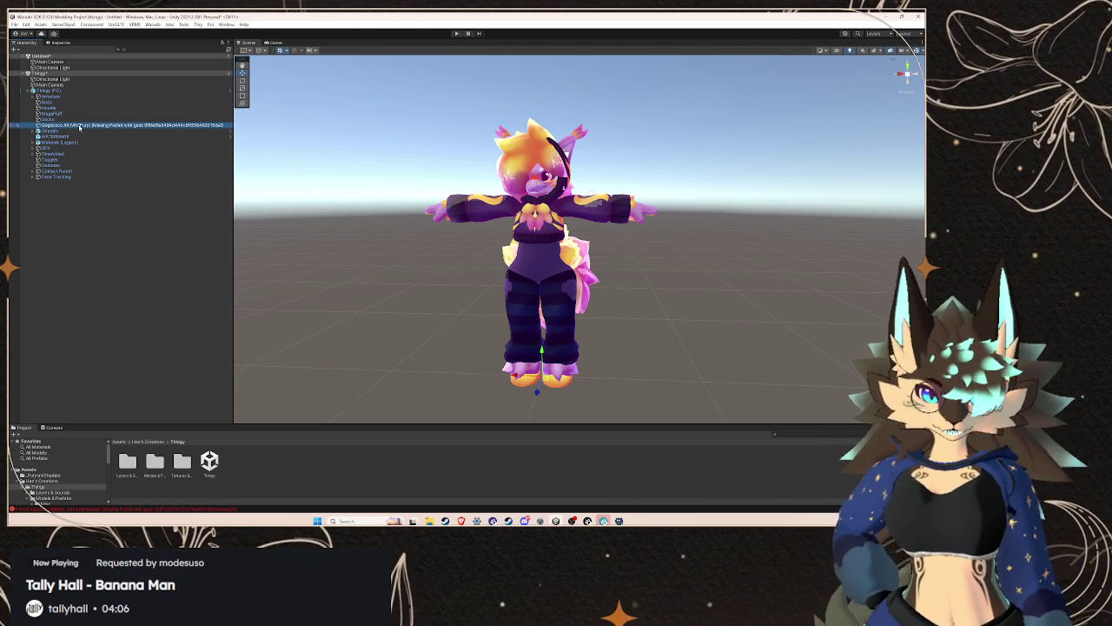
pyautogui.rightClick(79, 127)
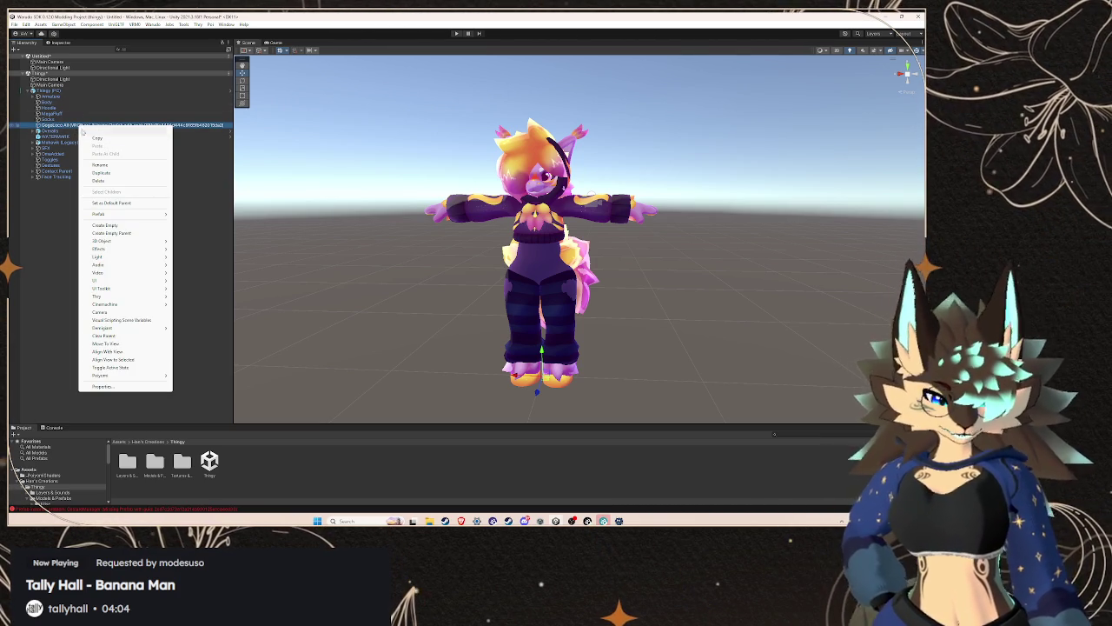
pyautogui.click(98, 180)
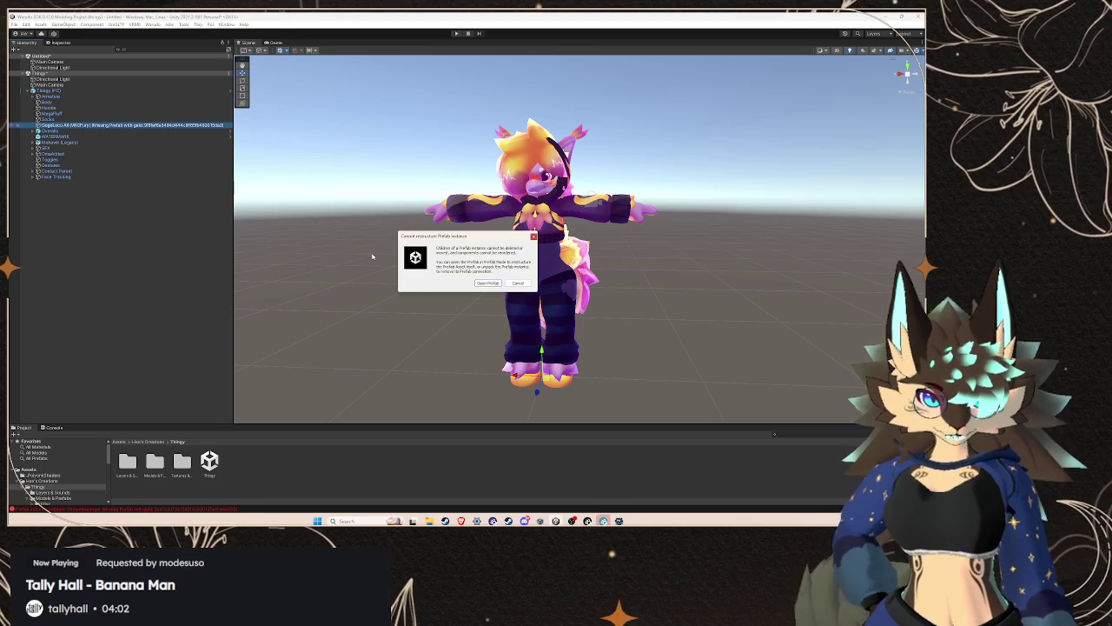
pyautogui.press('Escape')
pyautogui.rightClick(117, 92)
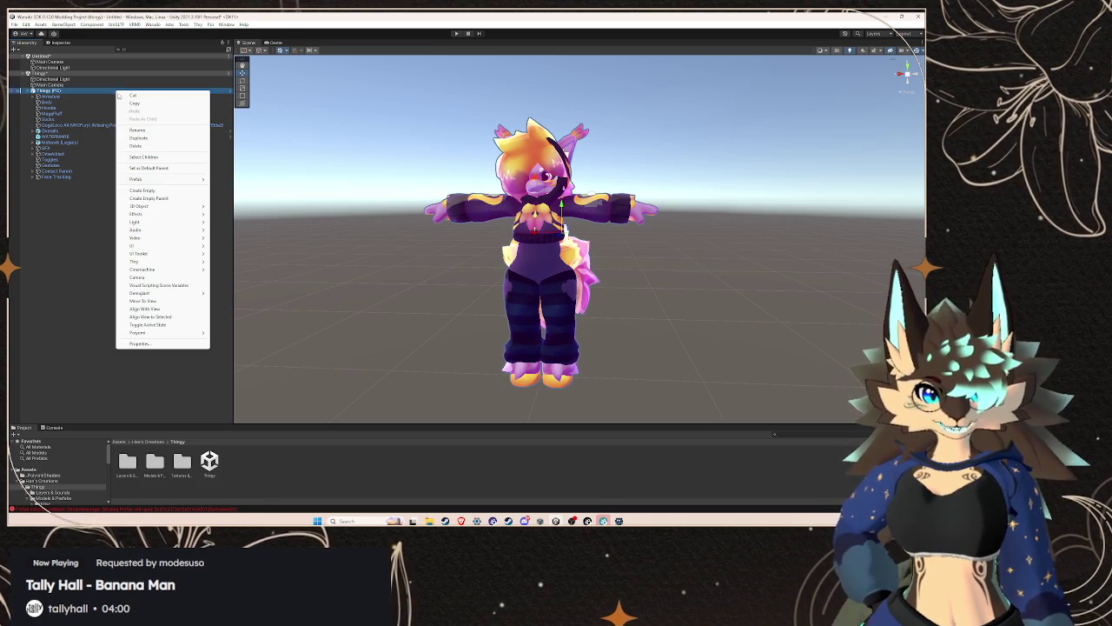
pyautogui.moveTo(139, 179)
pyautogui.click(248, 219)
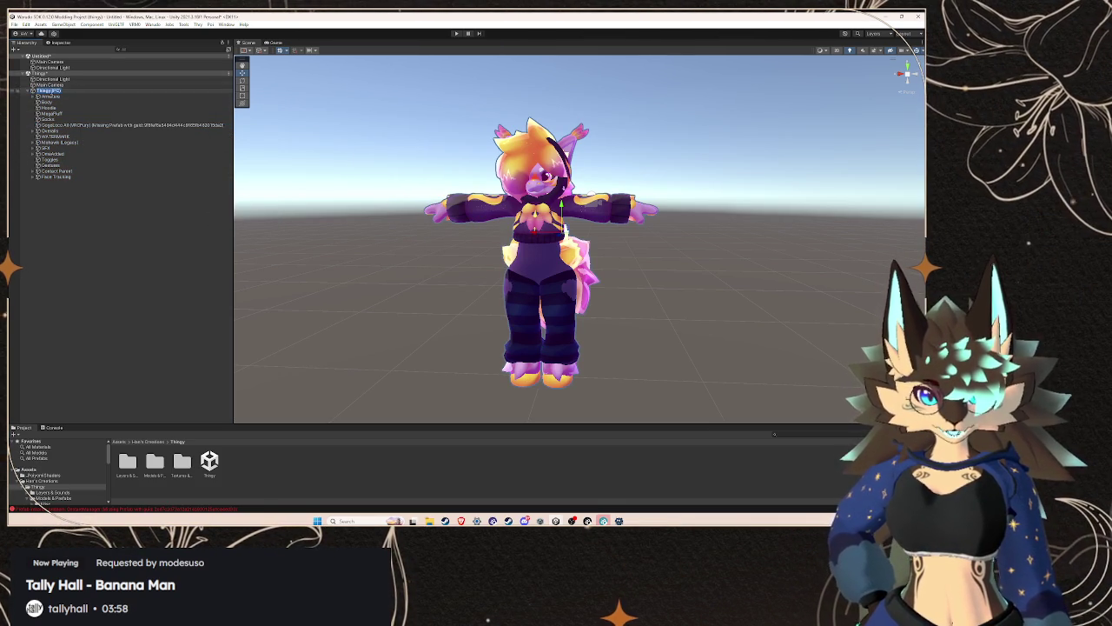
pyautogui.rightClick(80, 91)
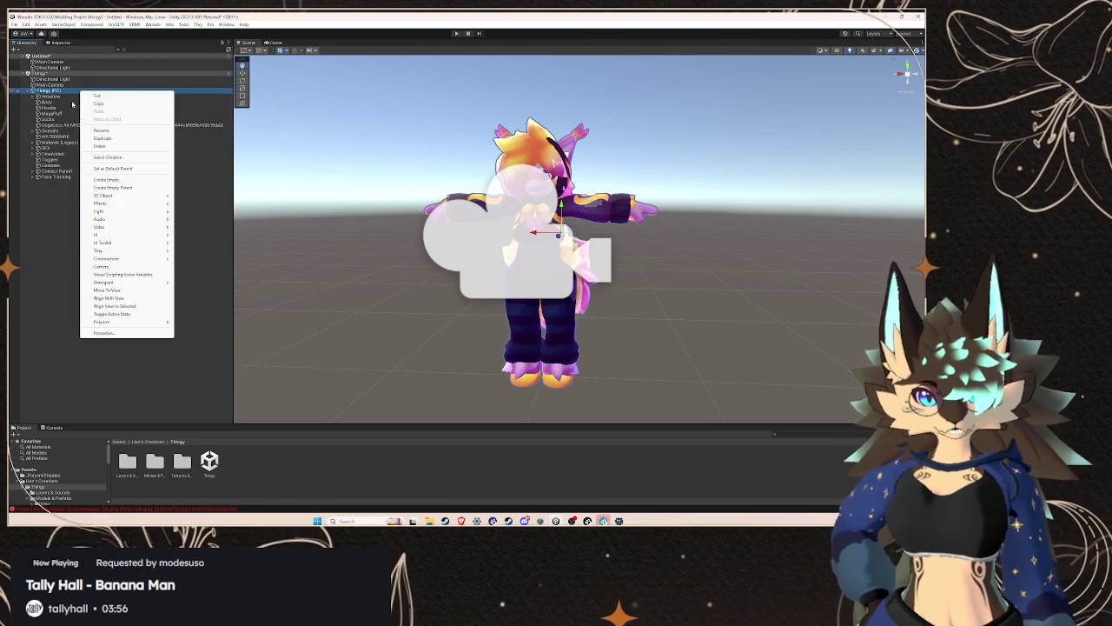
pyautogui.click(35, 276)
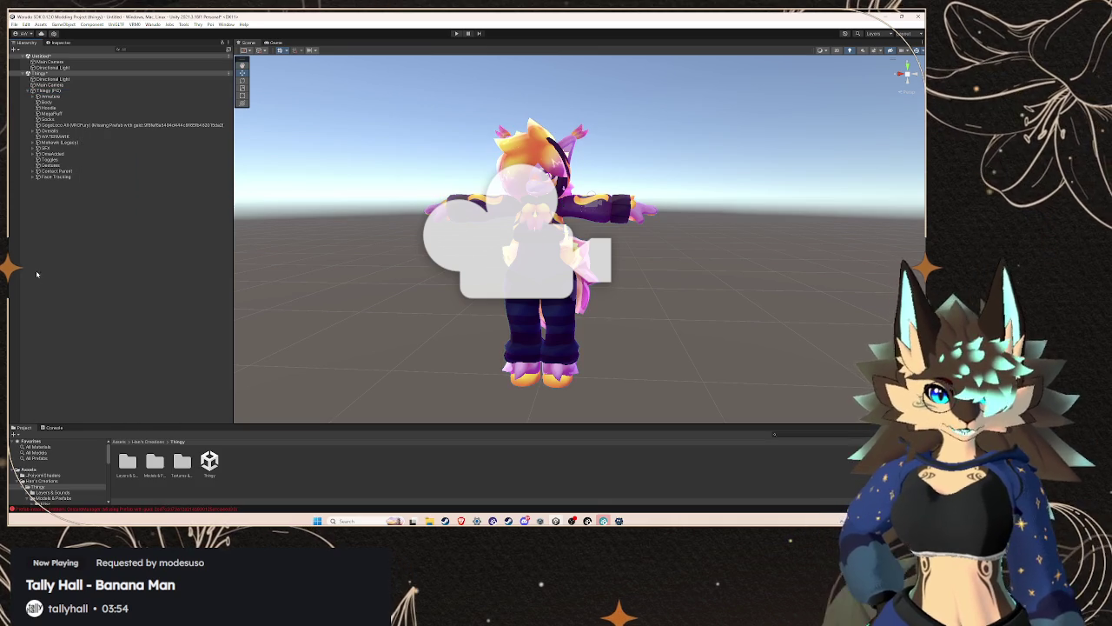
pyautogui.click(82, 92)
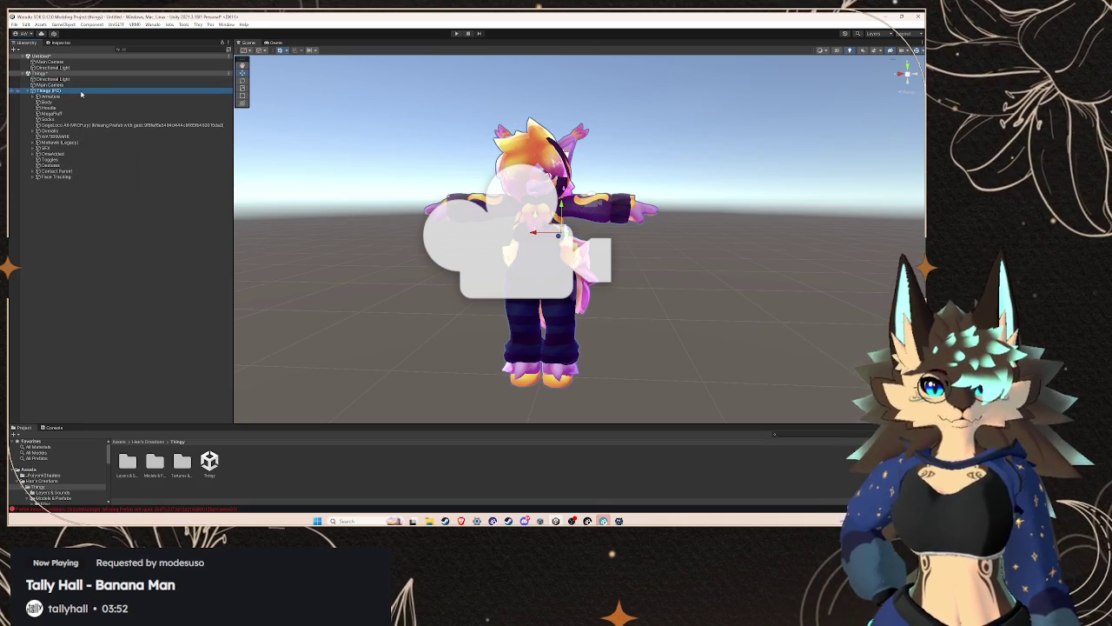
pyautogui.rightClick(81, 91)
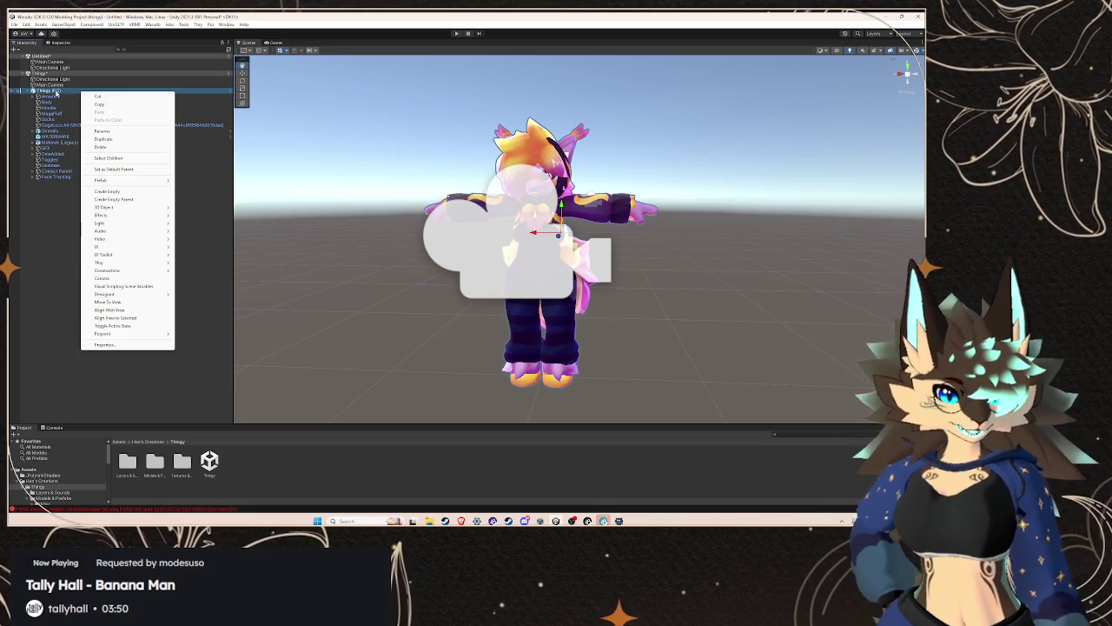
# - Unpack the Thingy (PC) prefab completely and delete the missing-prefab GogoLoco object
pyautogui.moveTo(128, 181)
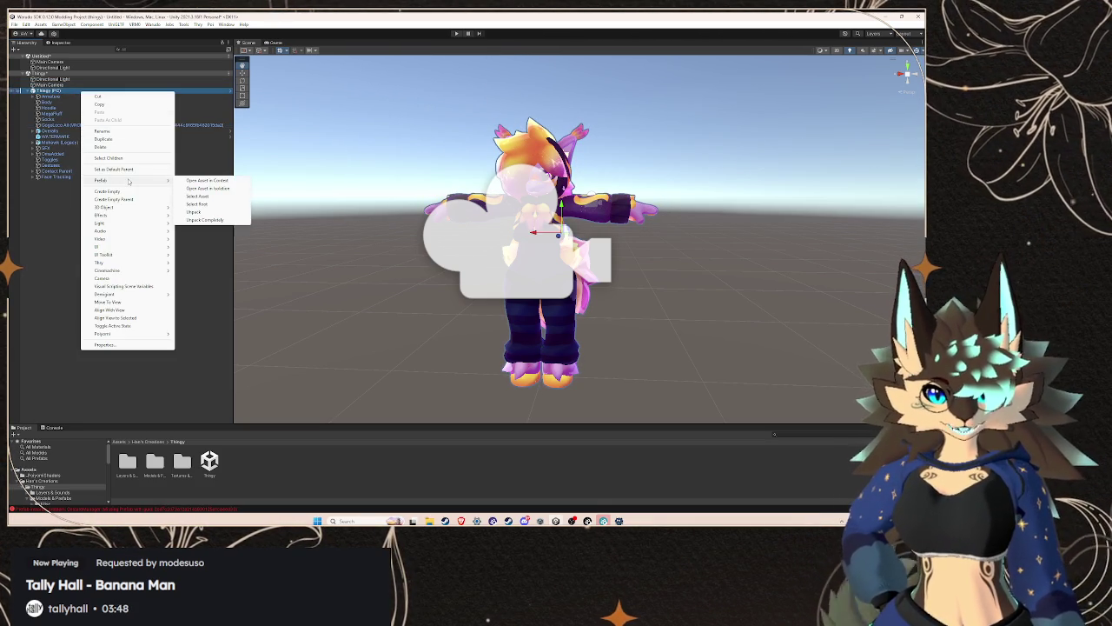
pyautogui.click(205, 222)
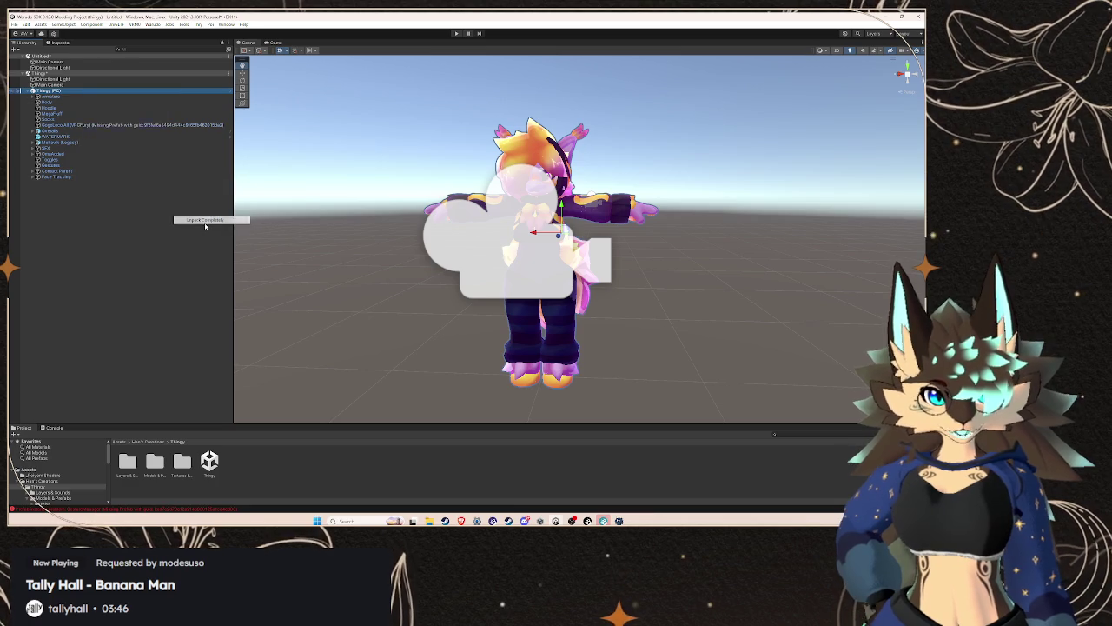
pyautogui.click(56, 126)
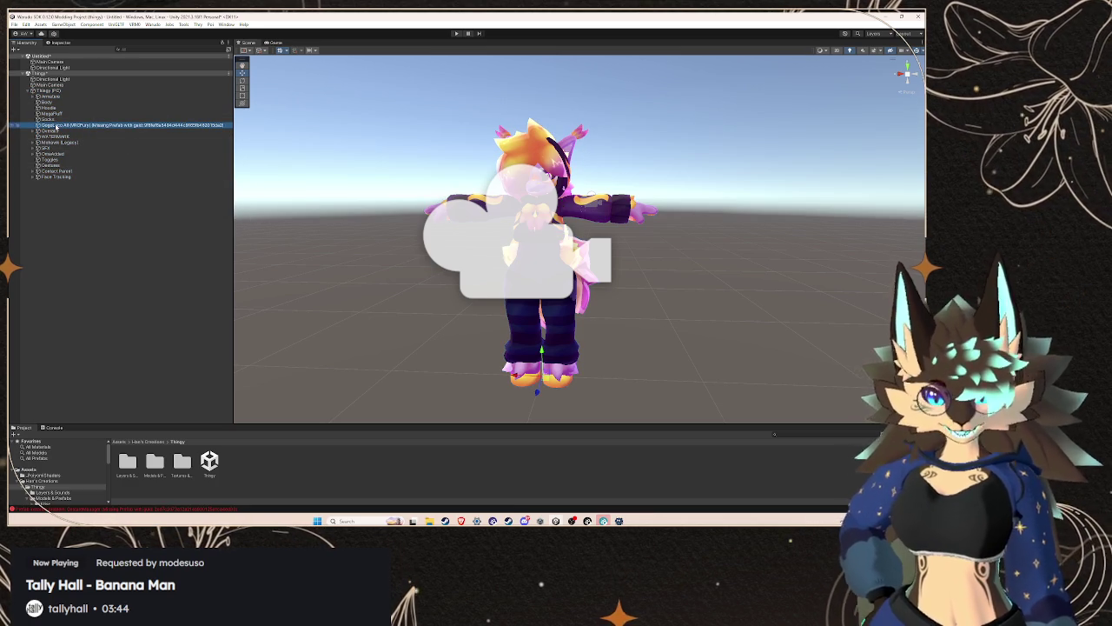
pyautogui.press('Delete')
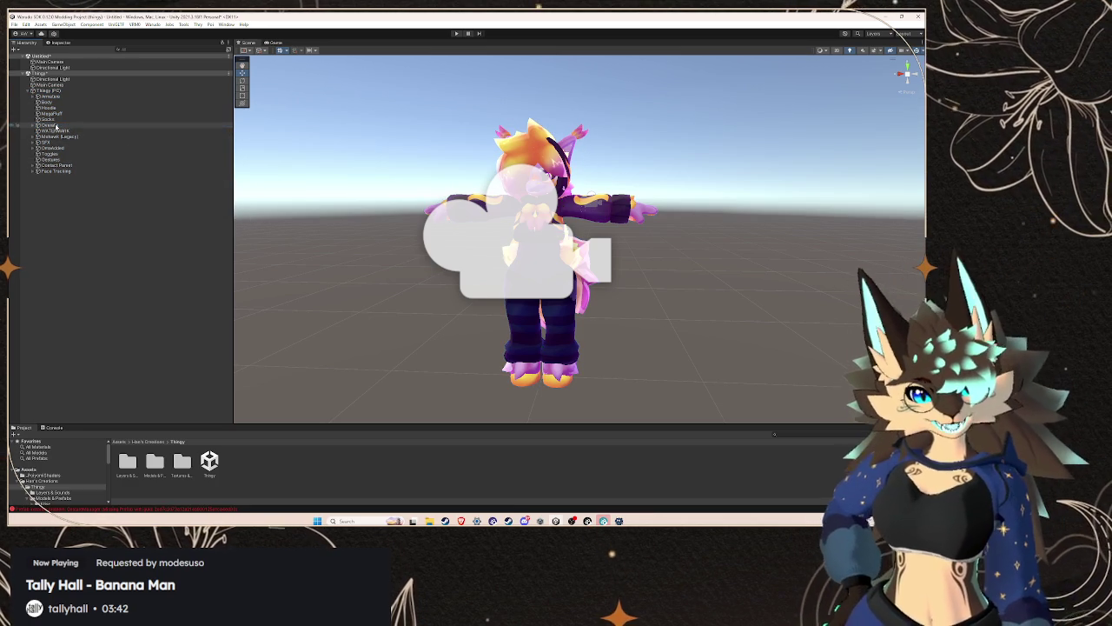
# - Frame the WATERMARK object in the scene and delete it
pyautogui.click(53, 132)
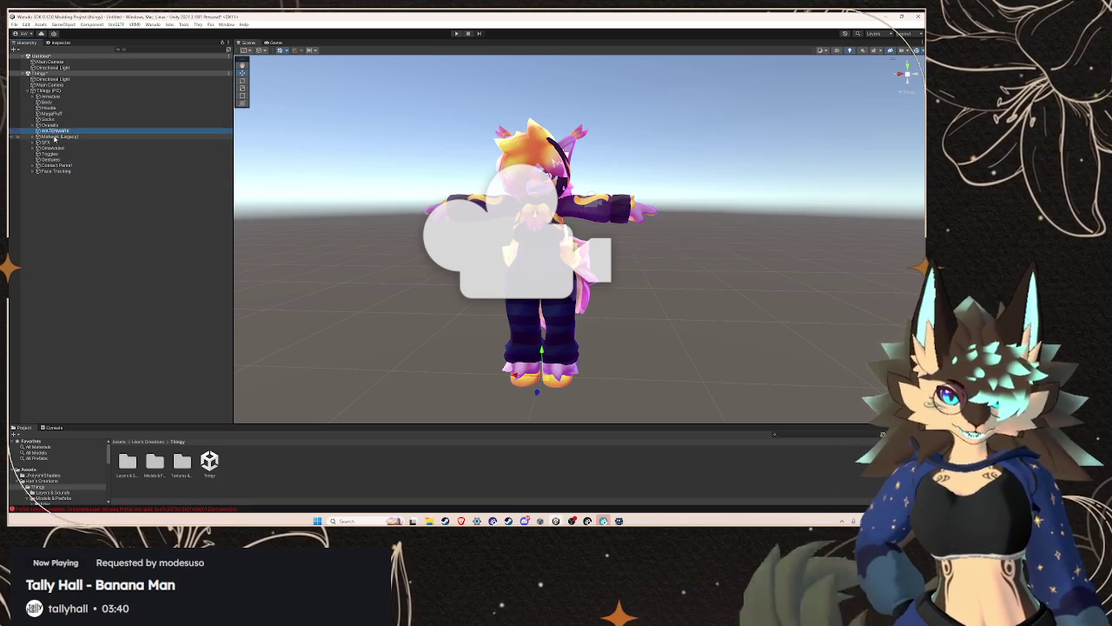
pyautogui.press('f')
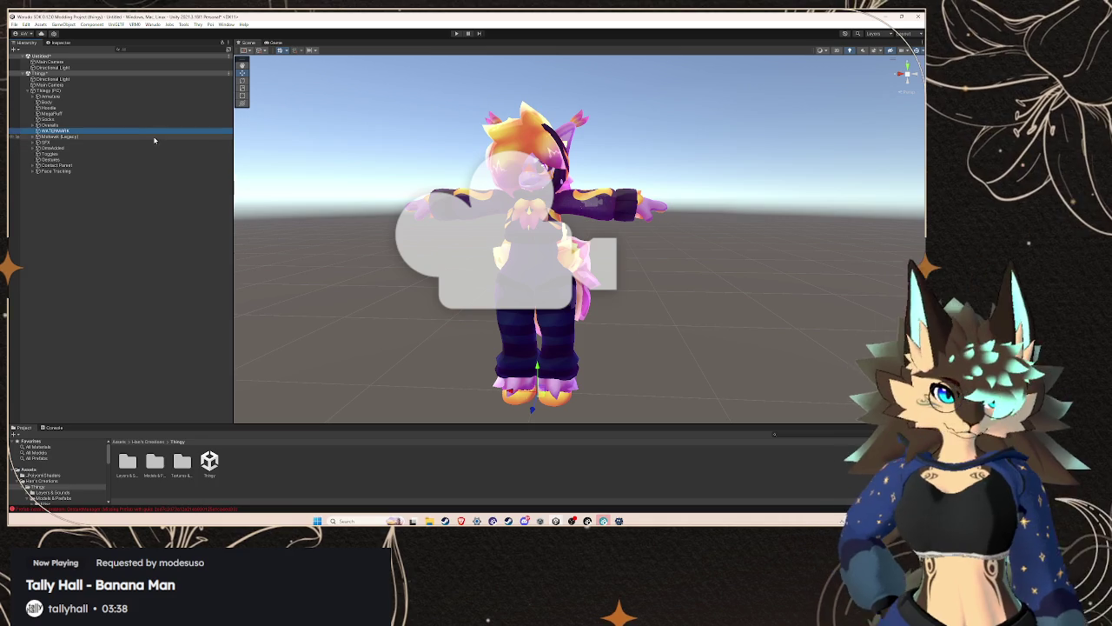
pyautogui.press('Delete')
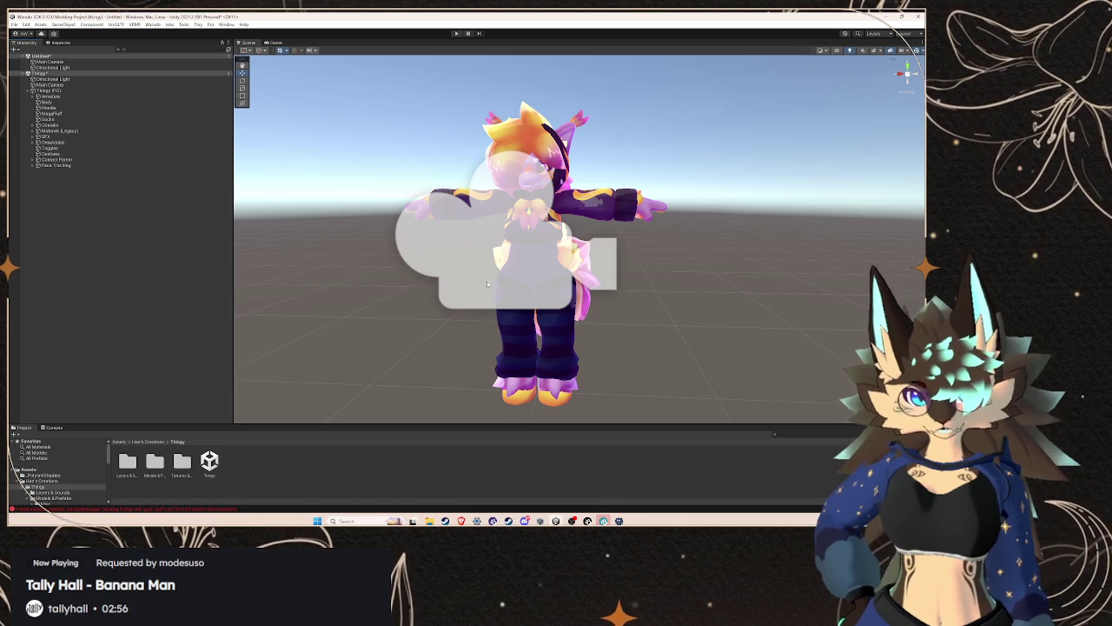
# - Hide the Main Camera in the scene view
pyautogui.click(50, 84)
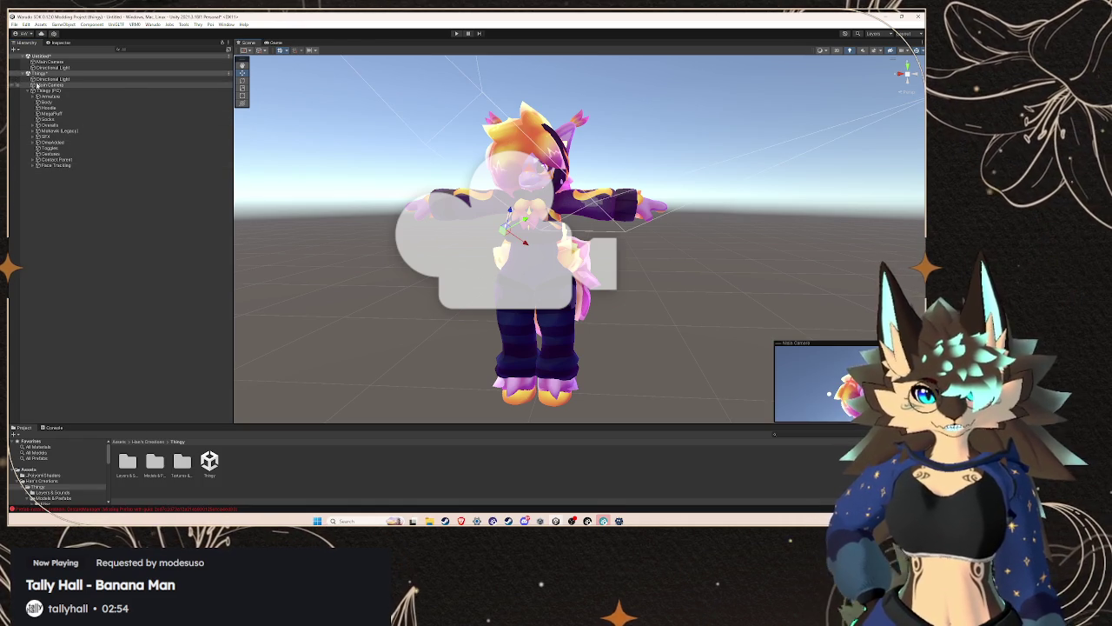
pyautogui.click(10, 83)
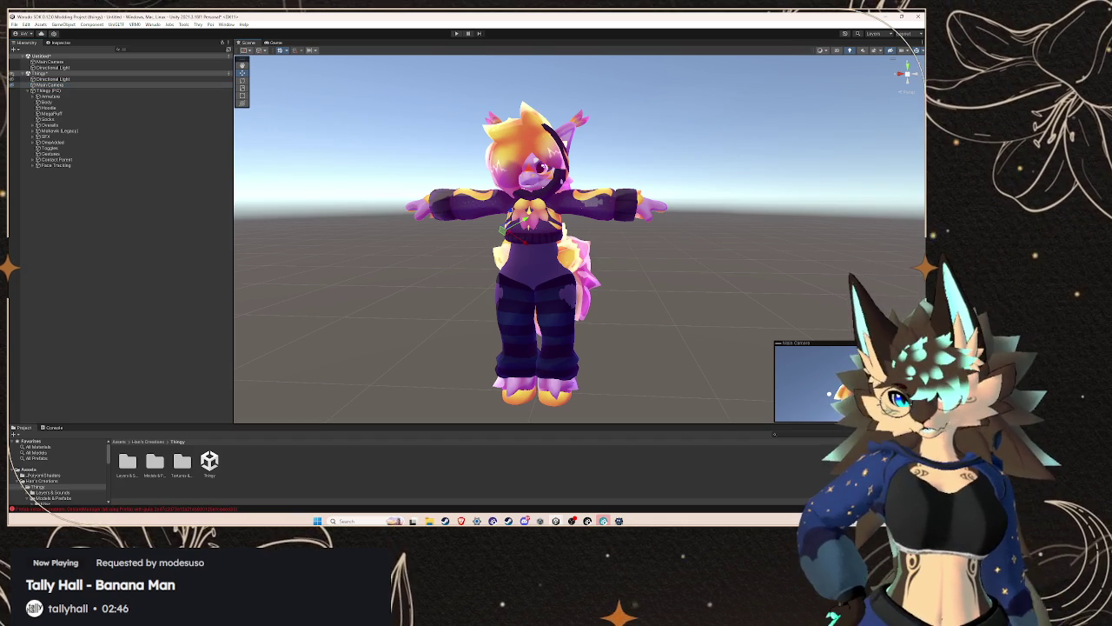
pyautogui.click(815, 365)
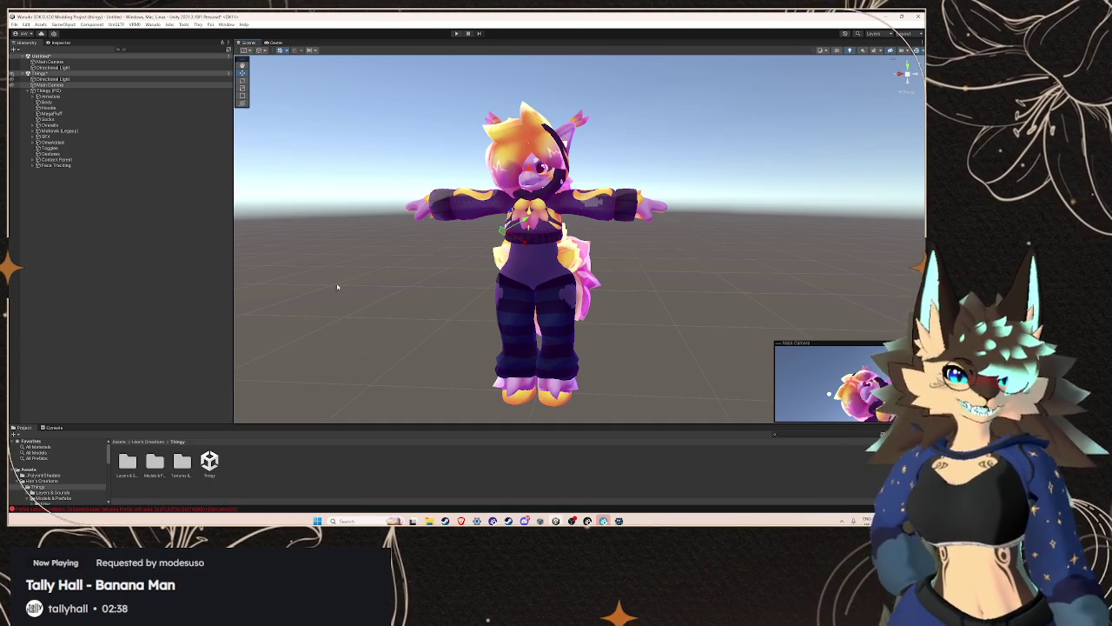
# - Remove four missing (Script) components from the selected Overalls object
pyautogui.click(50, 131)
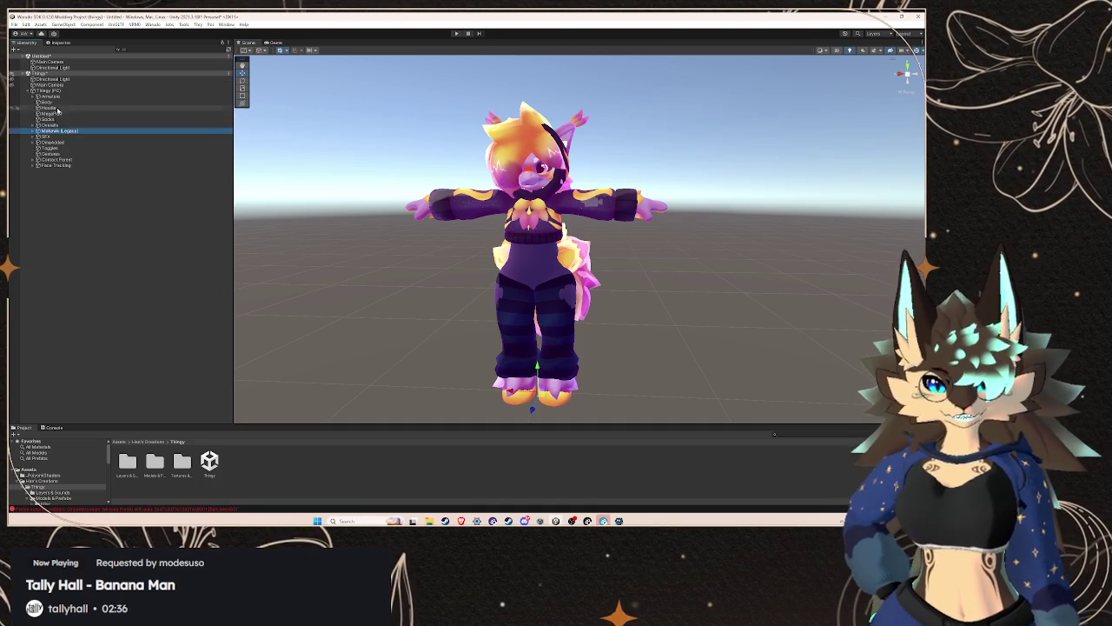
pyautogui.click(56, 42)
pyautogui.click(227, 105)
pyautogui.click(261, 123)
pyautogui.click(227, 104)
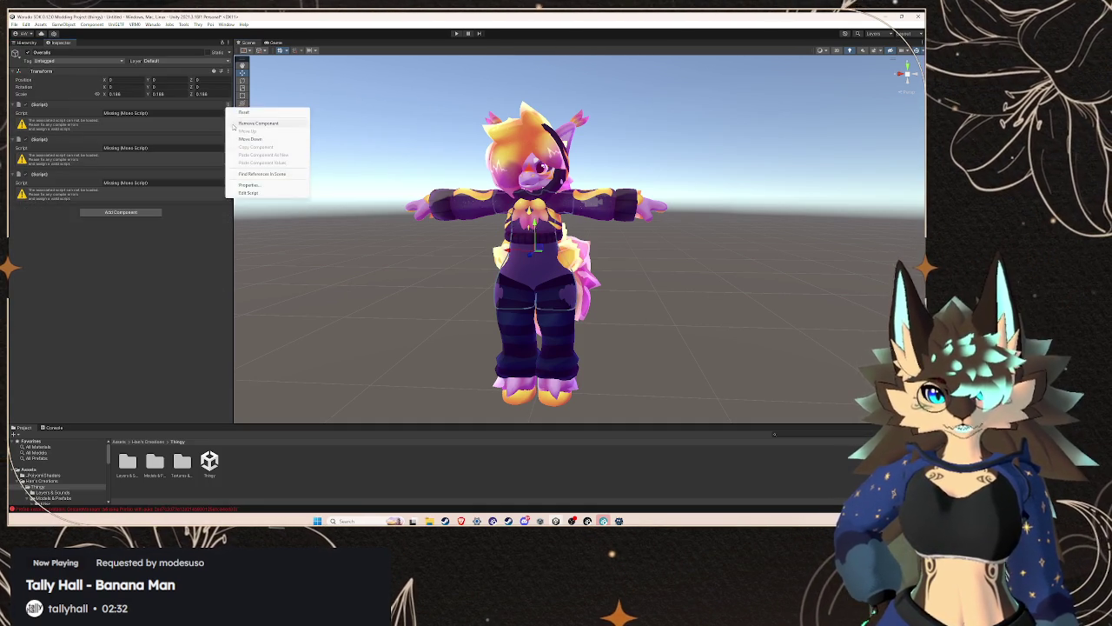
pyautogui.click(258, 124)
pyautogui.click(229, 112)
pyautogui.click(259, 124)
pyautogui.click(227, 104)
pyautogui.click(258, 123)
# - Remove Mohawk (Legacy)'s missing-script component, keeping its Transform and VRC Phys Bone
pyautogui.click(30, 42)
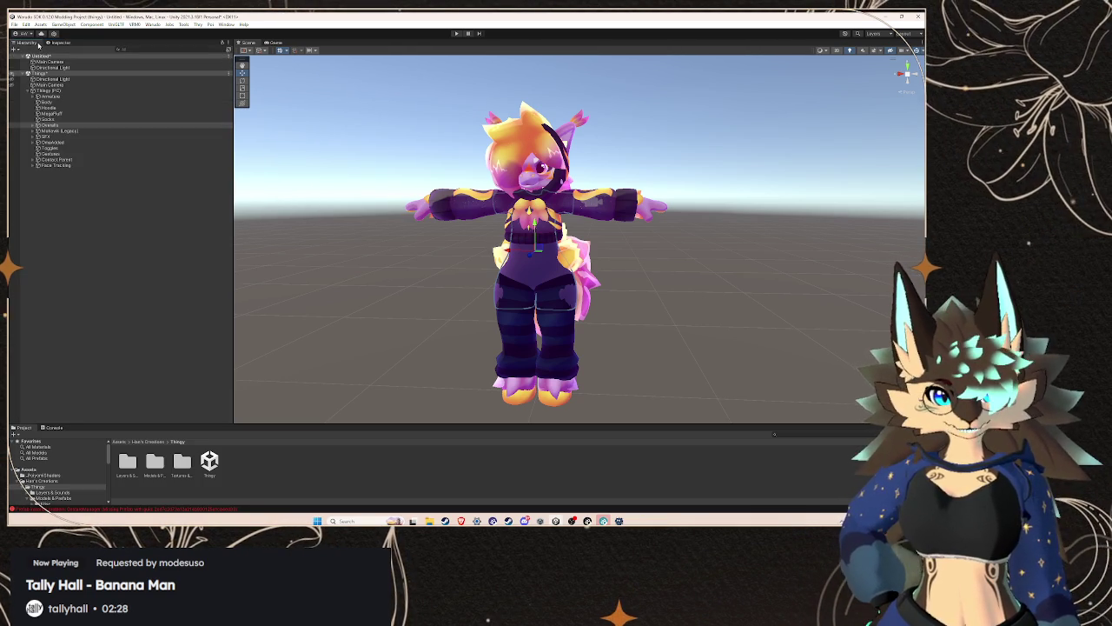
pyautogui.click(35, 126)
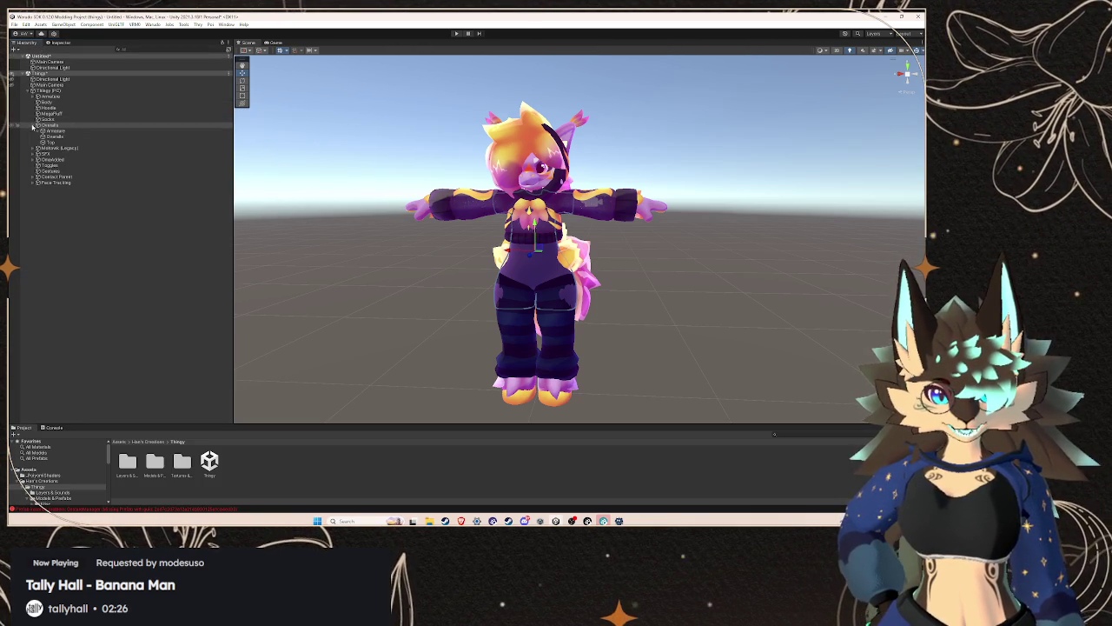
pyautogui.click(37, 126)
pyautogui.click(52, 130)
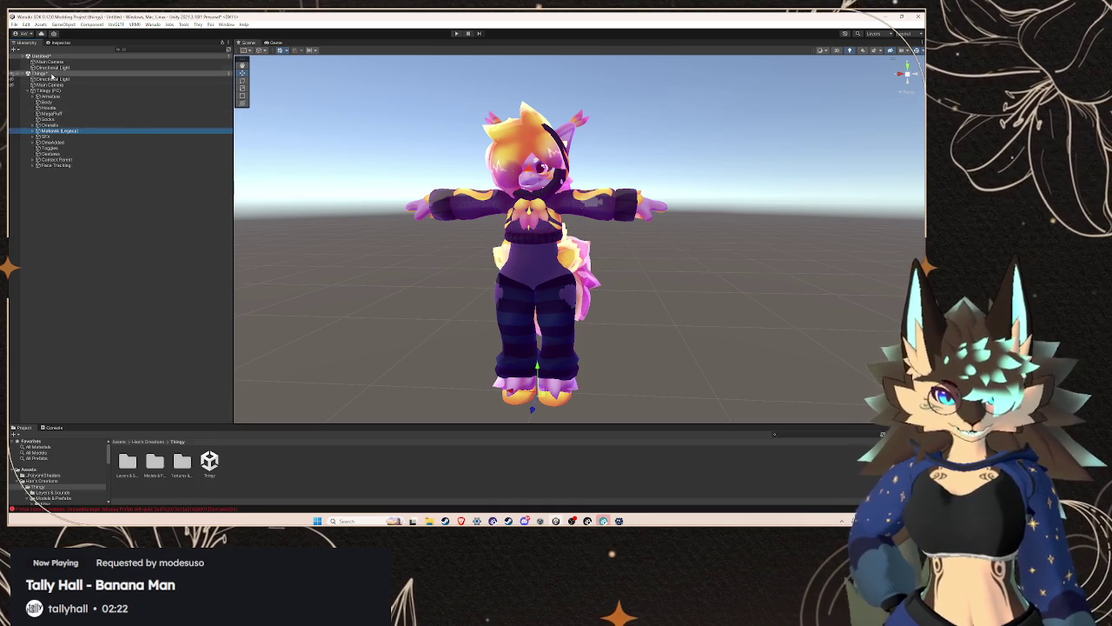
pyautogui.click(61, 43)
pyautogui.click(56, 104)
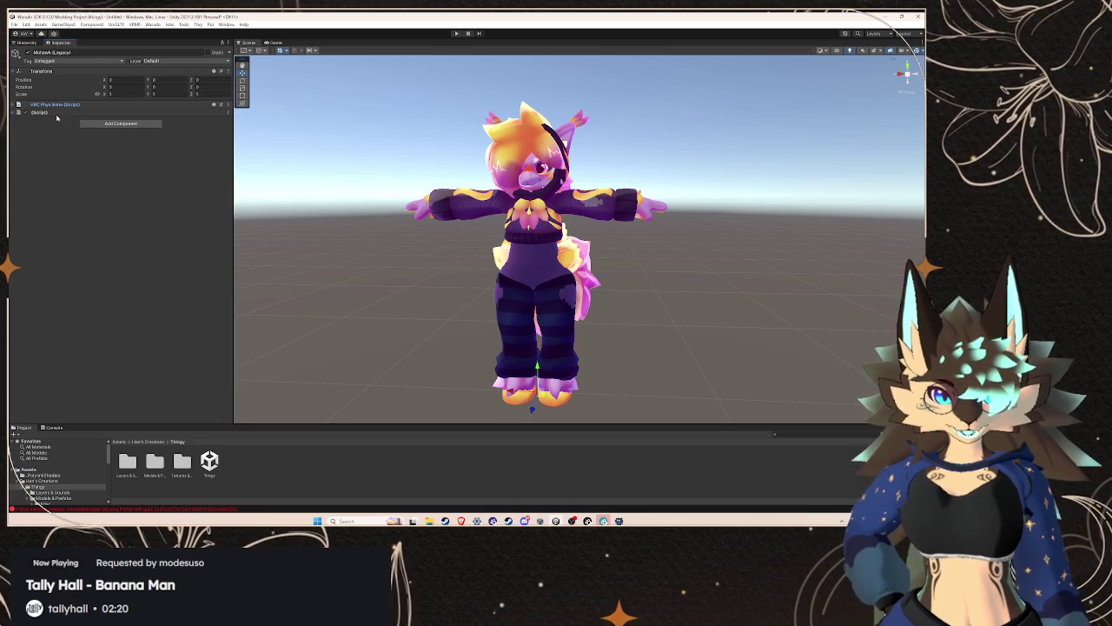
pyautogui.click(37, 113)
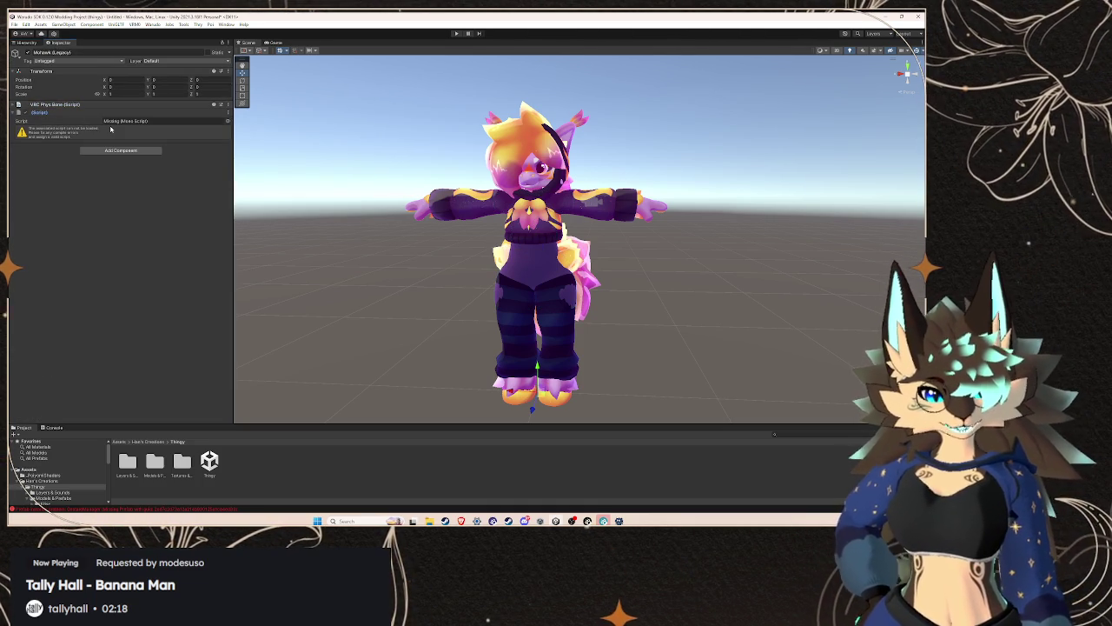
pyautogui.click(227, 112)
pyautogui.click(261, 130)
pyautogui.click(26, 42)
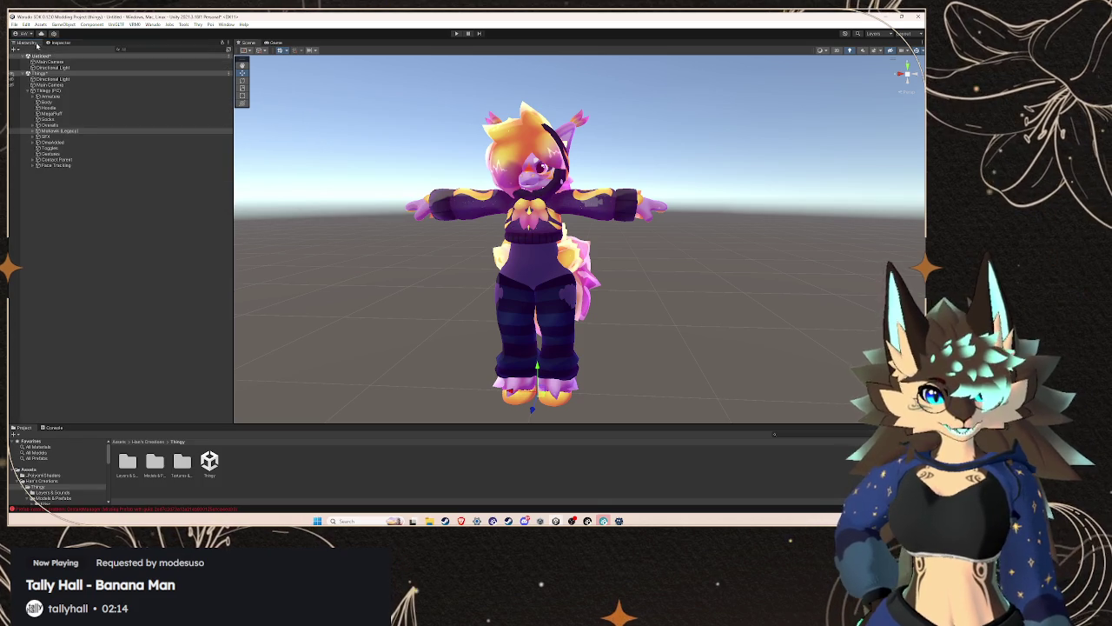
# - Browse the objects below Mohawk (Legacy), expanding the group holding Toggles, Constraints and PhysBones
pyautogui.click(46, 137)
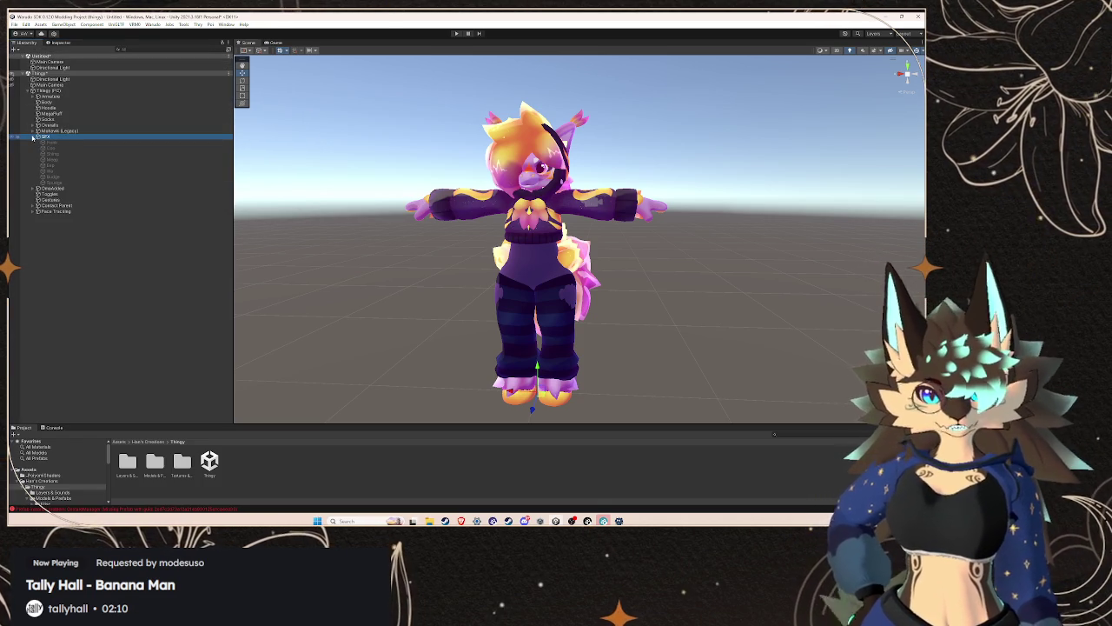
pyautogui.click(45, 142)
pyautogui.click(59, 43)
pyautogui.click(26, 42)
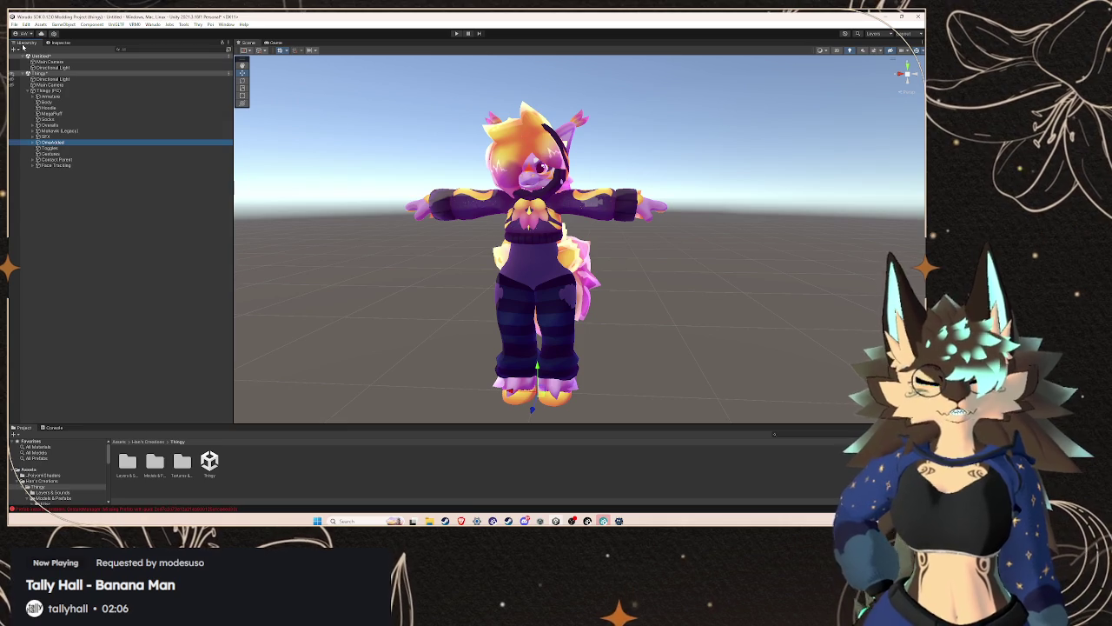
pyautogui.click(32, 143)
pyautogui.click(52, 149)
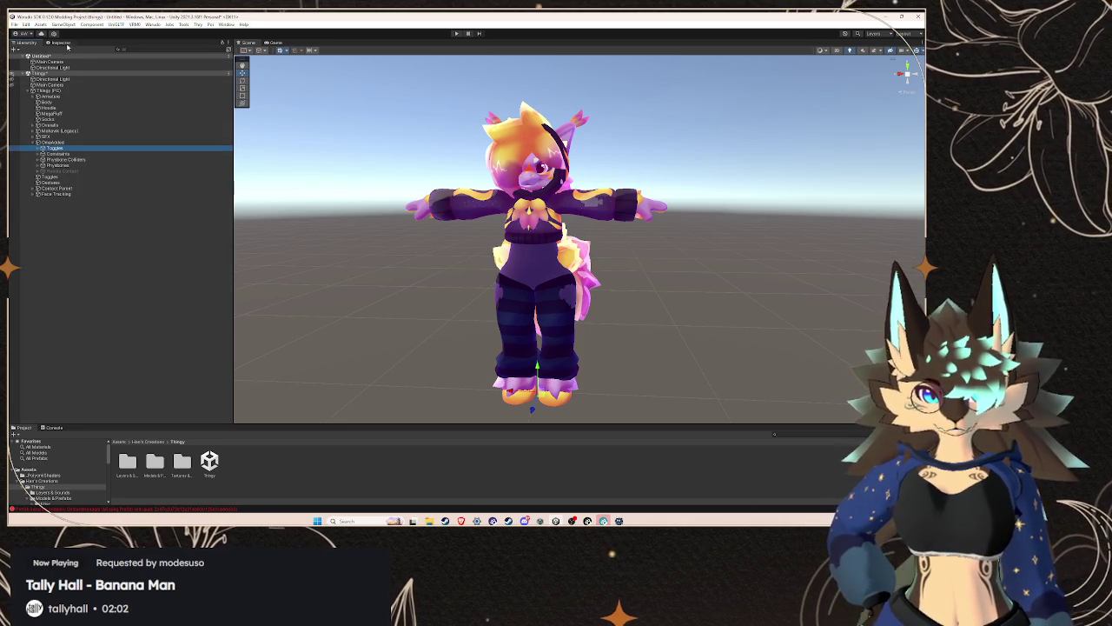
pyautogui.click(60, 43)
pyautogui.click(26, 42)
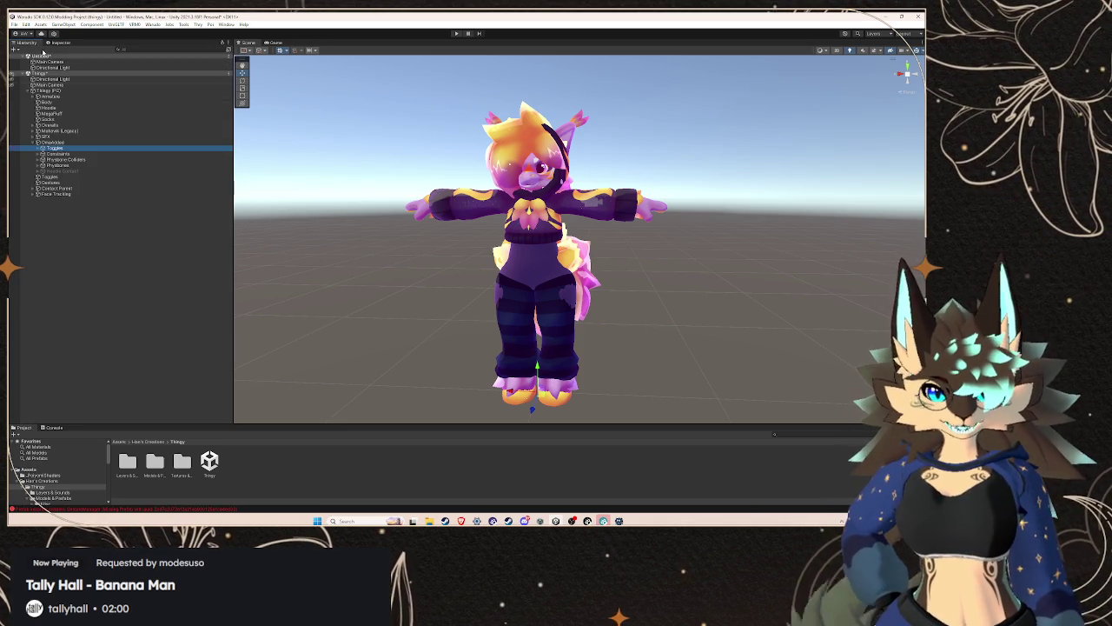
pyautogui.click(75, 154)
# - Remove the missing-script component from the greyed Hoodie Contact object
pyautogui.click(59, 171)
pyautogui.click(37, 172)
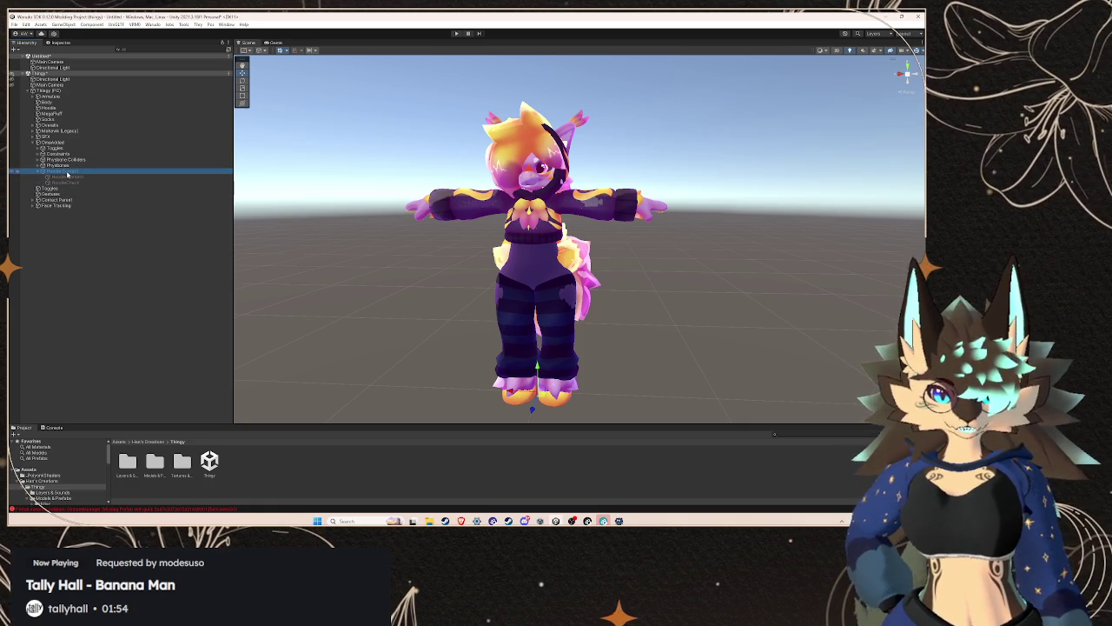
pyautogui.click(63, 42)
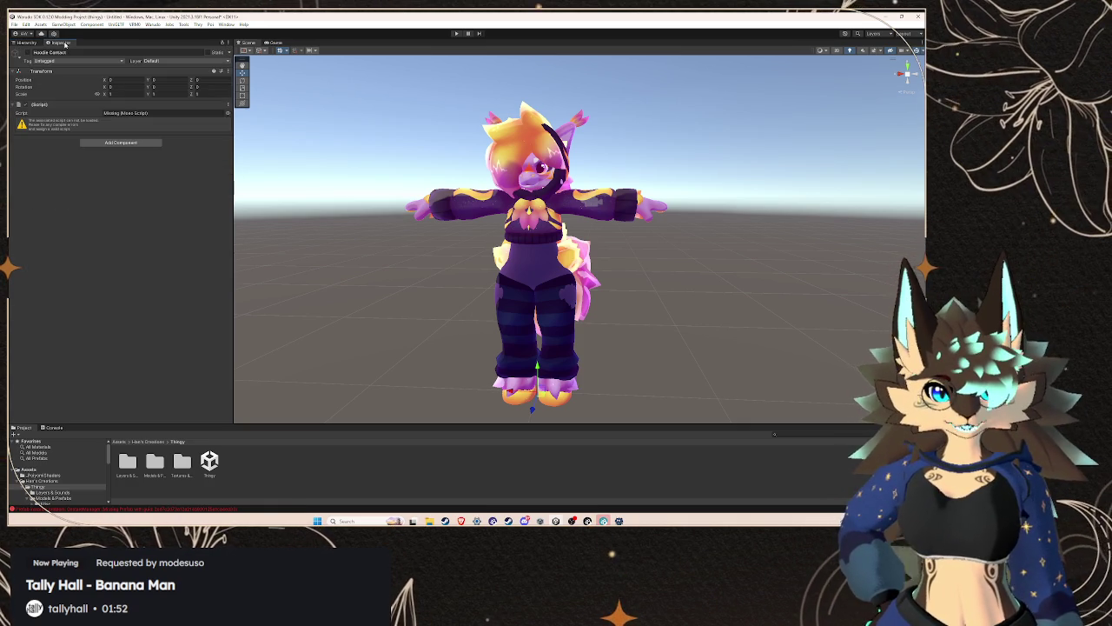
pyautogui.click(227, 104)
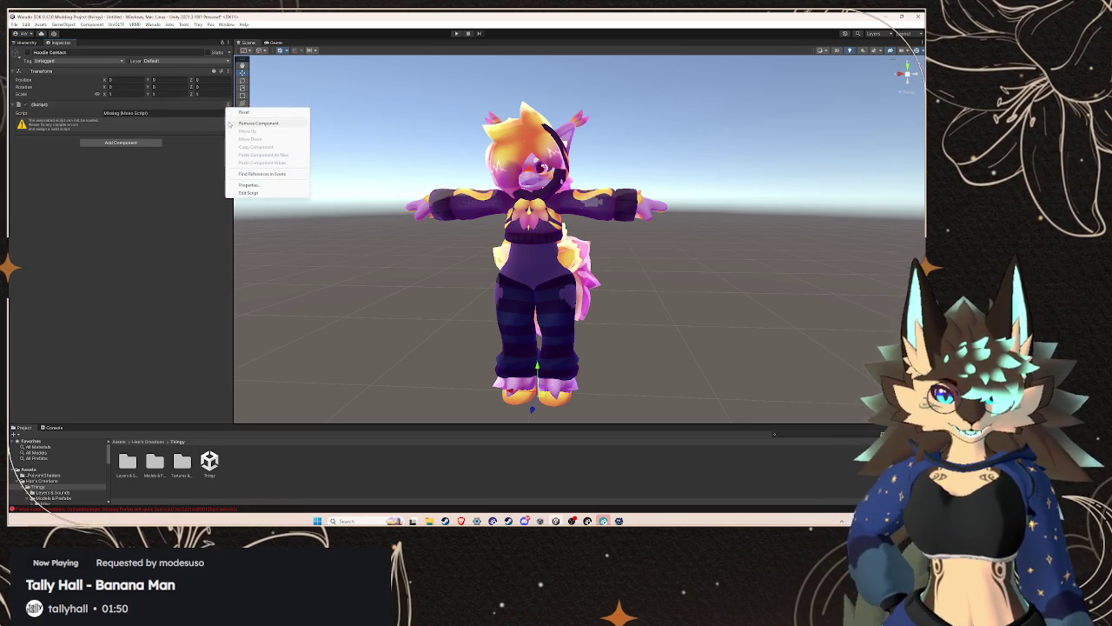
pyautogui.click(261, 123)
pyautogui.click(26, 42)
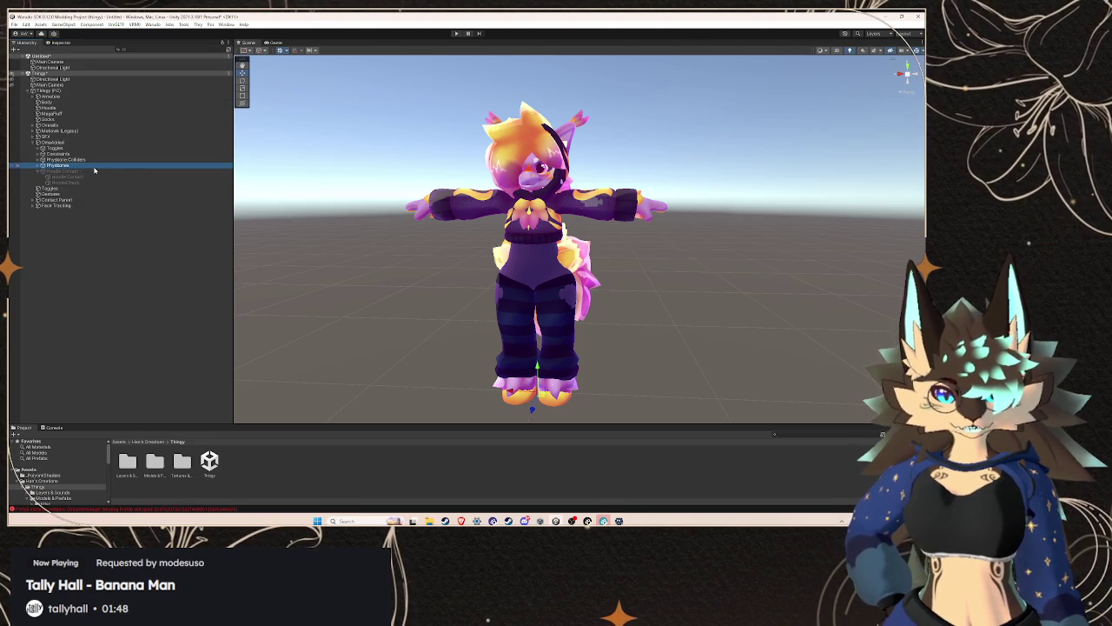
# - Inspect the Physbones group's bone children and VRC Phys Bone components, then collapse it
pyautogui.click(37, 165)
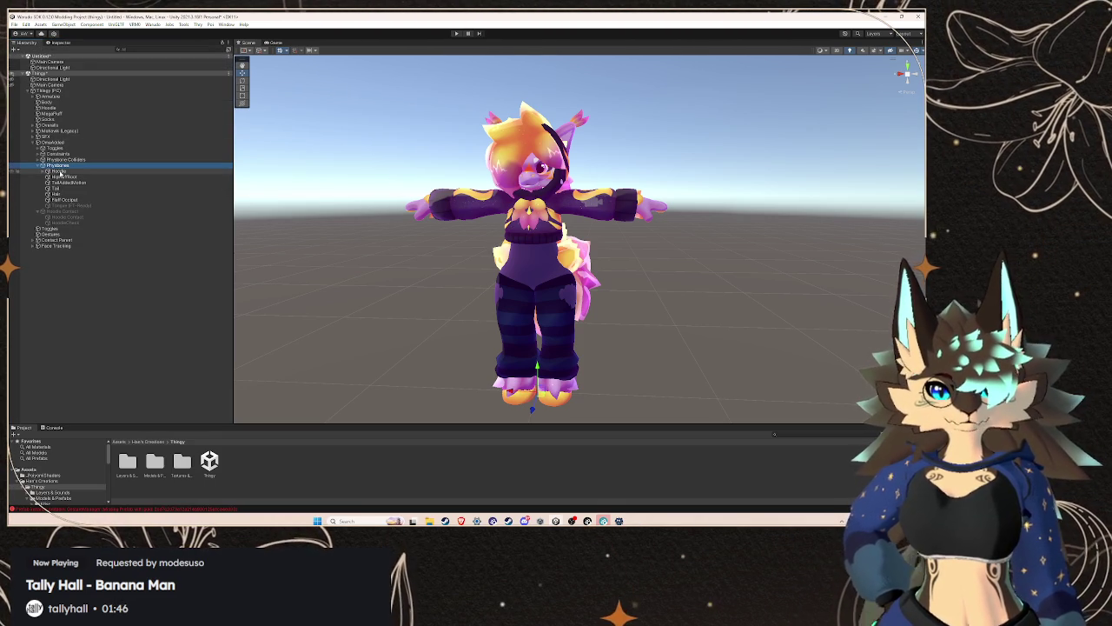
pyautogui.click(48, 43)
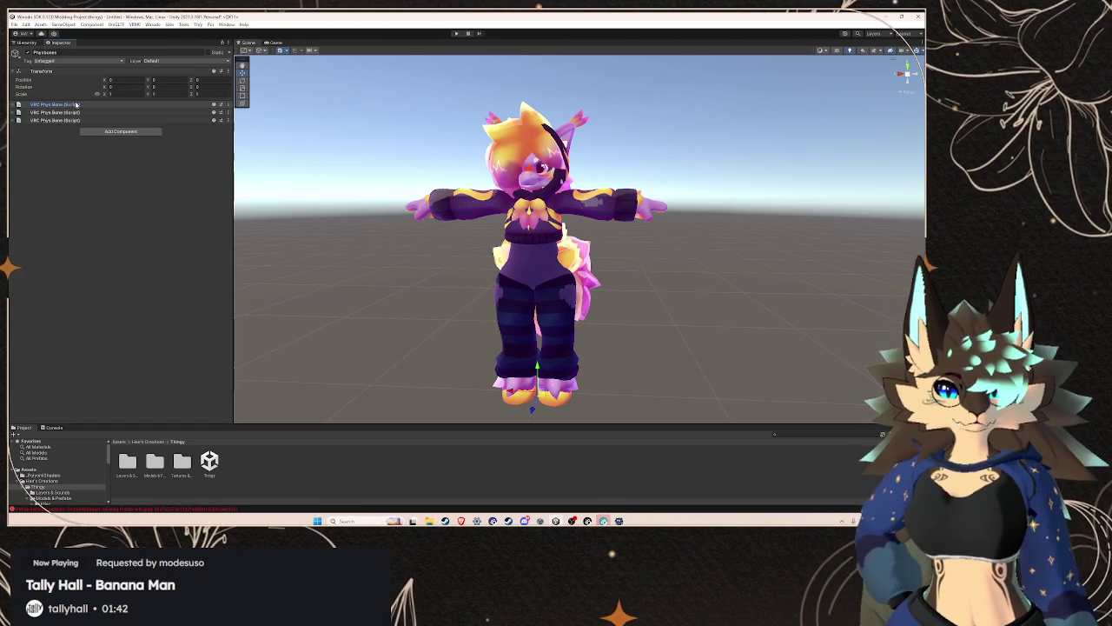
pyautogui.click(26, 41)
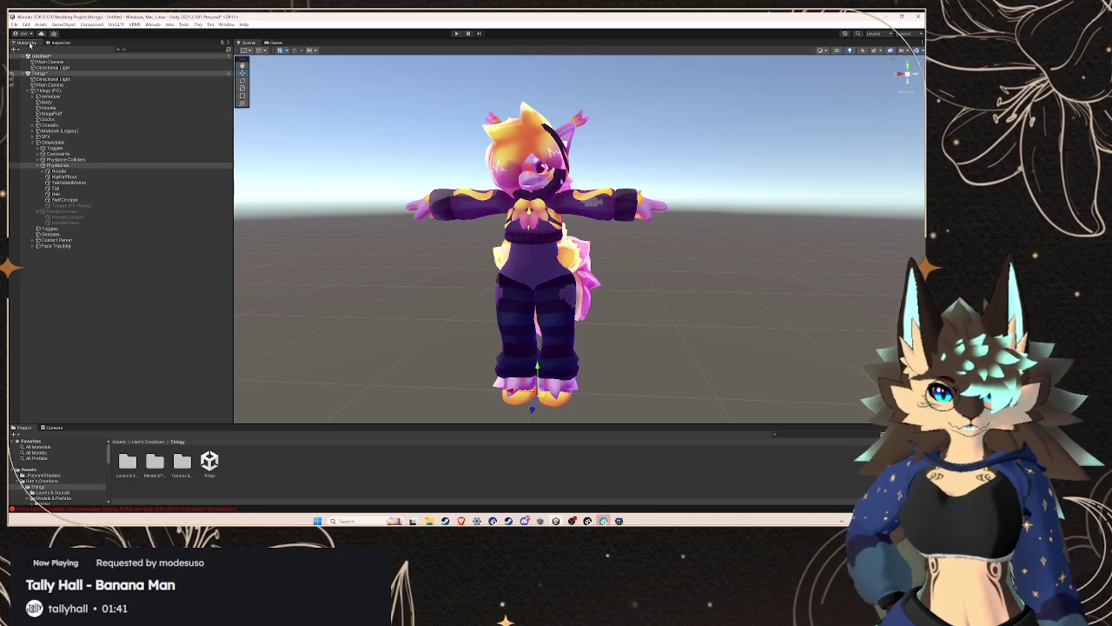
pyautogui.click(37, 166)
# - Confirm Hoodie Contact now holds only a Transform, then select the avatar-level Toggles object
pyautogui.click(61, 171)
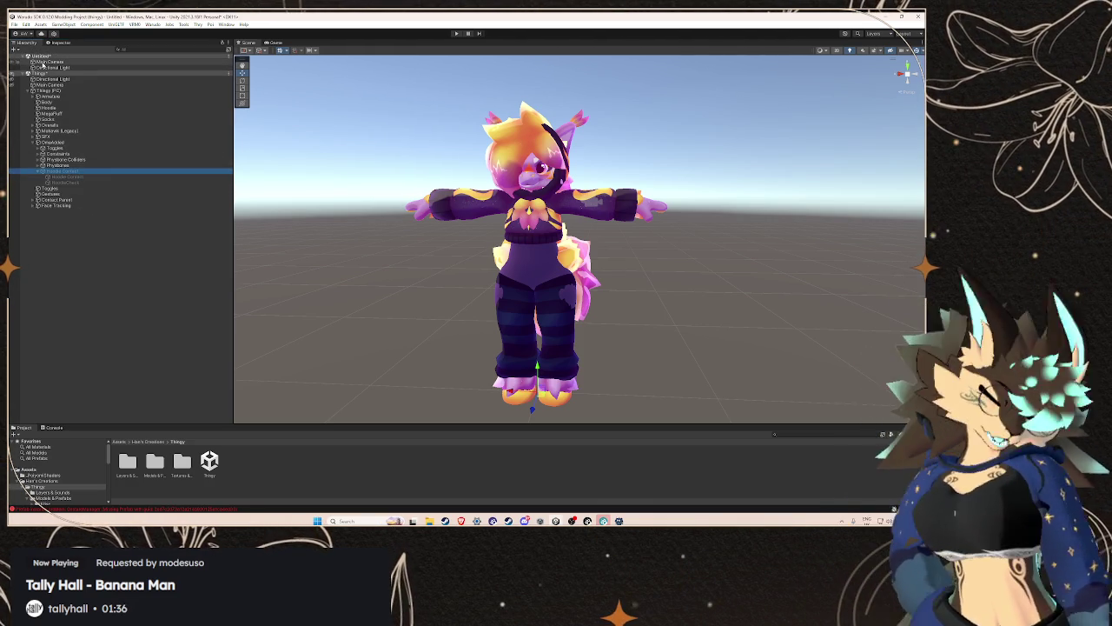
pyautogui.click(60, 43)
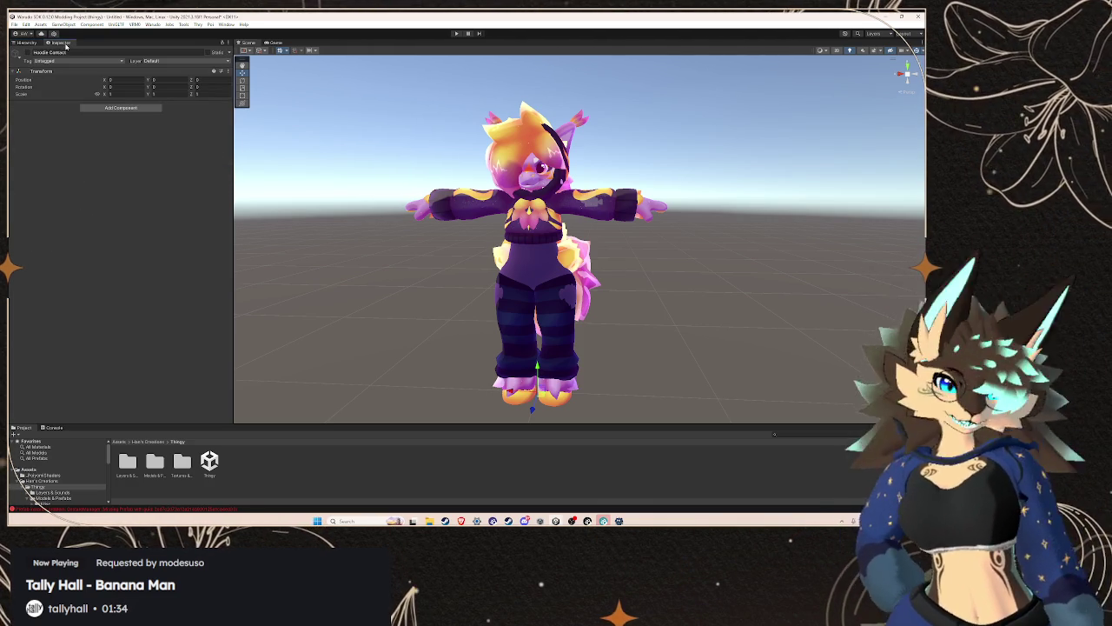
pyautogui.click(26, 43)
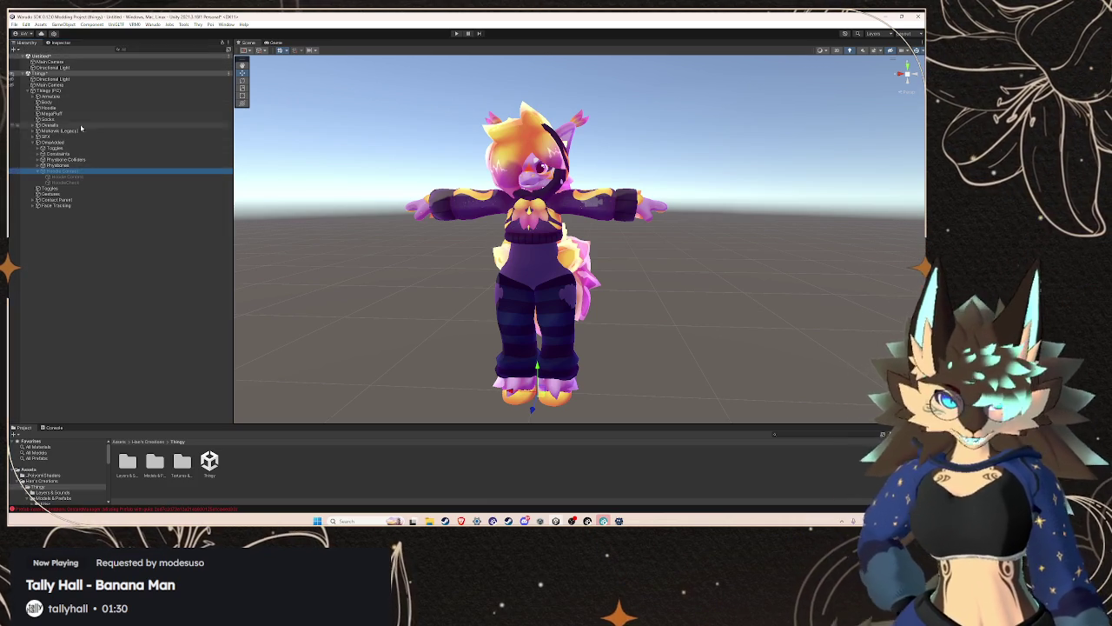
pyautogui.click(60, 43)
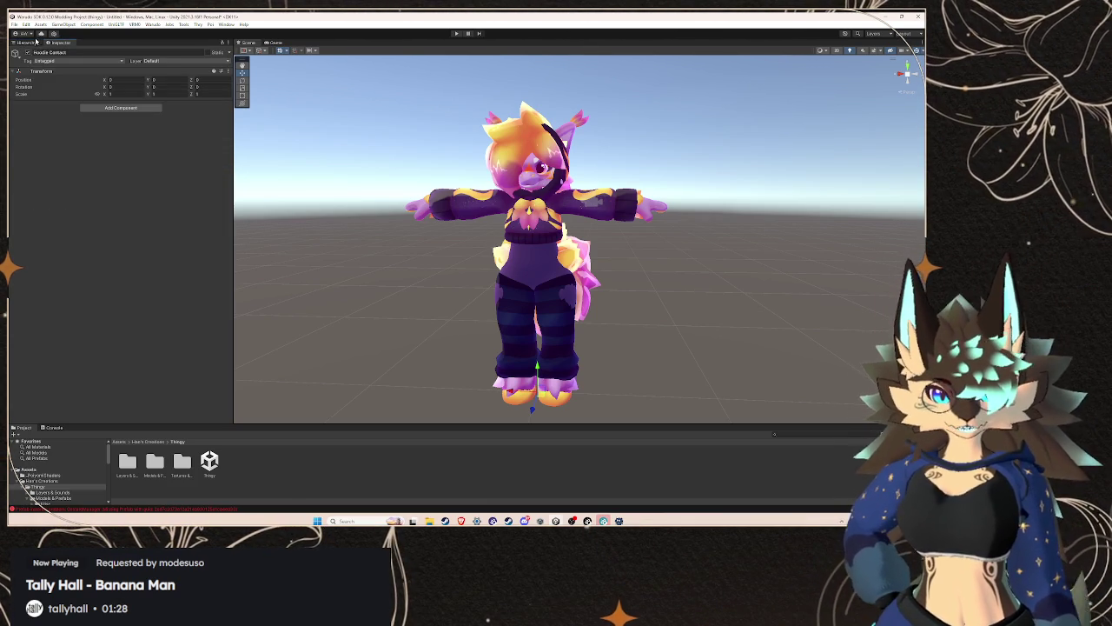
pyautogui.click(33, 42)
pyautogui.click(56, 43)
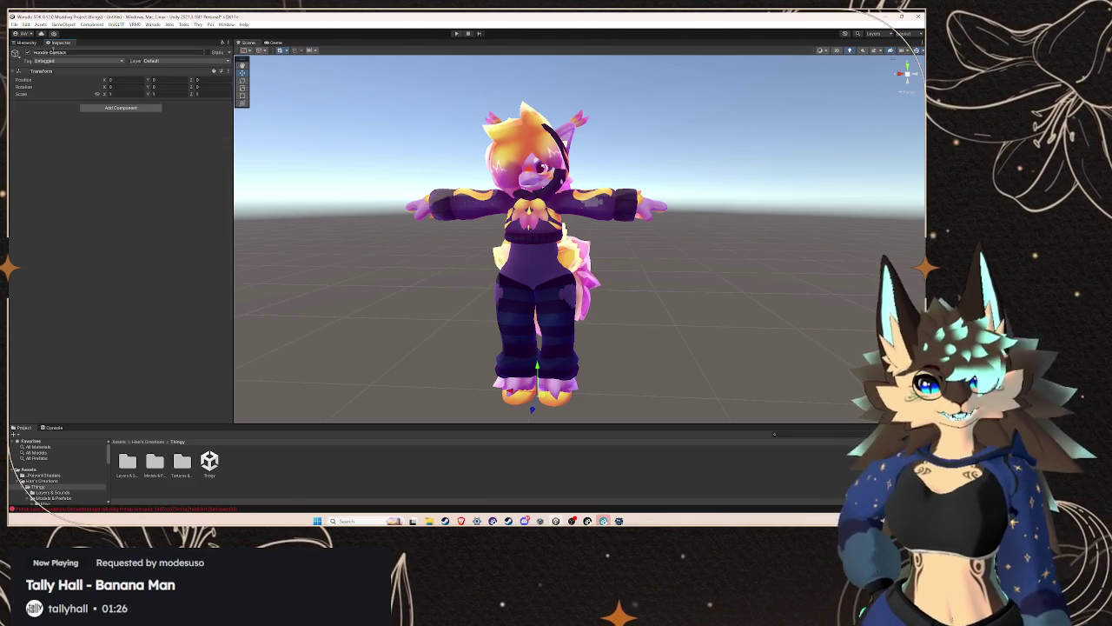
pyautogui.click(30, 43)
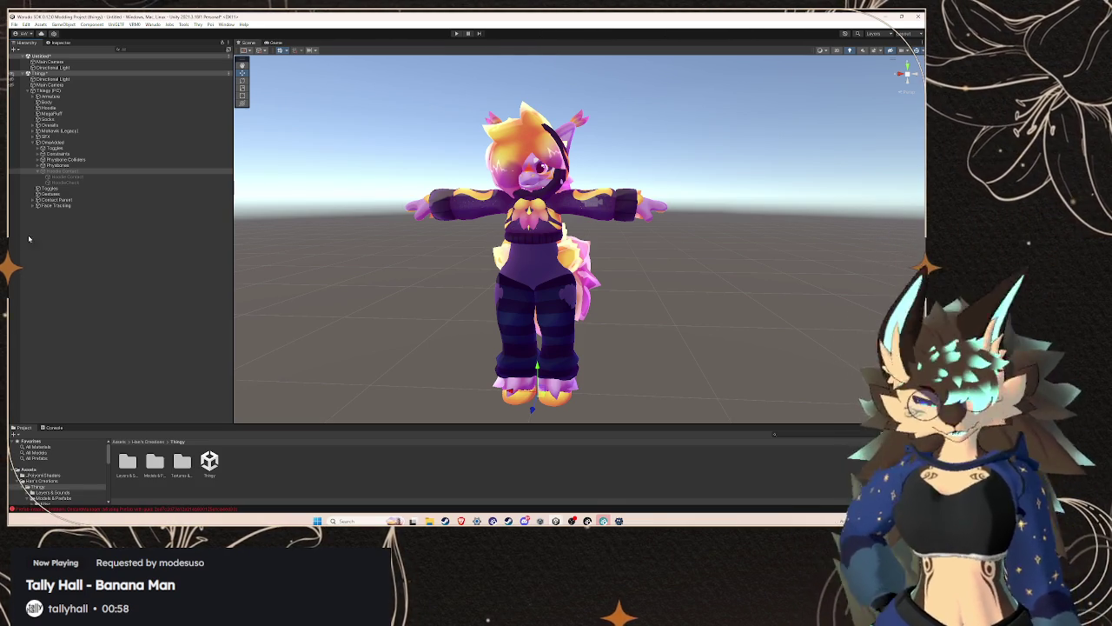
pyautogui.click(89, 189)
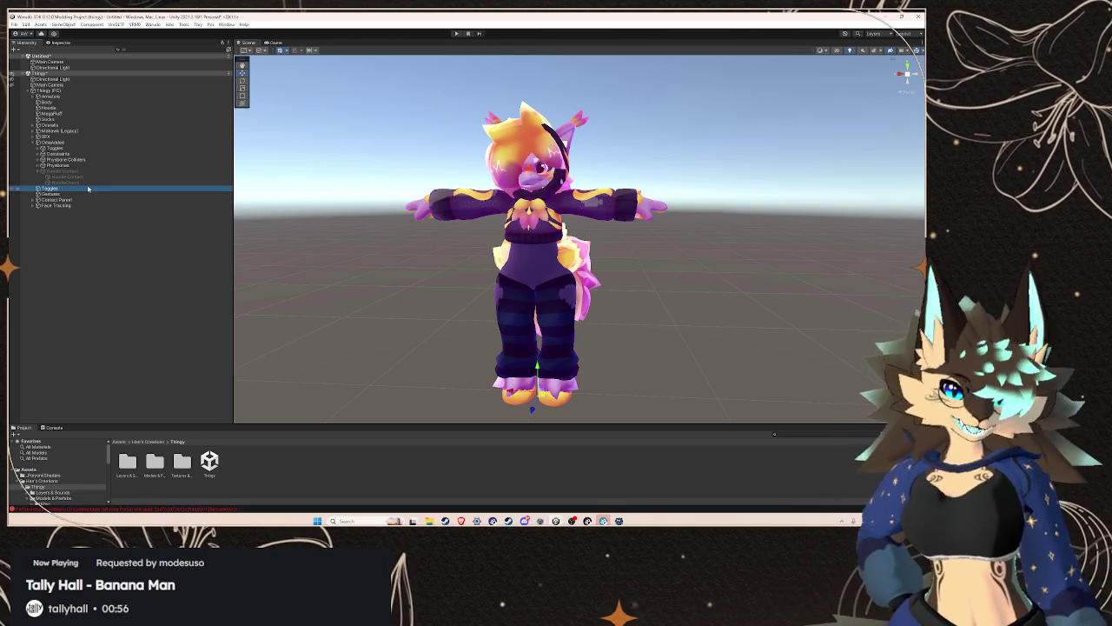
# - Remove a missing-script component from Toggles, then delete the Toggles object
pyautogui.click(61, 42)
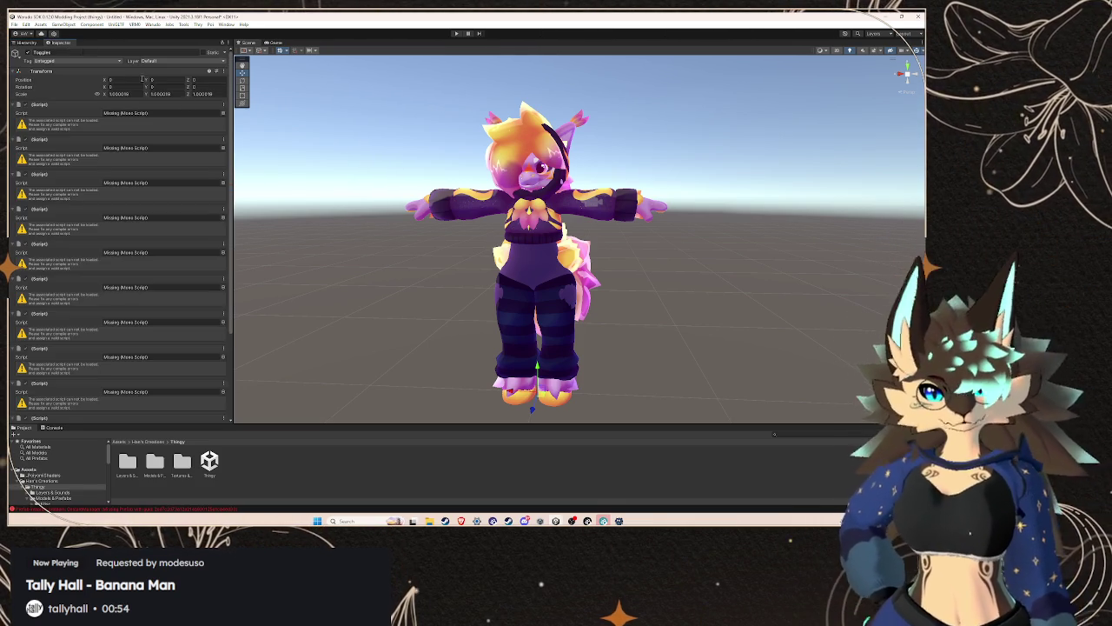
pyautogui.click(223, 107)
pyautogui.click(254, 123)
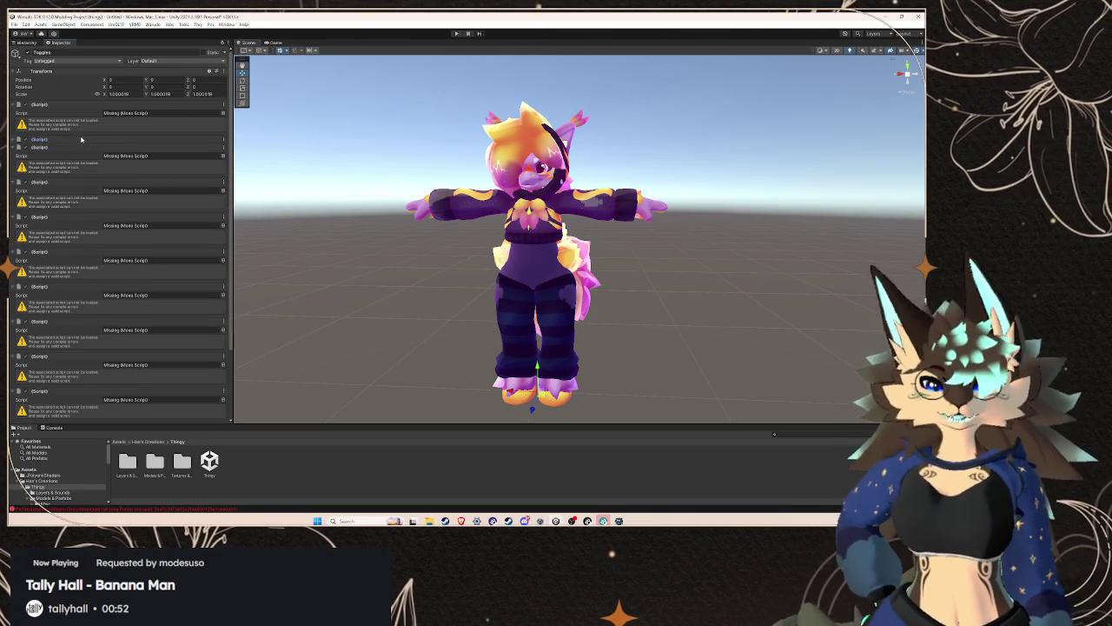
pyautogui.click(26, 43)
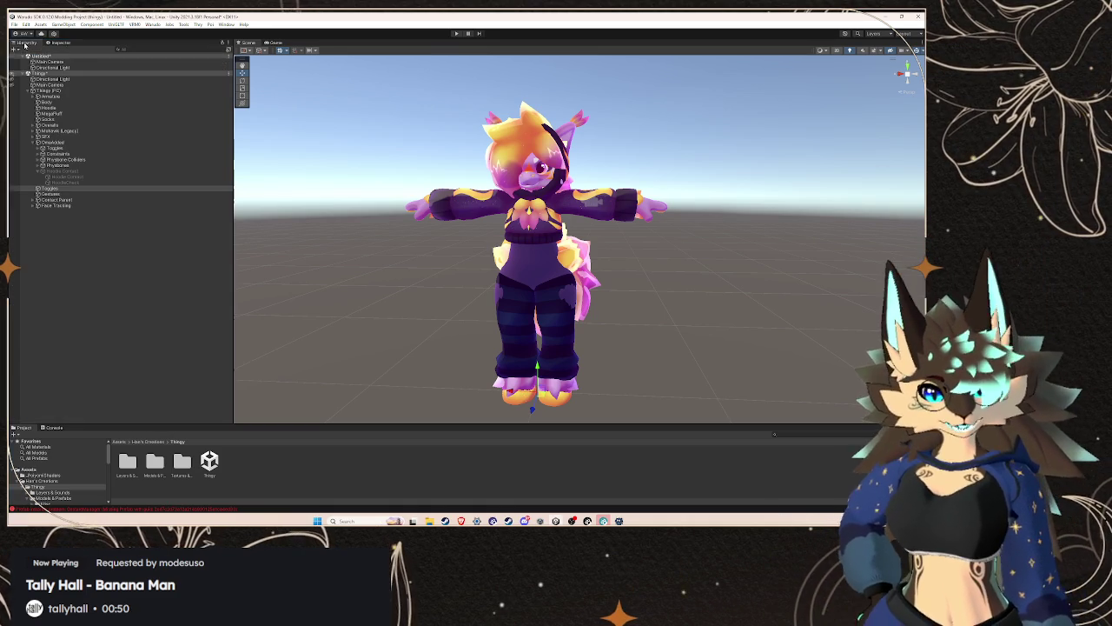
pyautogui.rightClick(78, 191)
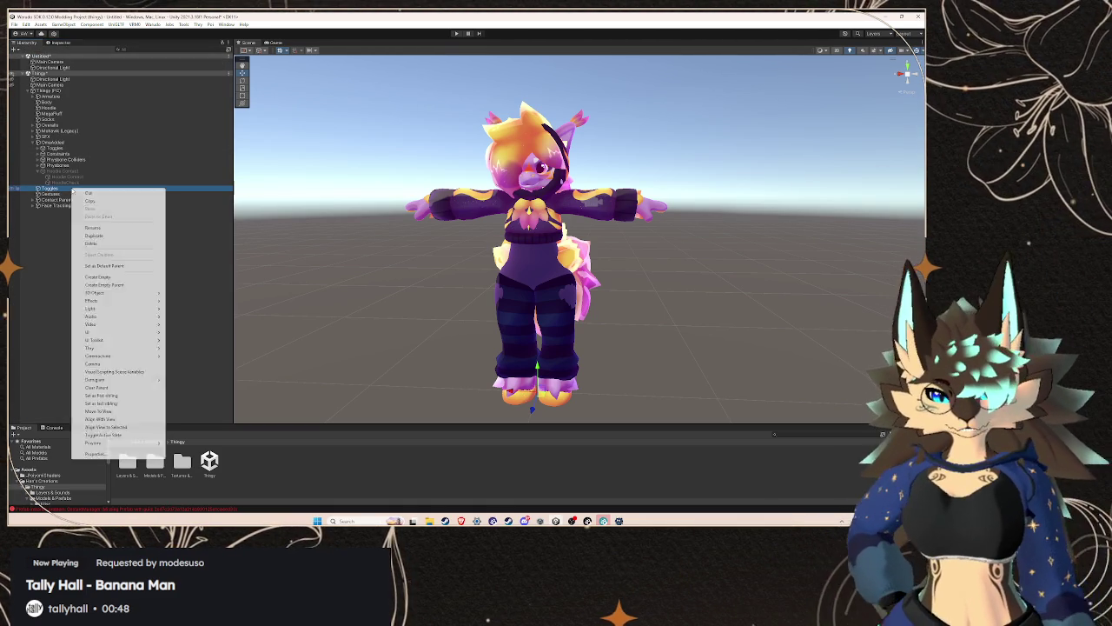
pyautogui.click(104, 242)
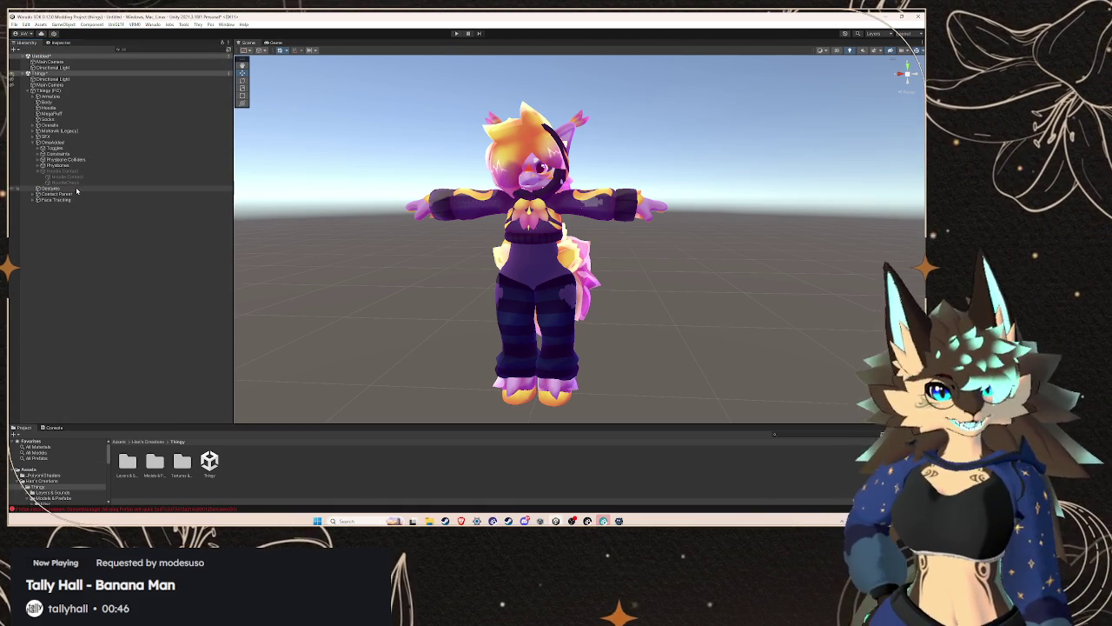
# - Inspect the Gestures object's components and delete Gestures
pyautogui.click(77, 188)
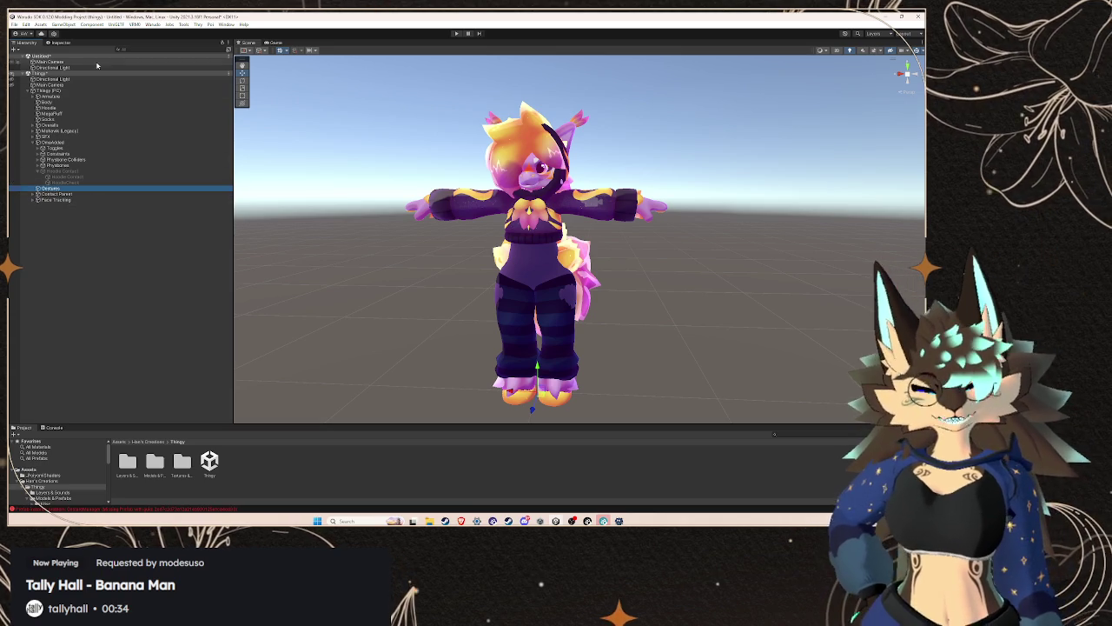
pyautogui.click(63, 42)
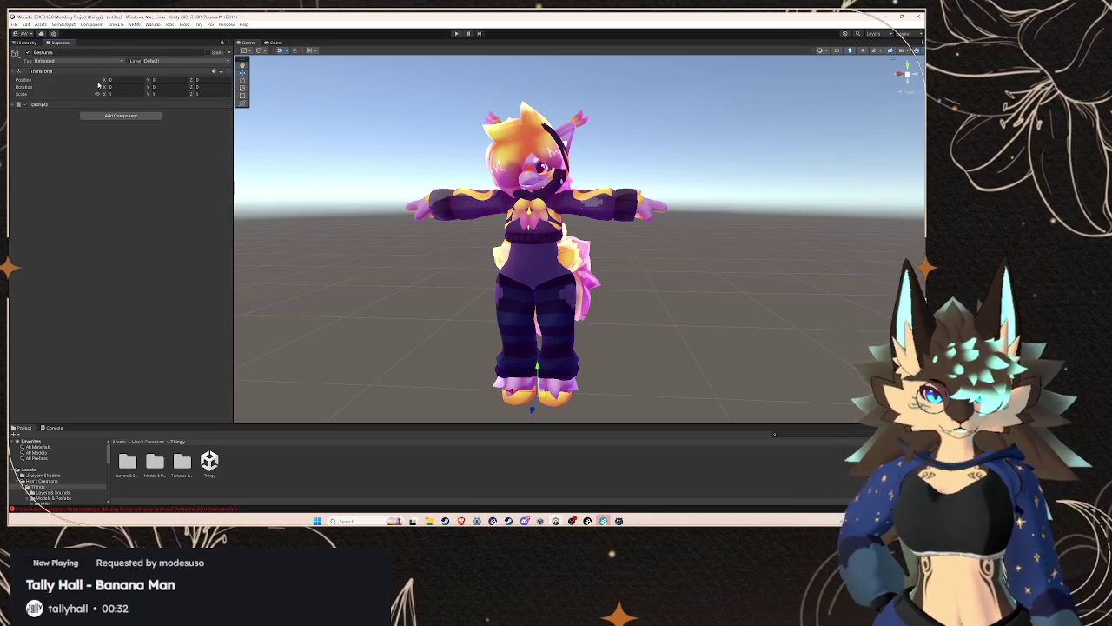
pyautogui.click(31, 43)
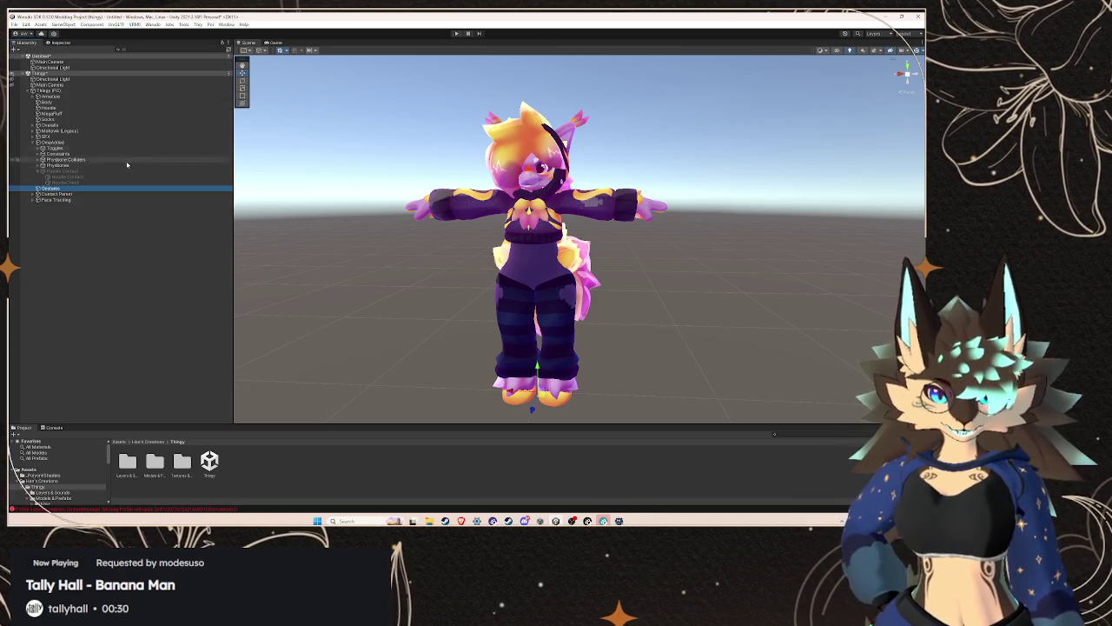
pyautogui.rightClick(92, 190)
pyautogui.click(113, 250)
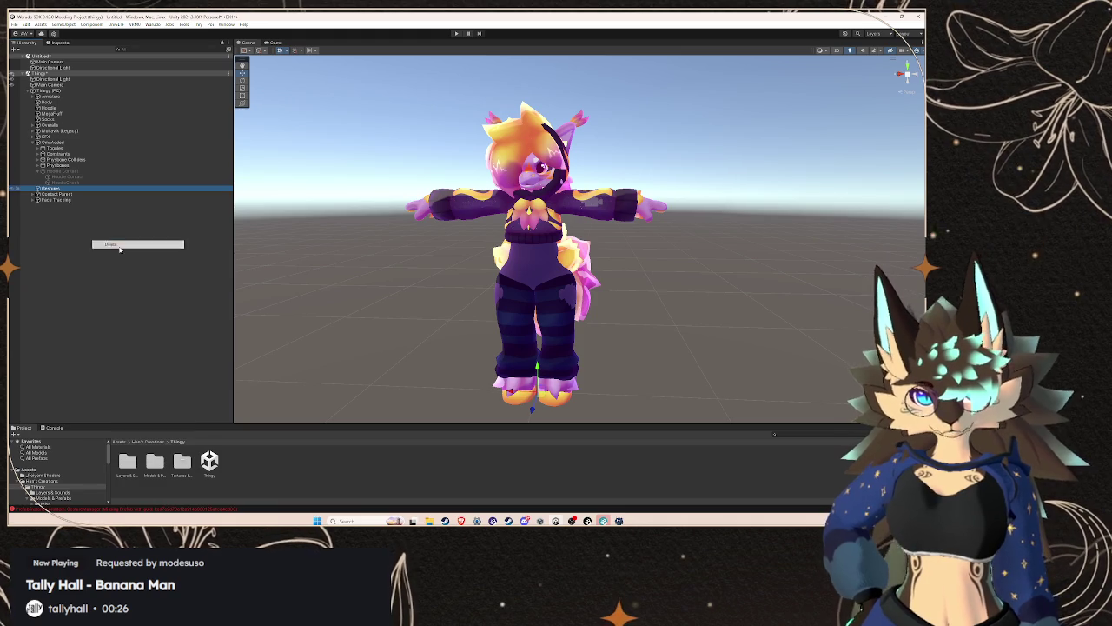
# - Undo once to reveal Contacts and inspect Contact Parent's missing-script components
pyautogui.hotkey('ctrl', 'z')
pyautogui.click(60, 188)
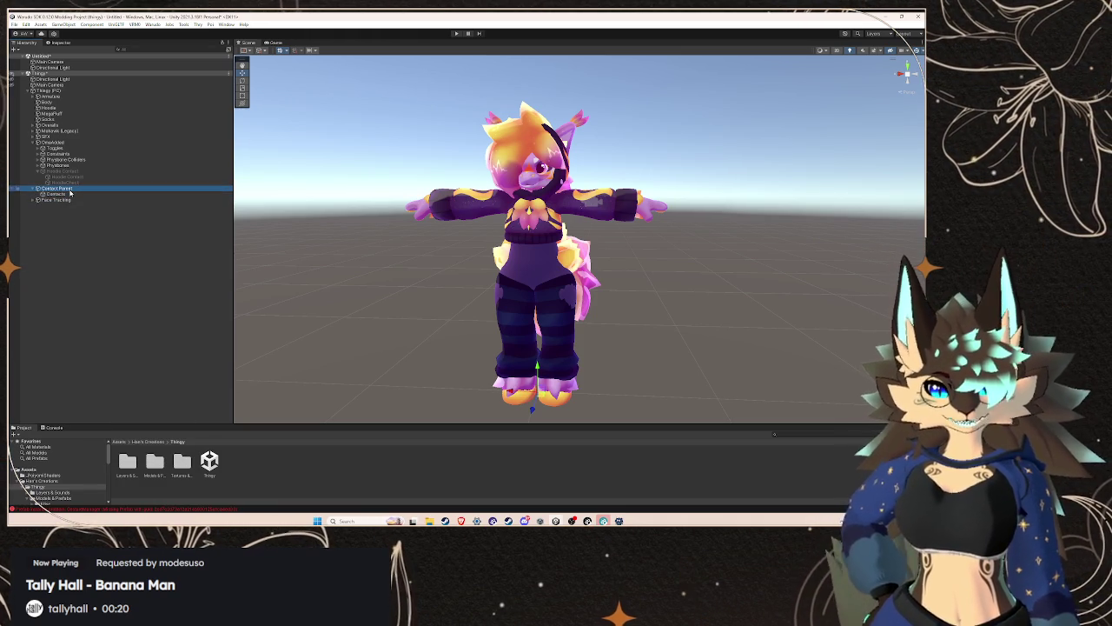
pyautogui.click(55, 42)
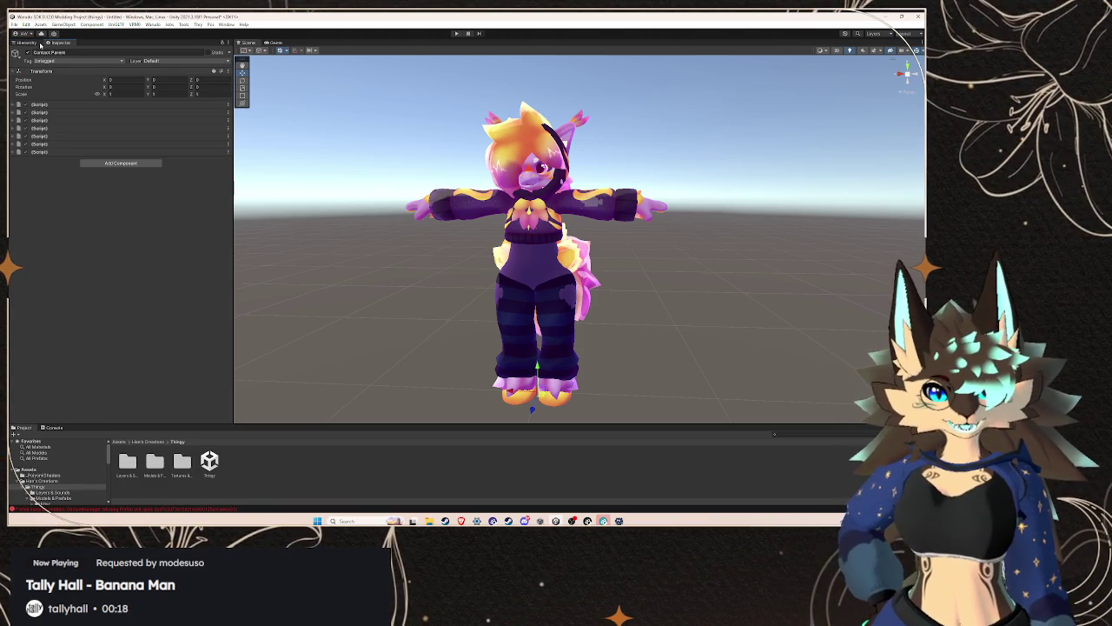
# - Delete the Contact Parent object along with its children
pyautogui.click(30, 43)
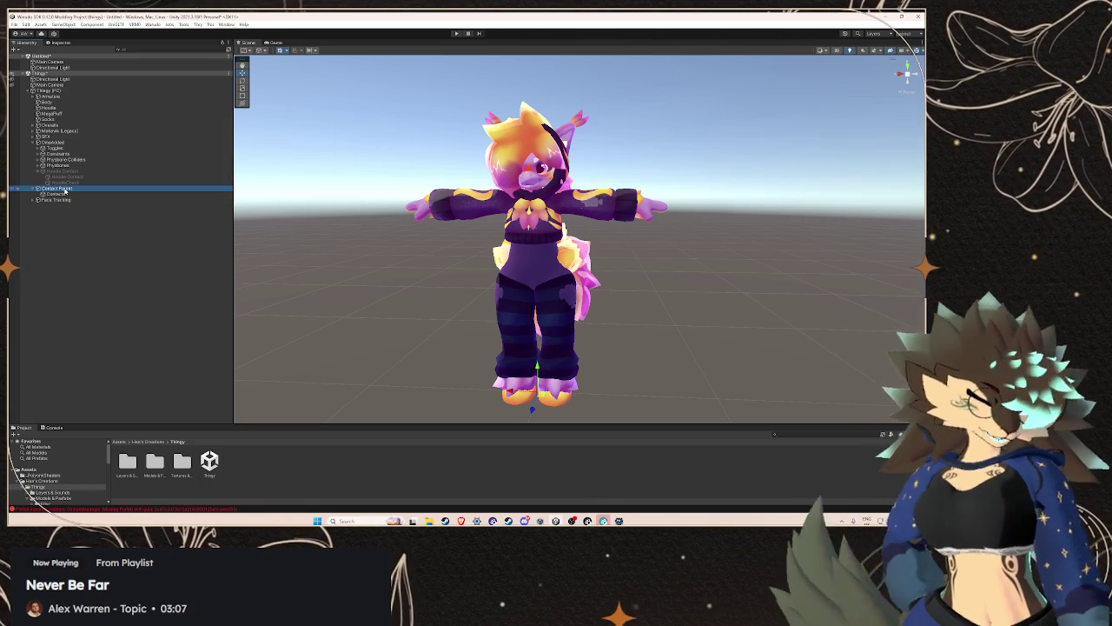
pyautogui.rightClick(69, 190)
pyautogui.click(95, 245)
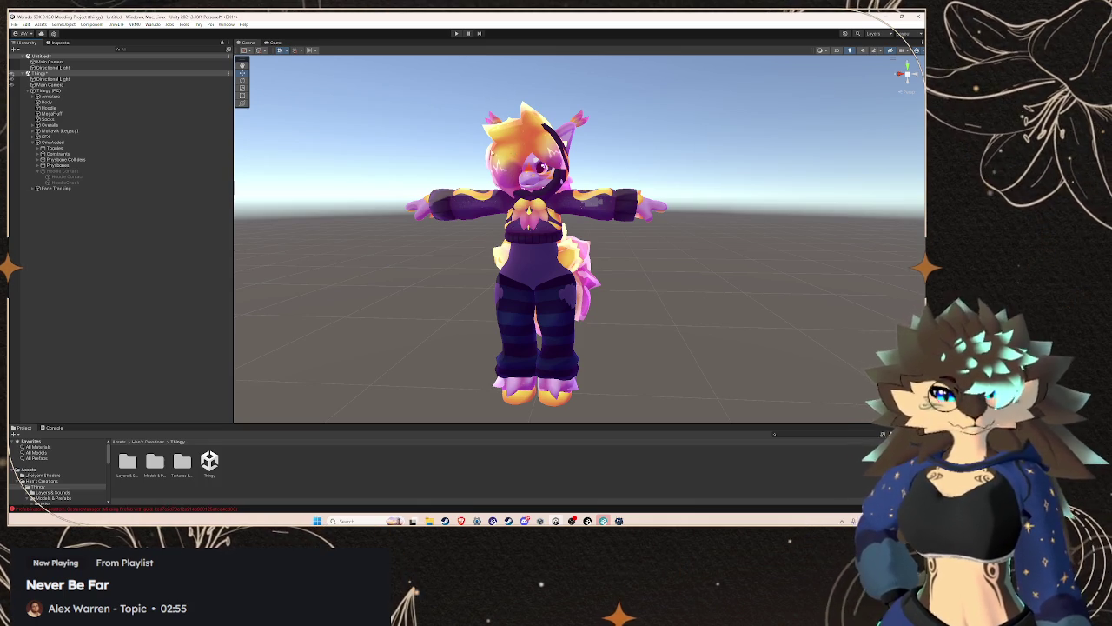
# - Expand Face Tracking and delete its Disable Hand Gestures child
pyautogui.click(96, 189)
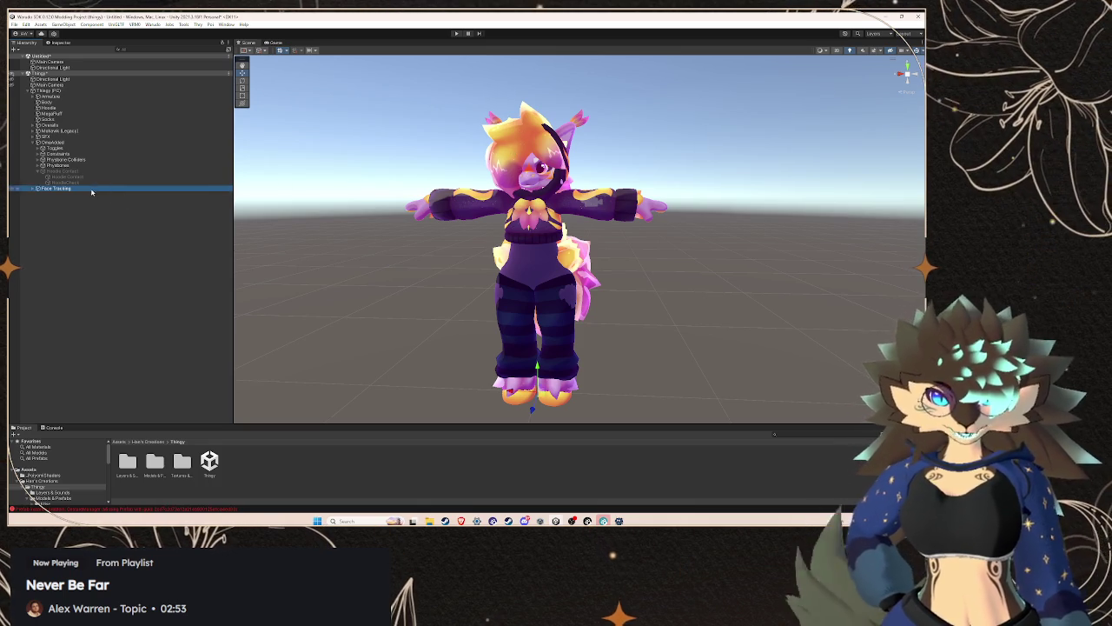
pyautogui.click(31, 190)
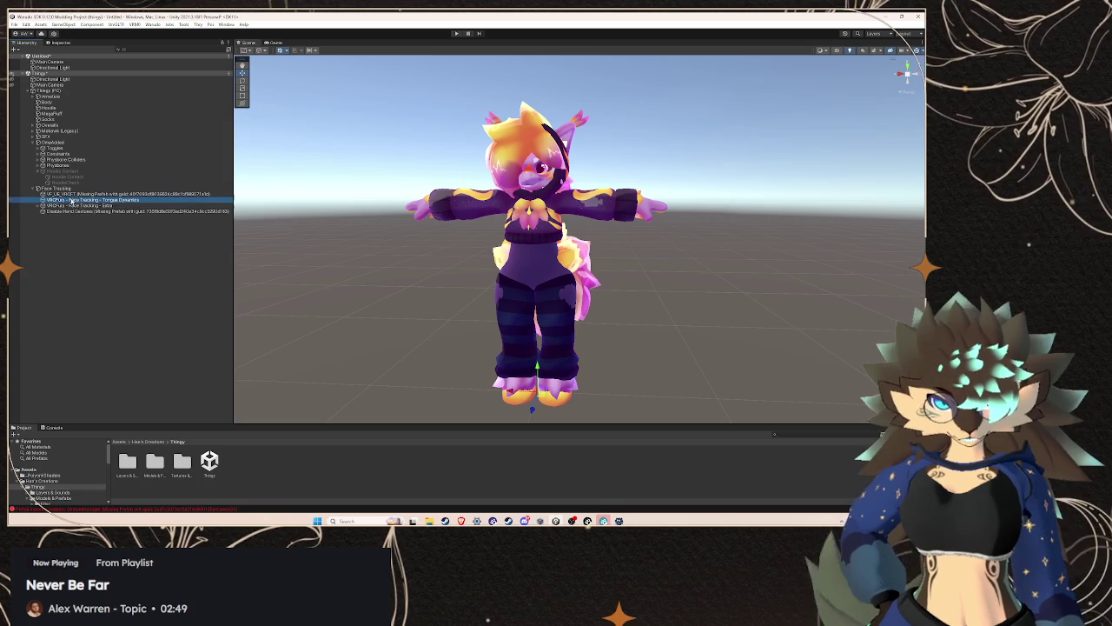
pyautogui.click(70, 200)
pyautogui.click(75, 211)
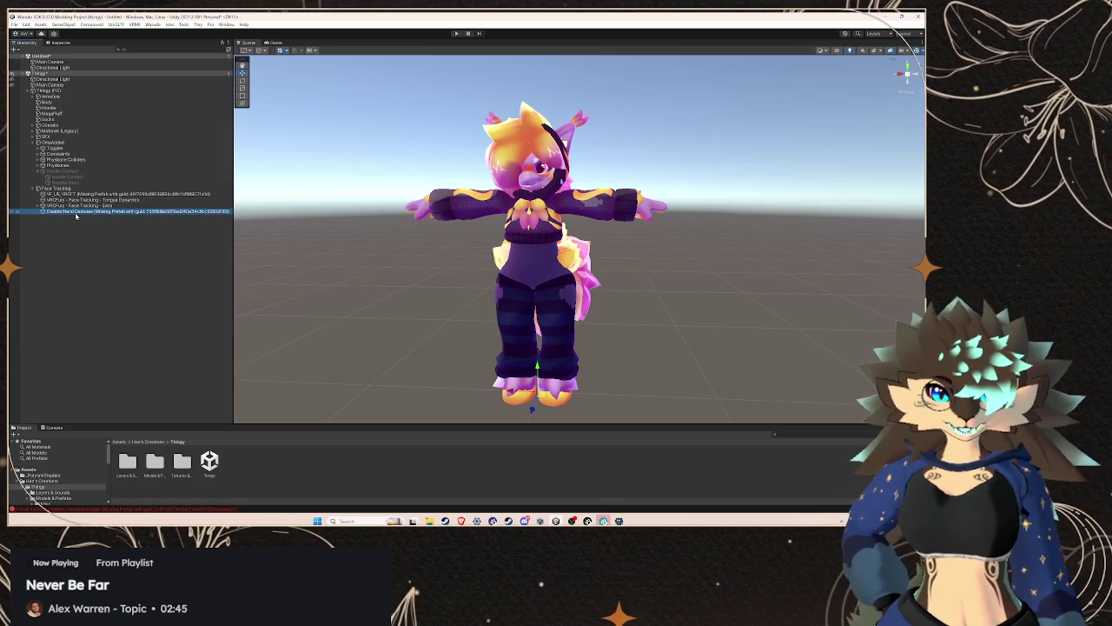
pyautogui.rightClick(75, 215)
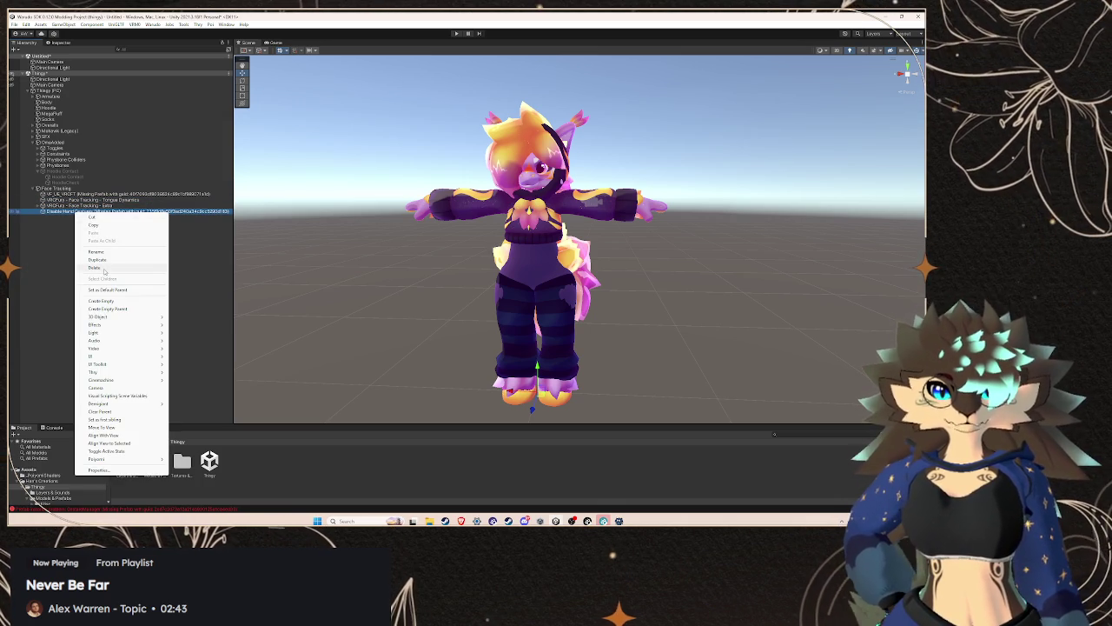
pyautogui.click(103, 269)
# - Remove the missing script component from the Tongue Dynamics object
pyautogui.click(61, 187)
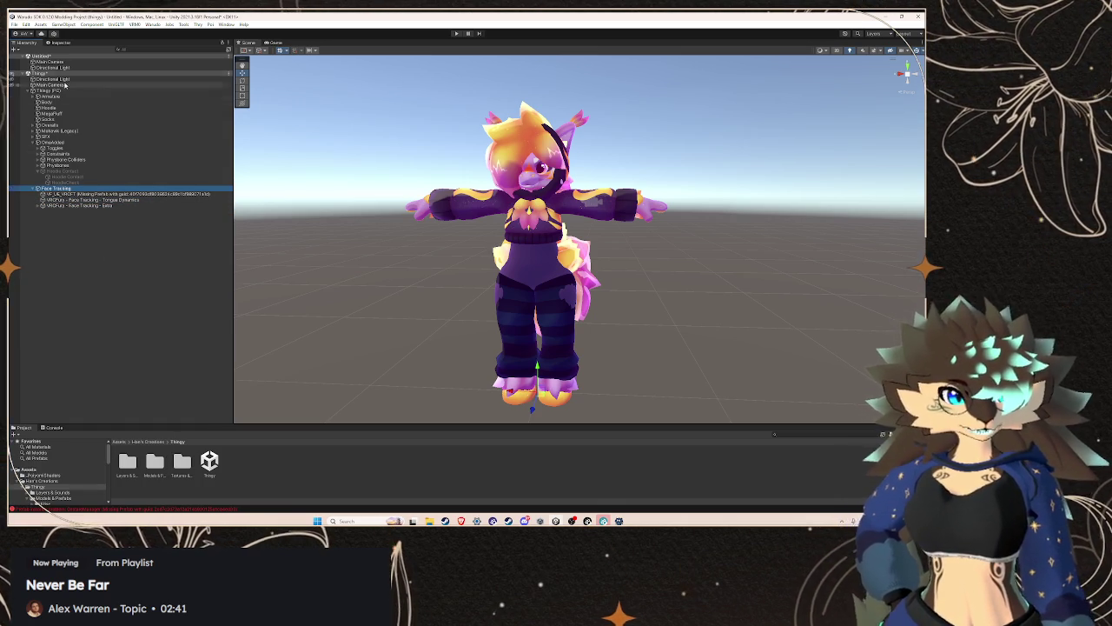
pyautogui.click(73, 41)
pyautogui.click(26, 41)
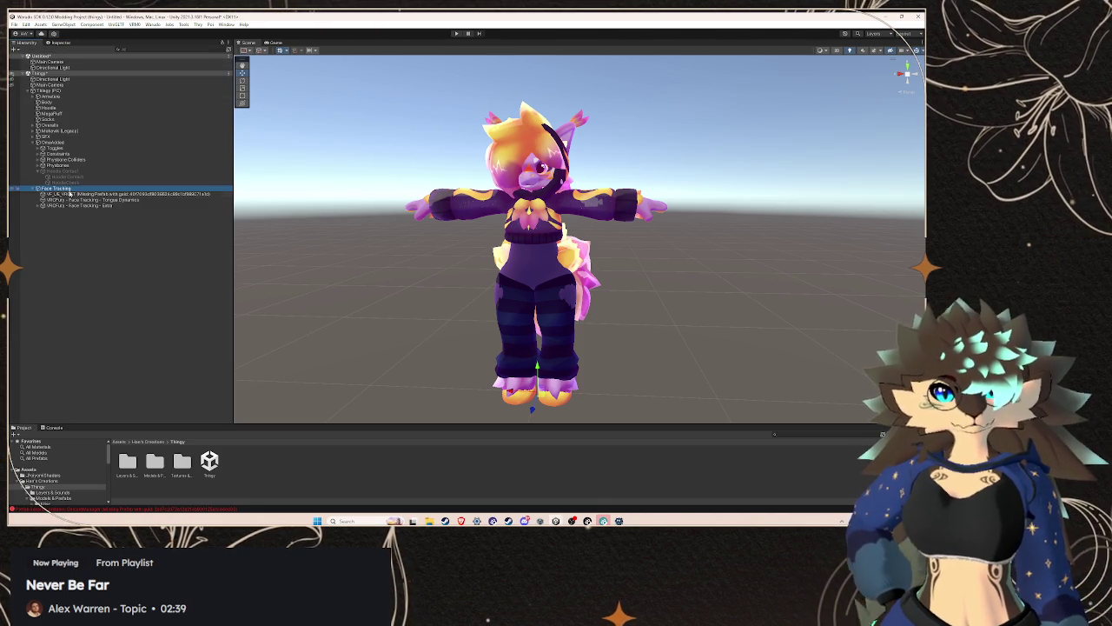
pyautogui.press('Down')
pyautogui.press('Down')
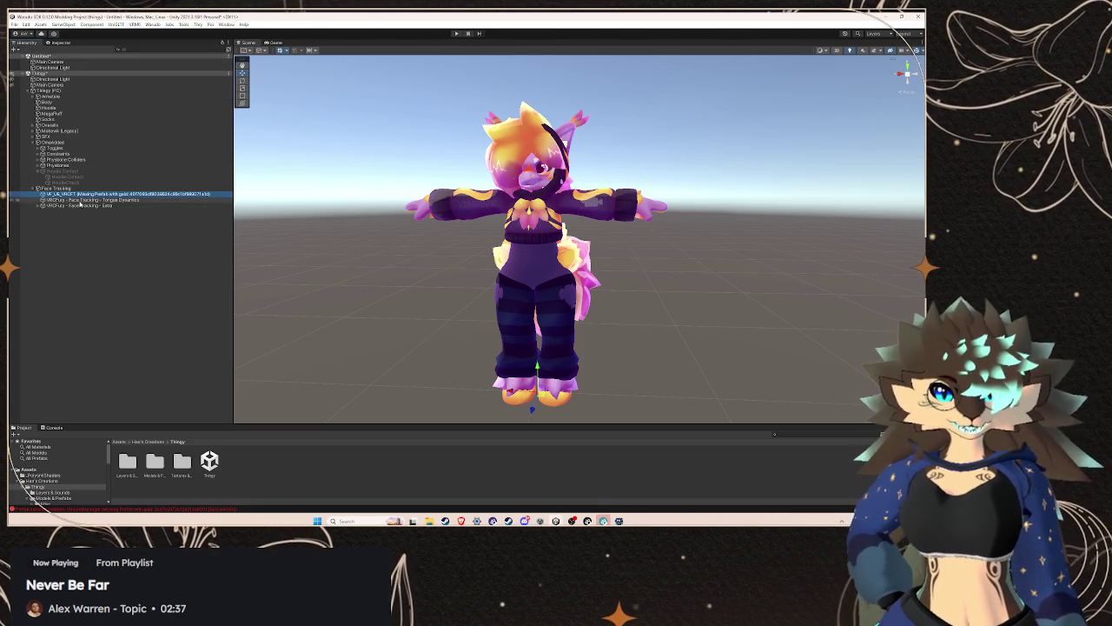
pyautogui.click(61, 43)
pyautogui.click(26, 42)
pyautogui.click(62, 44)
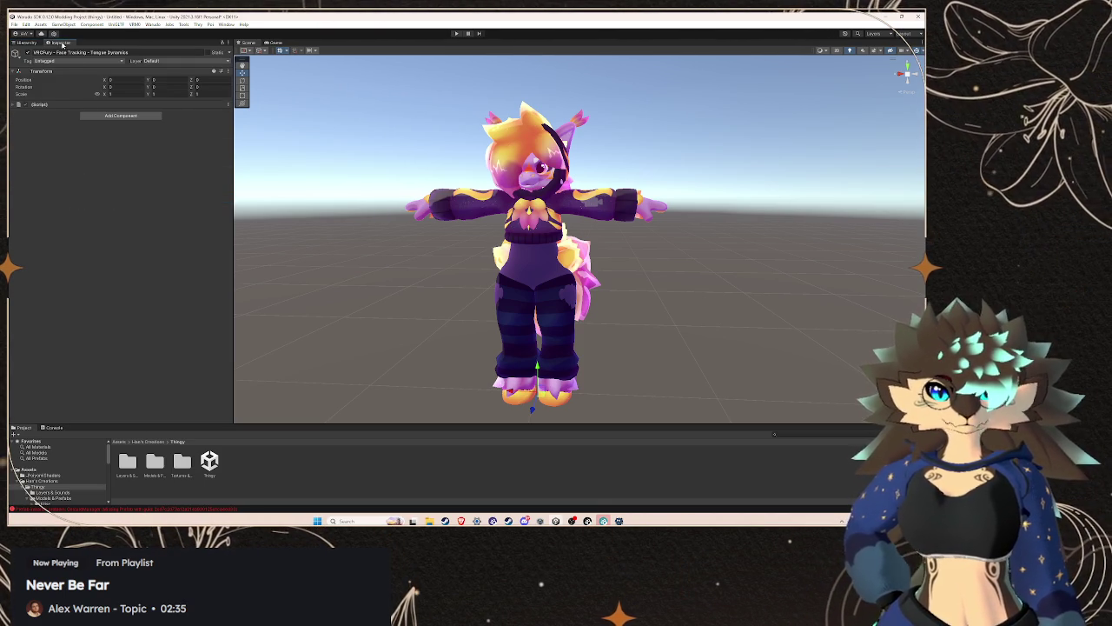
pyautogui.click(227, 104)
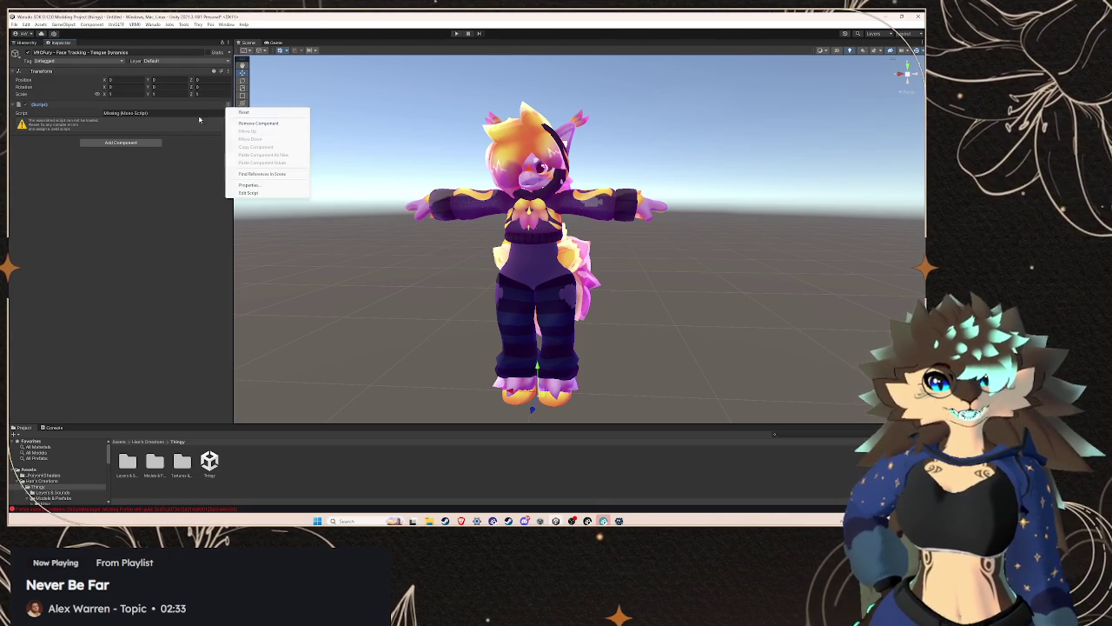
pyautogui.click(261, 123)
pyautogui.click(26, 43)
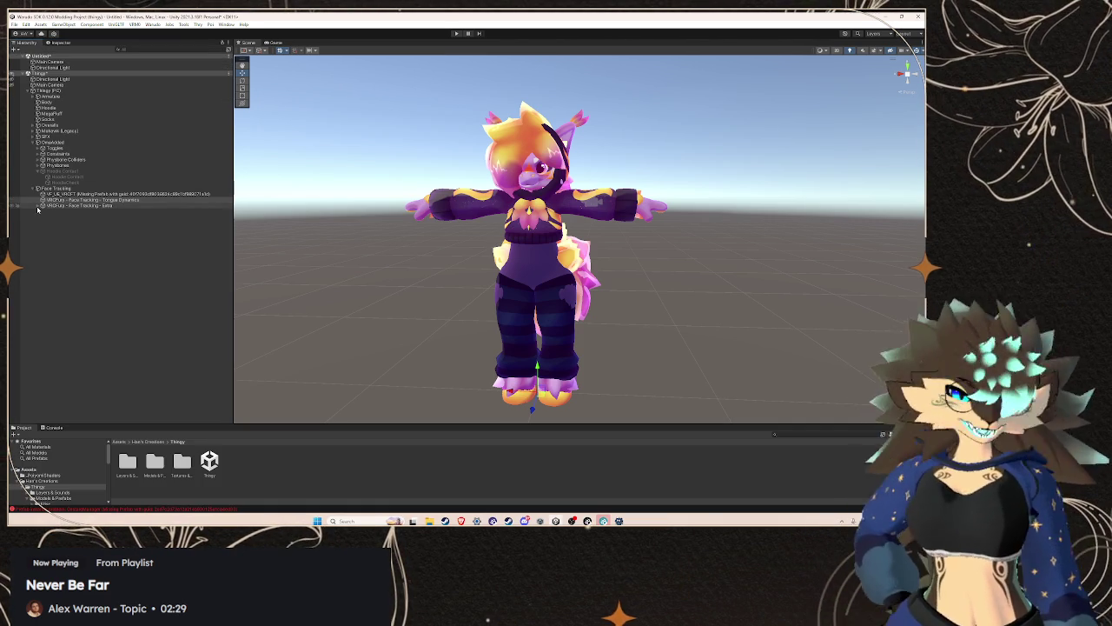
# - Remove the missing script component from Face Tracking Extra
pyautogui.click(70, 211)
pyautogui.click(78, 205)
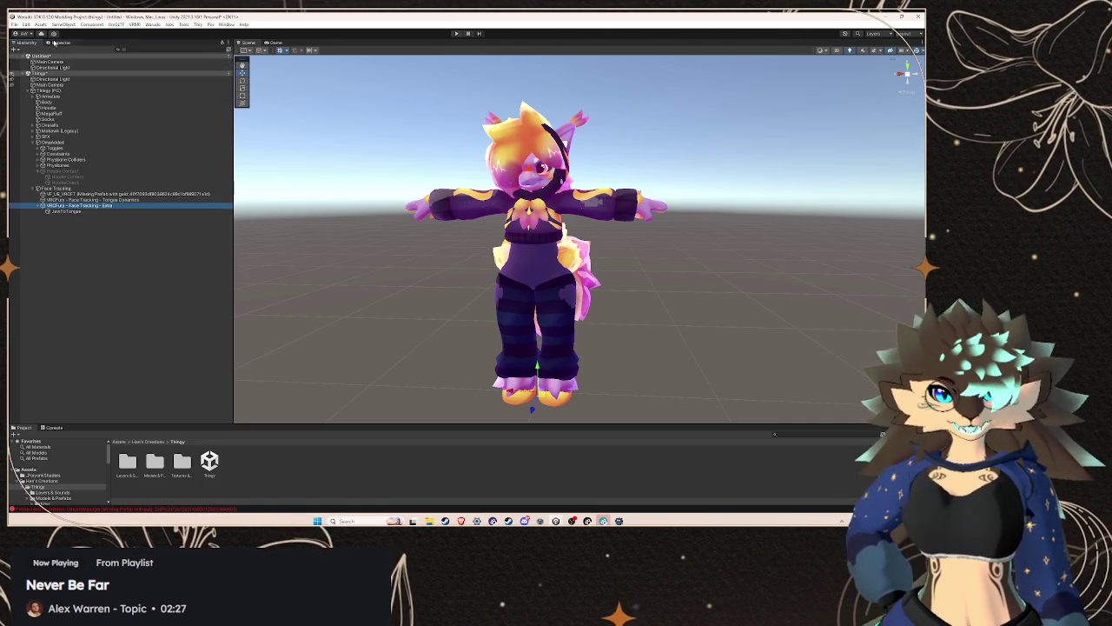
pyautogui.click(59, 43)
pyautogui.click(230, 105)
pyautogui.click(261, 132)
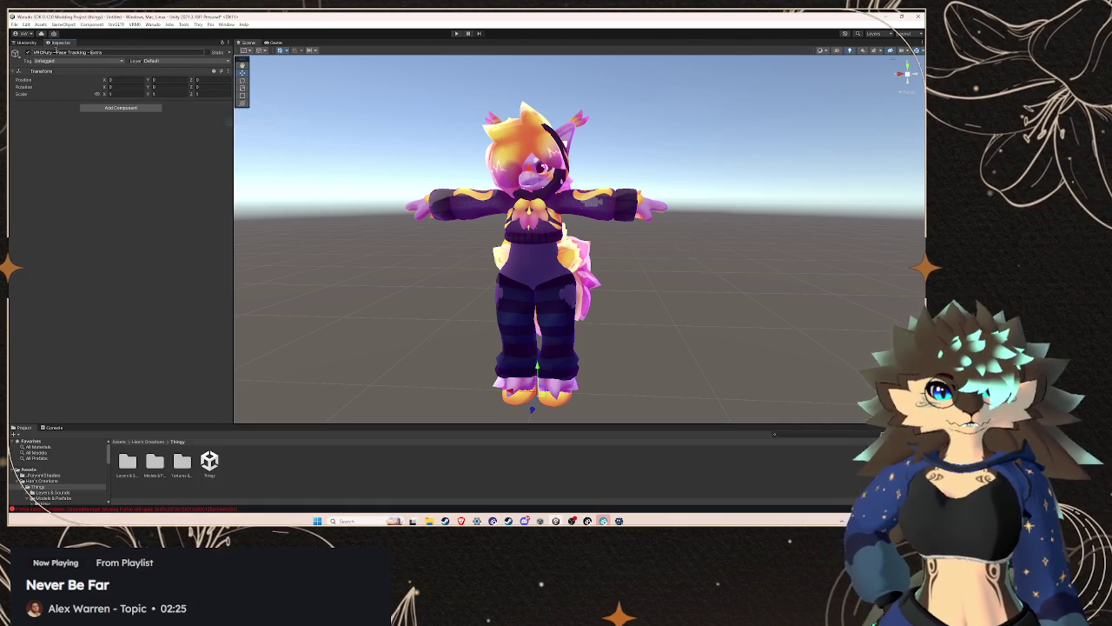
pyautogui.click(27, 43)
# - Remove the missing script component from the JawToTongue object
pyautogui.click(68, 211)
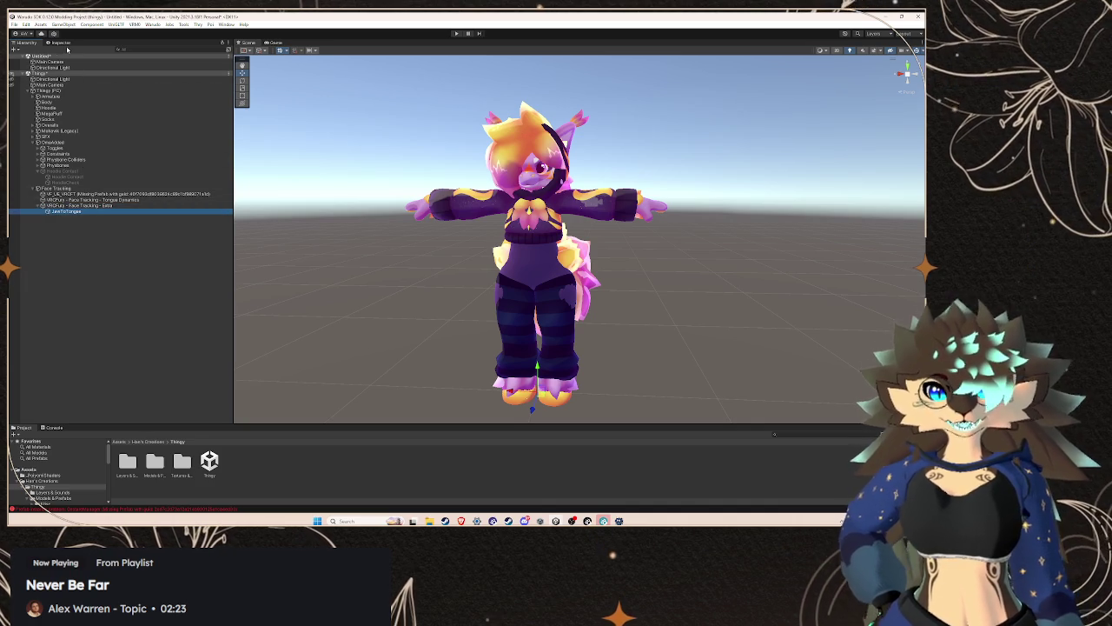
pyautogui.click(59, 43)
pyautogui.click(228, 70)
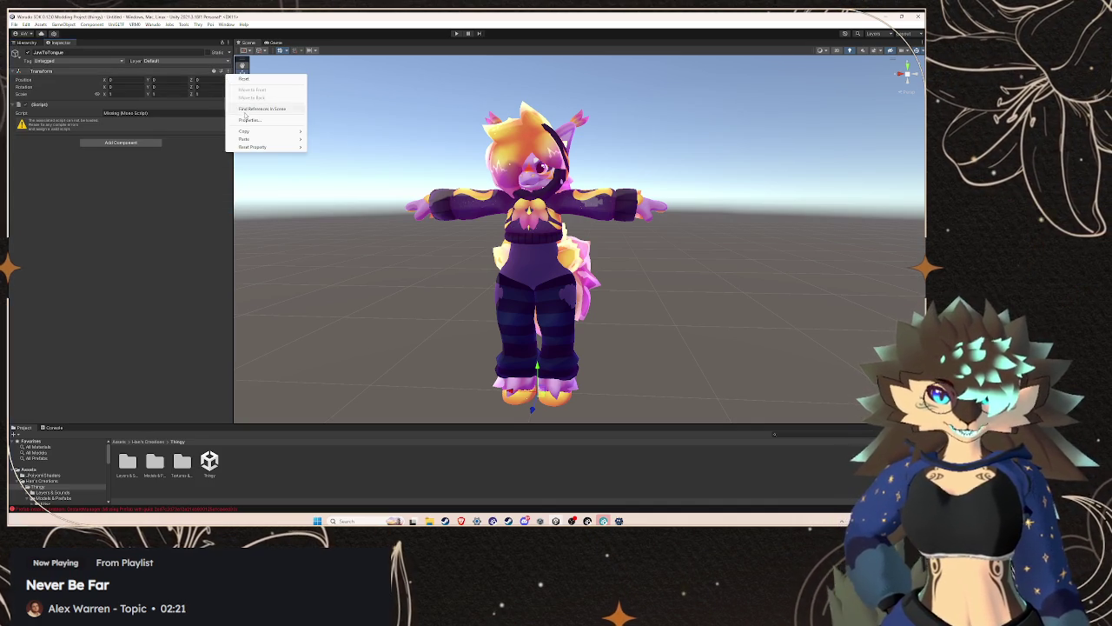
pyautogui.click(210, 143)
pyautogui.click(227, 105)
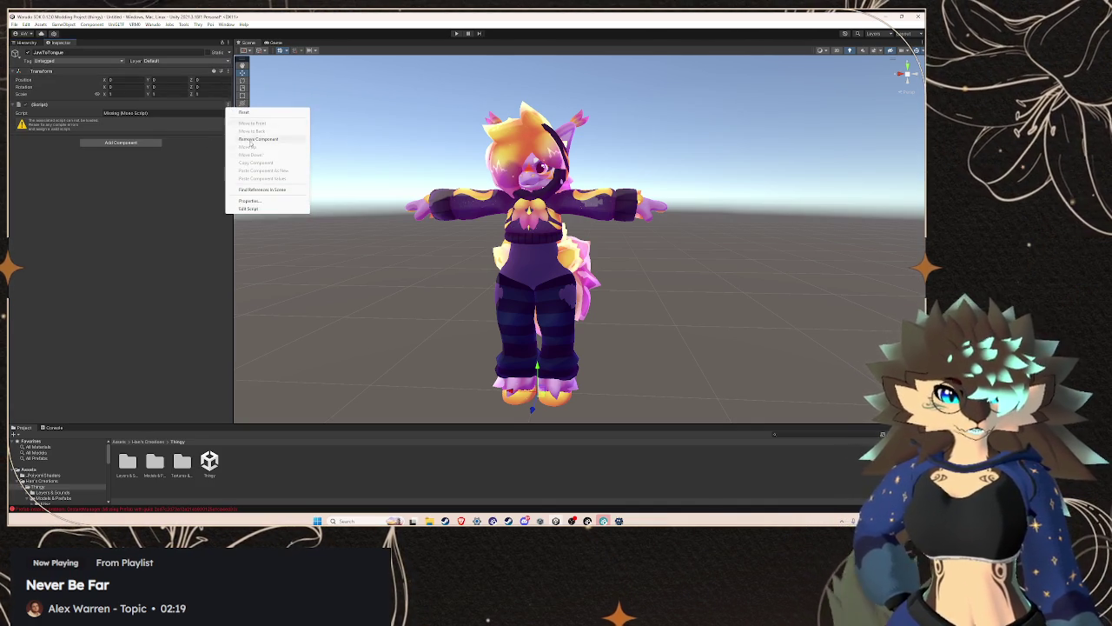
pyautogui.click(266, 141)
pyautogui.click(26, 42)
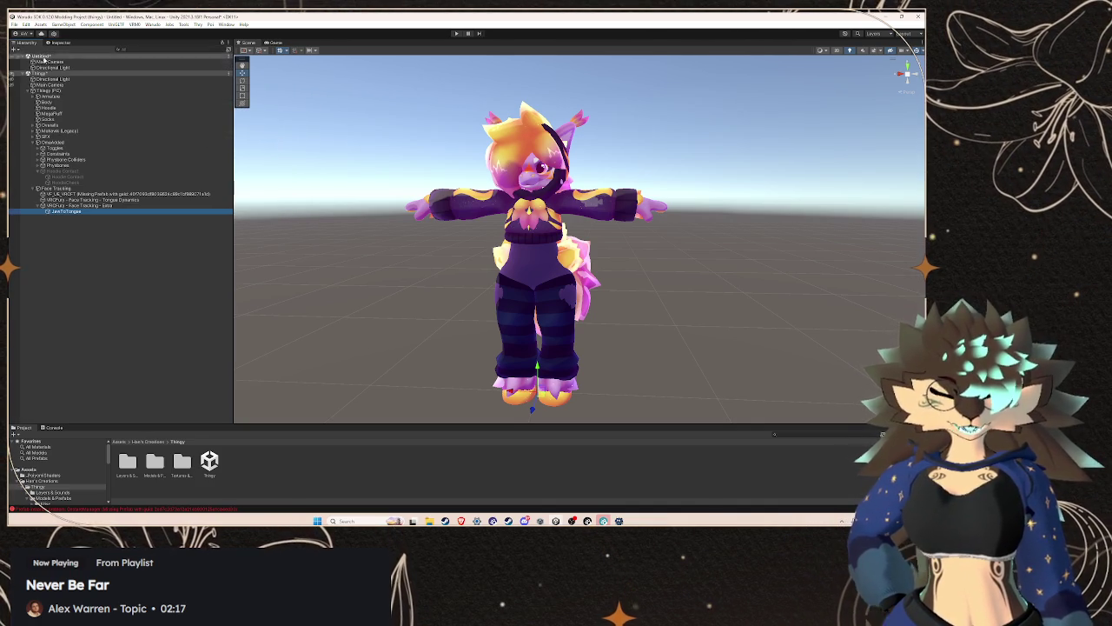
# - Recheck the Face Tracking children's components and collapse the Face Tracking group
pyautogui.click(97, 189)
pyautogui.click(78, 194)
pyautogui.click(56, 43)
pyautogui.click(26, 42)
pyautogui.click(87, 200)
pyautogui.click(55, 43)
pyautogui.click(26, 42)
pyautogui.click(36, 190)
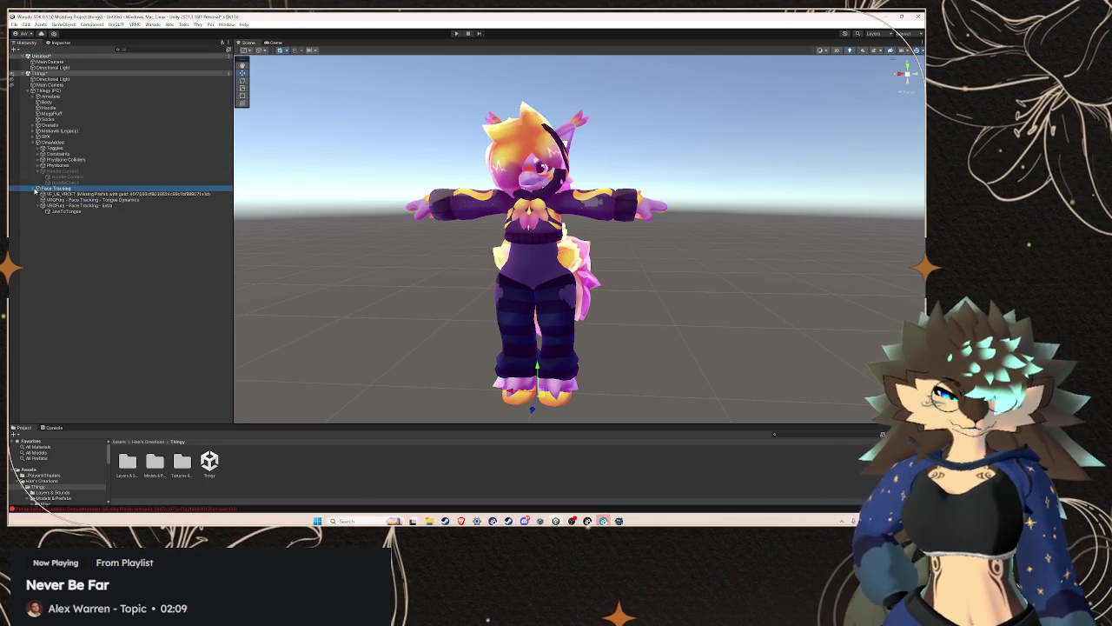
pyautogui.click(33, 189)
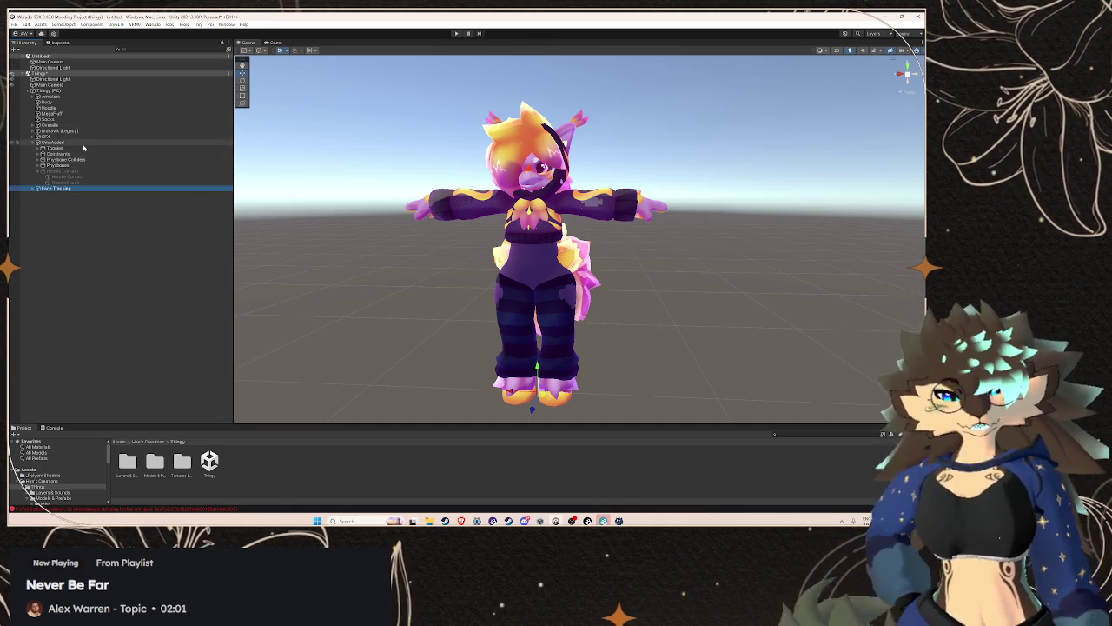
pyautogui.click(60, 42)
pyautogui.click(26, 43)
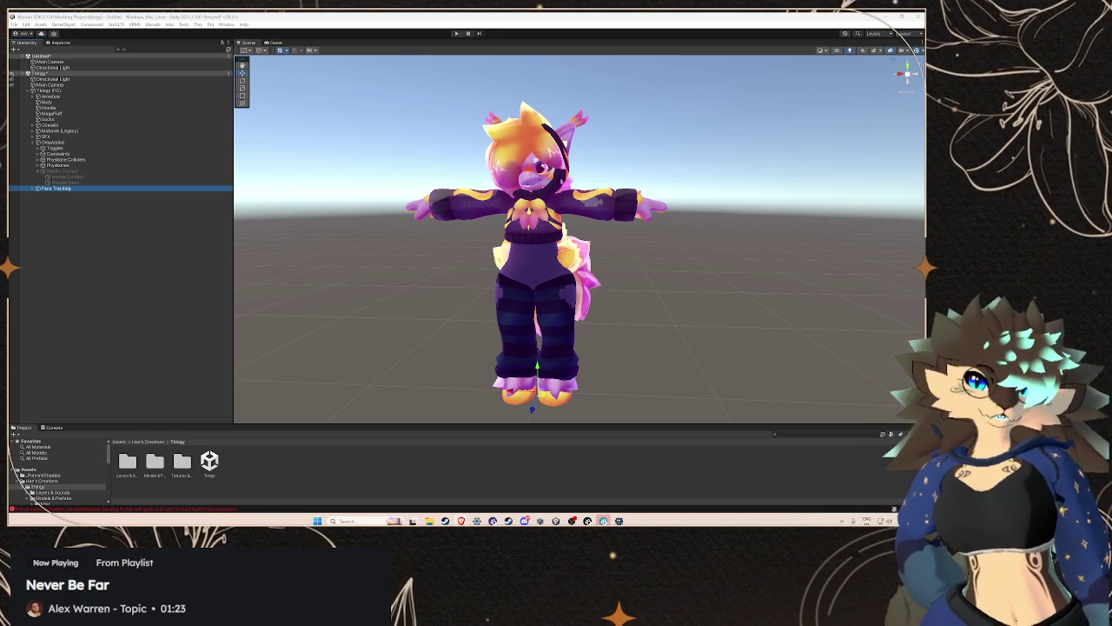
# - Expand the SFX group and view the Honk sound object's Audio Source settings
pyautogui.click(91, 172)
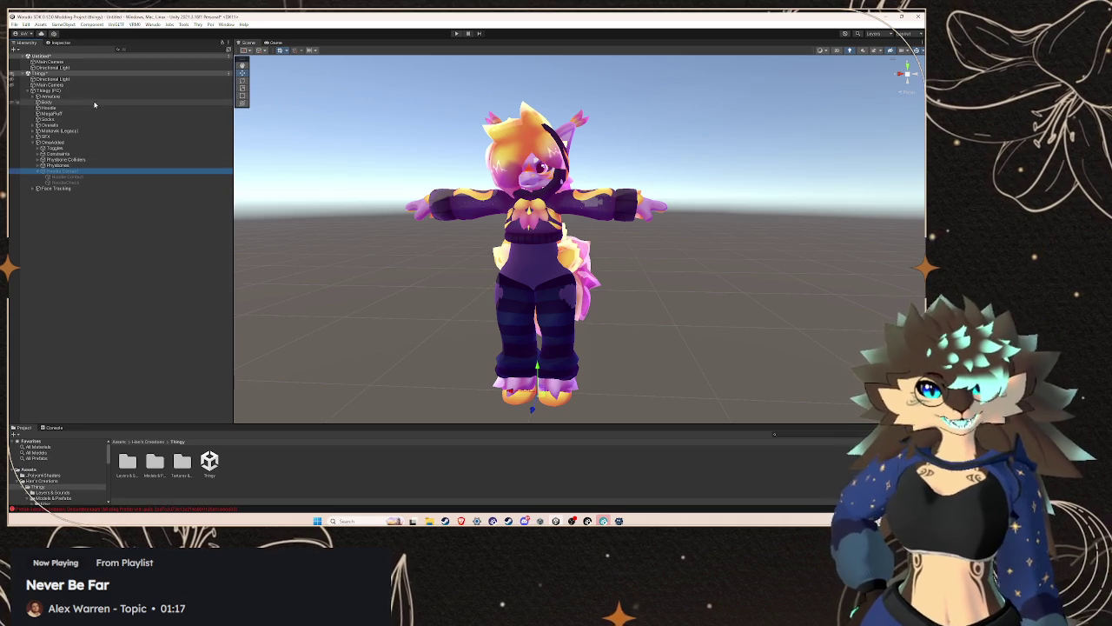
pyautogui.click(52, 136)
pyautogui.click(33, 137)
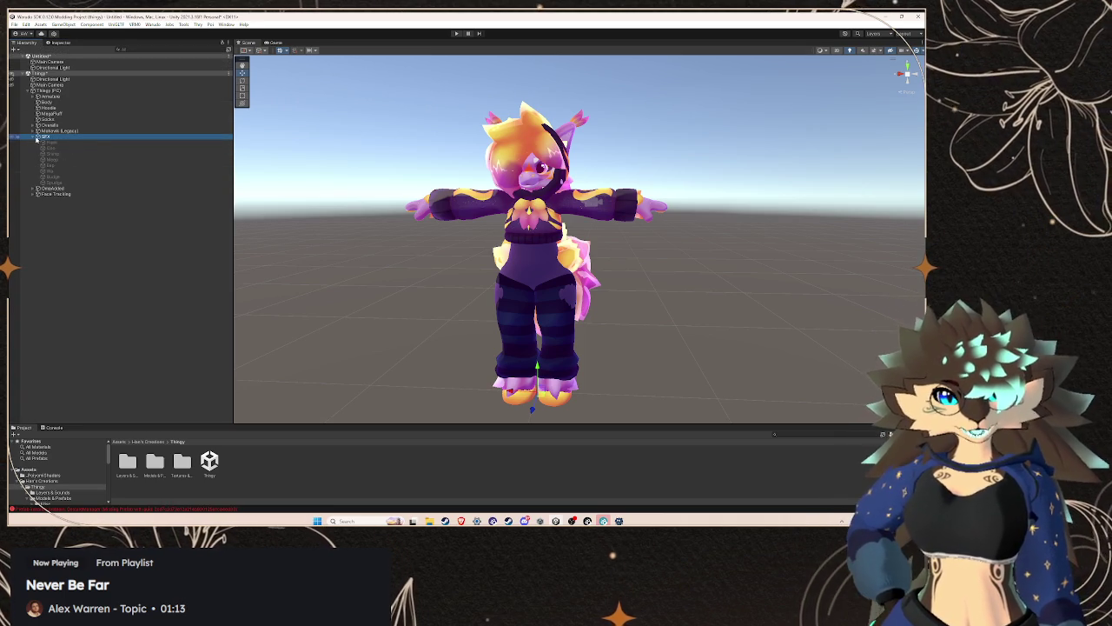
pyautogui.click(53, 148)
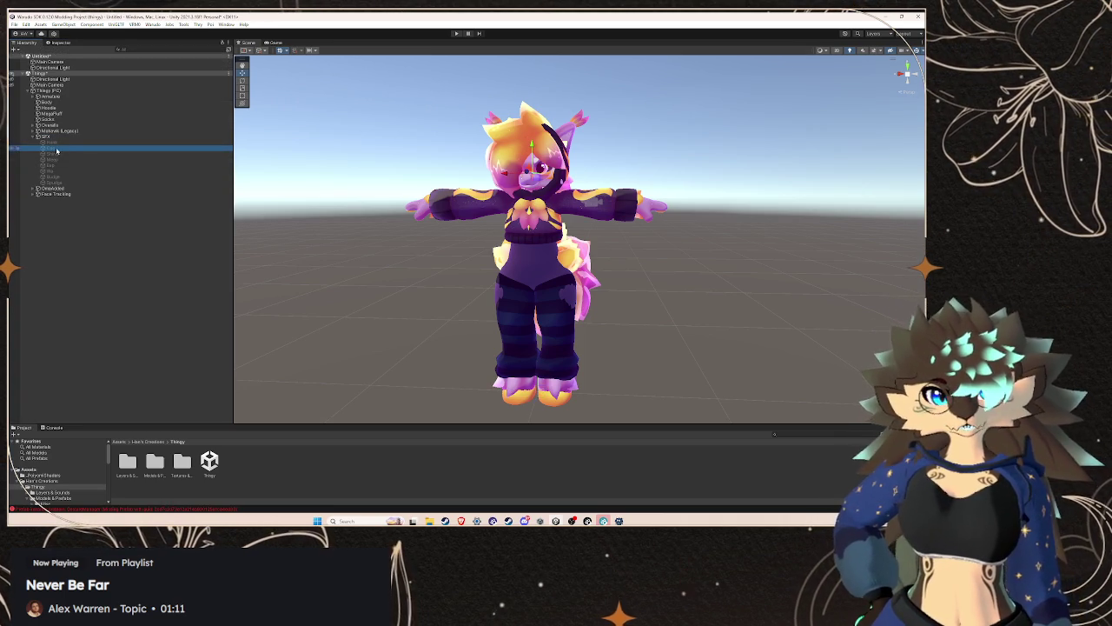
pyautogui.click(58, 44)
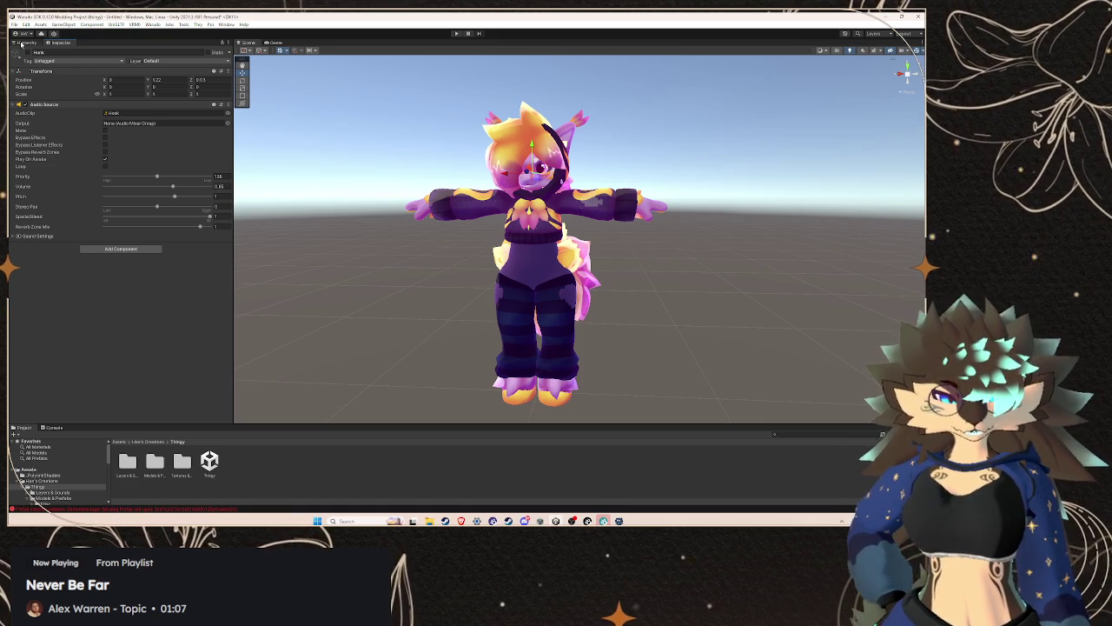
pyautogui.click(23, 43)
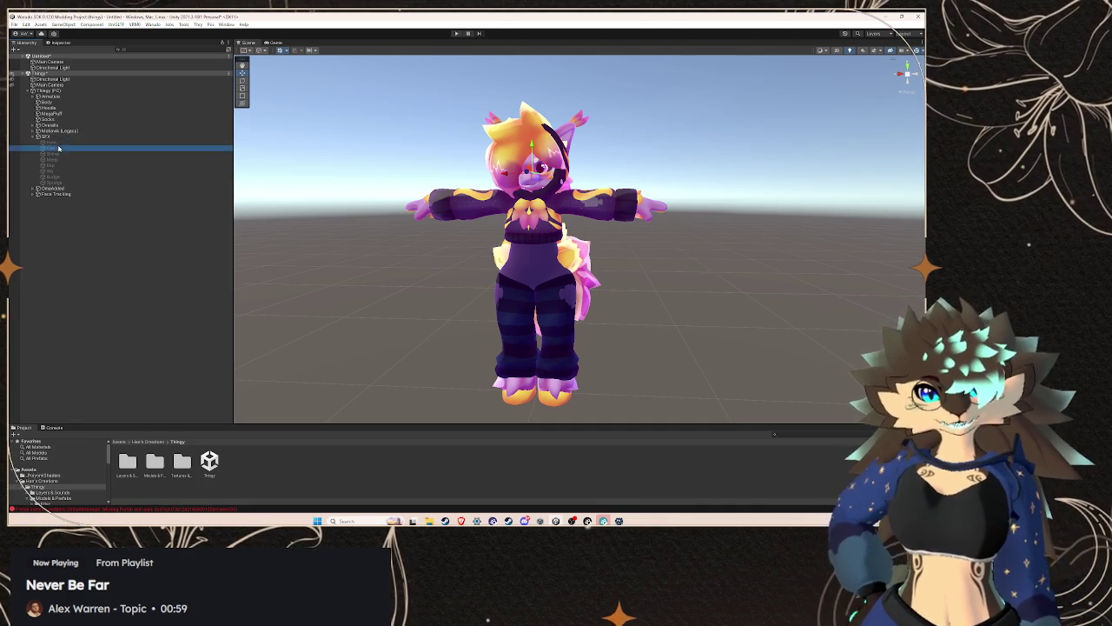
# - Play the Honk audio clip and bring up its options in the Project panel
pyautogui.click(55, 43)
pyautogui.doubleClick(138, 116)
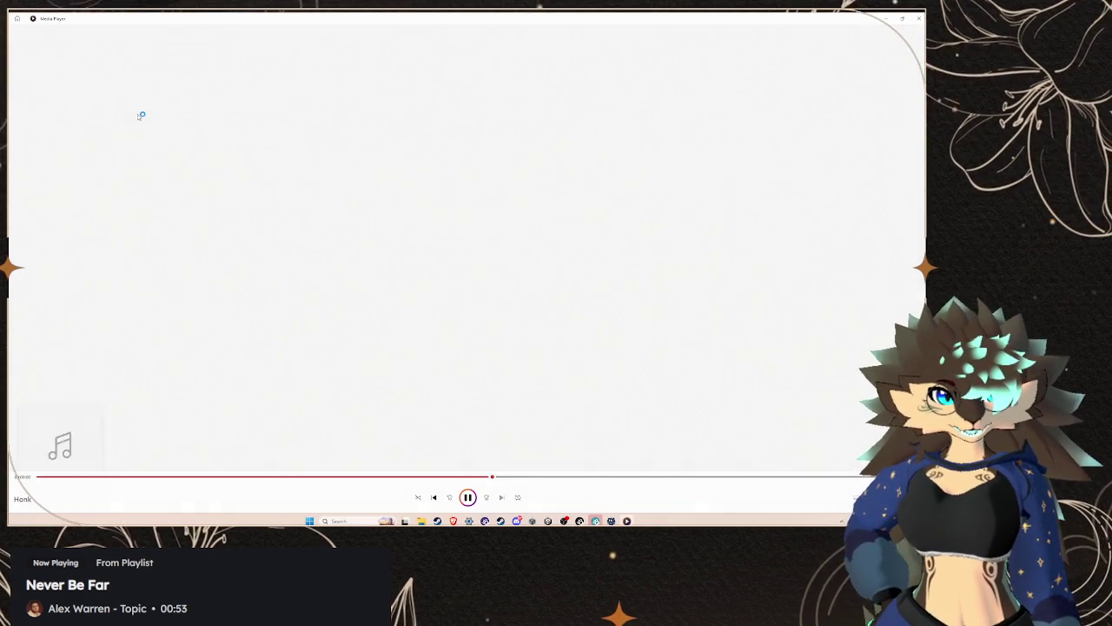
pyautogui.hotkey('alt', 'Tab')
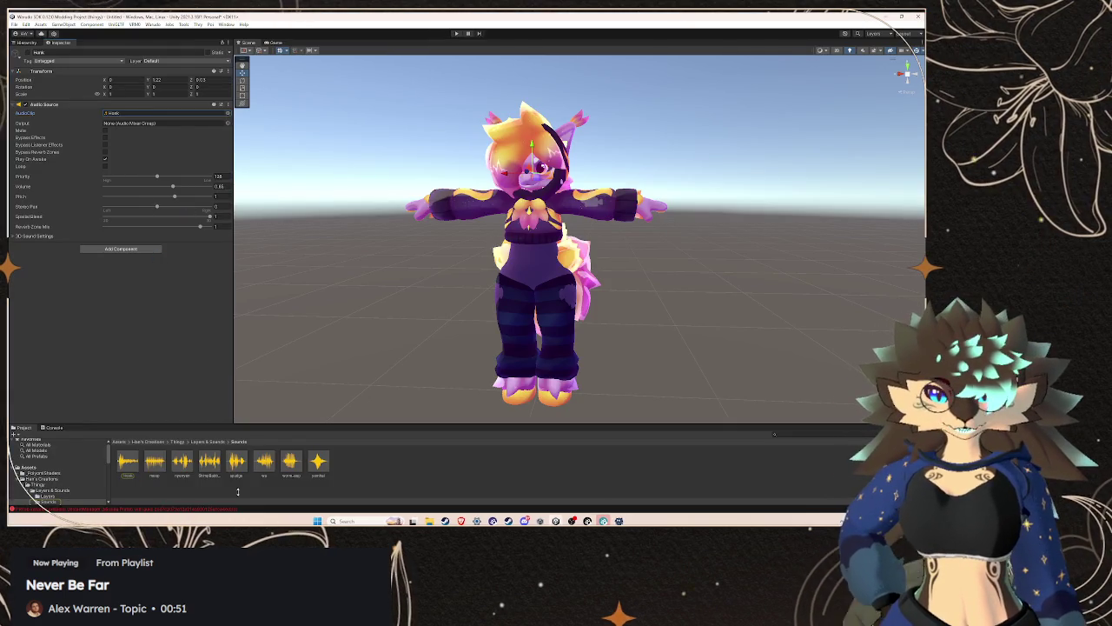
pyautogui.rightClick(133, 461)
# - Show the Honk clip in File Explorer, select the meep and eyesye files, then minimize the window
pyautogui.click(239, 300)
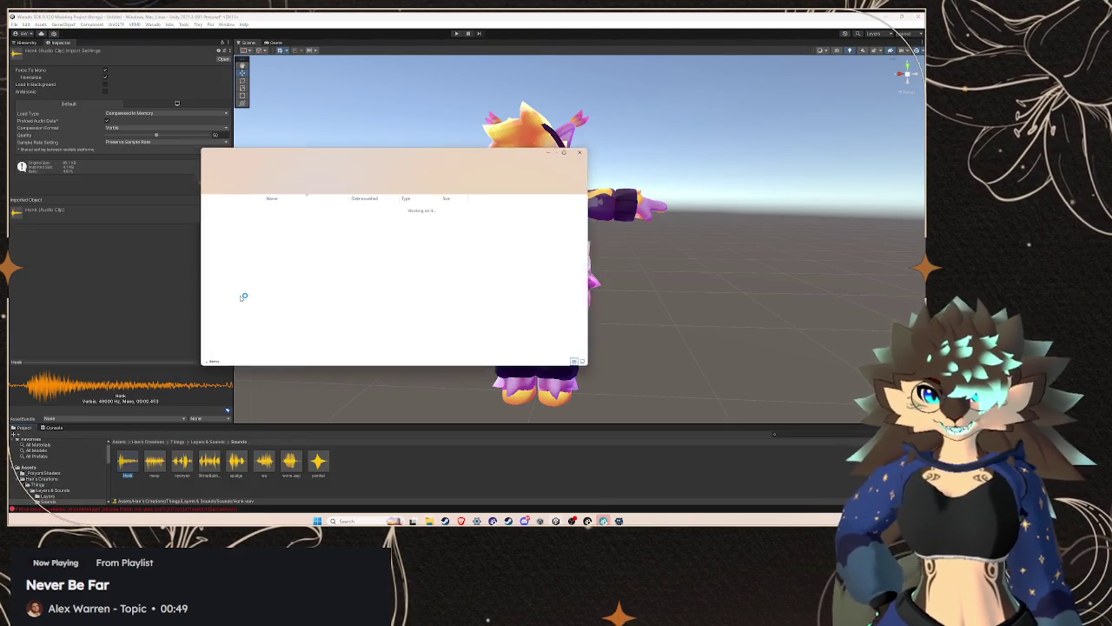
pyautogui.click(407, 227)
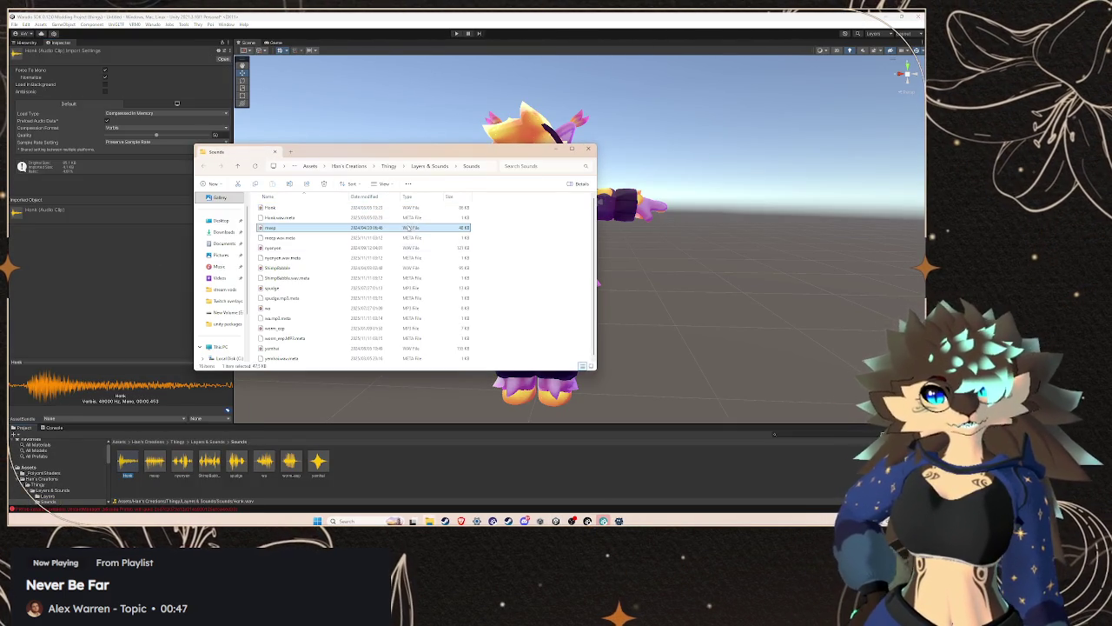
pyautogui.click(402, 249)
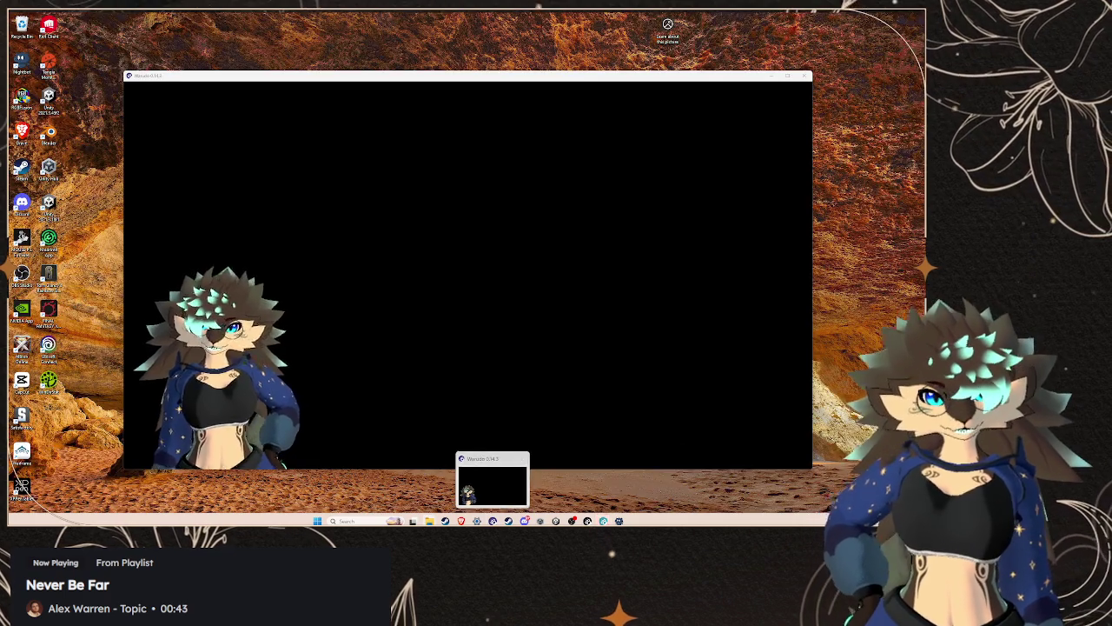
pyautogui.moveTo(603, 520)
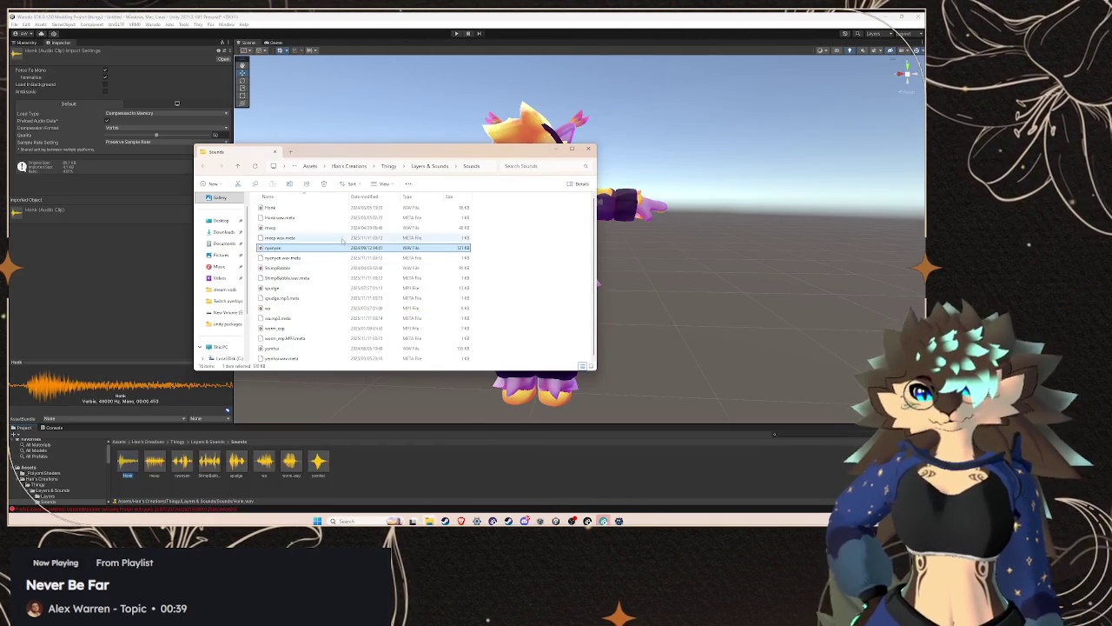
pyautogui.scroll(-1, 319, 324)
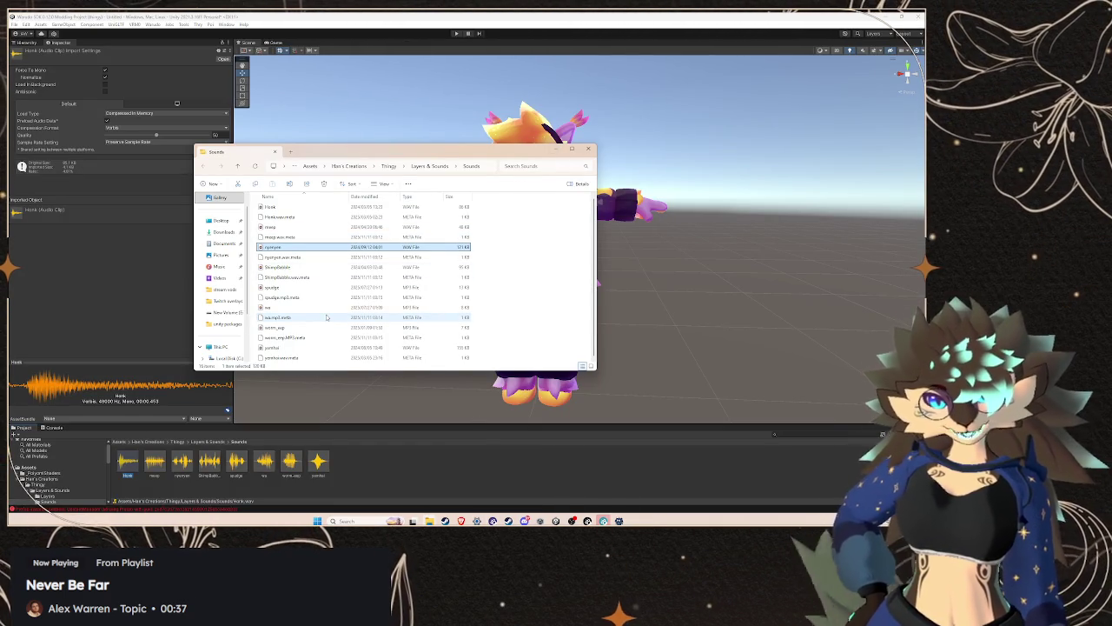
pyautogui.click(557, 151)
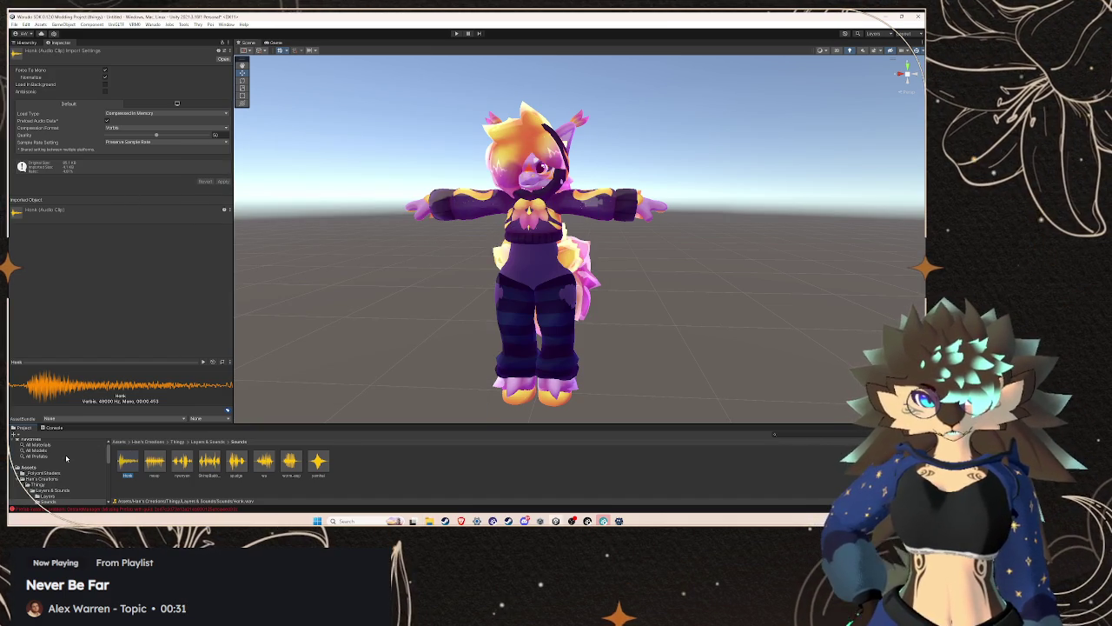
# - Leave _PolygonShaders for the Hierarchy, collapse the SFX group and select Overalls
pyautogui.click(62, 472)
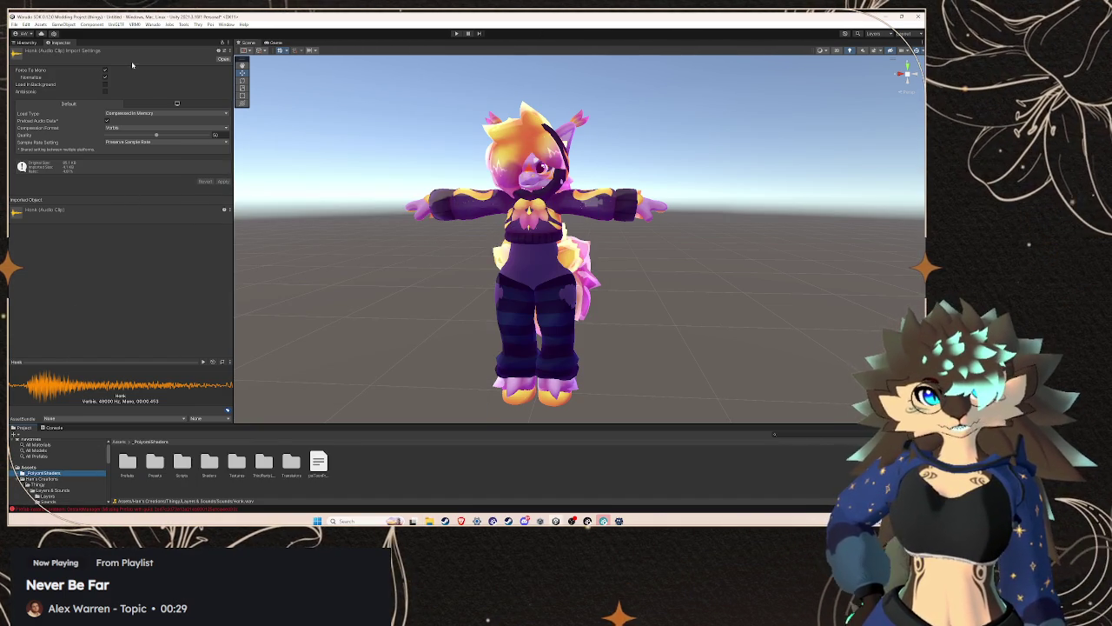
pyautogui.click(37, 42)
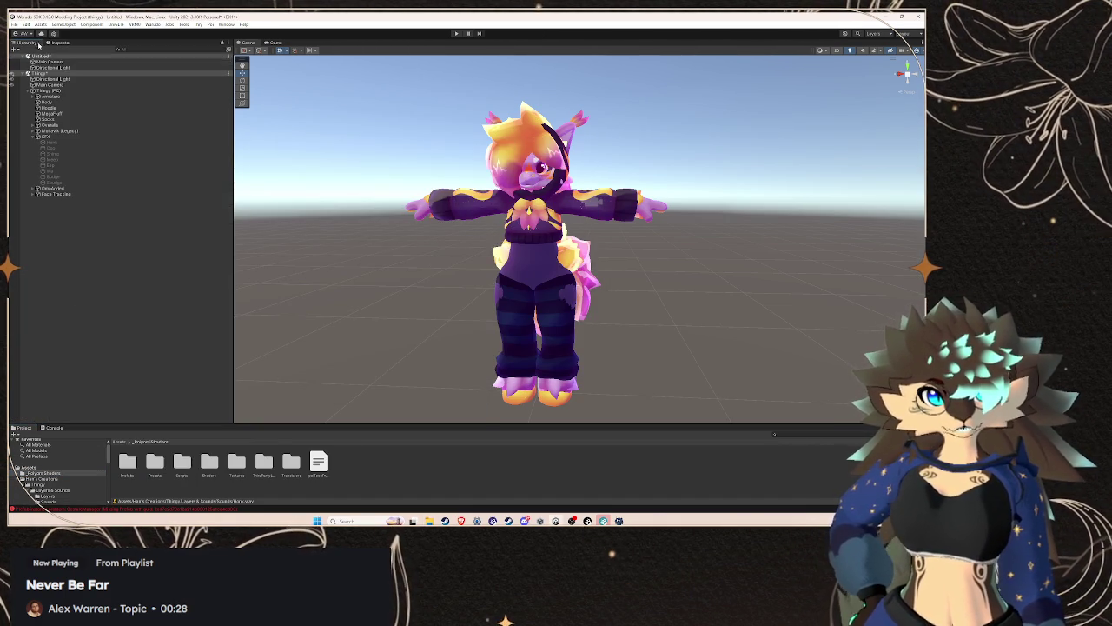
pyautogui.click(34, 136)
pyautogui.click(47, 135)
pyautogui.click(48, 131)
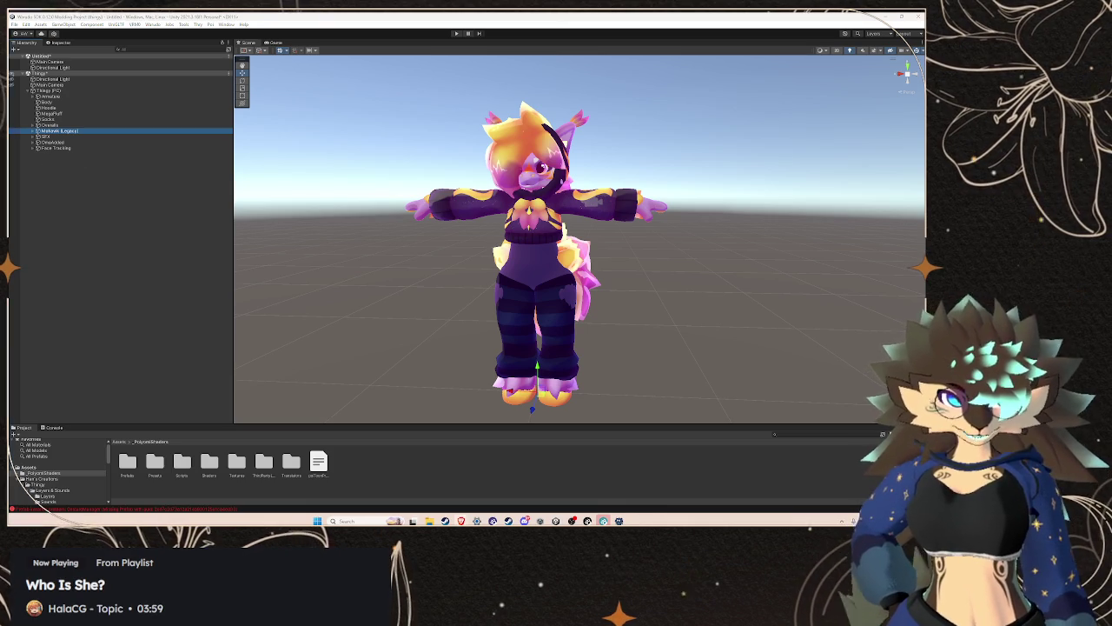
pyautogui.click(50, 125)
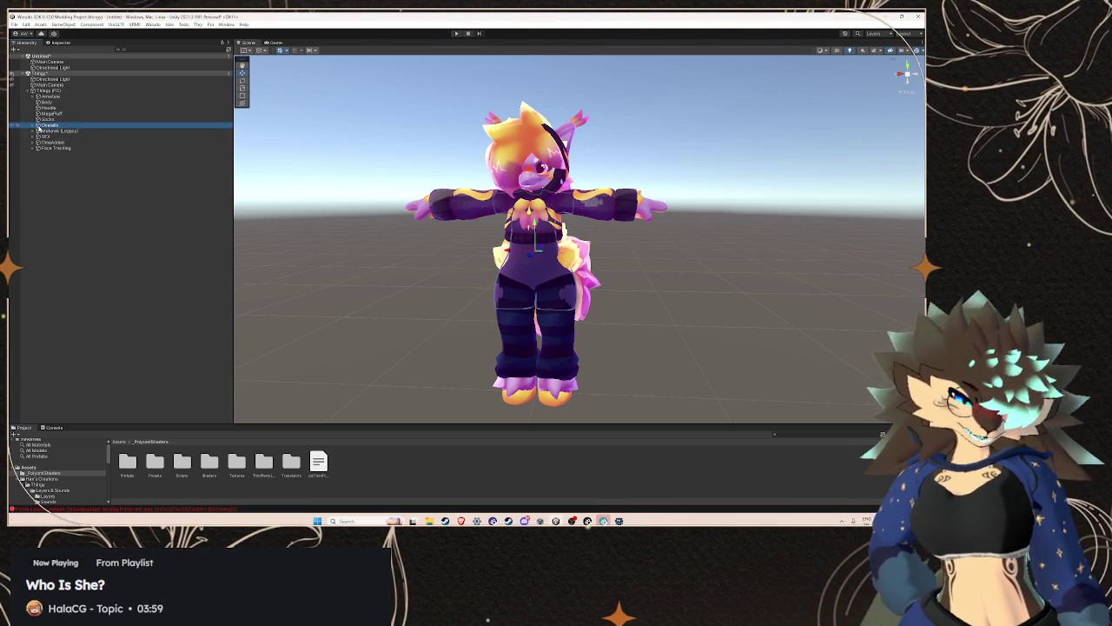
# - Expand the body Armature to its Hips bone, then select the avatar root and Overalls
pyautogui.click(33, 96)
pyautogui.click(48, 102)
pyautogui.click(48, 90)
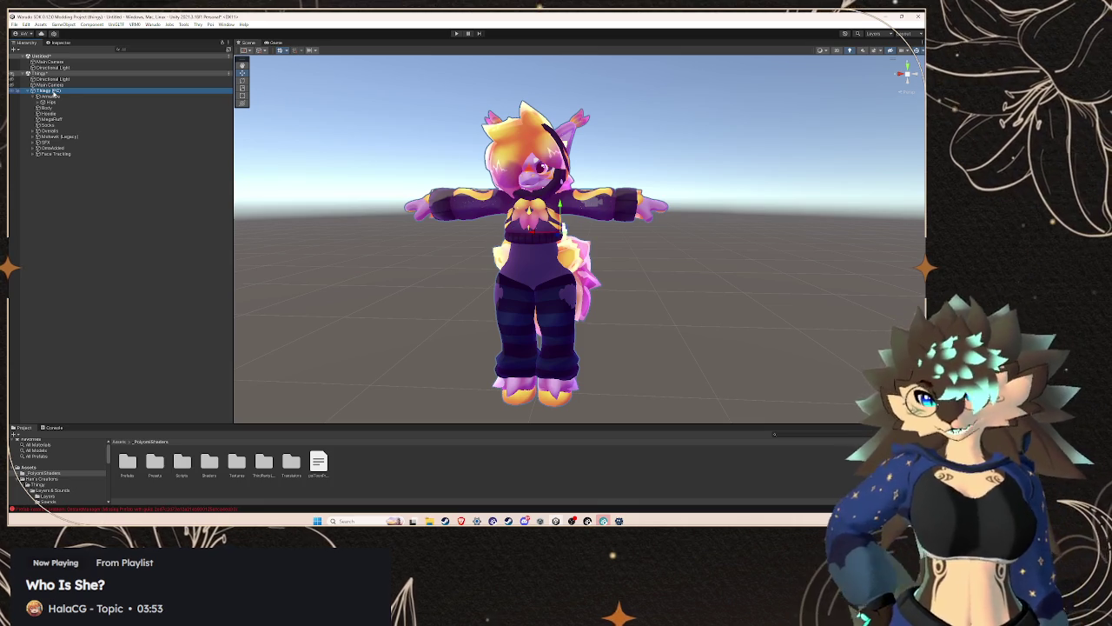
pyautogui.click(47, 130)
# - Click through the clothing objects to identify which mesh covers the legs
pyautogui.click(47, 125)
pyautogui.click(47, 114)
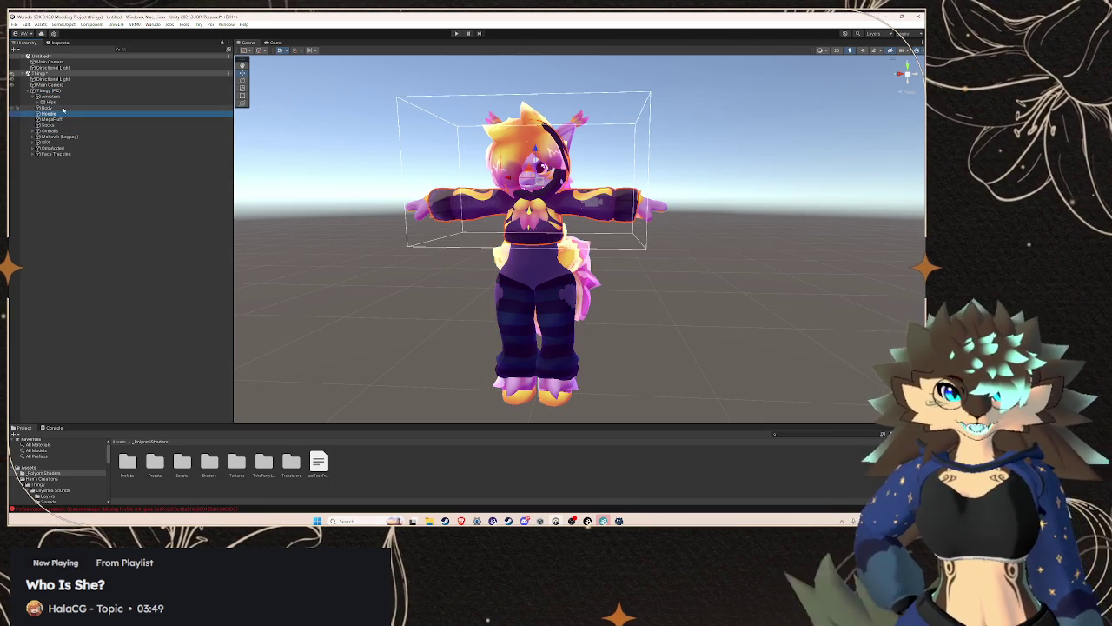
pyautogui.click(46, 108)
pyautogui.click(48, 113)
pyautogui.click(45, 108)
pyautogui.click(48, 119)
pyautogui.click(47, 125)
pyautogui.click(52, 114)
pyautogui.click(23, 109)
# - Hide the Hoodie, MegaFluff hair and striped socks, keeping the body visible
pyautogui.click(10, 107)
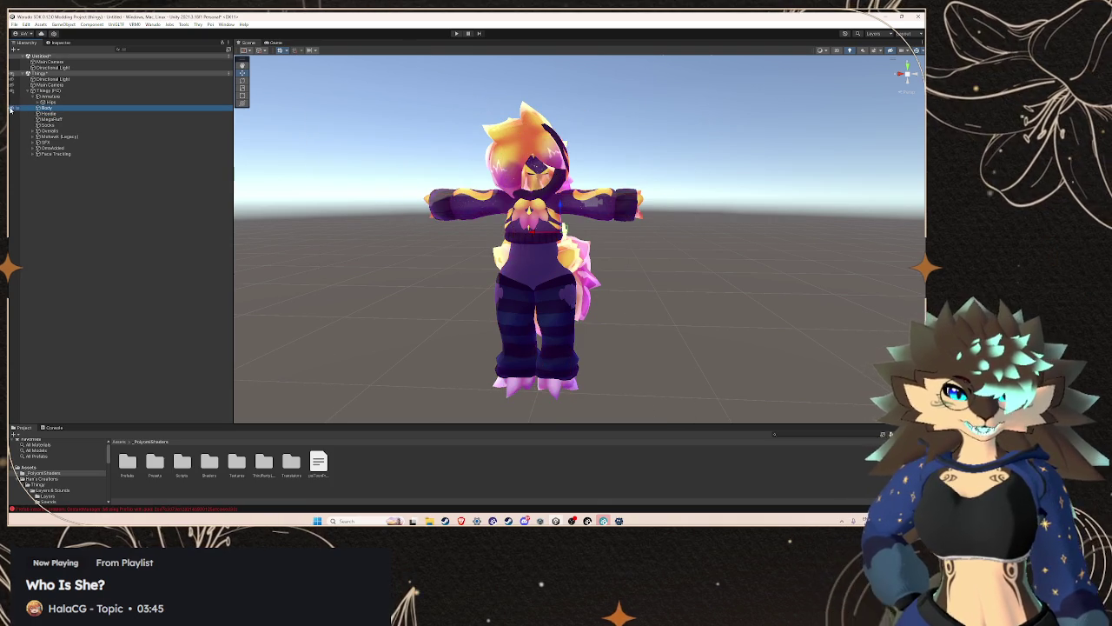
pyautogui.click(11, 114)
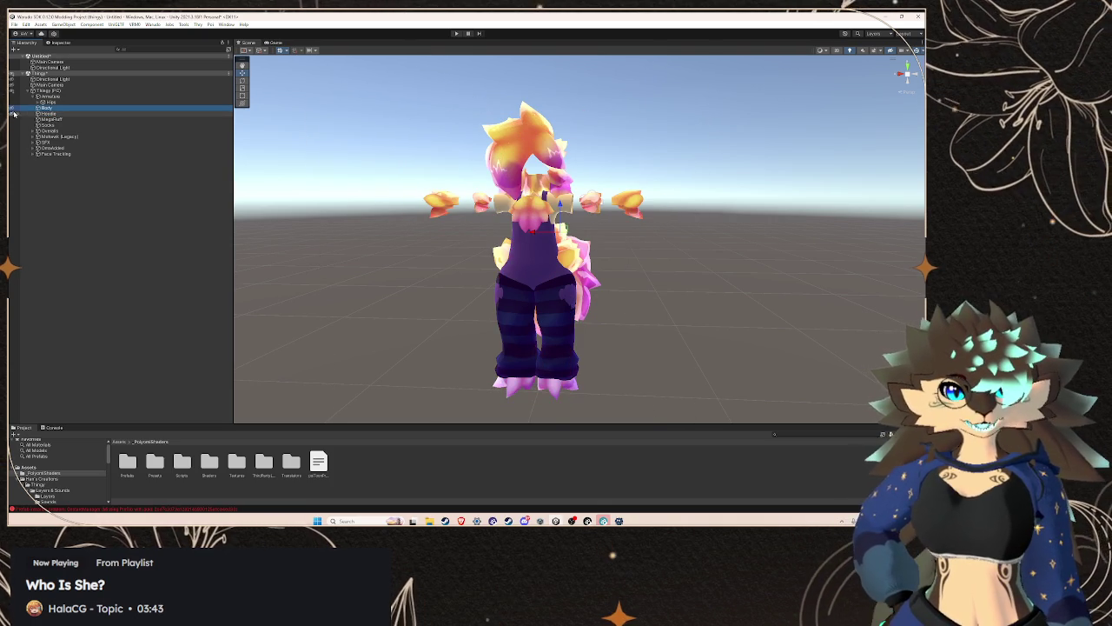
pyautogui.click(13, 114)
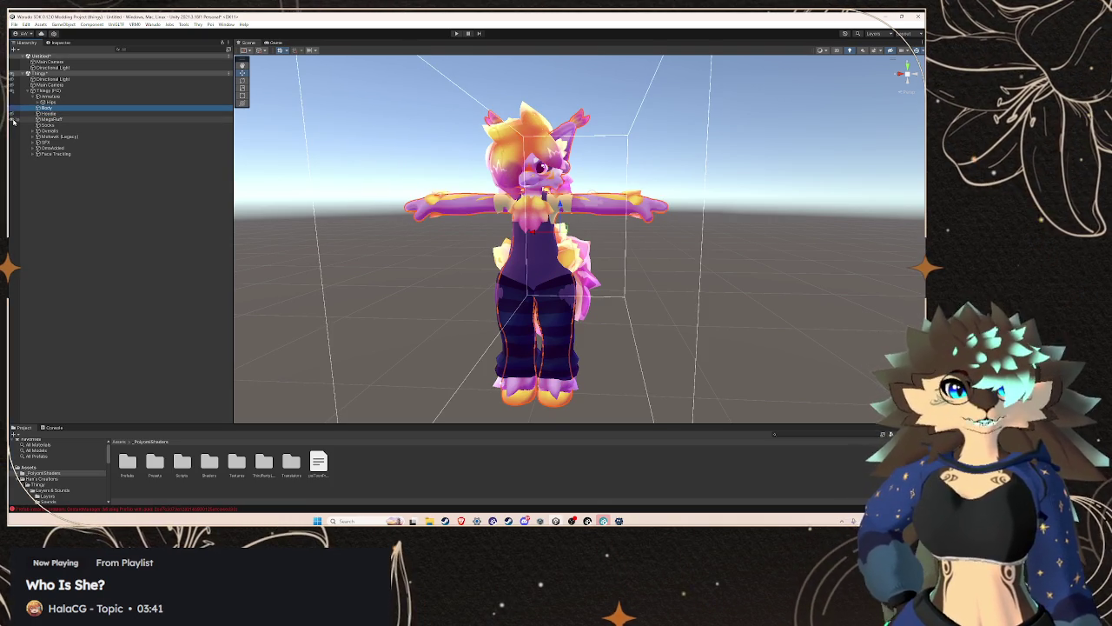
pyautogui.click(12, 120)
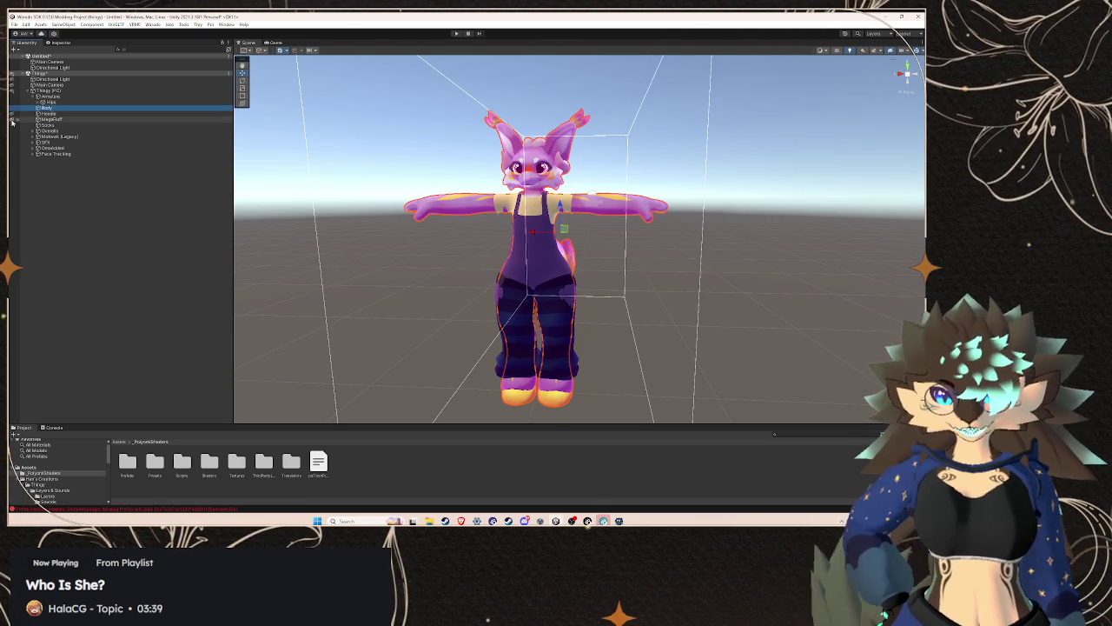
pyautogui.click(12, 121)
pyautogui.click(12, 126)
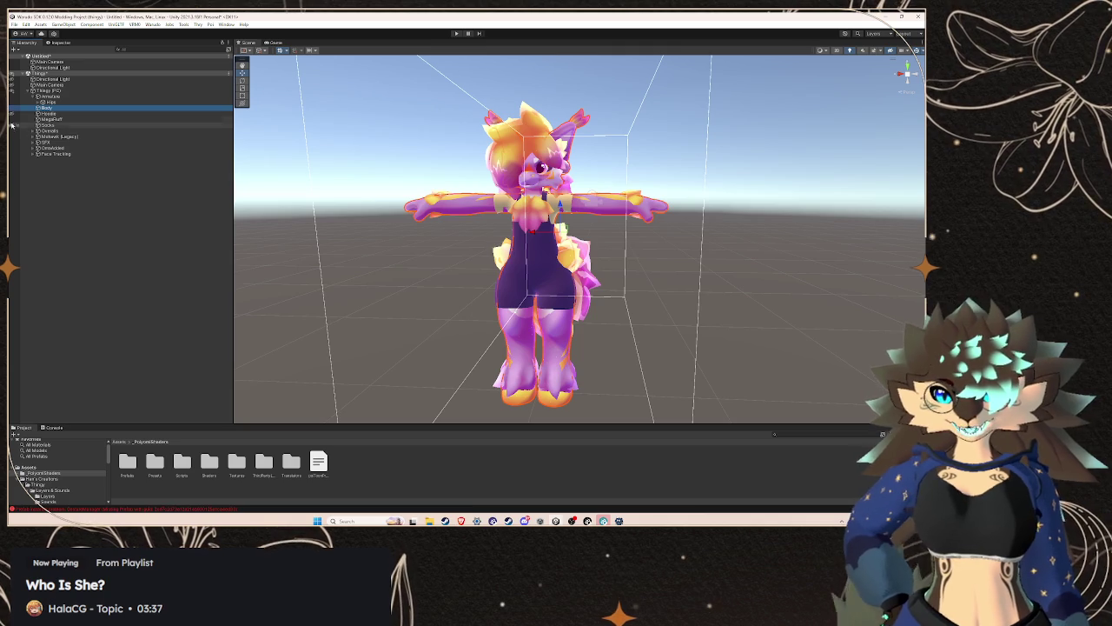
pyautogui.click(12, 120)
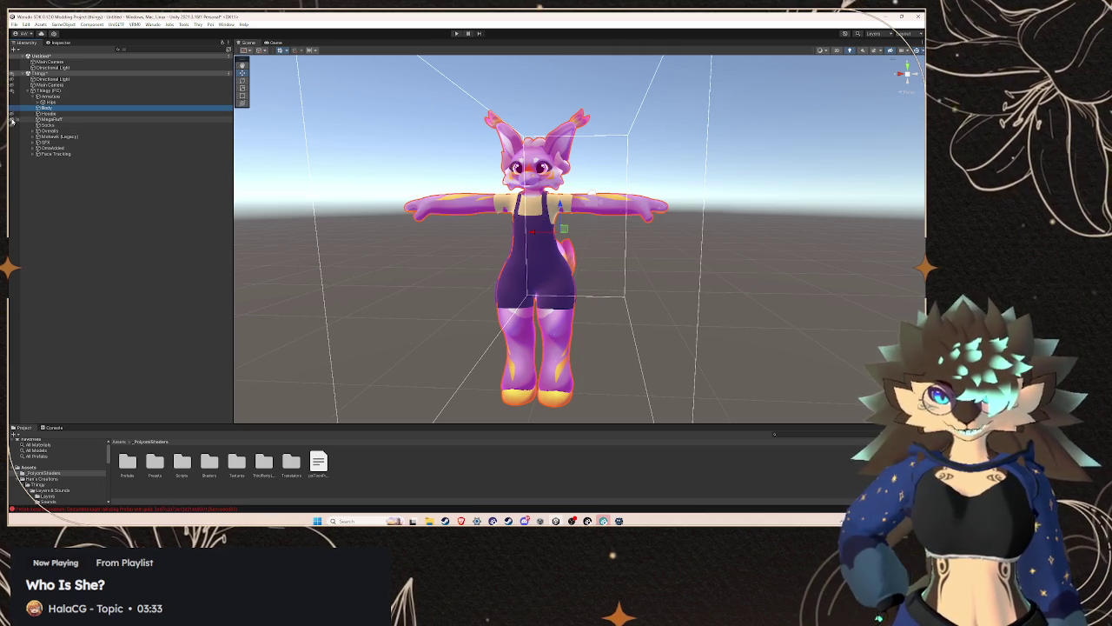
pyautogui.click(12, 121)
pyautogui.click(12, 121)
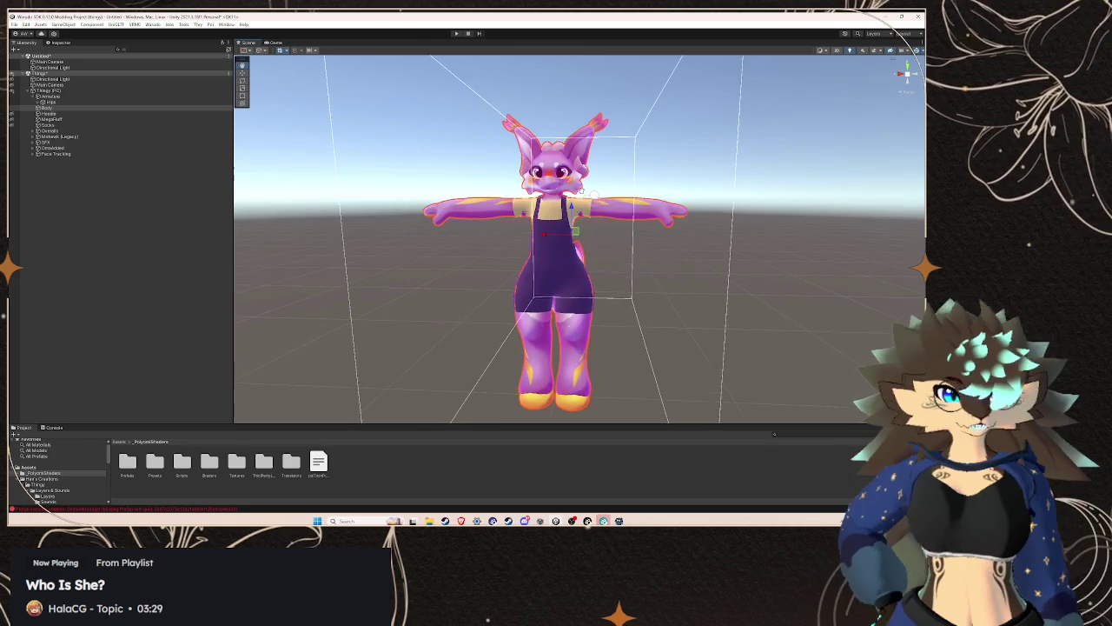
# - Expand Overalls and select its Top mesh
pyautogui.click(34, 131)
pyautogui.click(50, 143)
pyautogui.click(49, 148)
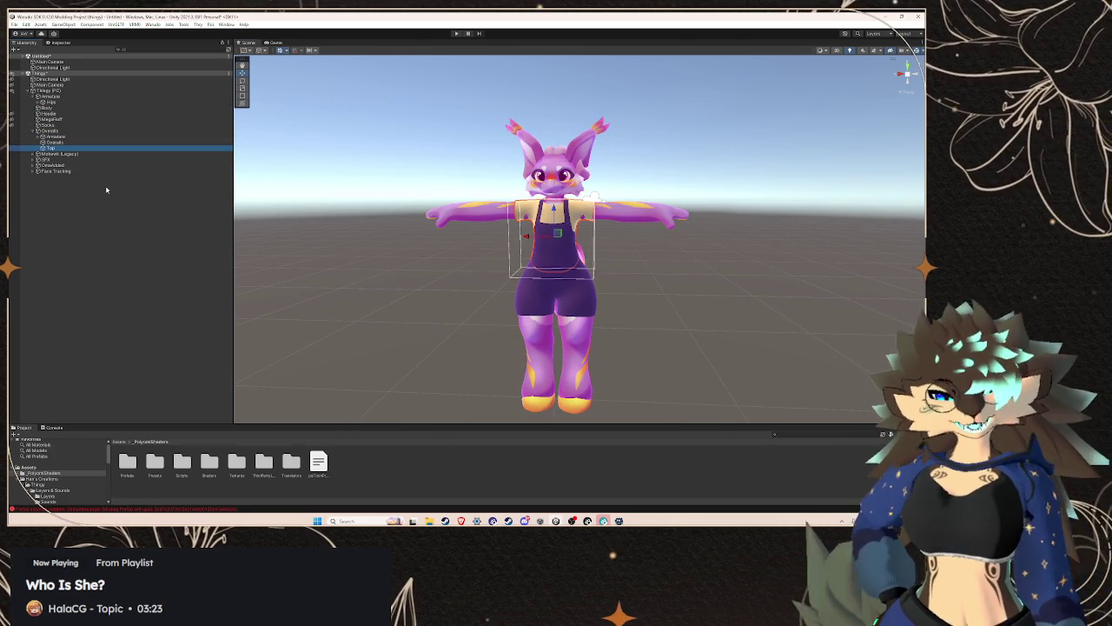
# - Frame the Top mesh and expand the overalls' Hips into Spine, TailRoot and thigh bones
pyautogui.click(38, 136)
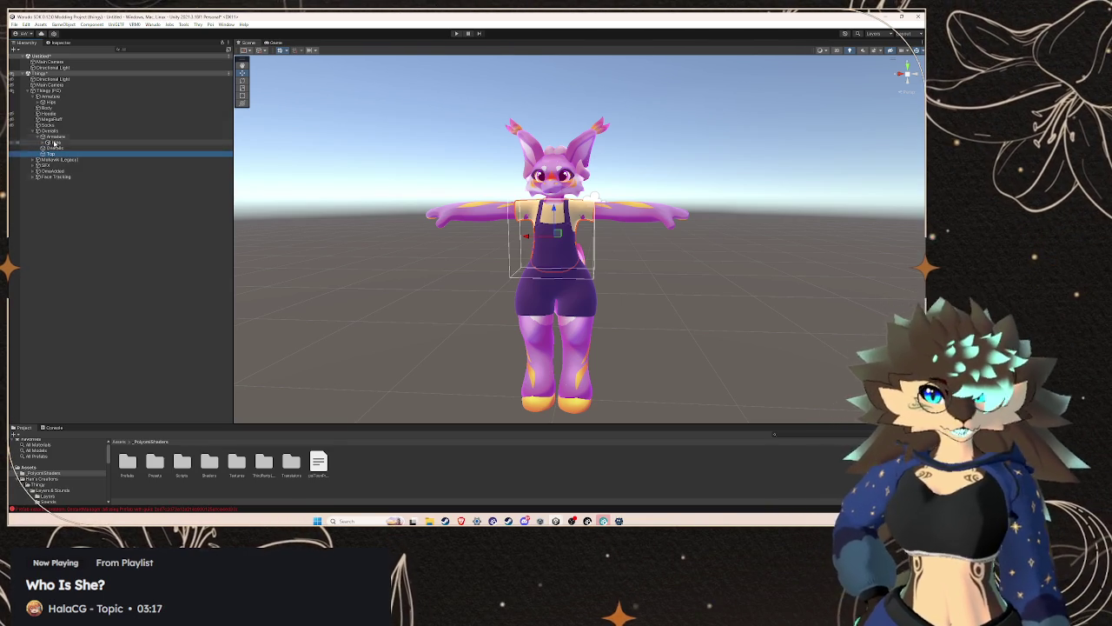
pyautogui.press('f')
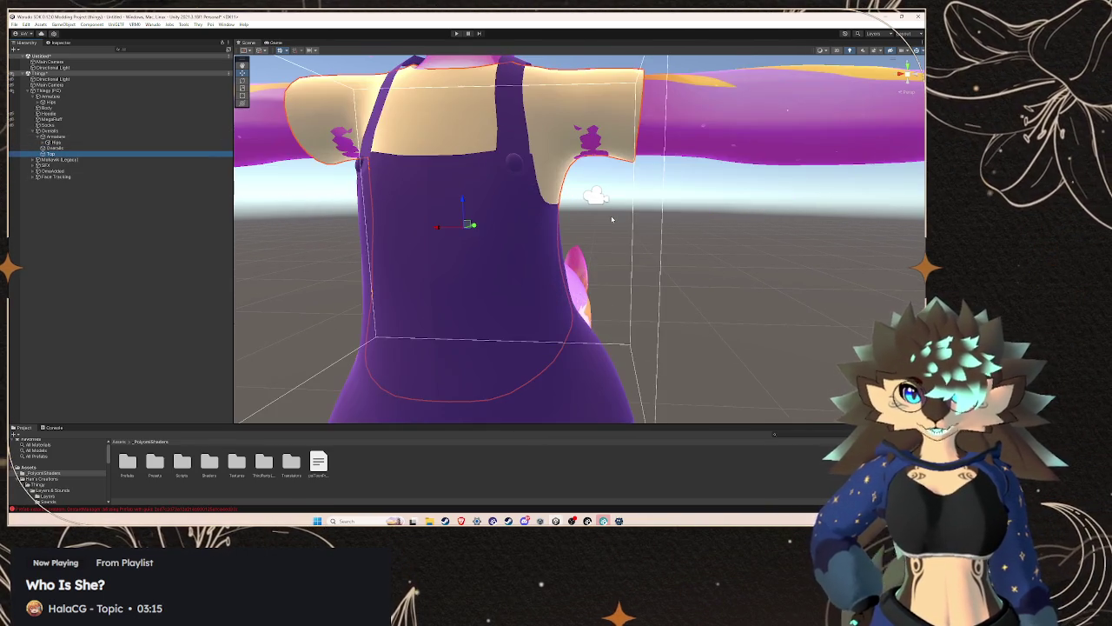
pyautogui.scroll(-5, 611, 219)
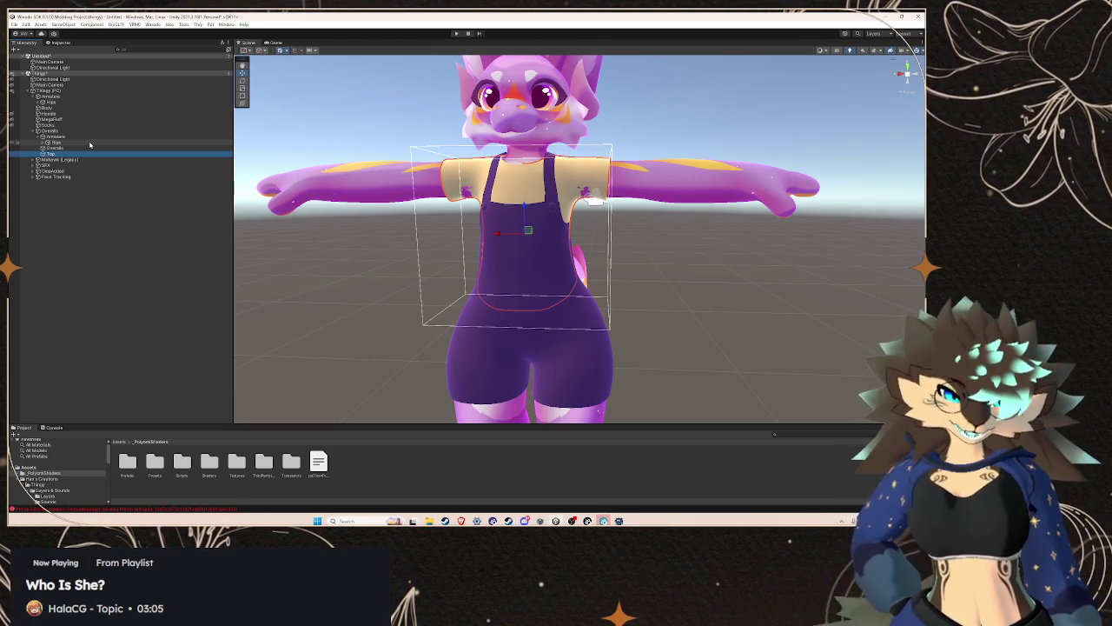
pyautogui.click(54, 137)
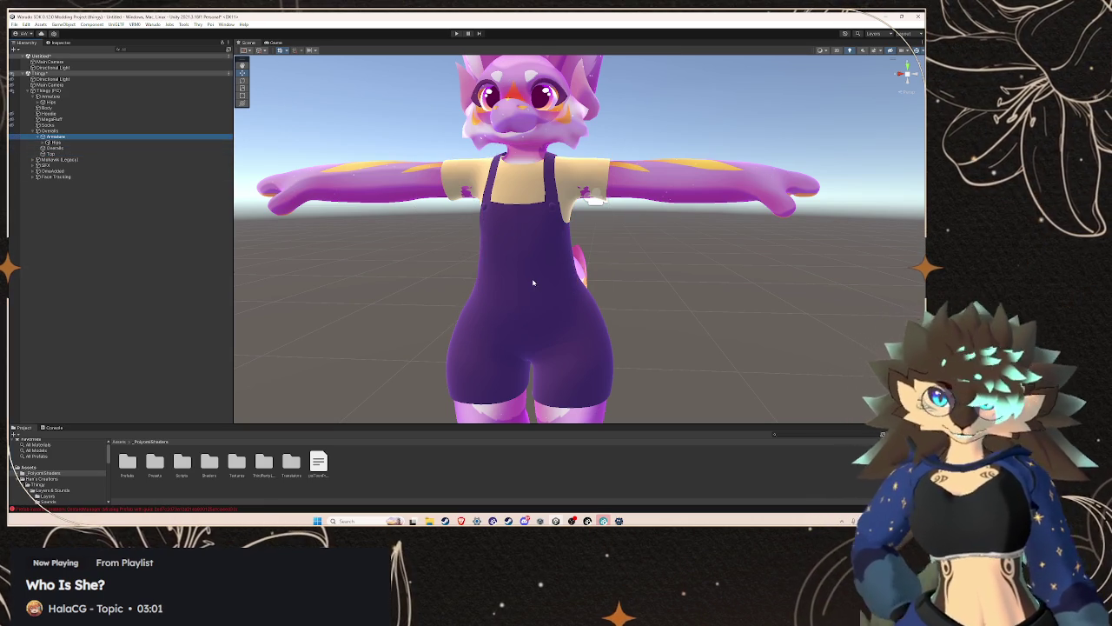
pyautogui.scroll(-2, 563, 267)
pyautogui.scroll(-3, 562, 265)
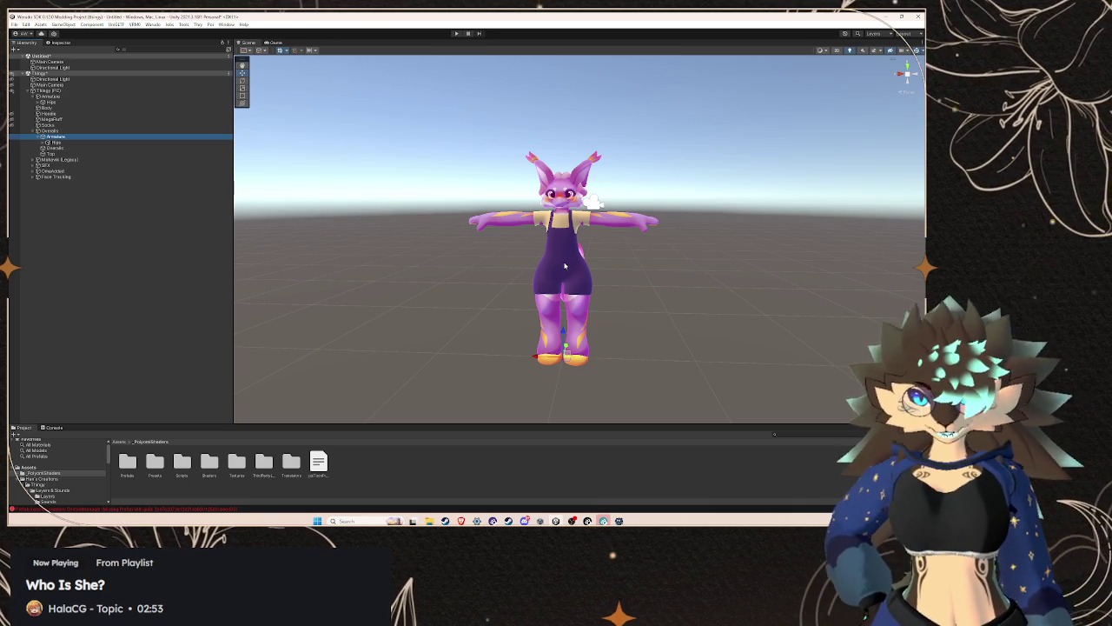
pyautogui.scroll(4, 562, 267)
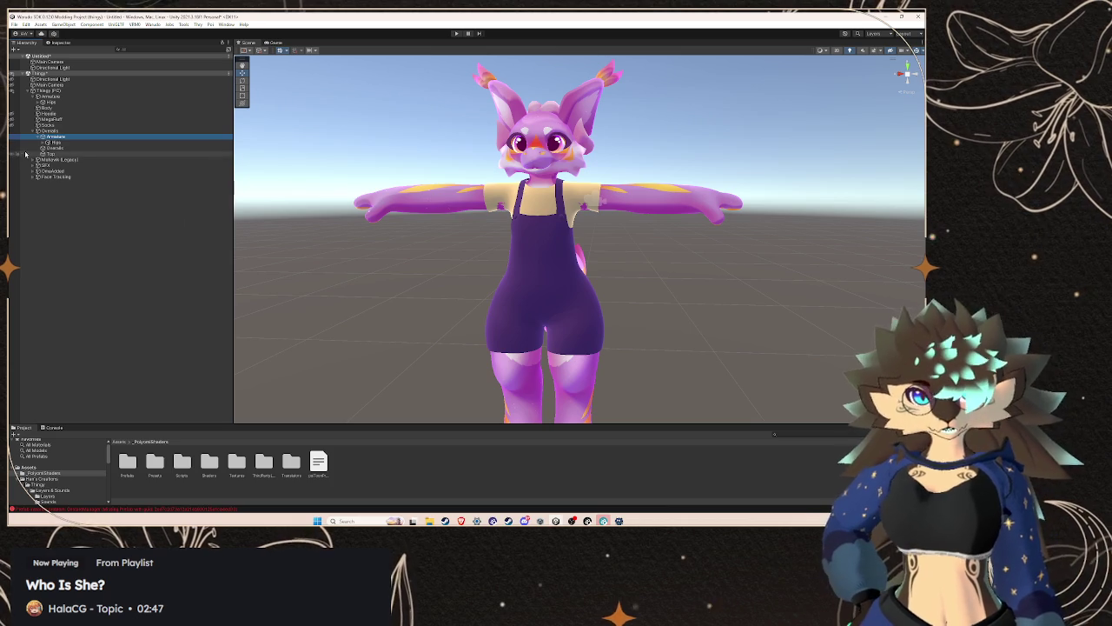
pyautogui.click(72, 143)
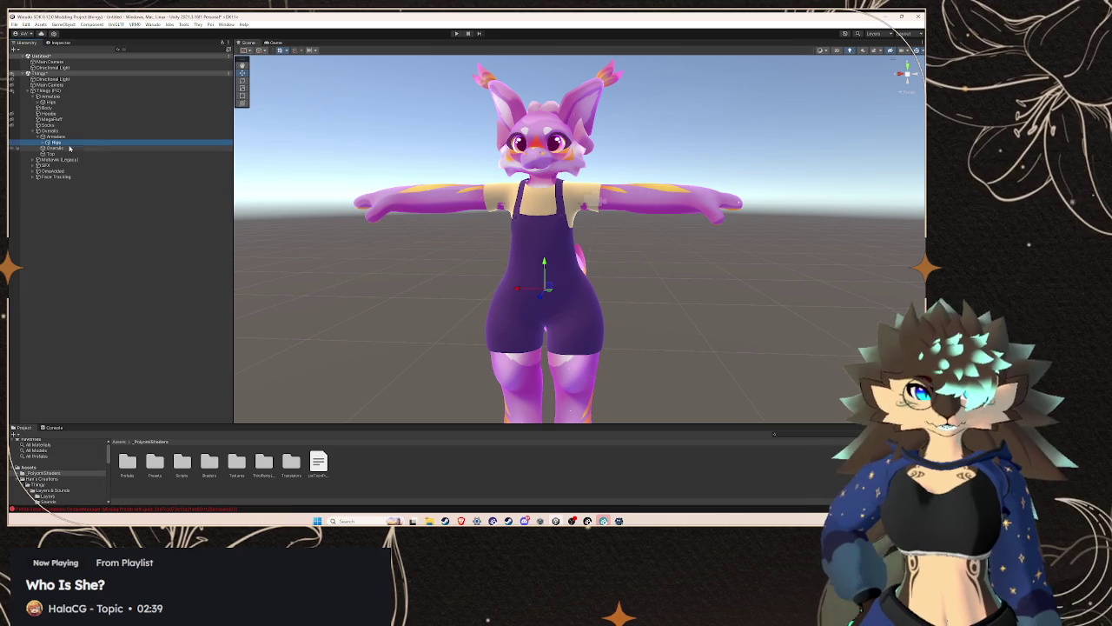
pyautogui.press('Right')
# - Expand the body armature's Hips and Spine, and rename the Overalls object
pyautogui.click(69, 150)
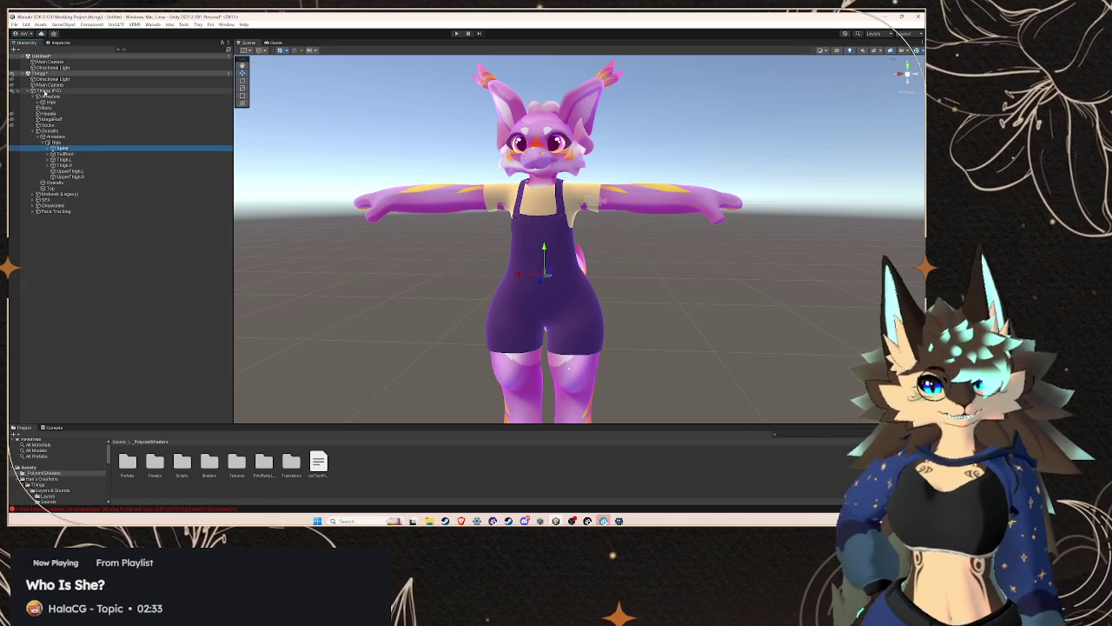
pyautogui.click(36, 102)
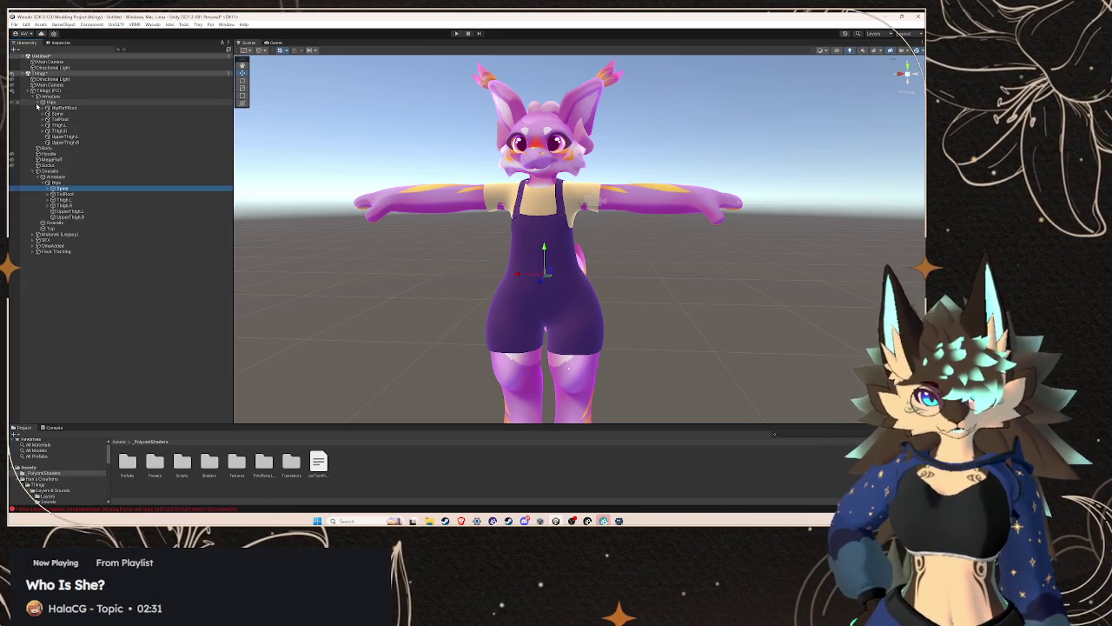
pyautogui.click(42, 114)
pyautogui.click(52, 177)
pyautogui.rightClick(56, 178)
pyautogui.click(78, 216)
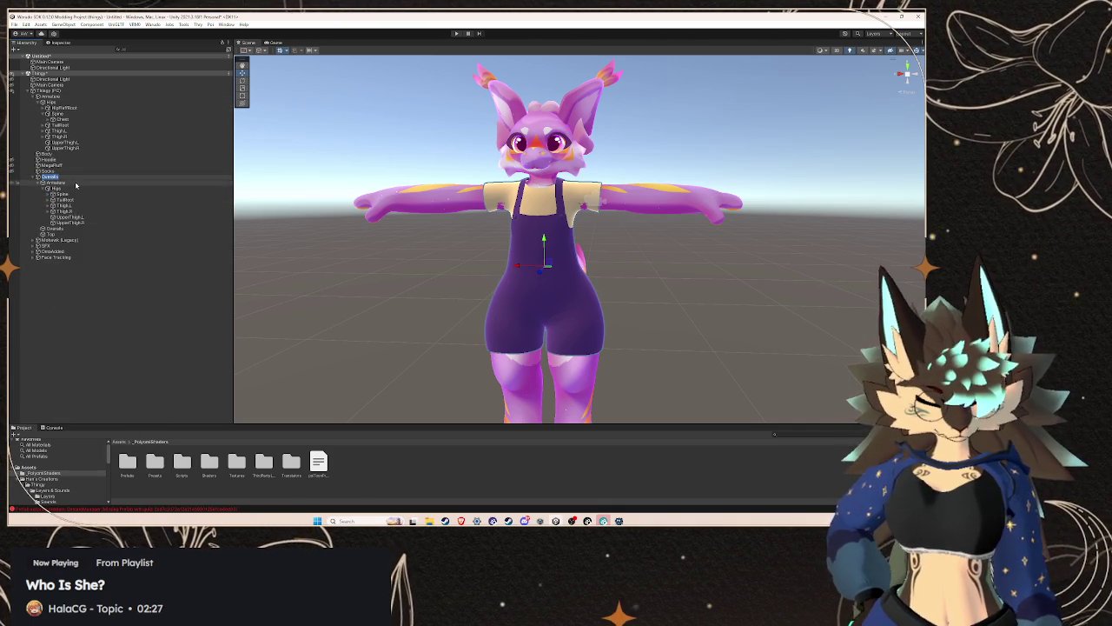
pyautogui.click(74, 190)
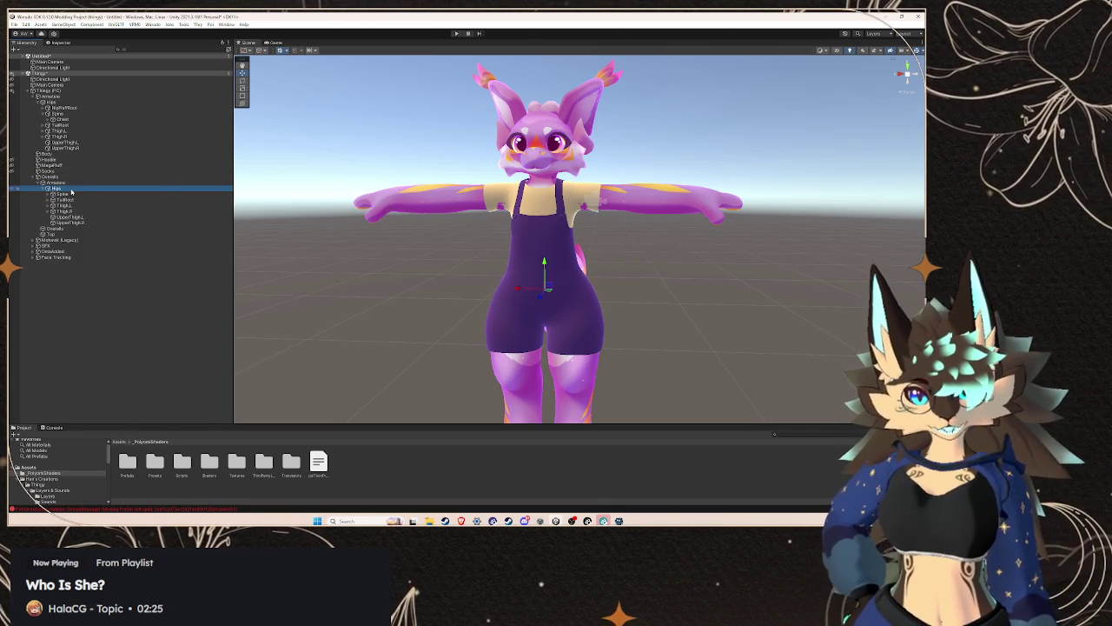
# - Append 'Overalls' to the overalls Hips and Spine bone names
pyautogui.rightClick(74, 189)
pyautogui.click(111, 231)
pyautogui.write('Overalls')
pyautogui.click(77, 194)
pyautogui.rightClick(76, 194)
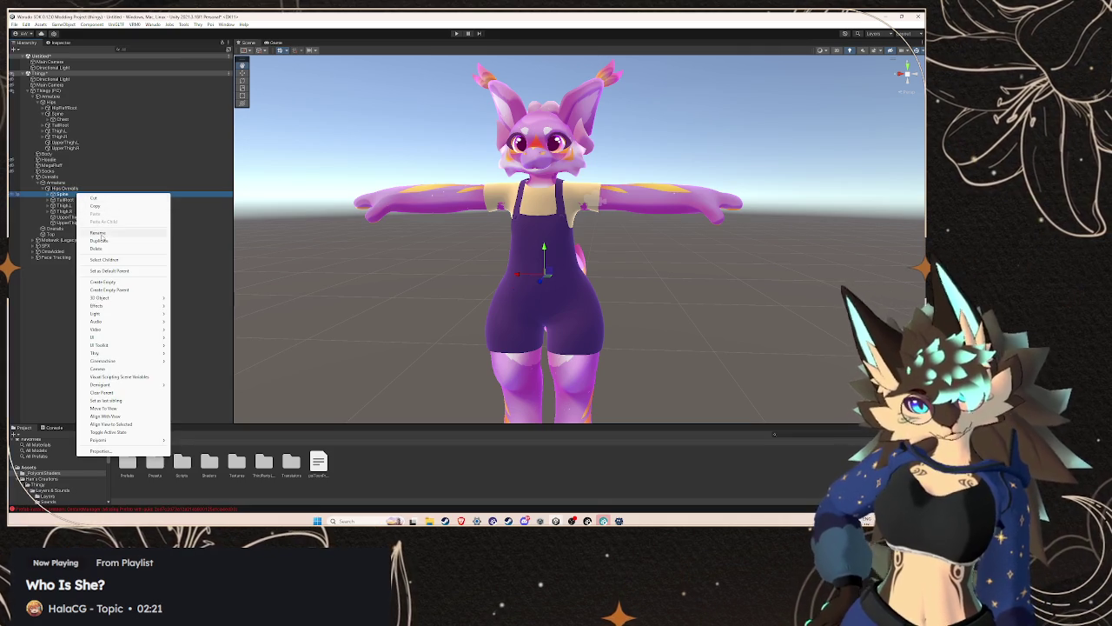
pyautogui.click(97, 232)
pyautogui.write('Overalls')
pyautogui.click(54, 200)
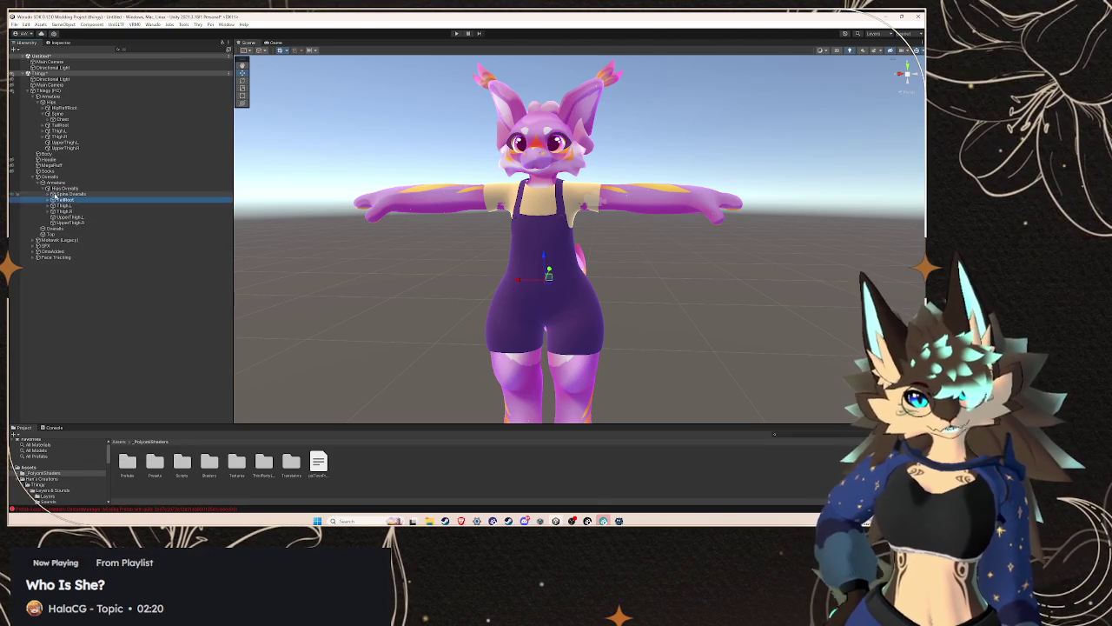
# - Expand the spine down to Chest and Neck, and append 'Overalls' to the spine again
pyautogui.click(49, 194)
pyautogui.click(55, 200)
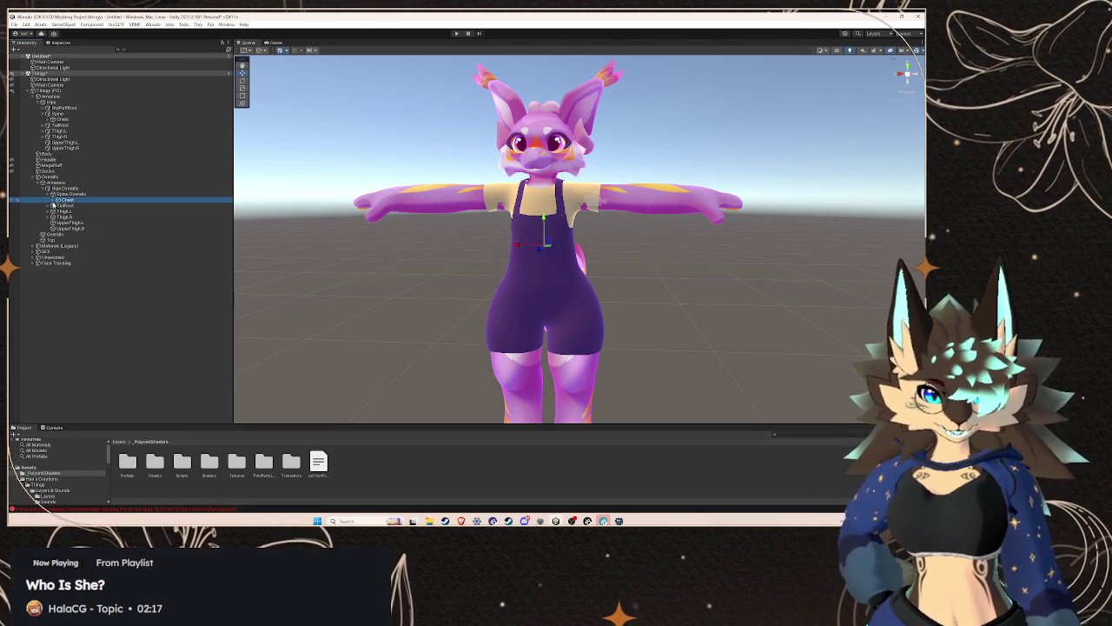
pyautogui.click(53, 201)
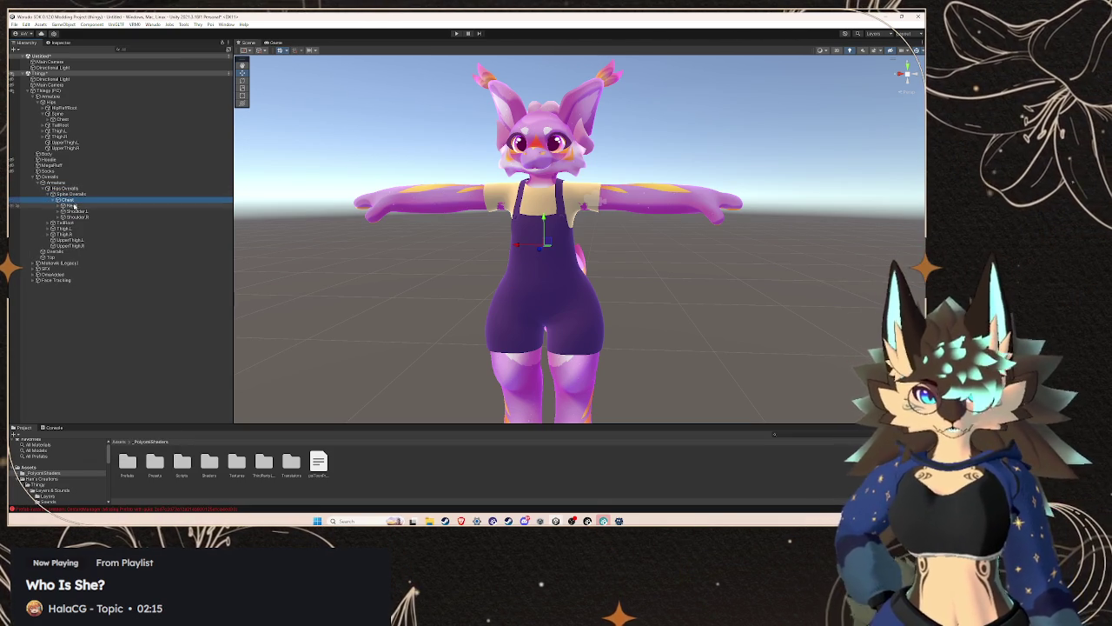
pyautogui.rightClick(75, 193)
pyautogui.click(98, 234)
pyautogui.write('Overalls')
# - Rename the Chest and Neck bones with an 'Overalls' suffix
pyautogui.rightClick(106, 201)
pyautogui.click(100, 241)
pyautogui.write('Overalls')
pyautogui.rightClick(103, 206)
pyautogui.click(131, 244)
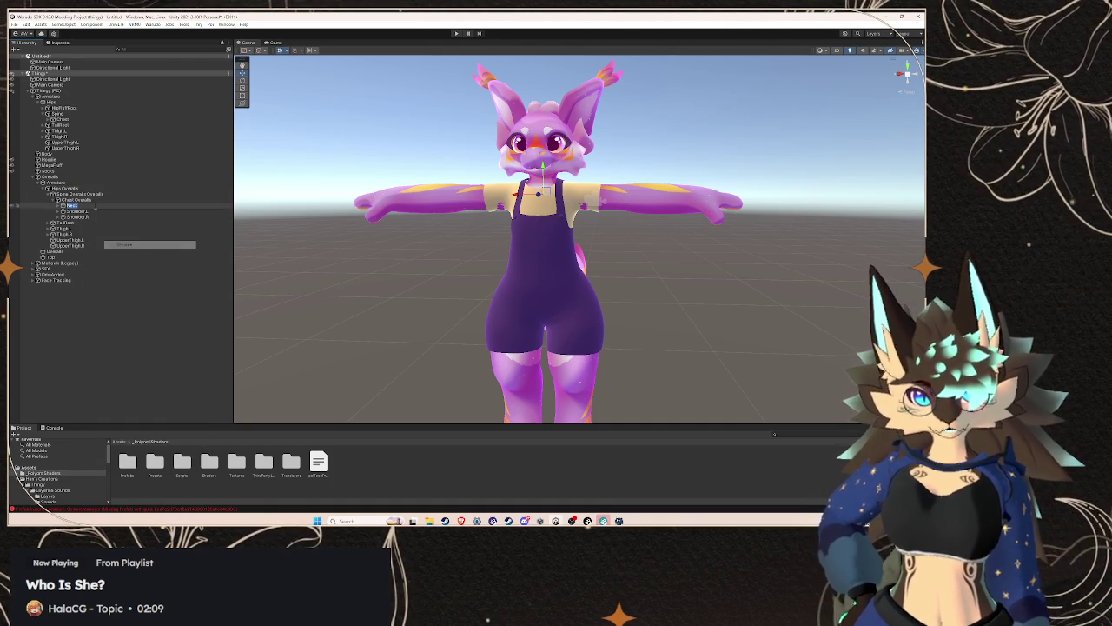
pyautogui.write(' Overalls')
pyautogui.click(94, 216)
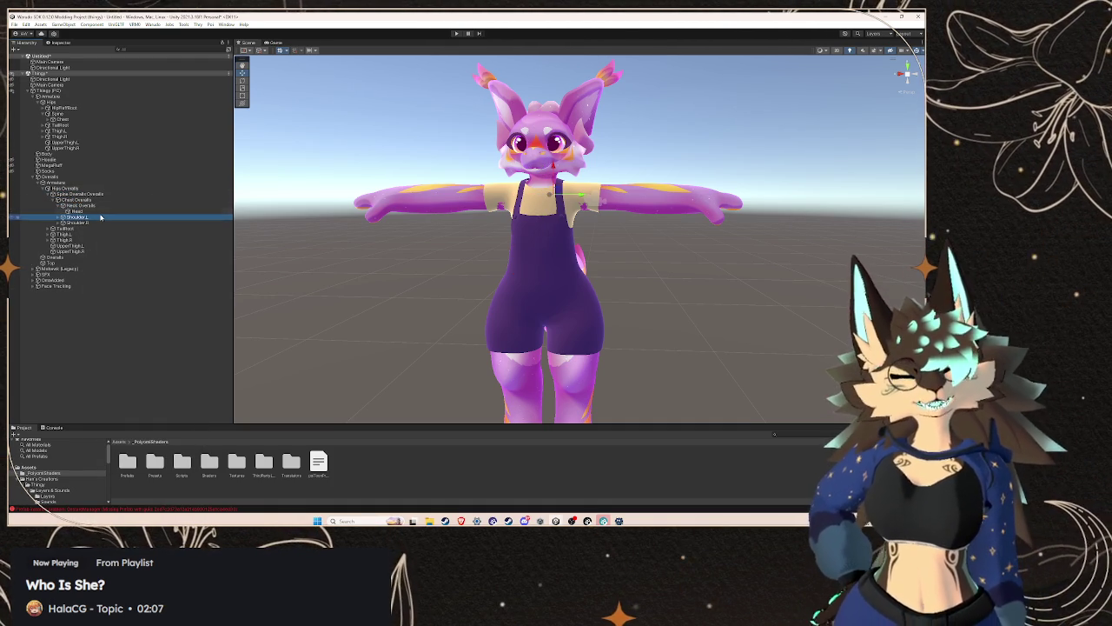
# - Append 'Overalls' to the Head bone's name
pyautogui.click(98, 212)
pyautogui.rightClick(100, 213)
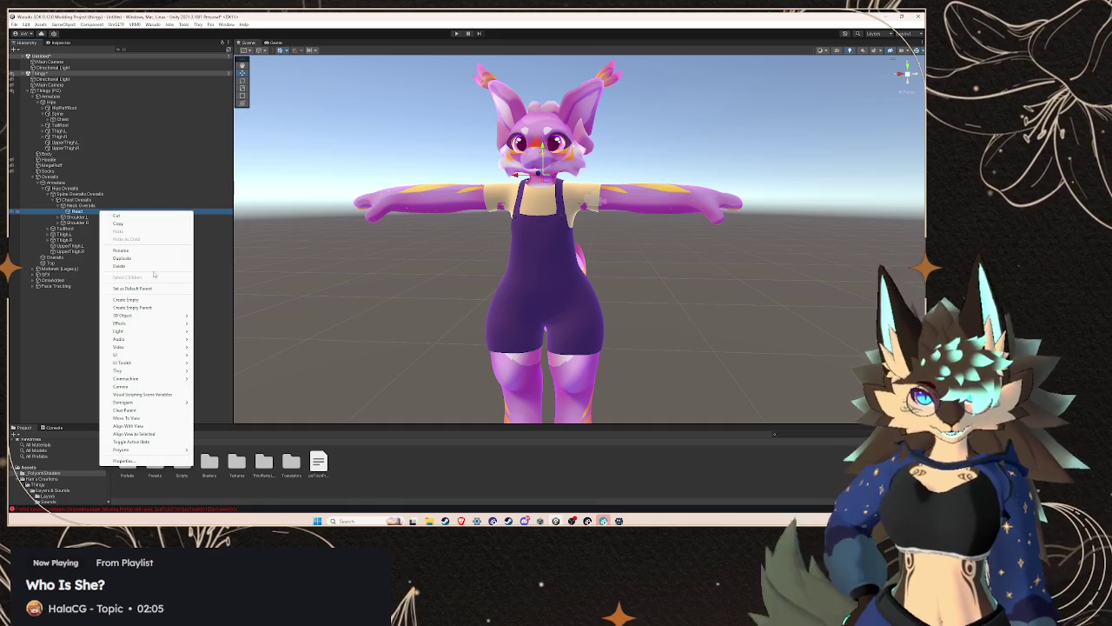
pyautogui.click(134, 250)
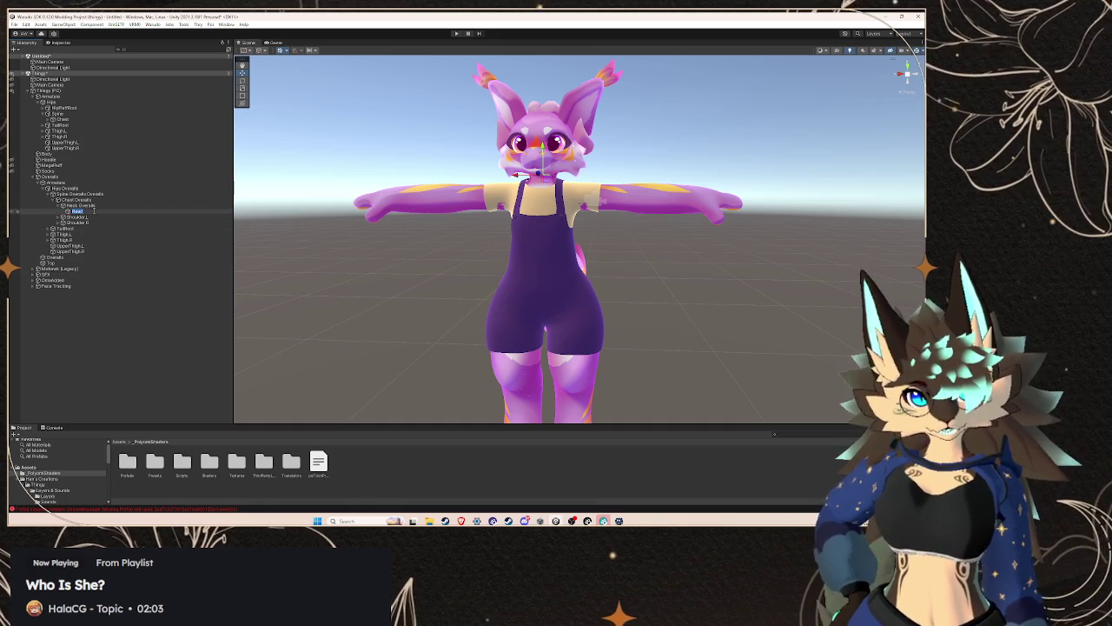
pyautogui.write('Overalls')
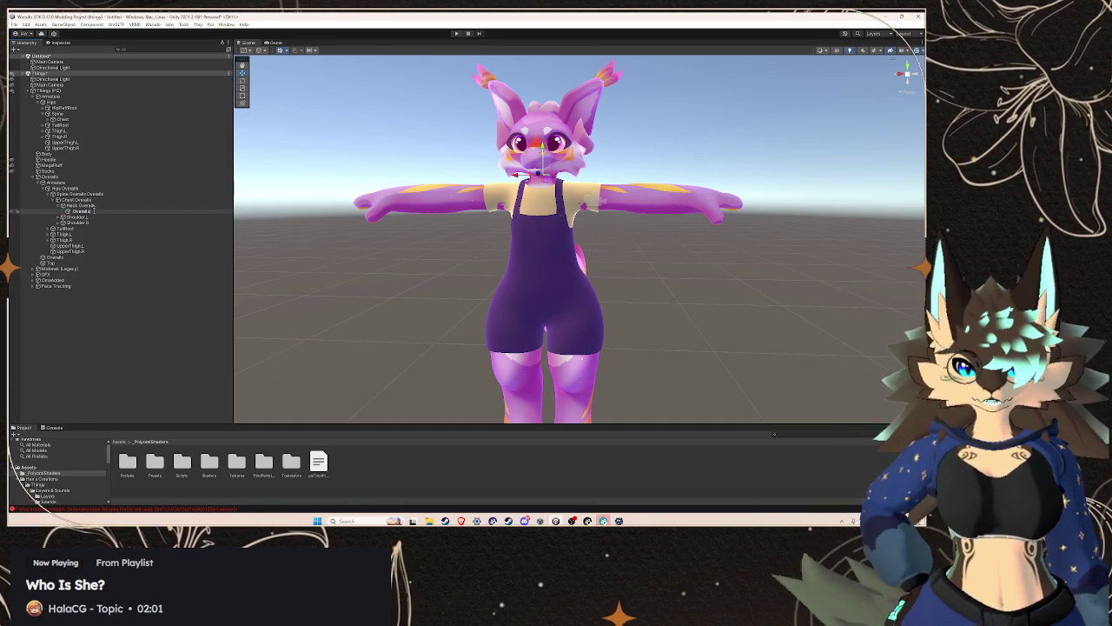
pyautogui.press('Return')
# - Re-edit the Head bone's name so it ends in 'Overalls'
pyautogui.click(83, 217)
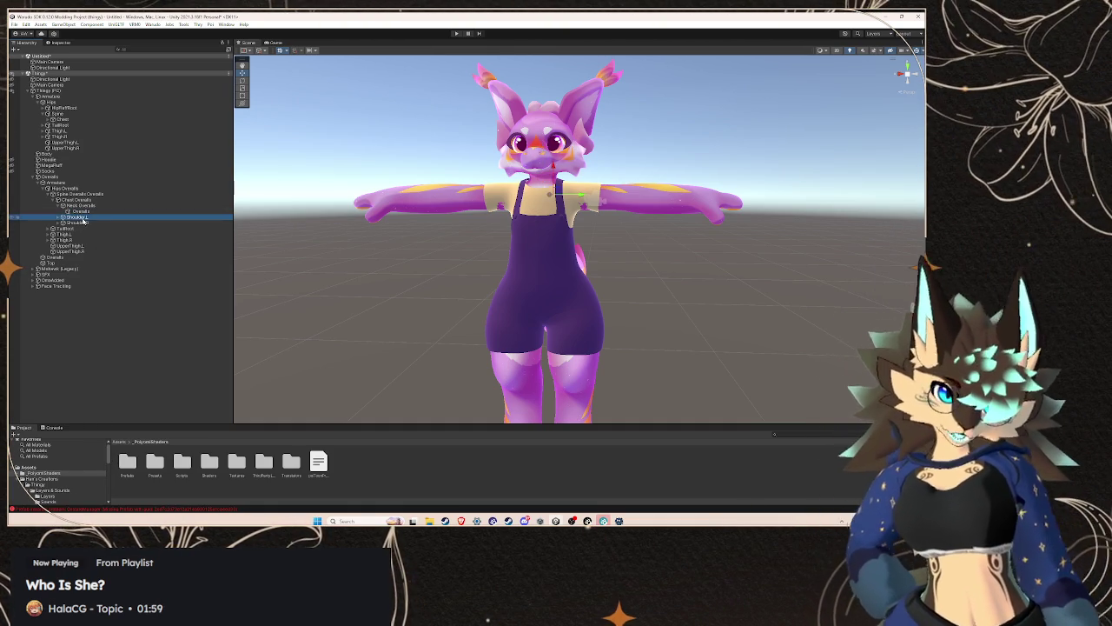
pyautogui.click(87, 212)
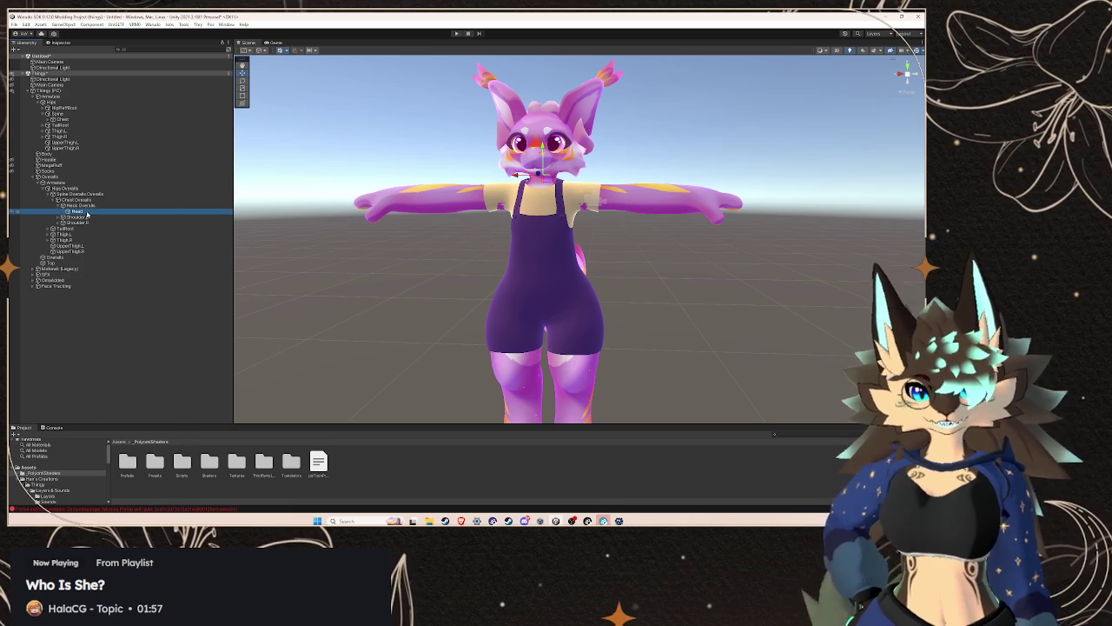
pyautogui.rightClick(87, 212)
pyautogui.click(122, 253)
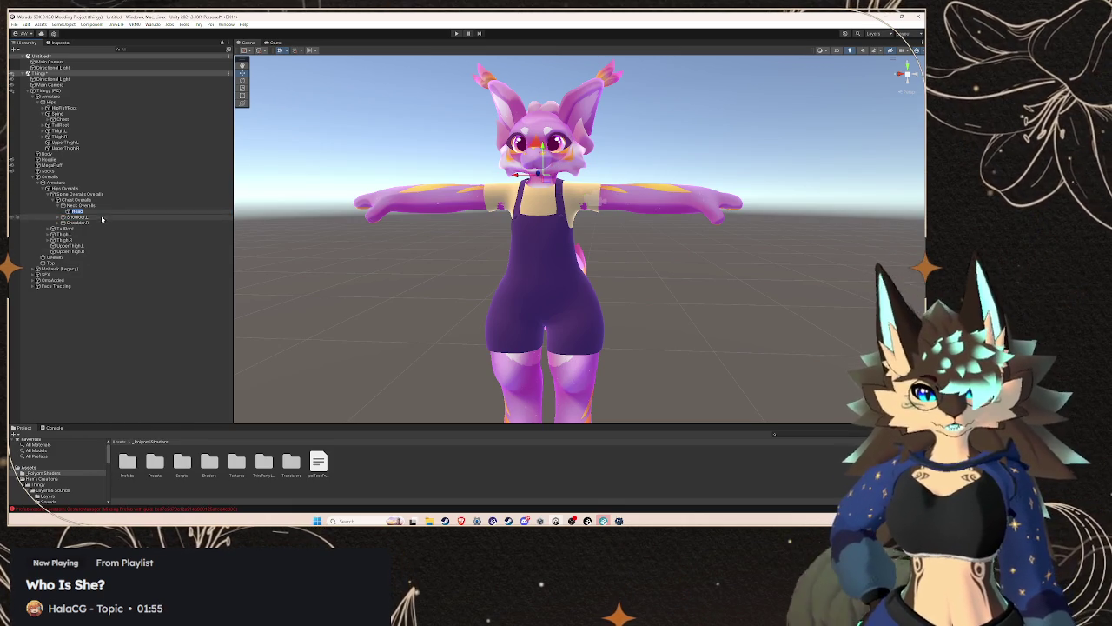
pyautogui.press('End')
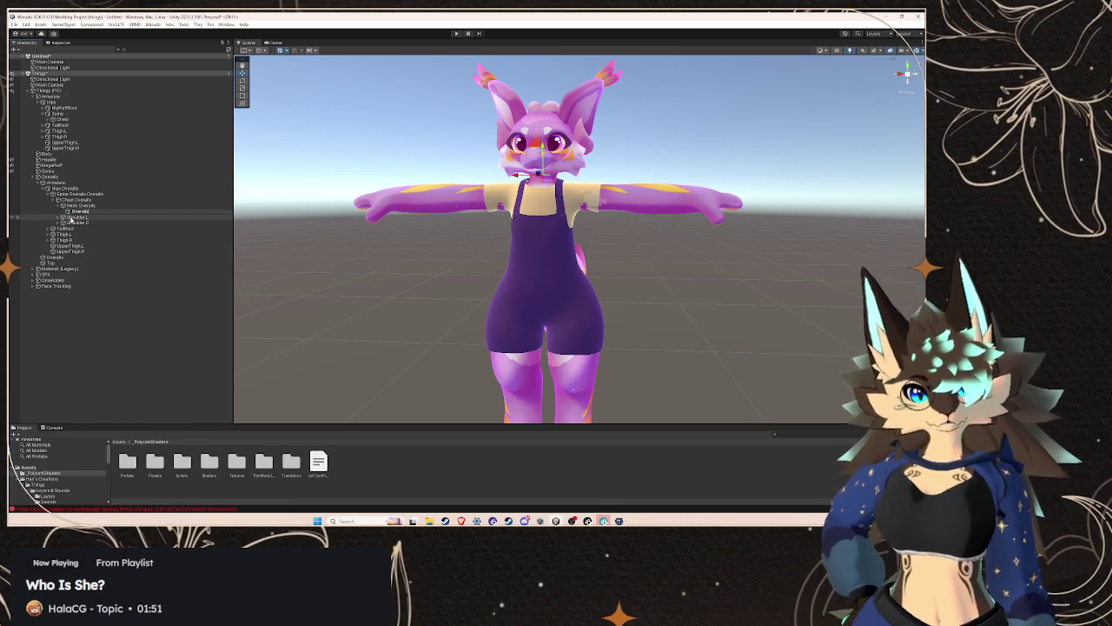
pyautogui.click(97, 206)
pyautogui.click(91, 211)
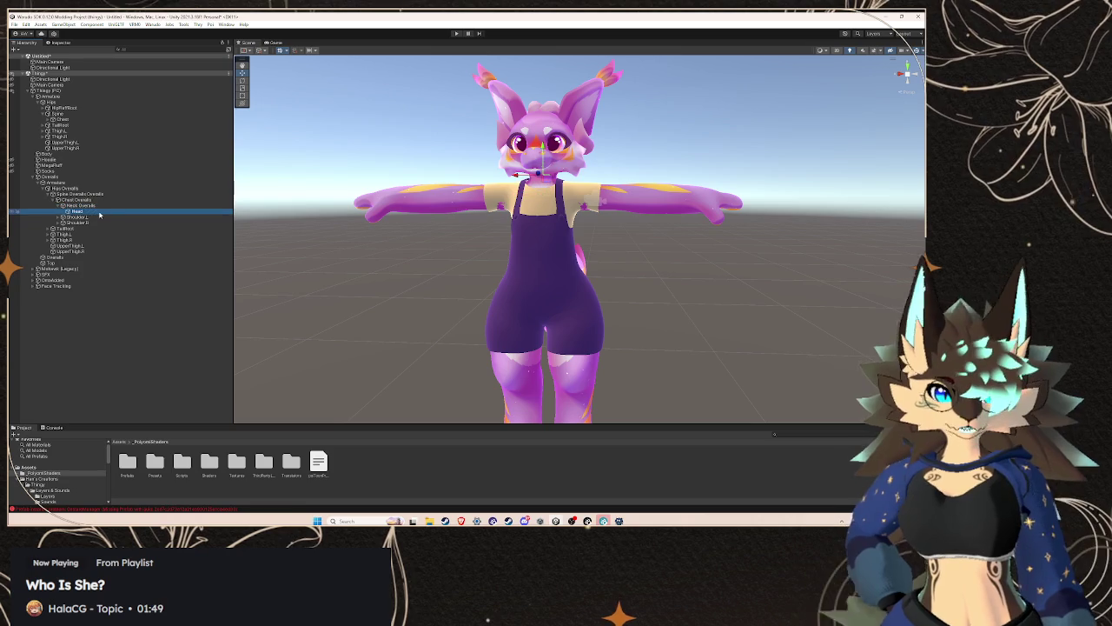
pyautogui.rightClick(98, 212)
pyautogui.click(120, 251)
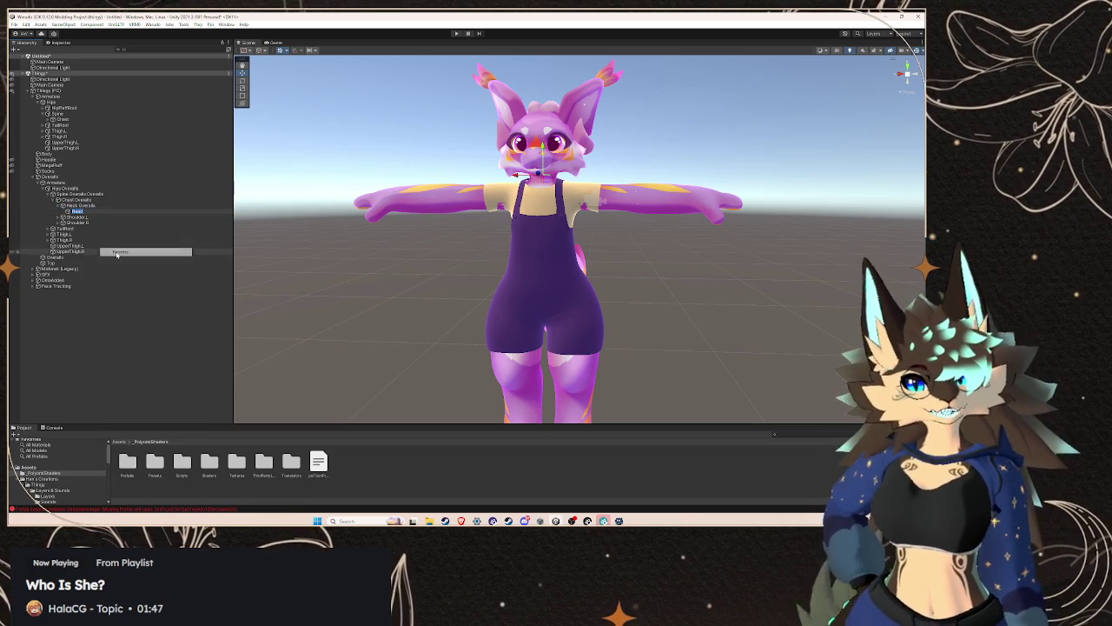
pyautogui.write('Overalls')
pyautogui.click(65, 218)
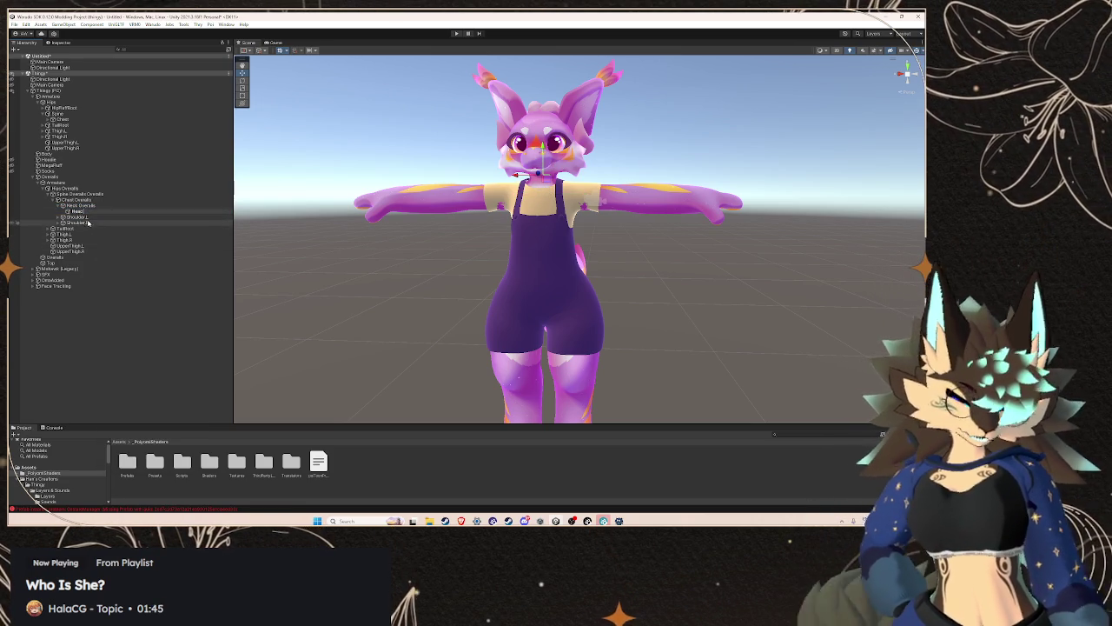
# - Expand the left arm chain and rename Shoulder.L and UpperArm.L with an 'Overalls' suffix
pyautogui.click(58, 217)
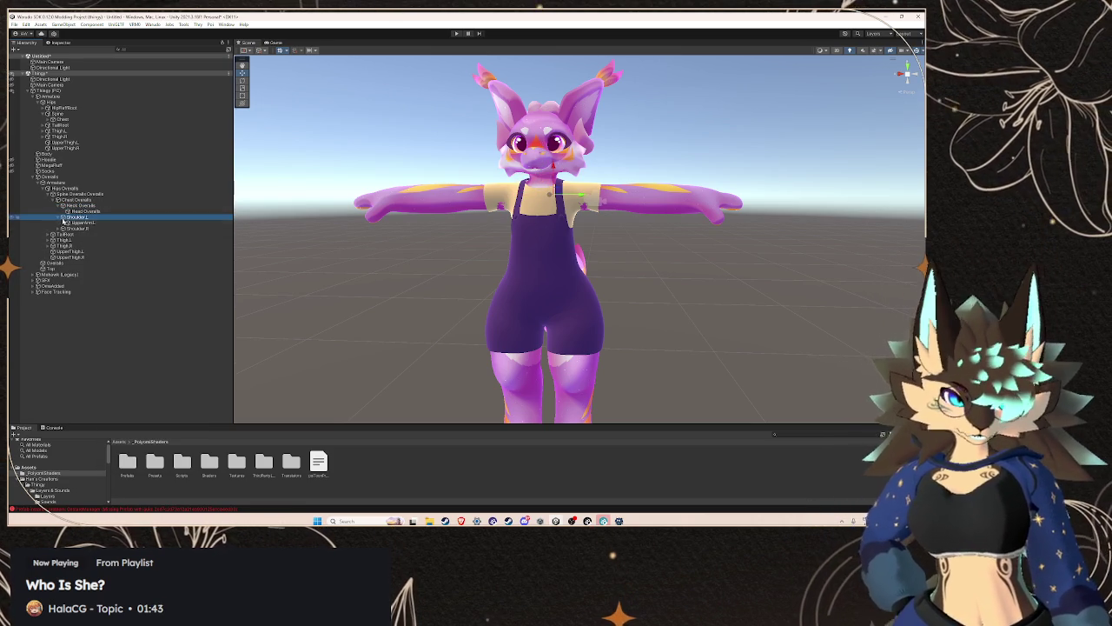
pyautogui.click(62, 223)
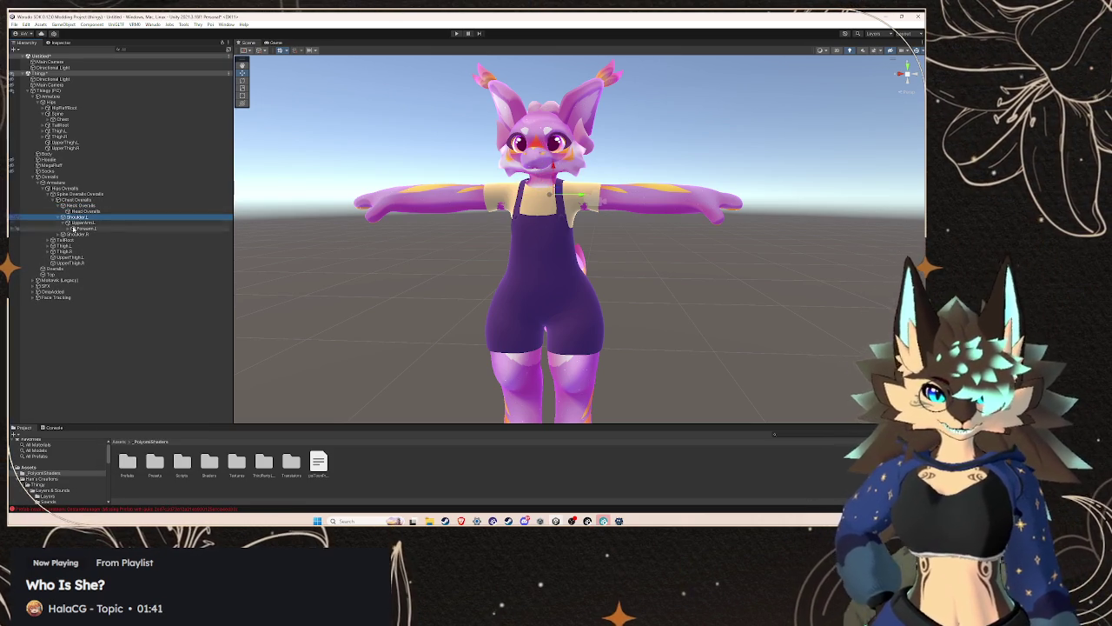
pyautogui.click(68, 228)
pyautogui.rightClick(98, 220)
pyautogui.click(130, 256)
pyautogui.click(110, 223)
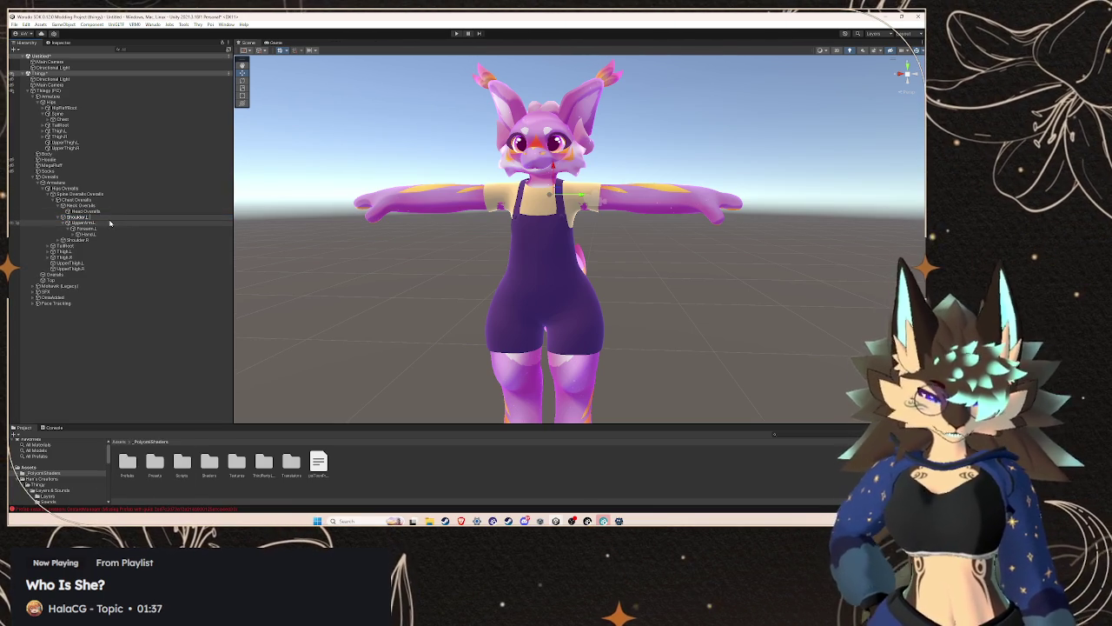
pyautogui.rightClick(106, 224)
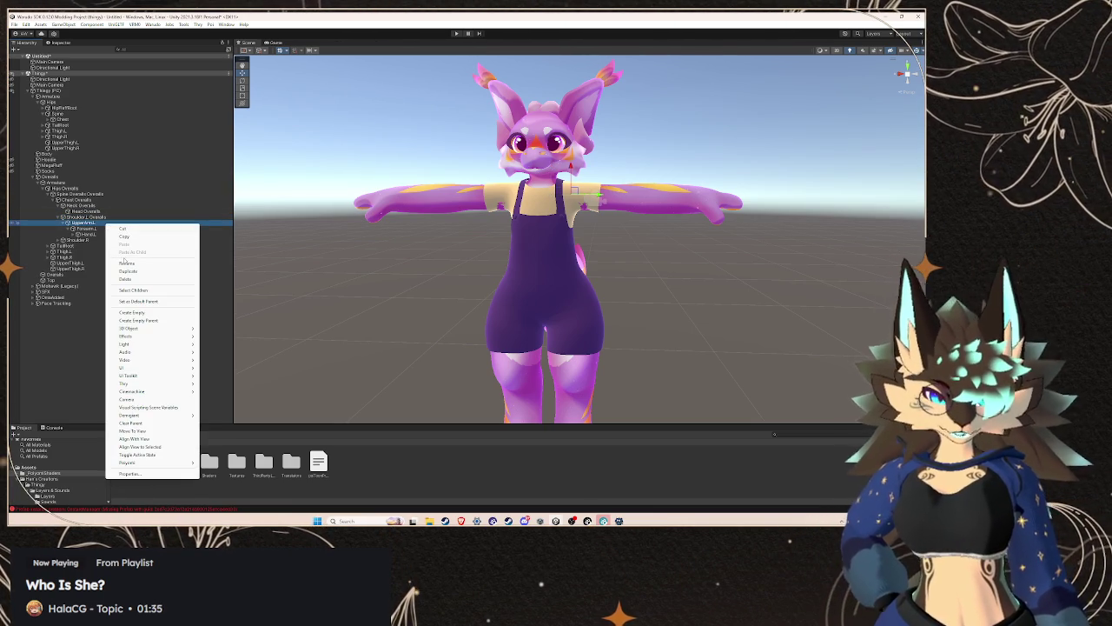
pyautogui.click(126, 262)
pyautogui.write('Overalls')
pyautogui.press('Return')
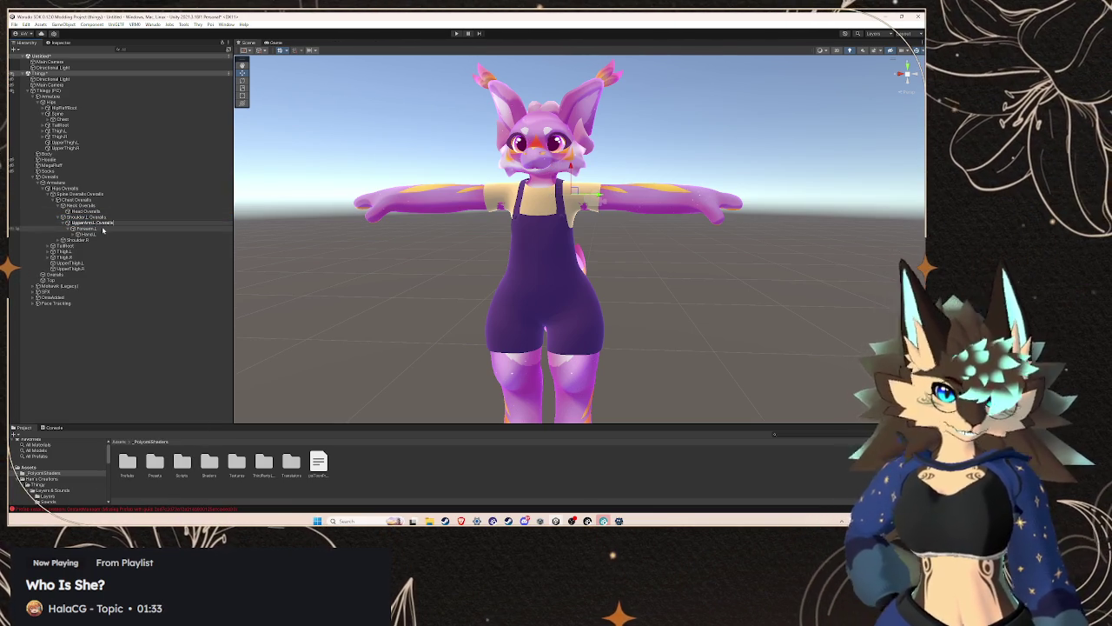
# - Rename Forearm.L and Hand.L to Forearm.L Overalls and Hand.L Overalls
pyautogui.rightClick(104, 230)
pyautogui.click(123, 267)
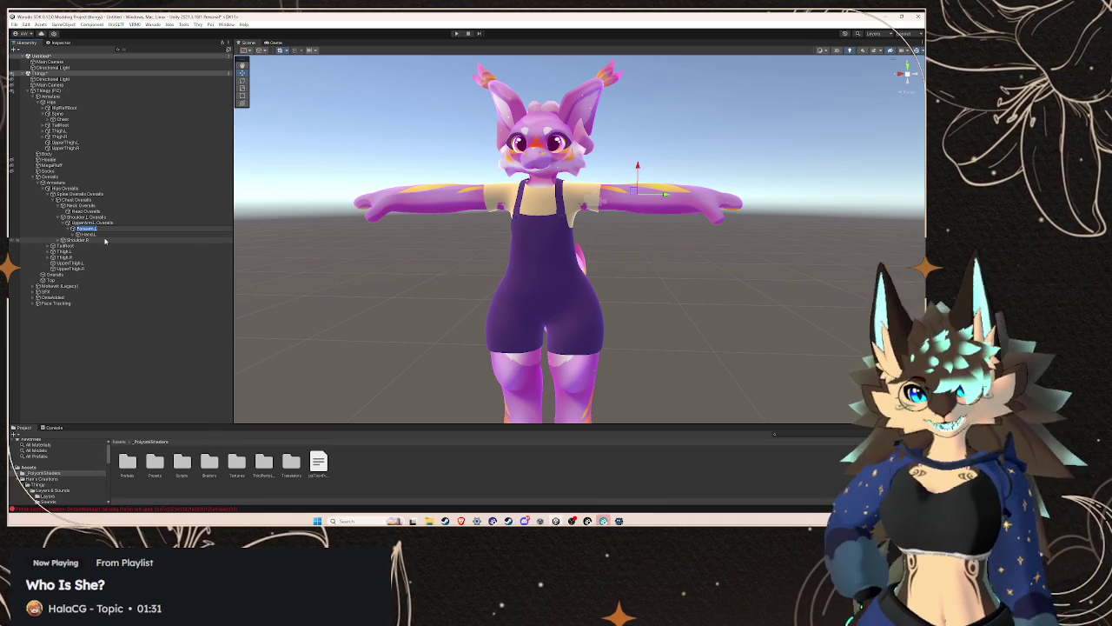
pyautogui.write('Overalls')
pyautogui.press('Return')
pyautogui.rightClick(100, 235)
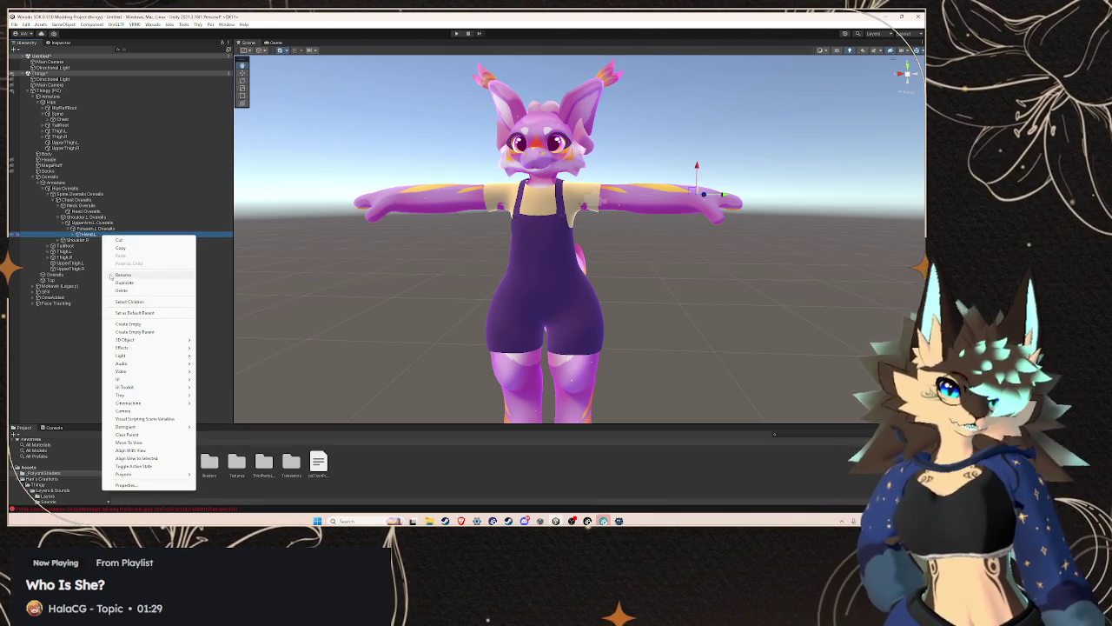
pyautogui.click(123, 272)
pyautogui.write('Overalls')
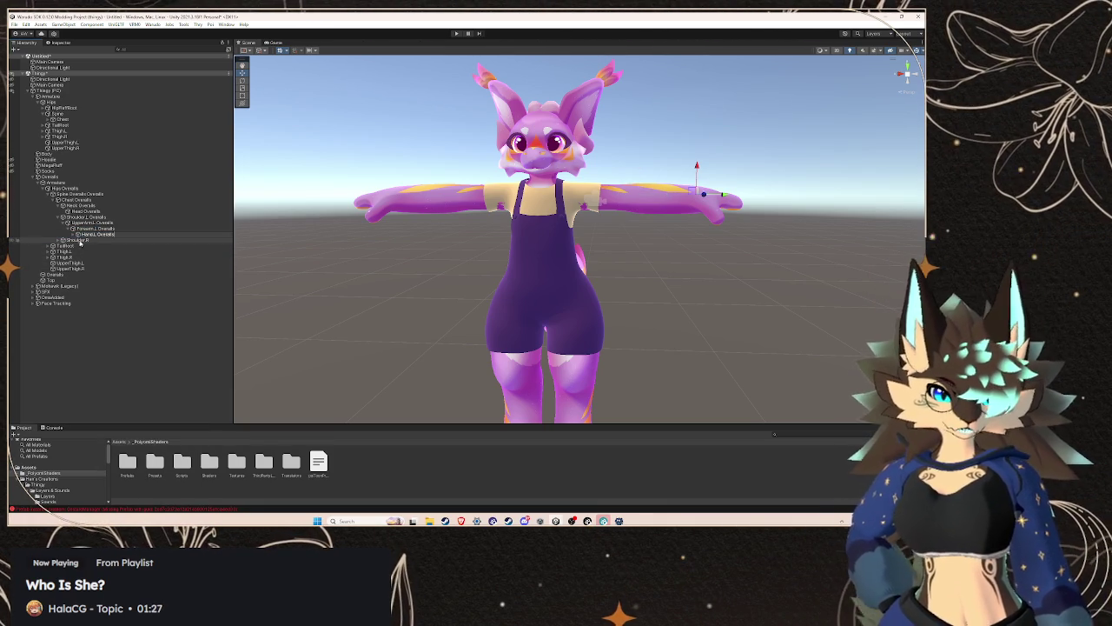
pyautogui.press('Return')
# - Inspect Hand.L Overalls and its finger bones, then collapse the Forearm.L Overalls branch
pyautogui.click(72, 235)
pyautogui.click(95, 241)
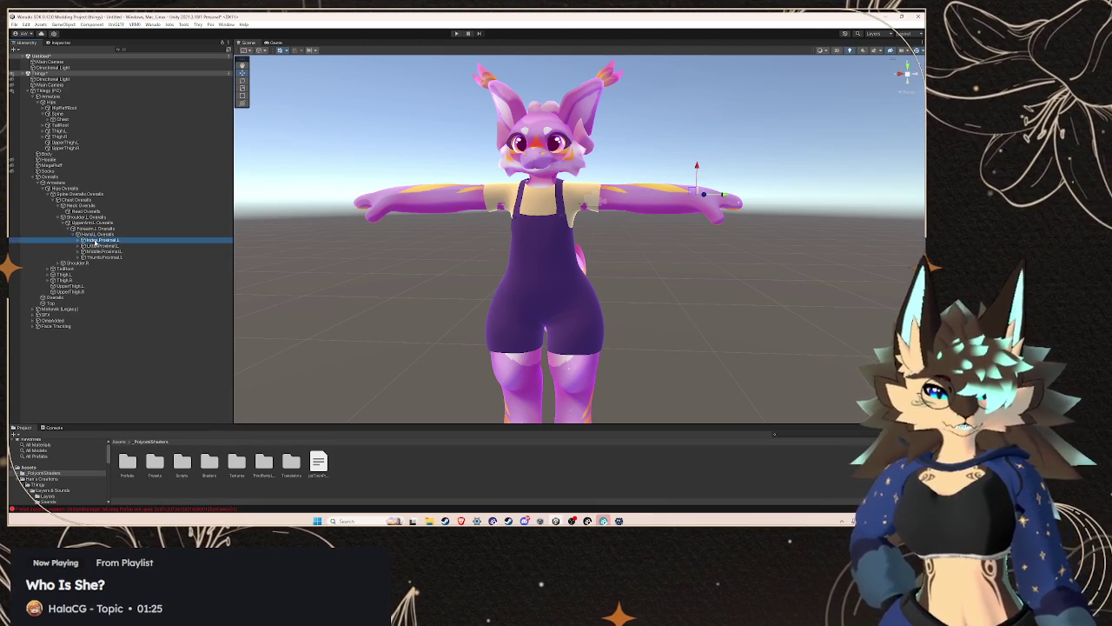
pyautogui.click(100, 233)
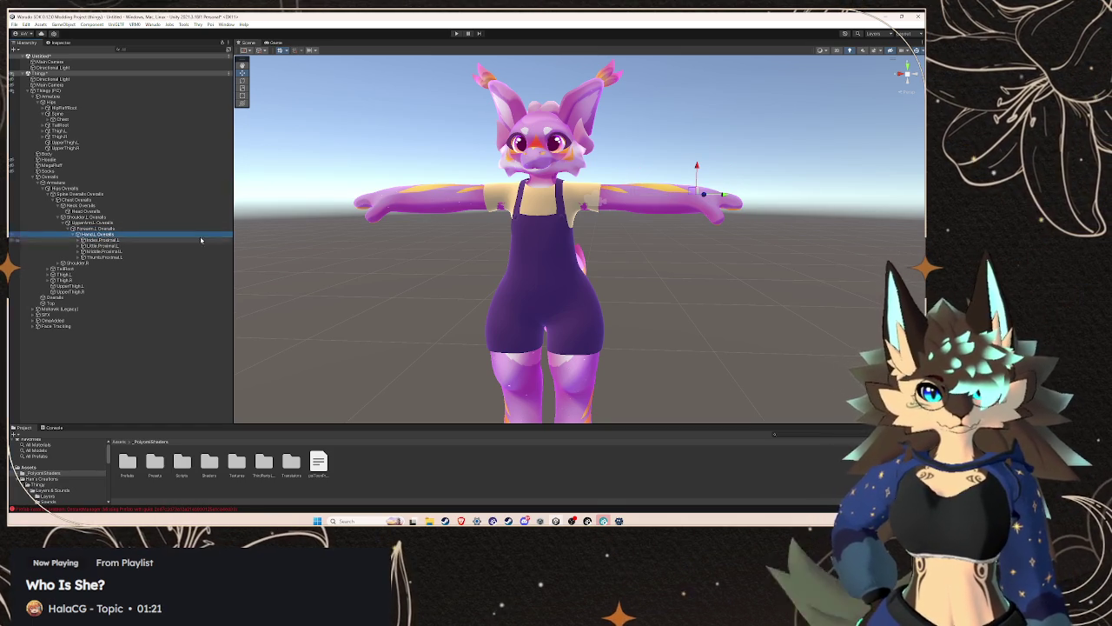
pyautogui.click(687, 173)
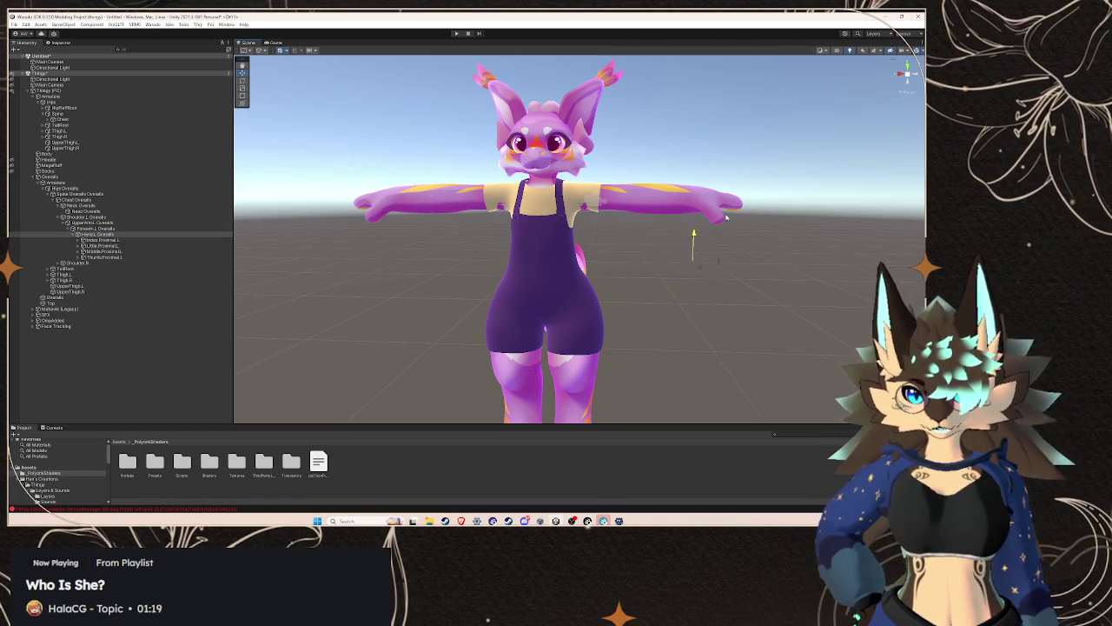
pyautogui.click(96, 234)
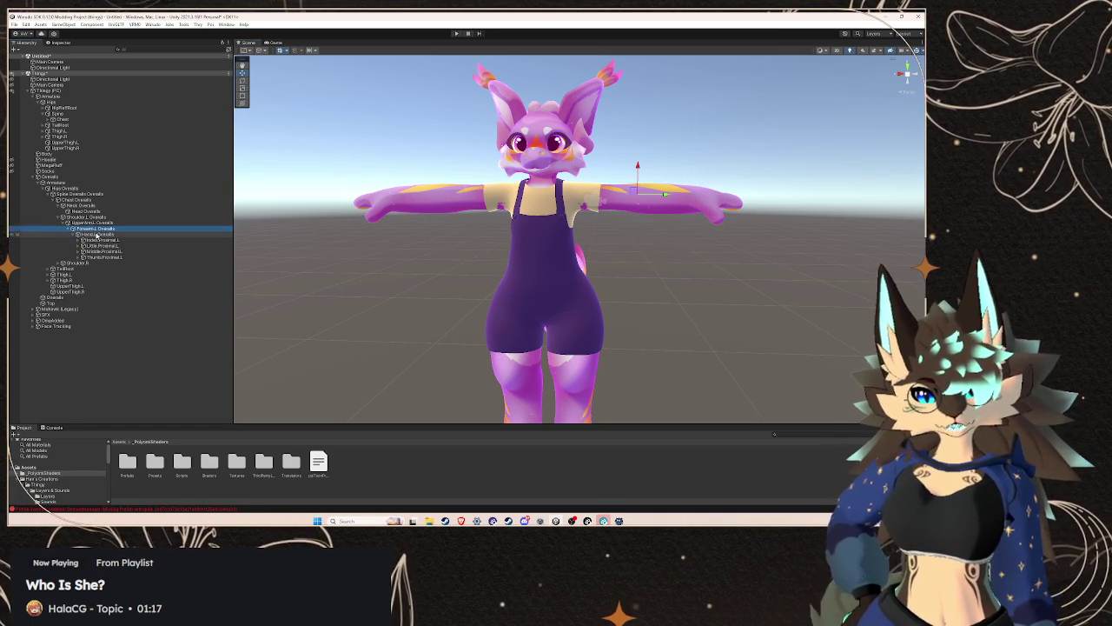
pyautogui.click(696, 161)
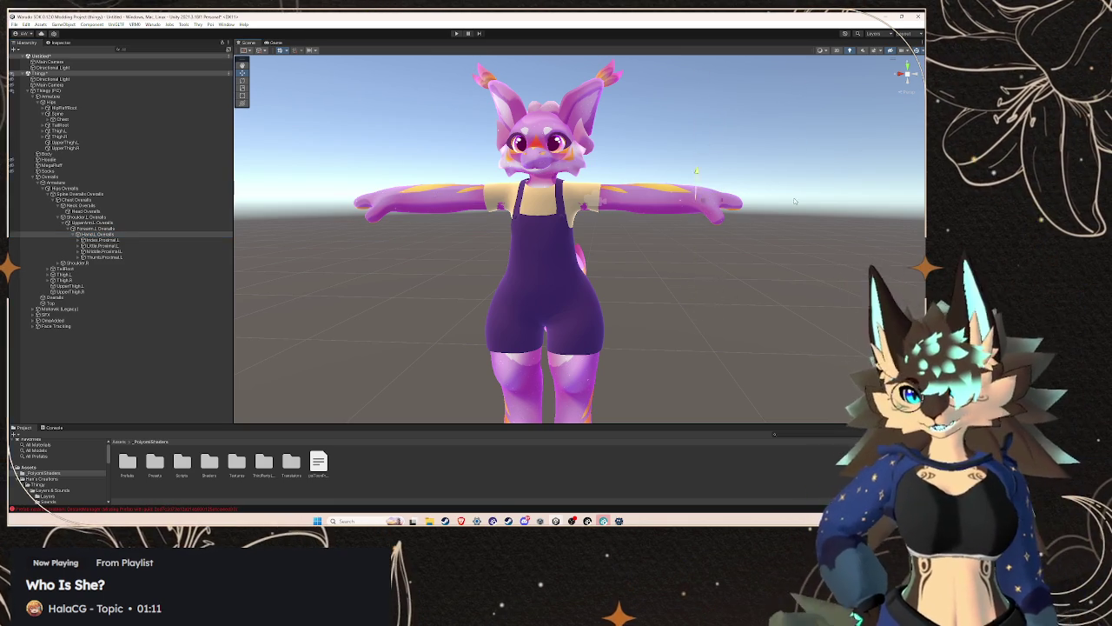
pyautogui.click(91, 229)
pyautogui.click(93, 235)
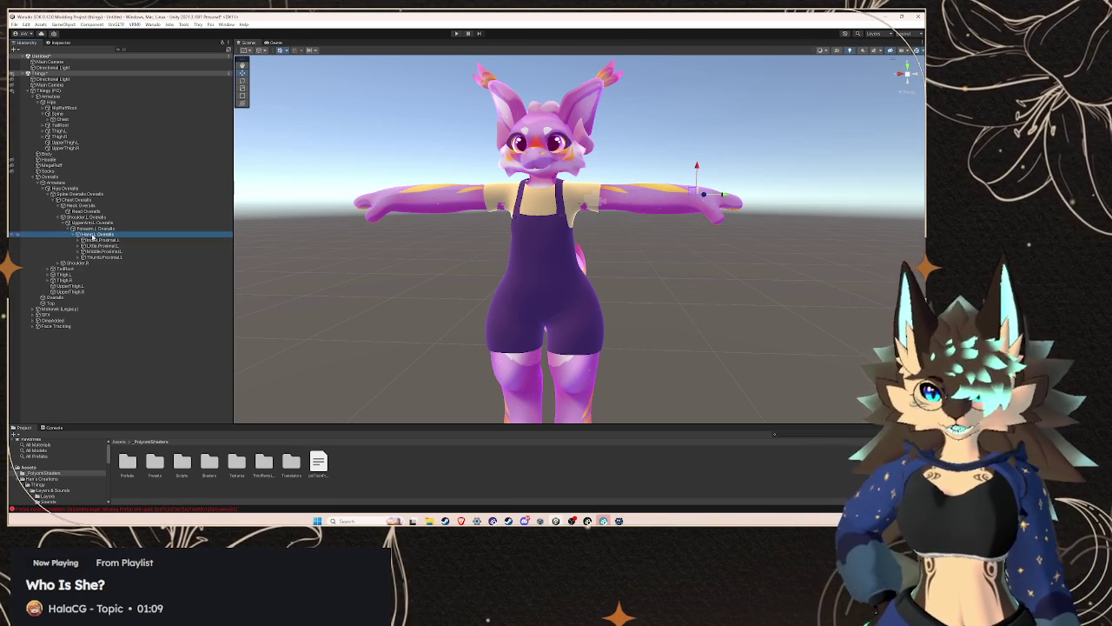
pyautogui.click(94, 229)
pyautogui.press('Left')
# - Drag Forearm.L Overalls down and back up to test that the overalls follow
pyautogui.click(641, 166)
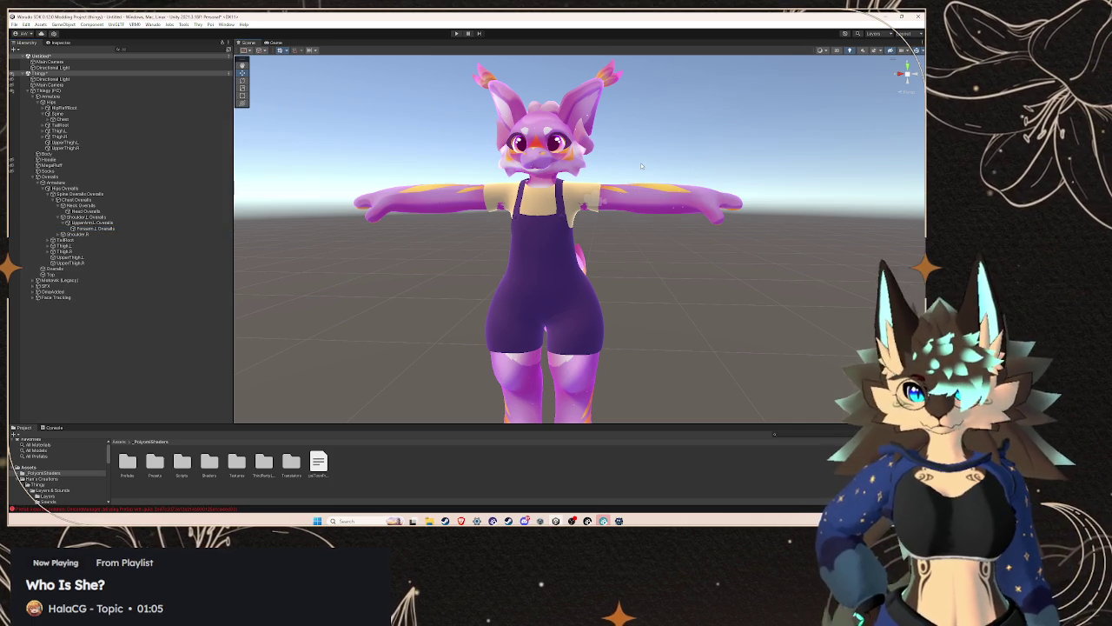
pyautogui.click(147, 230)
pyautogui.moveTo(637, 165); pyautogui.dragTo(637, 224)
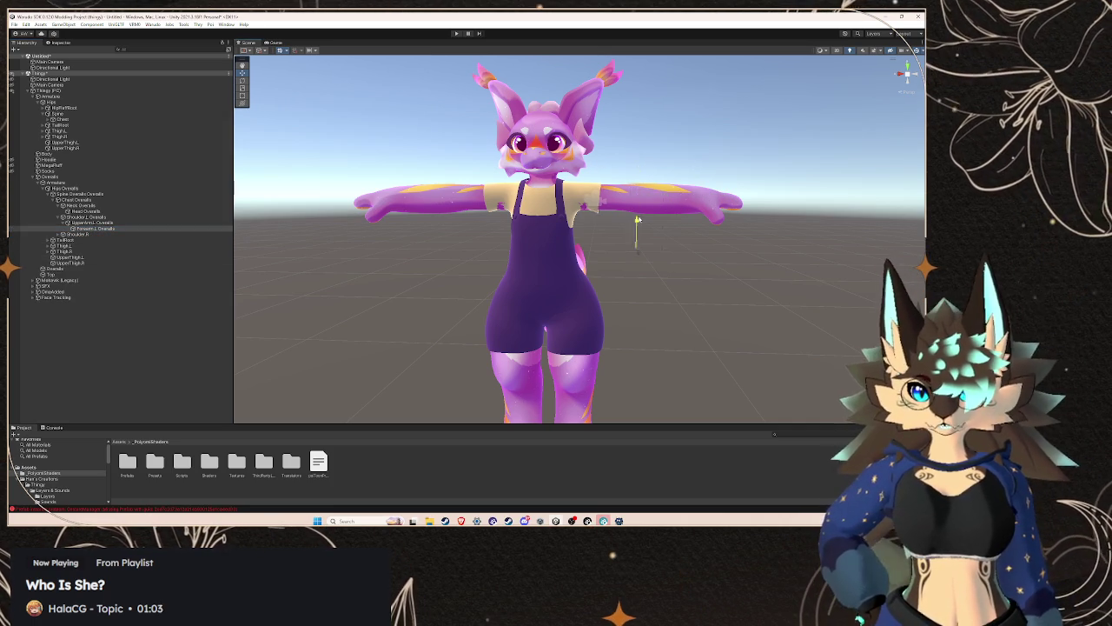
pyautogui.moveTo(666, 92)
pyautogui.mouseDown()
pyautogui.moveTo(688, 352)
pyautogui.moveTo(704, 260)
pyautogui.mouseUp()
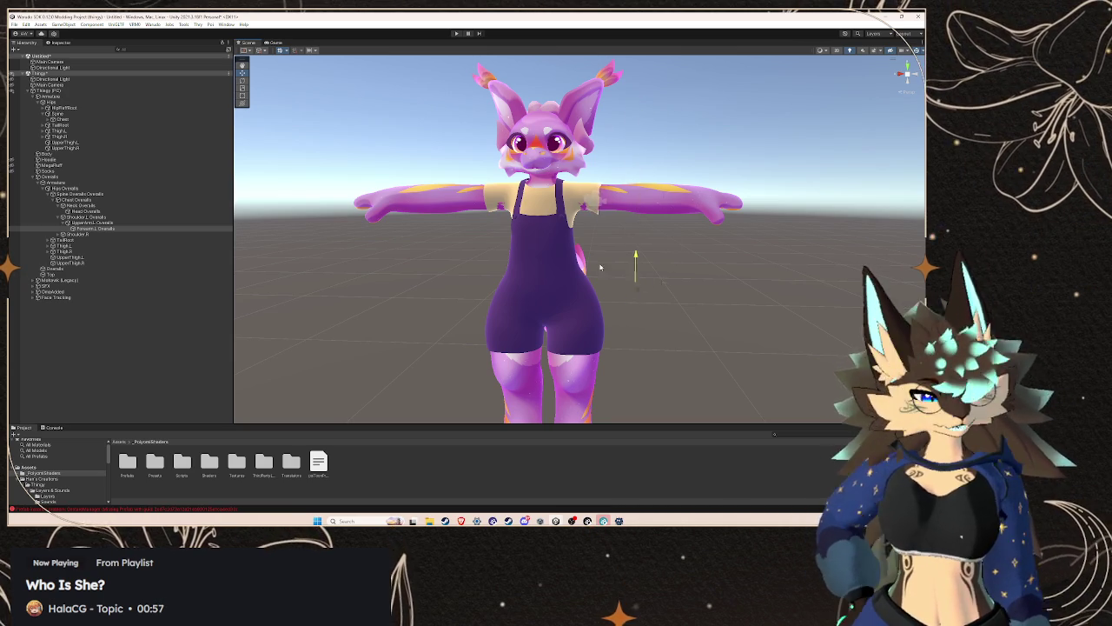
pyautogui.moveTo(601, 259); pyautogui.dragTo(609, 126)
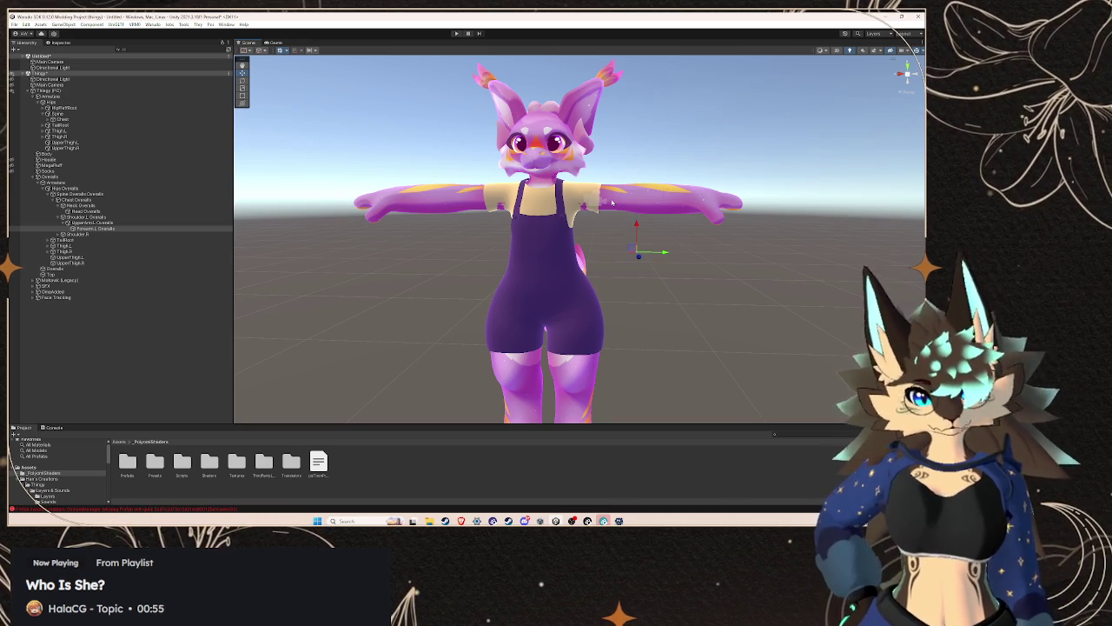
pyautogui.click(151, 237)
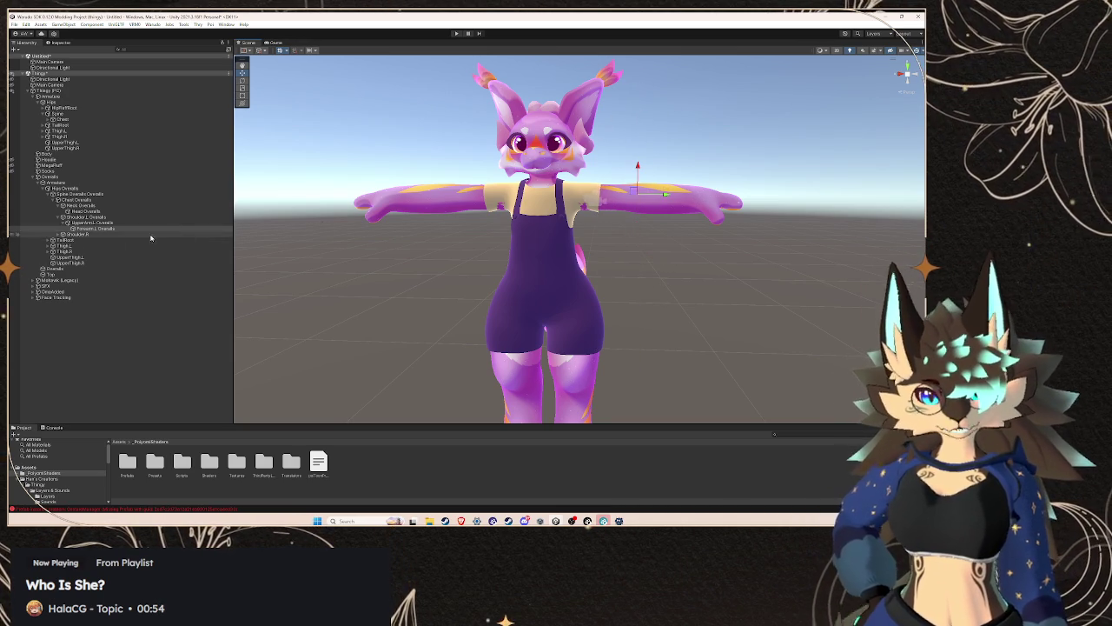
# - Expand the right arm chain from Shoulder.R down to Hand.R, then return to Shoulder.R
pyautogui.click(63, 235)
pyautogui.click(67, 239)
pyautogui.click(71, 246)
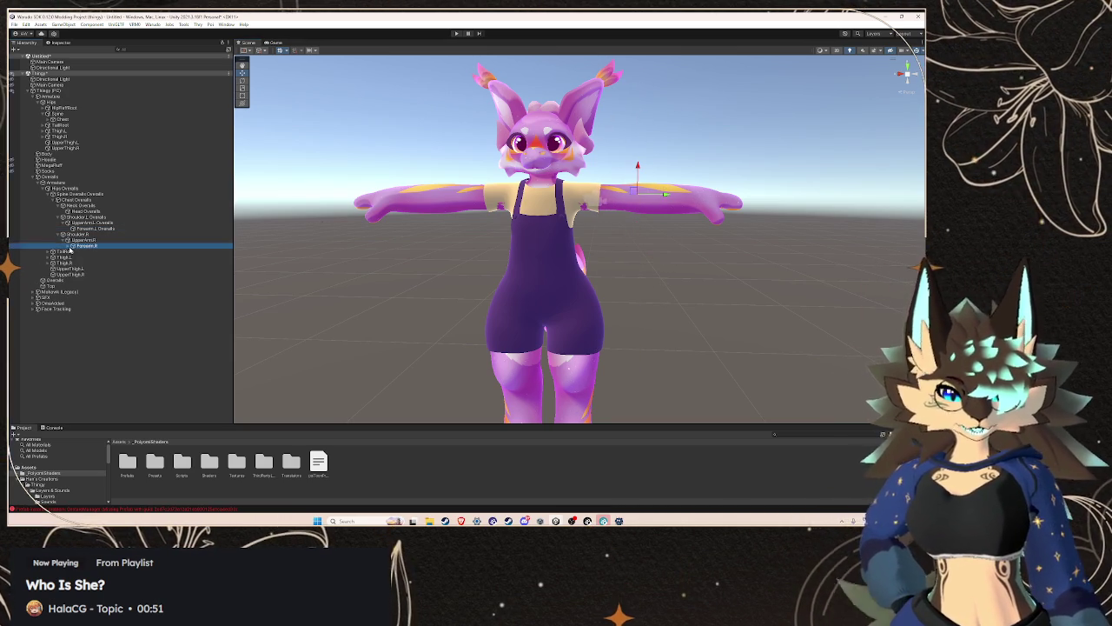
pyautogui.click(73, 246)
pyautogui.click(90, 252)
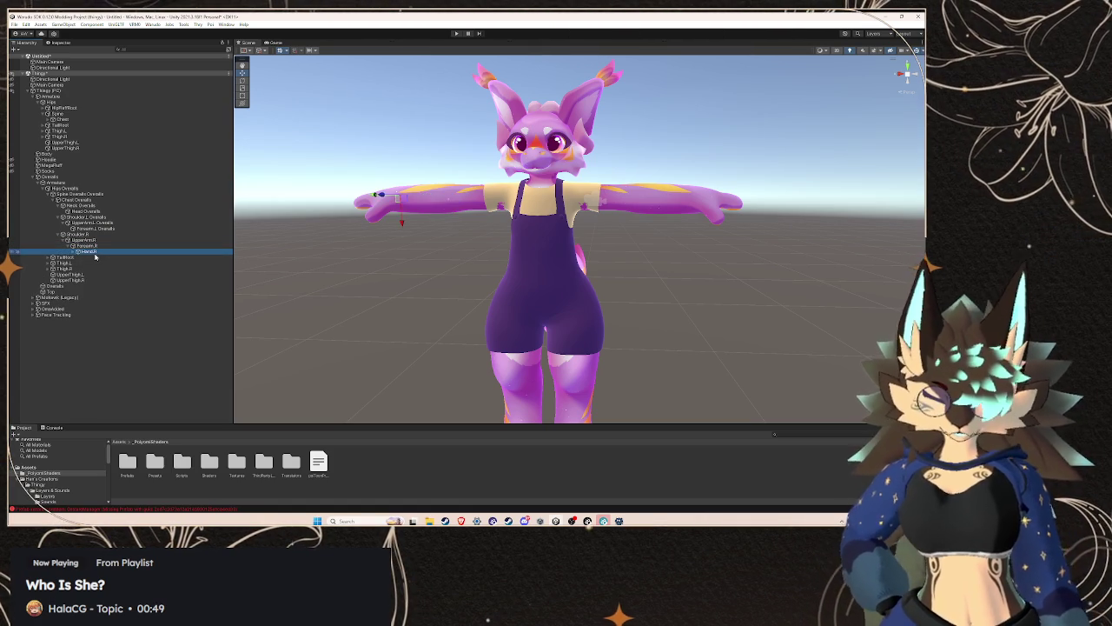
pyautogui.press('Left')
pyautogui.press('Left')
pyautogui.press('Up')
pyautogui.press('Up')
# - Rename Shoulder.R, UpperArm.R and Forearm.R with a pasted 'Overalls' suffix
pyautogui.rightClick(96, 236)
pyautogui.click(130, 272)
pyautogui.click(100, 241)
pyautogui.rightClick(100, 240)
pyautogui.click(131, 276)
pyautogui.hotkey('ctrl', 'v')
pyautogui.click(113, 247)
pyautogui.rightClick(114, 247)
pyautogui.click(131, 285)
pyautogui.hotkey('ctrl', 'v')
pyautogui.click(107, 252)
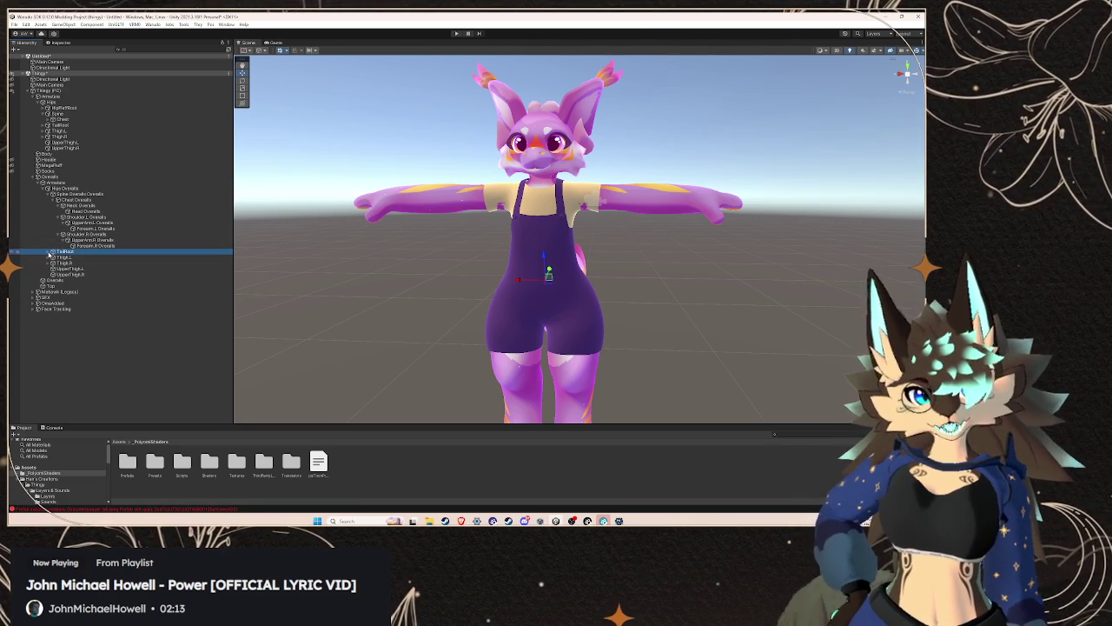
# - Expand the overalls TailRoot bone to reveal its Tail child
pyautogui.click(50, 253)
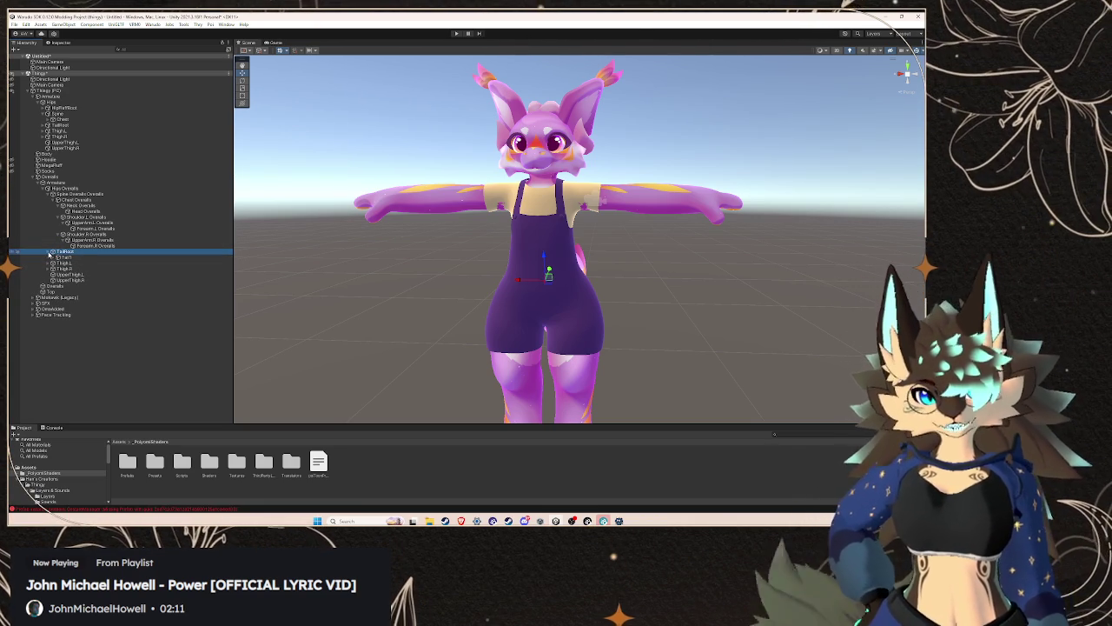
# - Append 'Overalls' to the TailRoot and Tail bones, checking the avatar's tail in the Scene view
pyautogui.click(94, 257)
pyautogui.moveTo(556, 278)
pyautogui.mouseDown()
pyautogui.moveTo(348, 270)
pyautogui.moveTo(442, 293)
pyautogui.moveTo(400, 264)
pyautogui.moveTo(509, 266)
pyautogui.moveTo(584, 298)
pyautogui.moveTo(471, 278)
pyautogui.mouseUp()
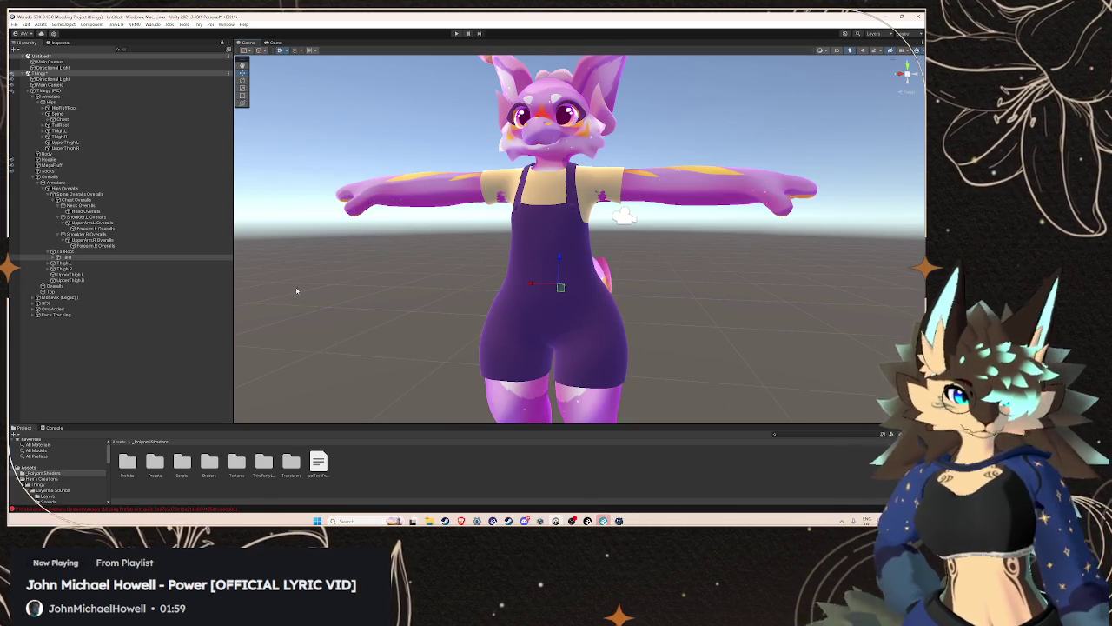
pyautogui.click(89, 252)
pyautogui.rightClick(88, 254)
pyautogui.click(121, 284)
pyautogui.press('Return')
pyautogui.rightClick(87, 257)
pyautogui.click(117, 290)
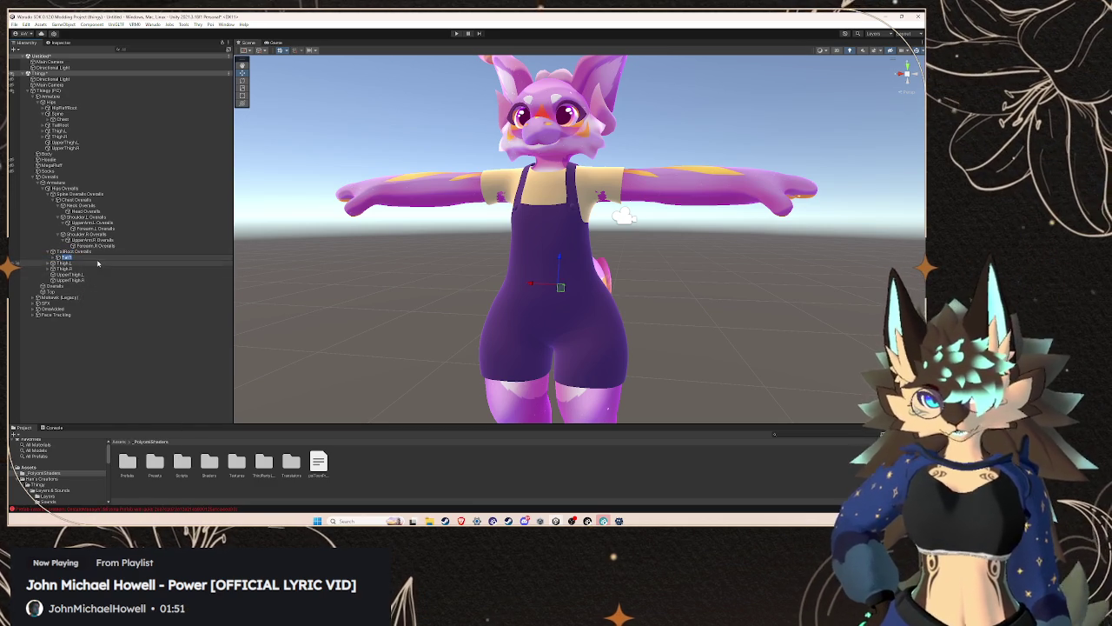
pyautogui.write(' Overalls')
pyautogui.press('Return')
pyautogui.moveTo(487, 279); pyautogui.dragTo(747, 288)
pyautogui.click(112, 257)
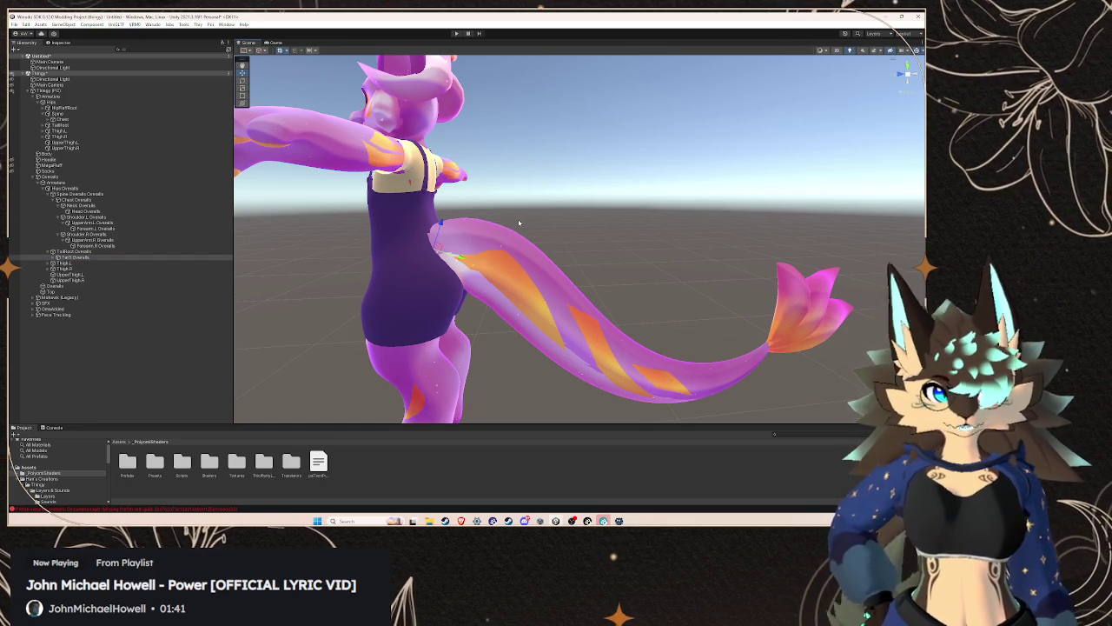
# - Frame the Tail Overalls bone, test-delete it and undo the deletion
pyautogui.click(505, 249)
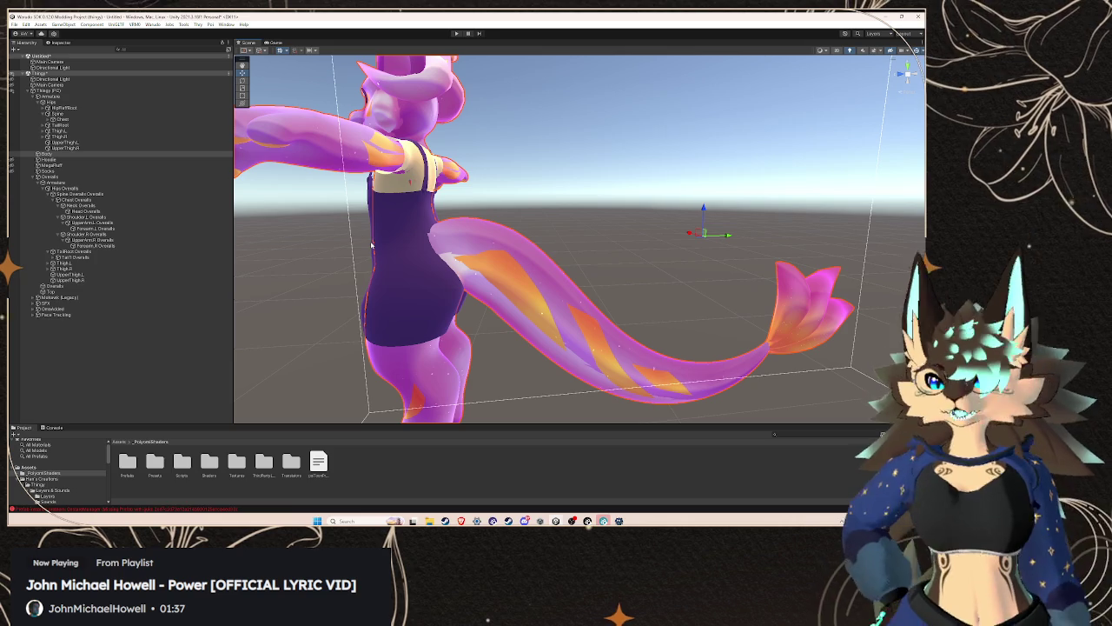
pyautogui.click(165, 257)
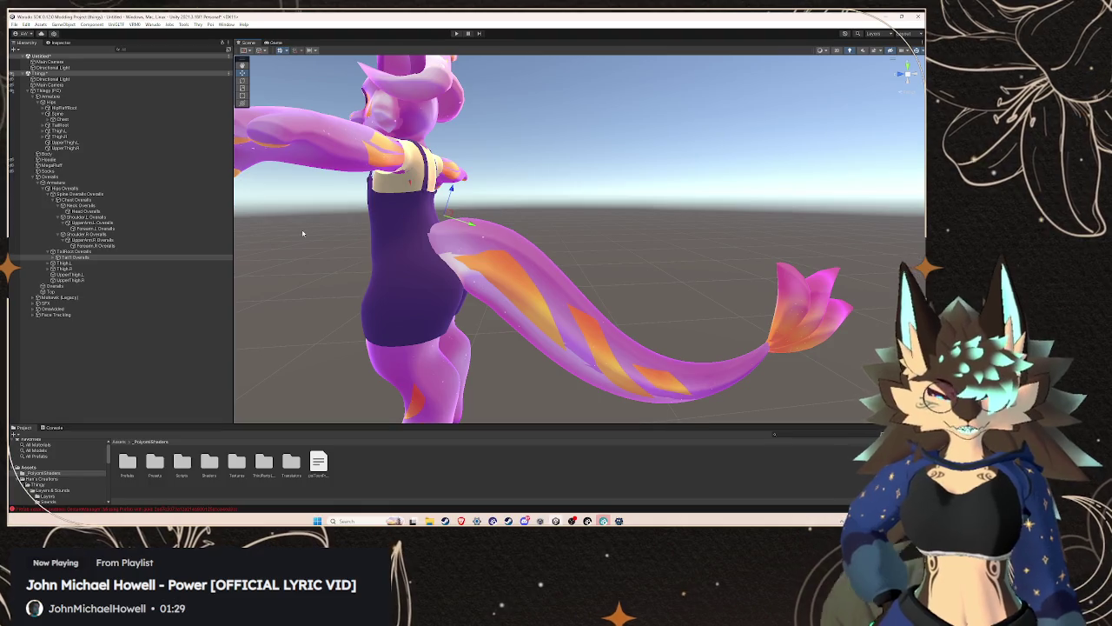
pyautogui.click(130, 257)
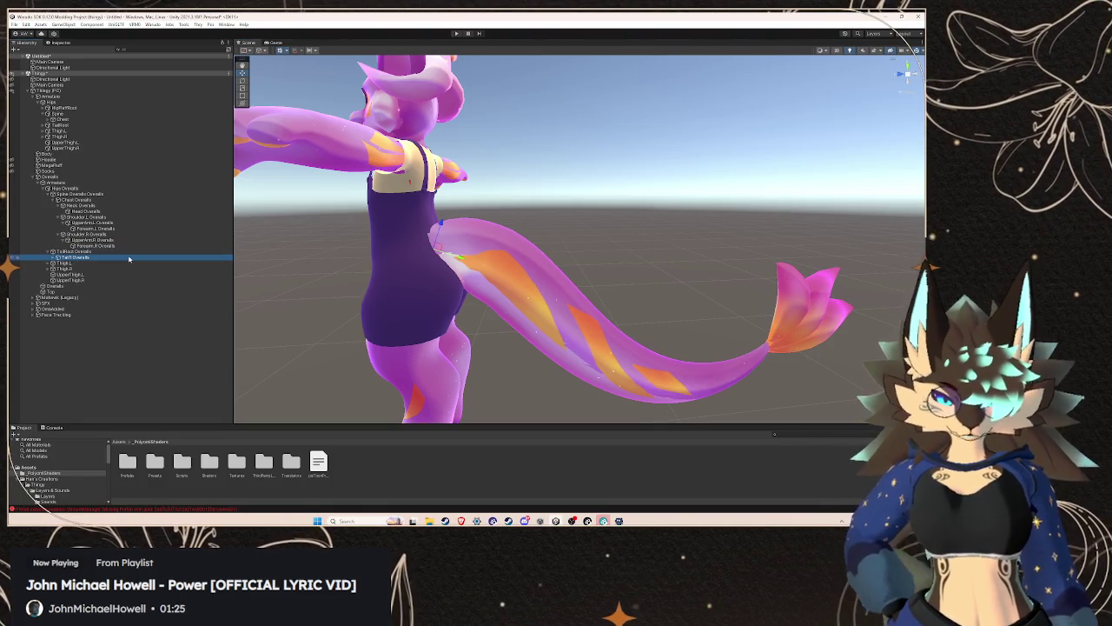
pyautogui.press('f')
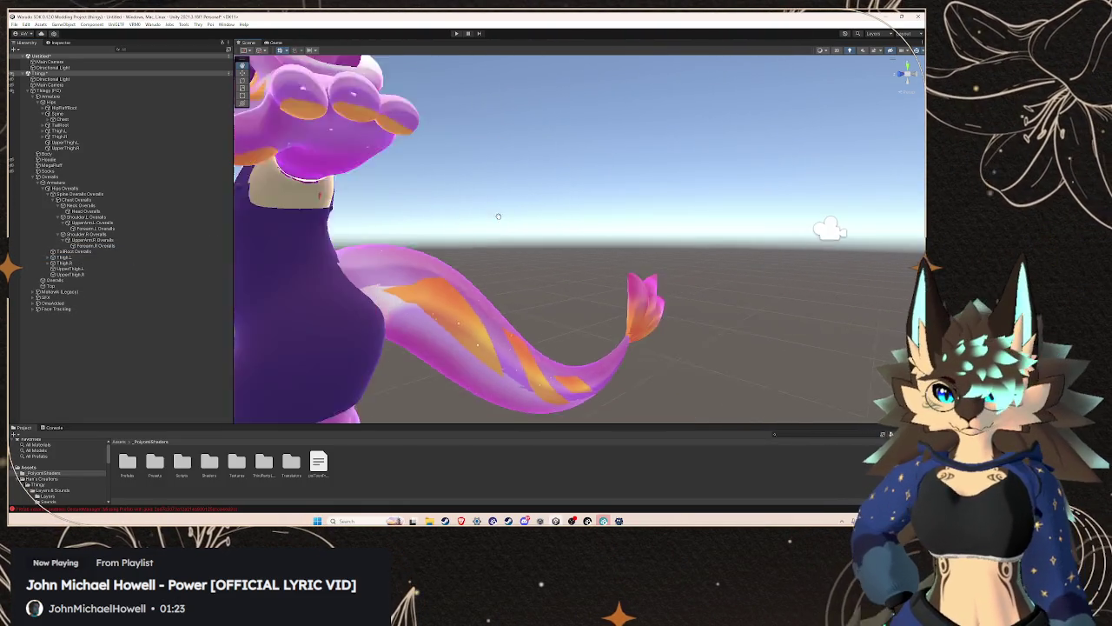
pyautogui.moveTo(488, 217); pyautogui.dragTo(538, 220)
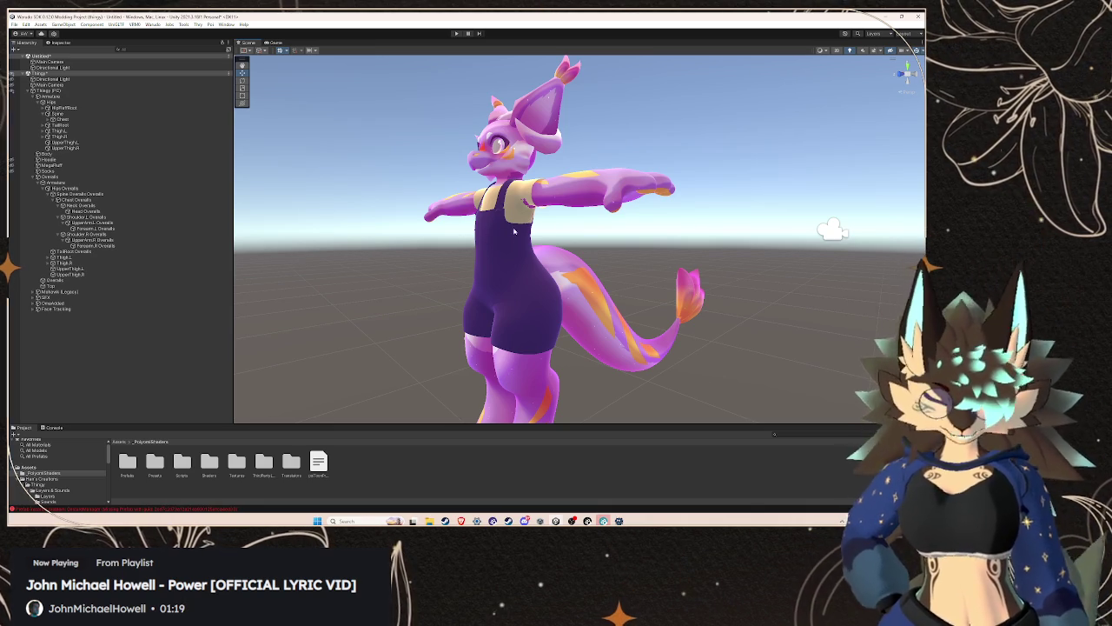
pyautogui.hotkey('ctrl', 'z')
pyautogui.moveTo(587, 236); pyautogui.dragTo(498, 243)
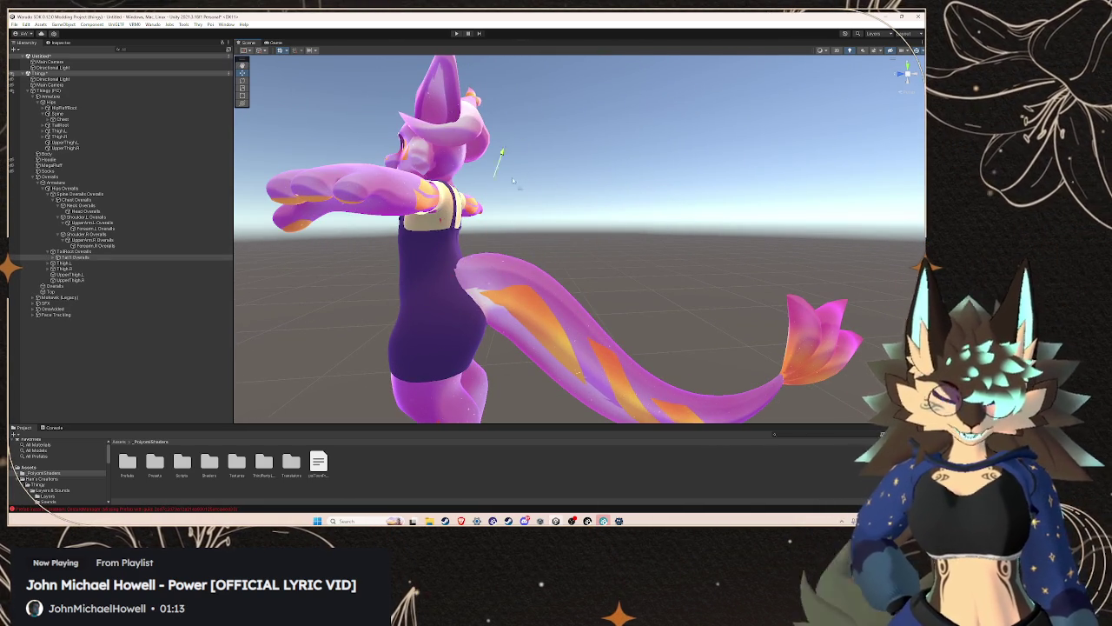
pyautogui.click(125, 263)
pyautogui.hotkey('ctrl', 'z')
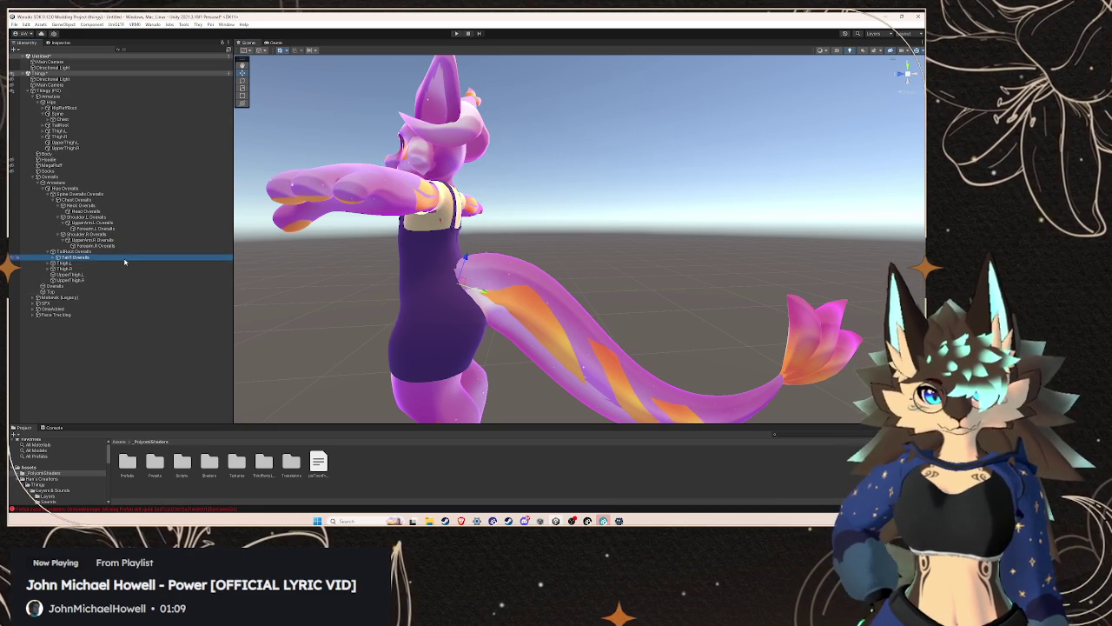
pyautogui.press('Delete')
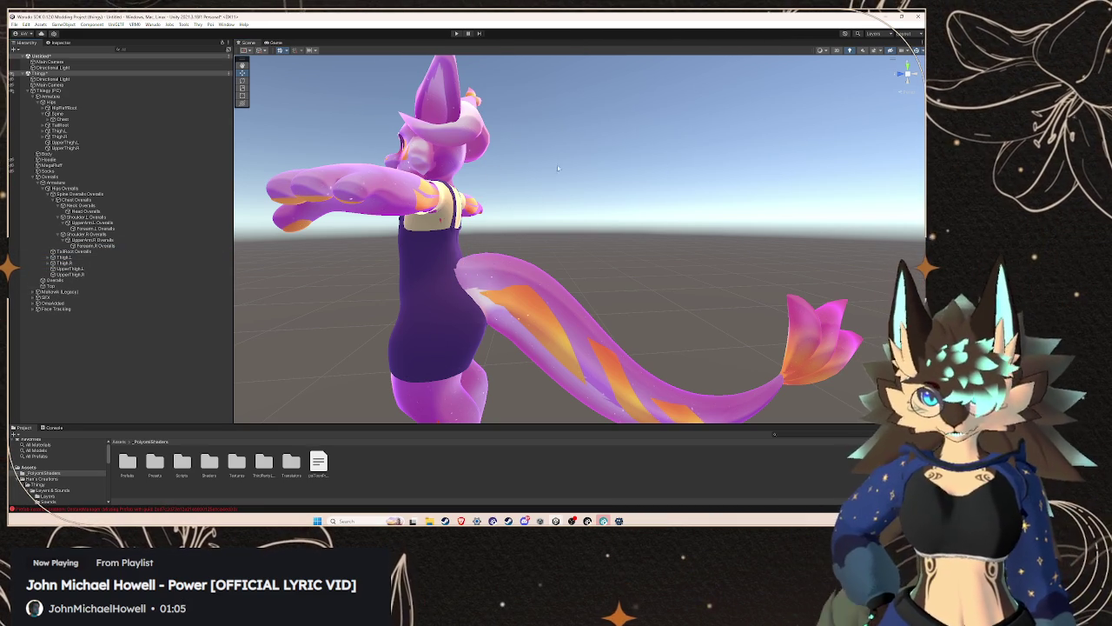
pyautogui.hotkey('ctrl', 'z')
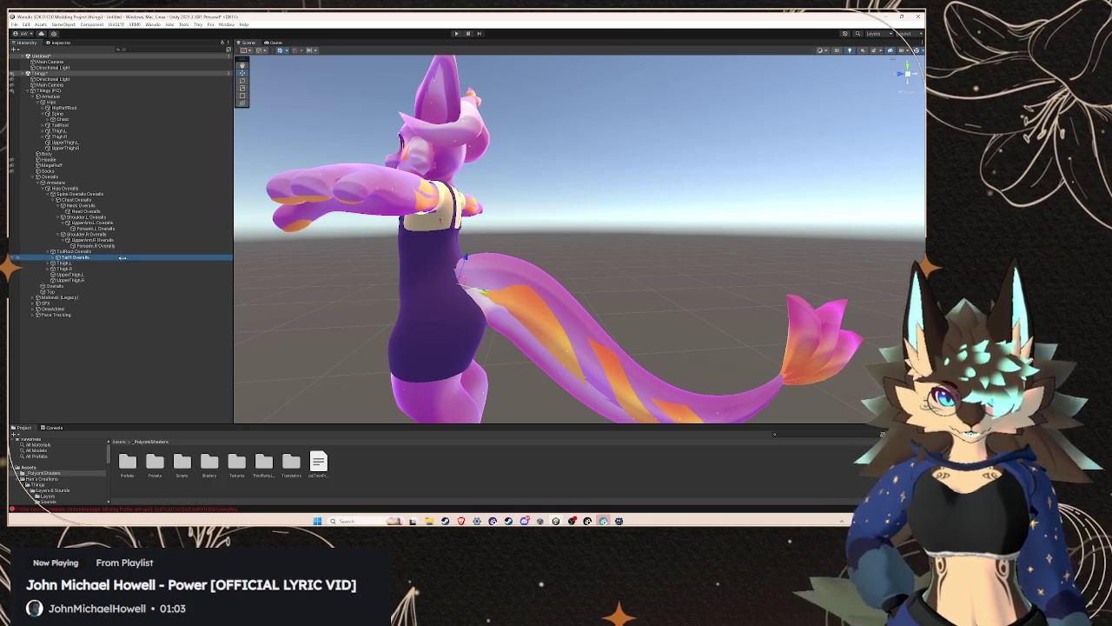
# - Delete Shoulder.R Overalls along with its child arm bones
pyautogui.click(130, 235)
pyautogui.moveTo(432, 270)
pyautogui.mouseDown()
pyautogui.moveTo(692, 231)
pyautogui.moveTo(697, 241)
pyautogui.mouseUp()
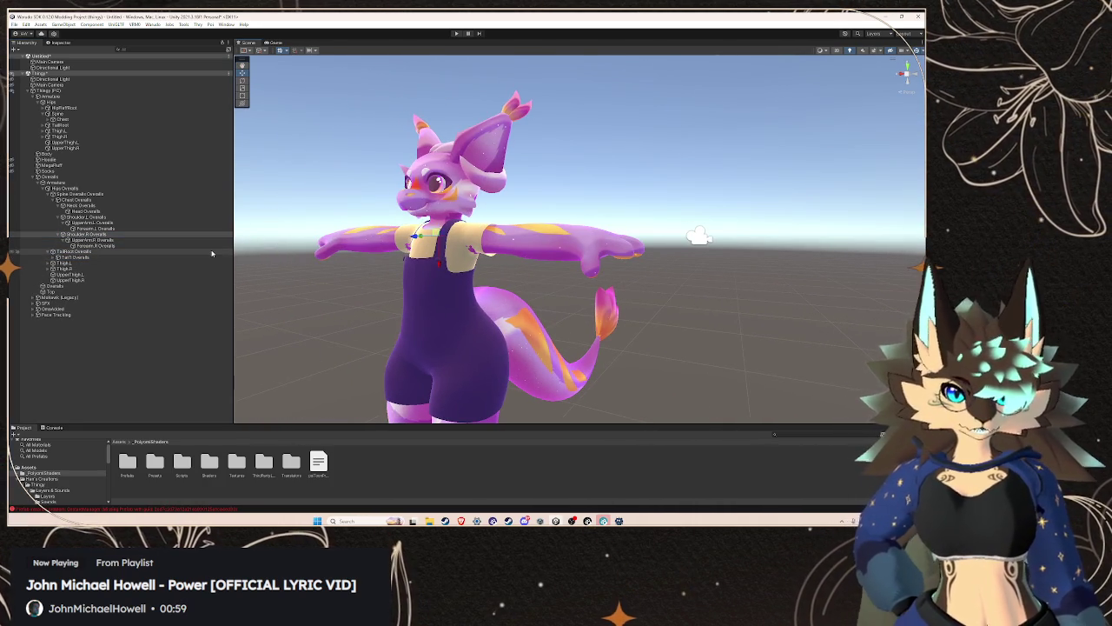
pyautogui.press('Delete')
pyautogui.scroll(-4, 527, 290)
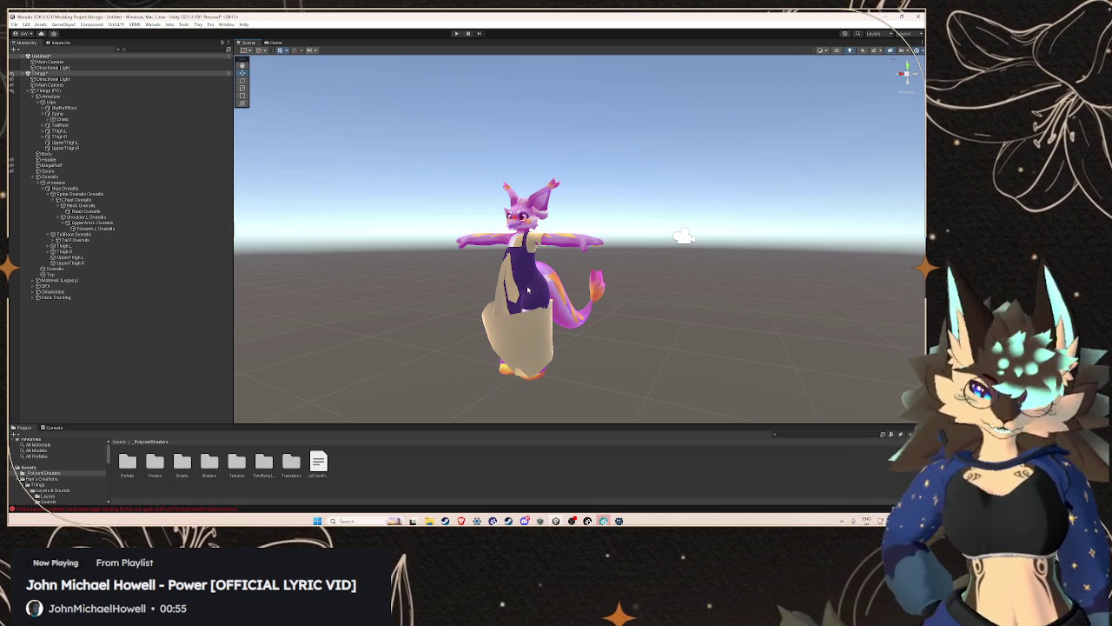
# - Inspect the overalls from the front with the Shoulder.R Overalls chain restored
pyautogui.moveTo(528, 290)
pyautogui.mouseDown()
pyautogui.moveTo(556, 278)
pyautogui.moveTo(535, 295)
pyautogui.moveTo(504, 291)
pyautogui.moveTo(637, 278)
pyautogui.moveTo(566, 273)
pyautogui.mouseUp()
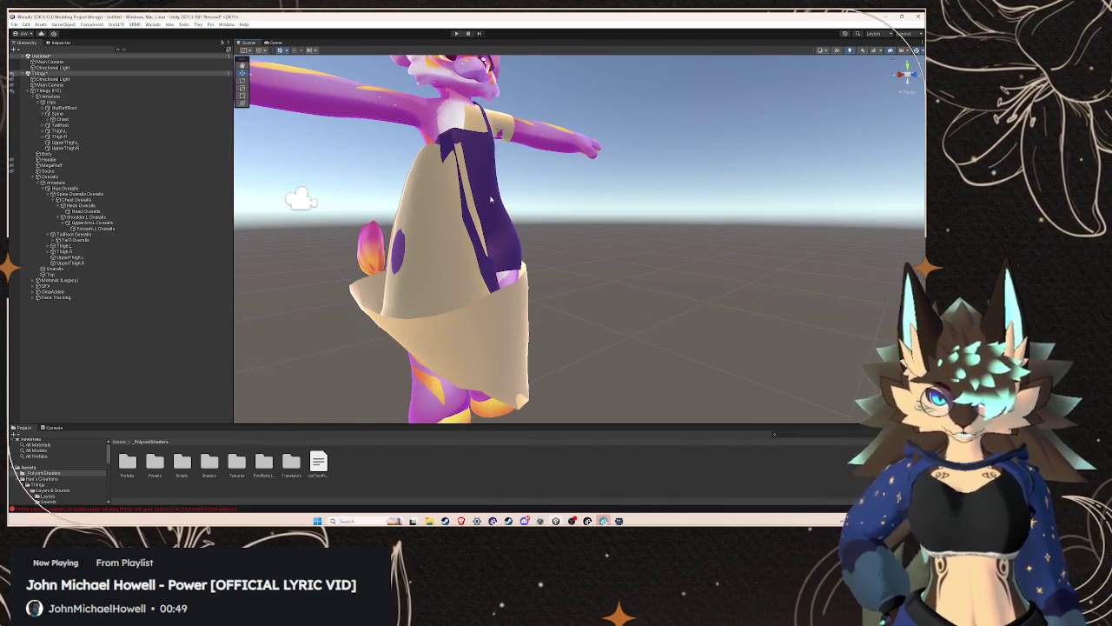
pyautogui.moveTo(501, 218); pyautogui.dragTo(485, 257)
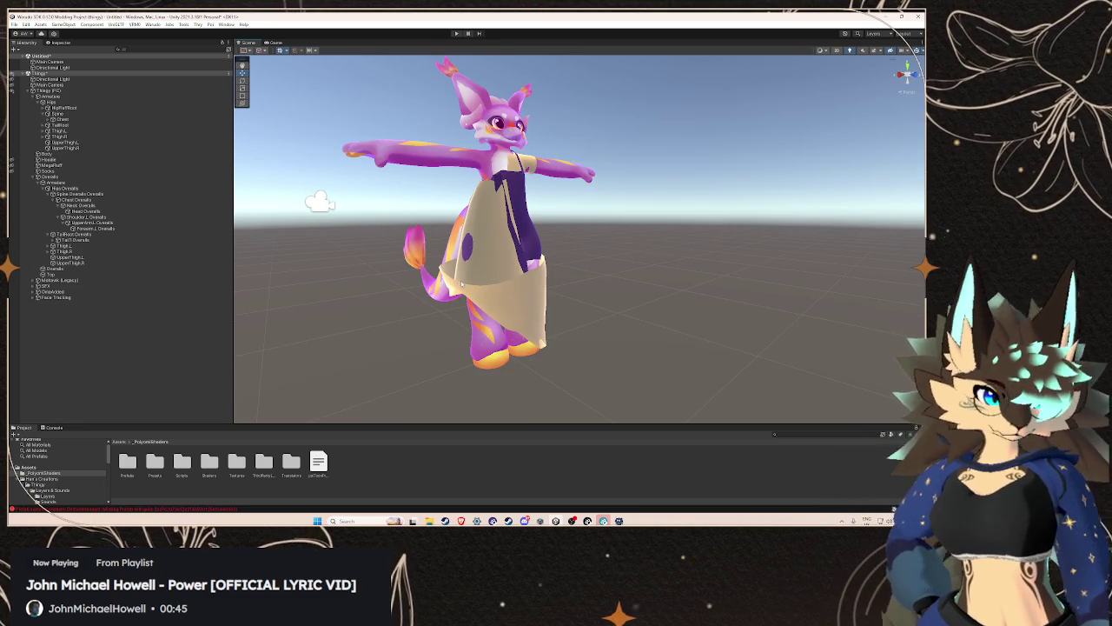
pyautogui.click(461, 282)
pyautogui.scroll(-5, 521, 243)
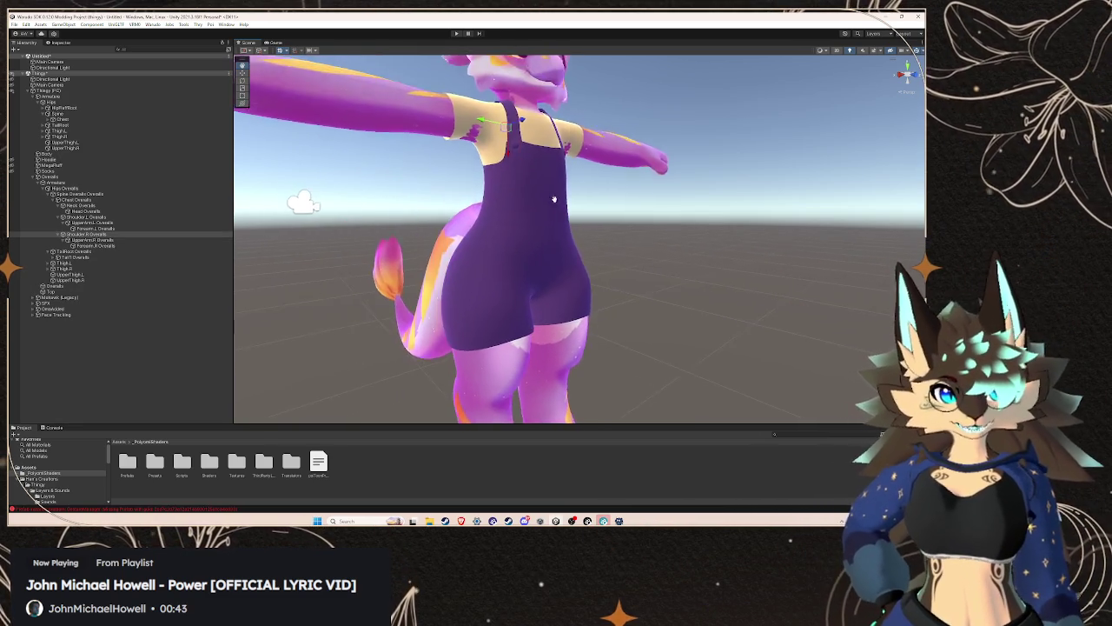
pyautogui.moveTo(553, 199)
pyautogui.mouseDown()
pyautogui.moveTo(543, 218)
pyautogui.moveTo(551, 236)
pyautogui.moveTo(520, 234)
pyautogui.mouseUp()
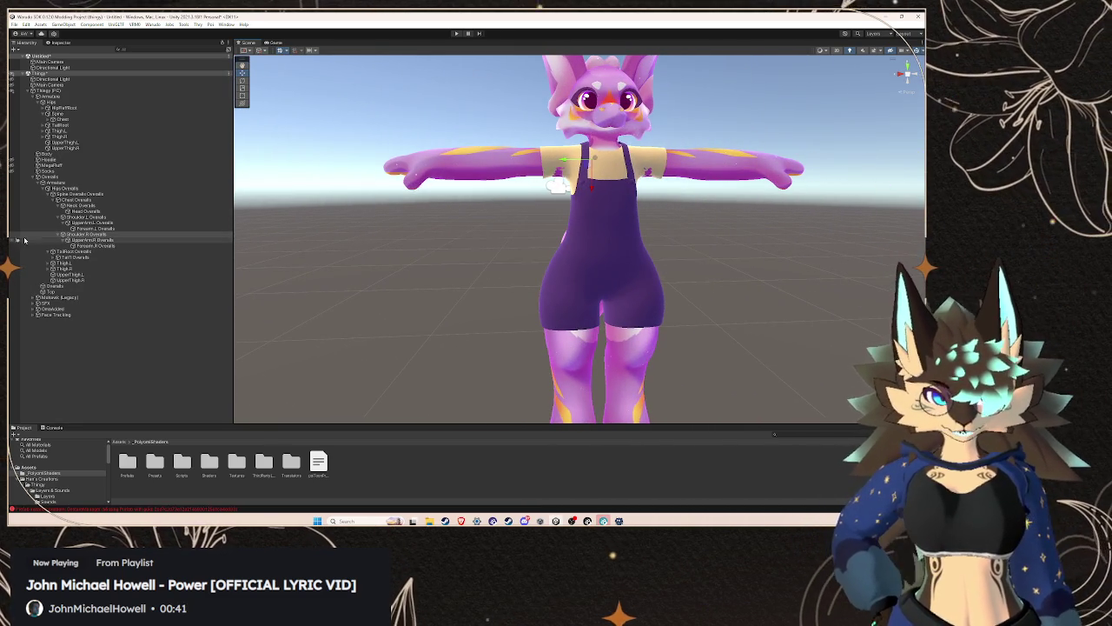
pyautogui.click(78, 246)
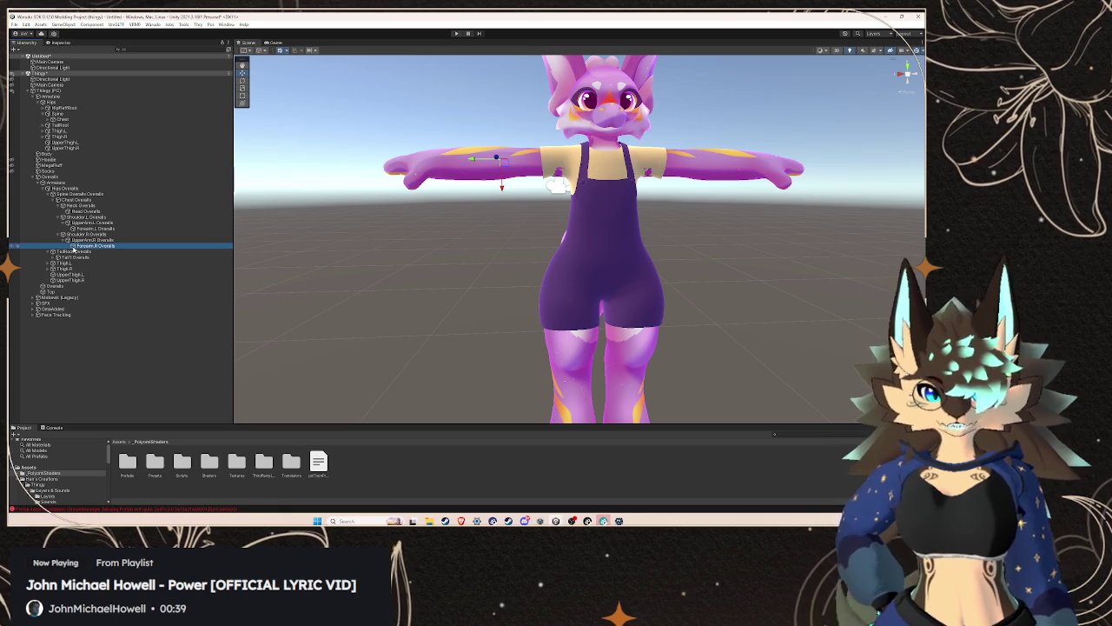
# - Delete the Tail Overalls bone and check the avatar's tail in the Scene view
pyautogui.click(81, 257)
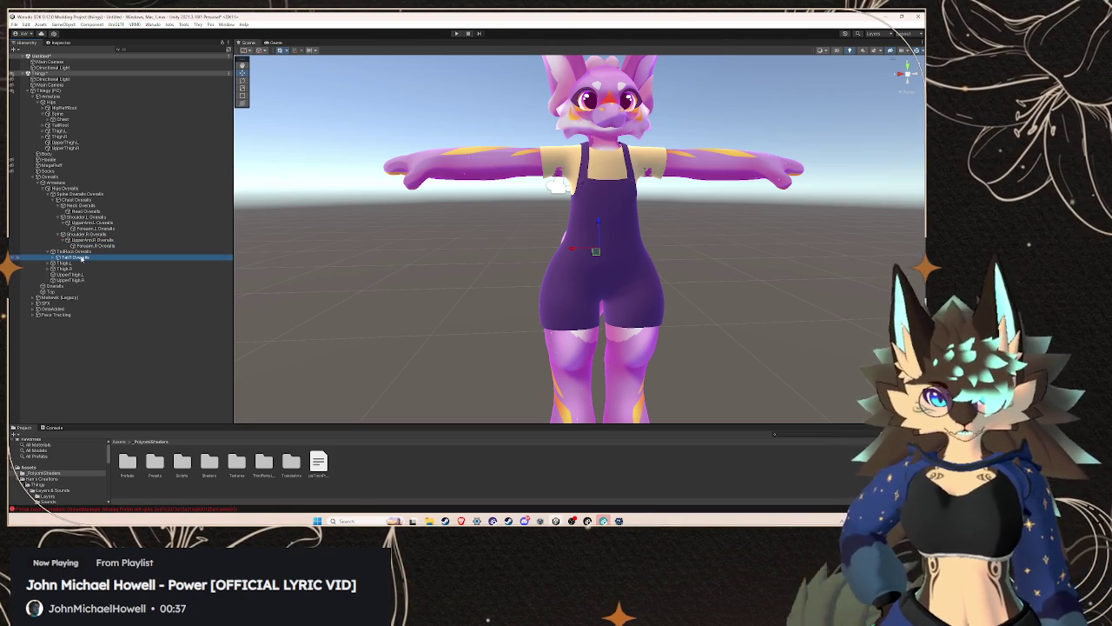
pyautogui.press('Delete')
pyautogui.moveTo(599, 233)
pyautogui.mouseDown()
pyautogui.moveTo(628, 231)
pyautogui.moveTo(405, 229)
pyautogui.moveTo(443, 231)
pyautogui.moveTo(421, 223)
pyautogui.moveTo(430, 230)
pyautogui.mouseUp()
pyautogui.click(430, 229)
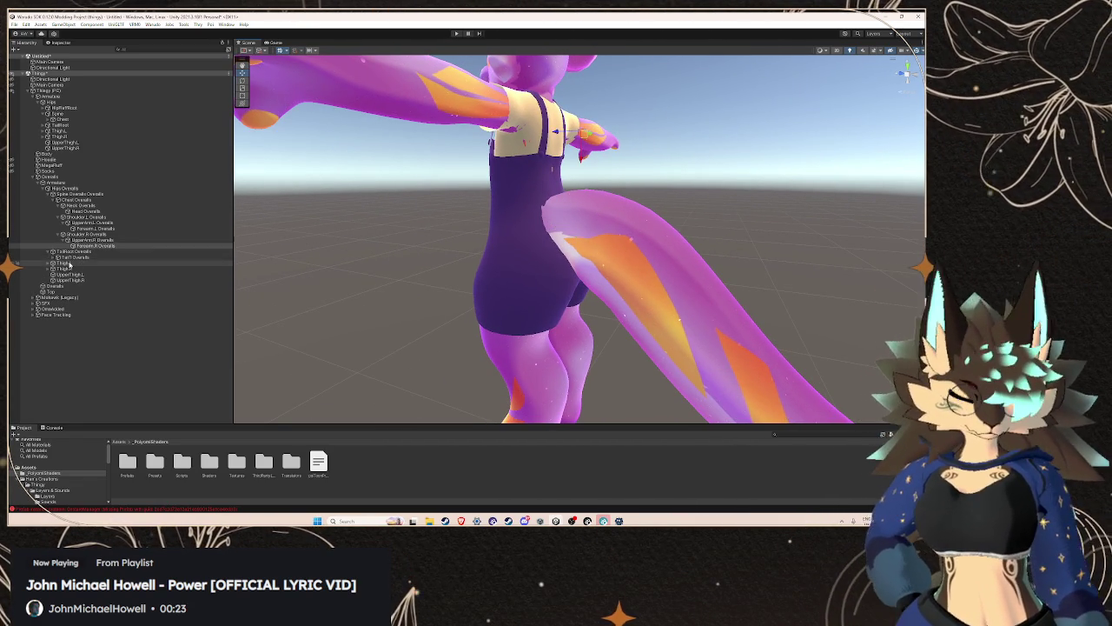
pyautogui.rightClick(77, 258)
# - Delete the overalls armature's Foot.L and Foot.R bones
pyautogui.click(106, 315)
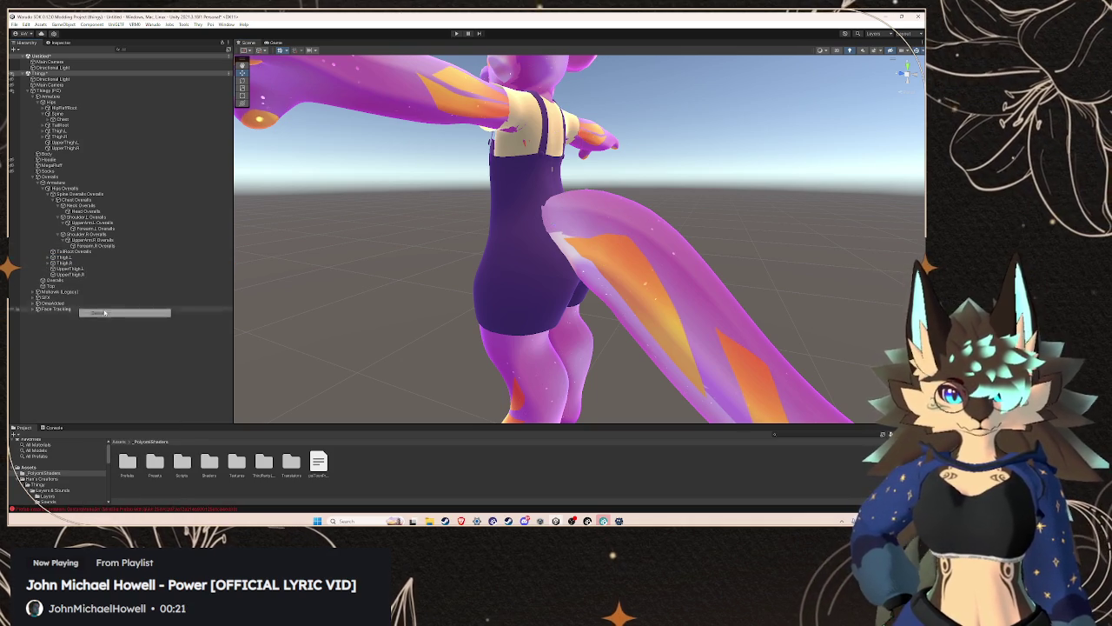
pyautogui.click(74, 258)
pyautogui.click(47, 260)
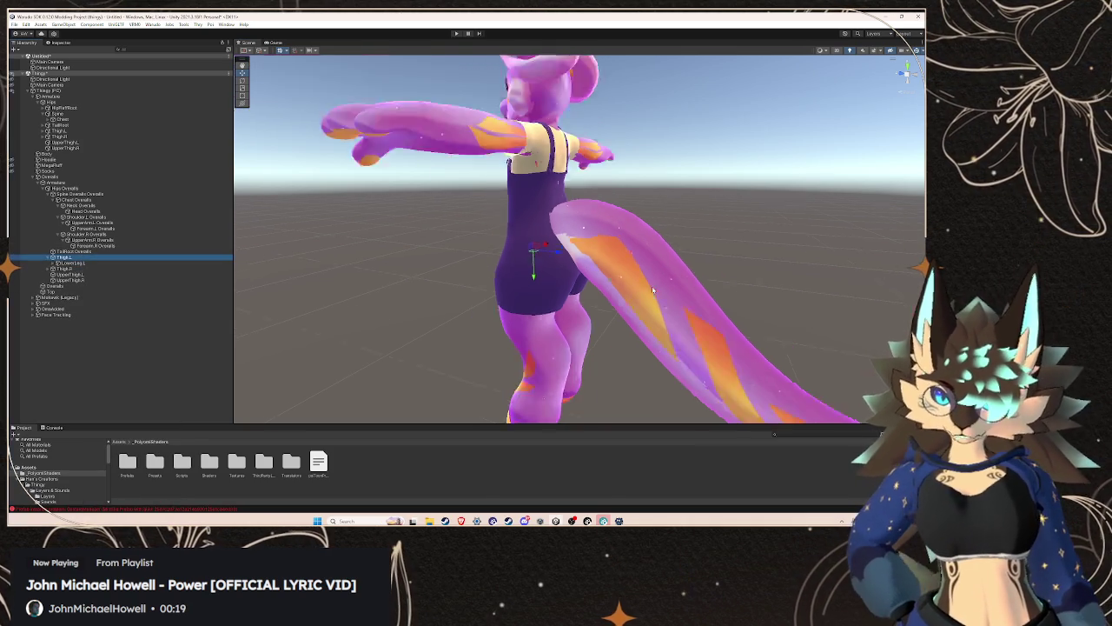
pyautogui.moveTo(521, 261)
pyautogui.mouseDown()
pyautogui.moveTo(683, 305)
pyautogui.moveTo(596, 290)
pyautogui.moveTo(688, 273)
pyautogui.moveTo(640, 292)
pyautogui.moveTo(591, 287)
pyautogui.mouseUp()
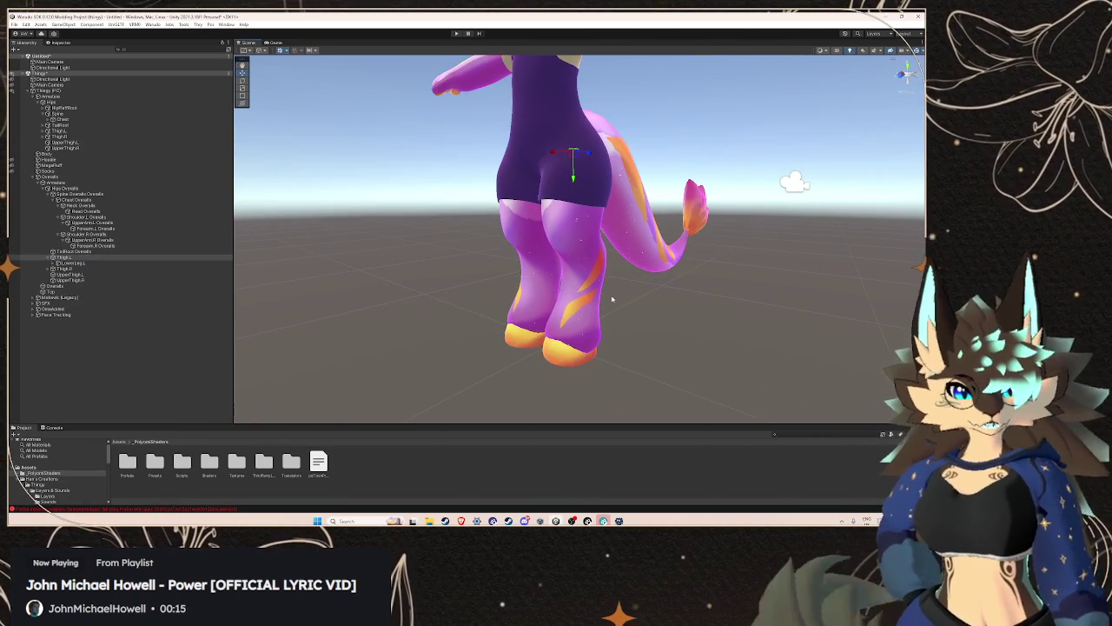
pyautogui.click(97, 263)
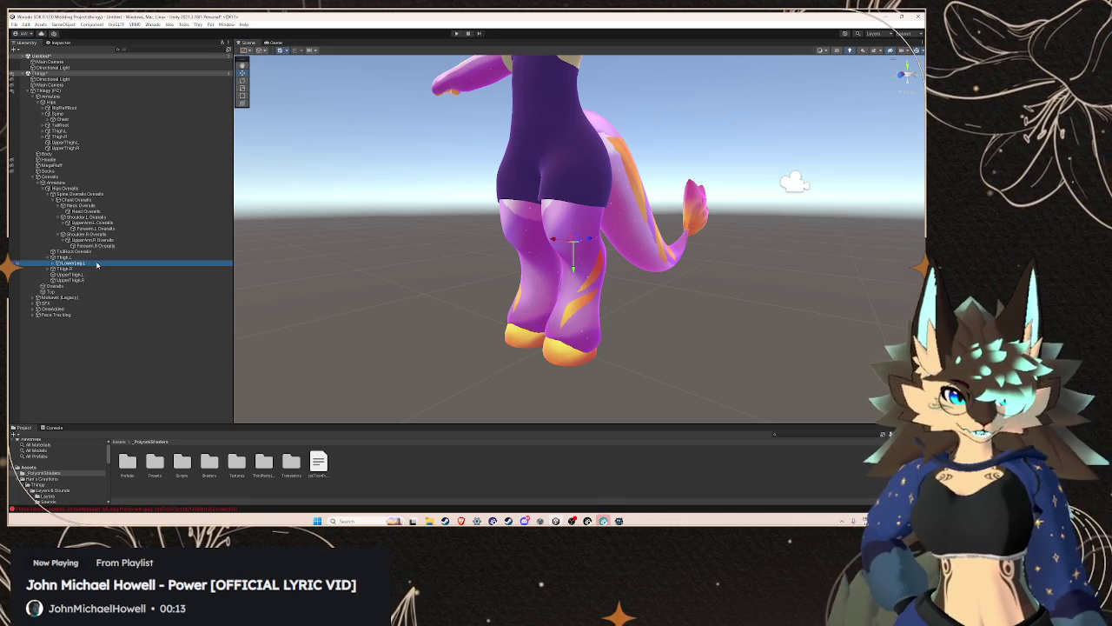
pyautogui.click(53, 264)
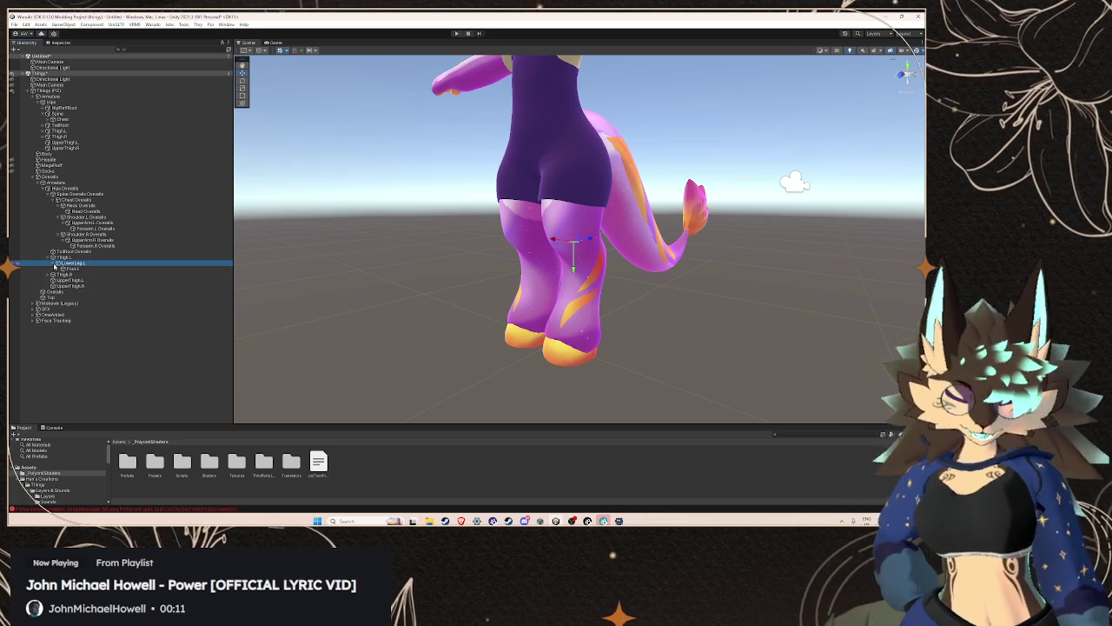
pyautogui.click(64, 269)
pyautogui.rightClick(65, 270)
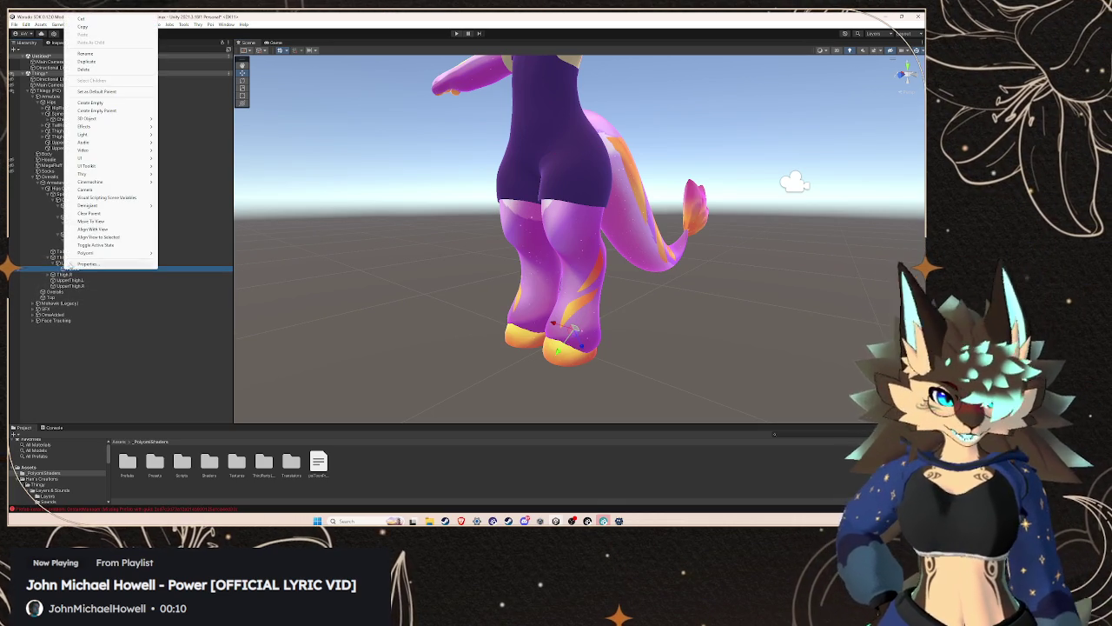
pyautogui.click(91, 70)
pyautogui.click(69, 274)
pyautogui.click(53, 275)
pyautogui.rightClick(80, 281)
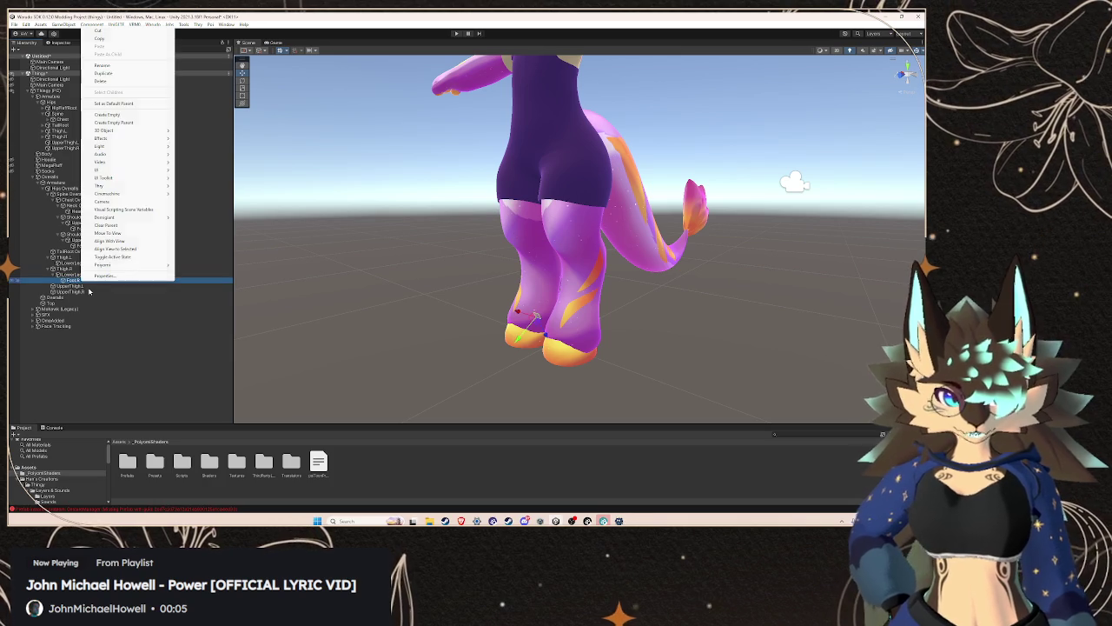
pyautogui.click(113, 82)
# - Delete the overalls' LowerLeg.R and LowerLeg.L bones
pyautogui.moveTo(608, 343)
pyautogui.mouseDown()
pyautogui.moveTo(579, 365)
pyautogui.moveTo(486, 338)
pyautogui.moveTo(520, 338)
pyautogui.mouseUp()
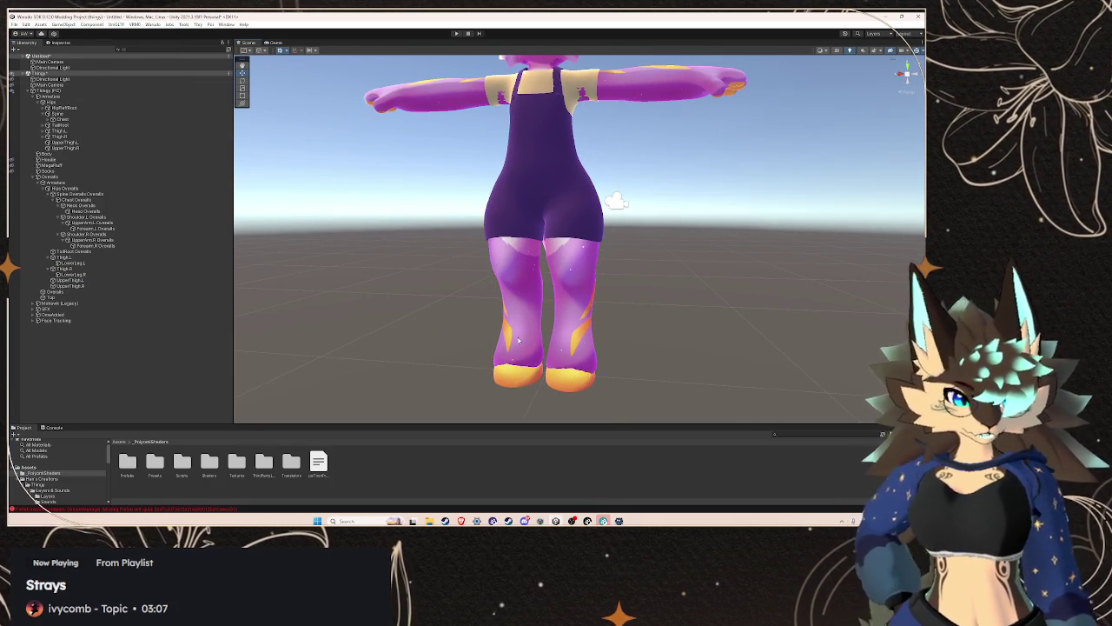
pyautogui.click(147, 274)
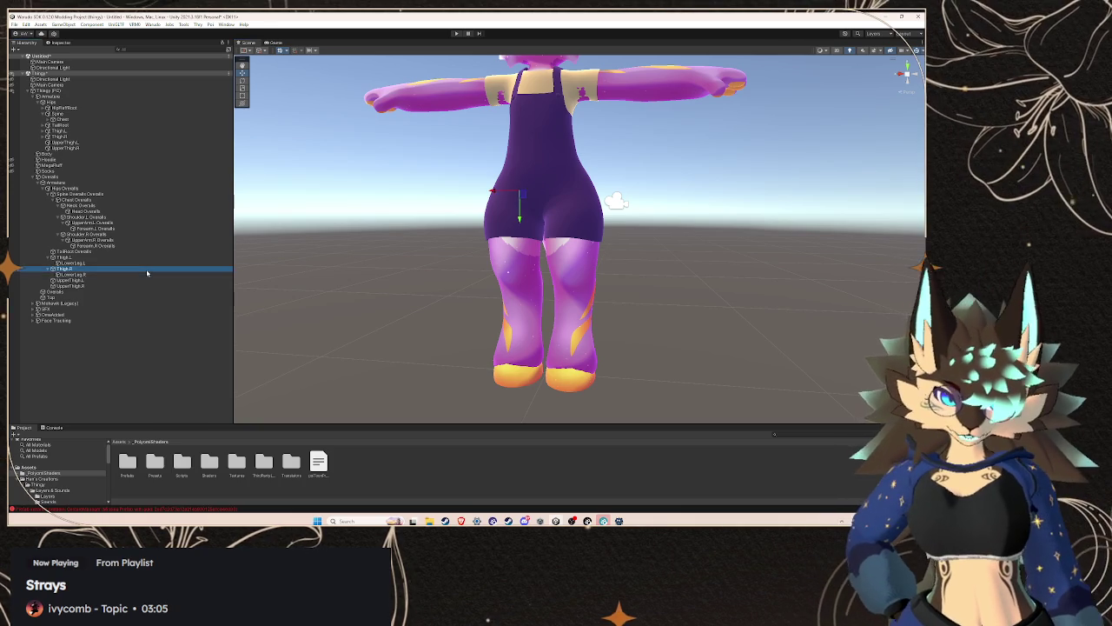
pyautogui.moveTo(486, 240); pyautogui.dragTo(525, 270)
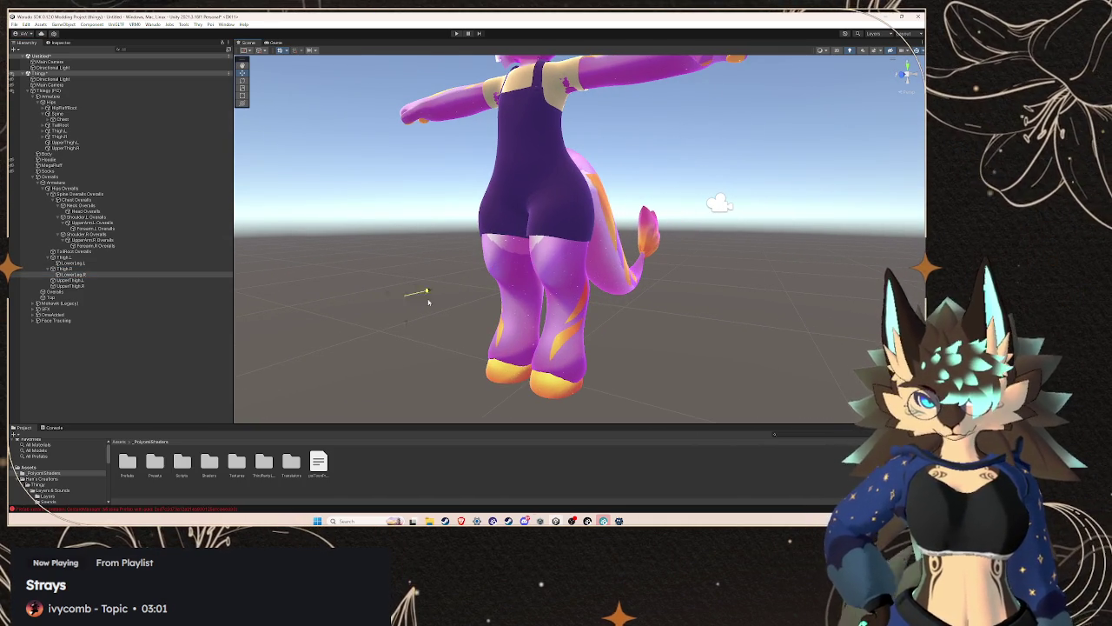
pyautogui.rightClick(110, 275)
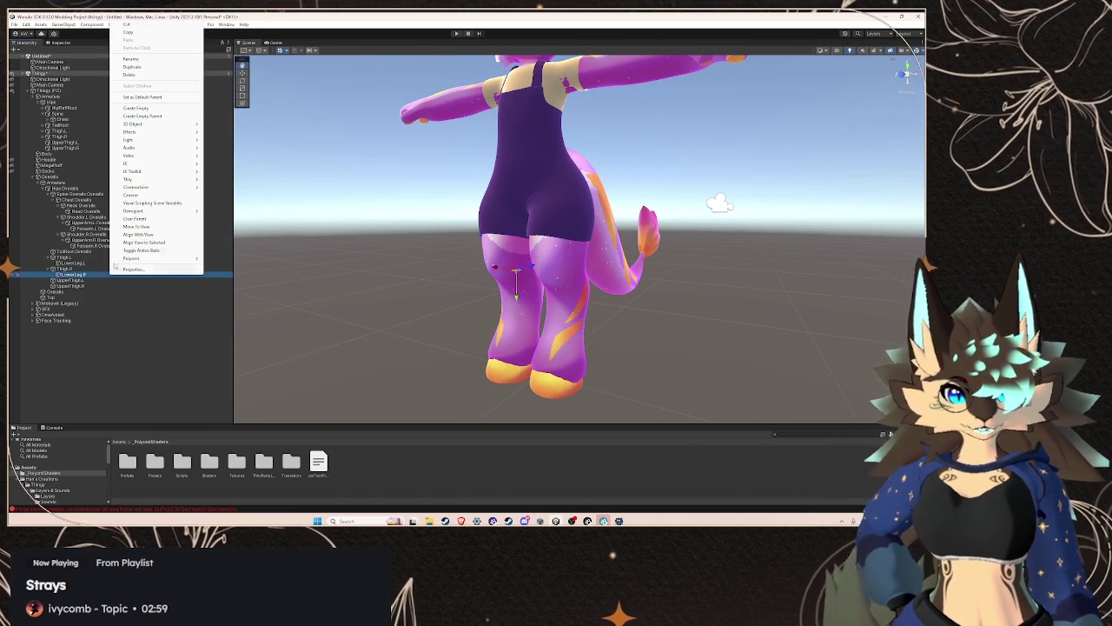
pyautogui.click(142, 75)
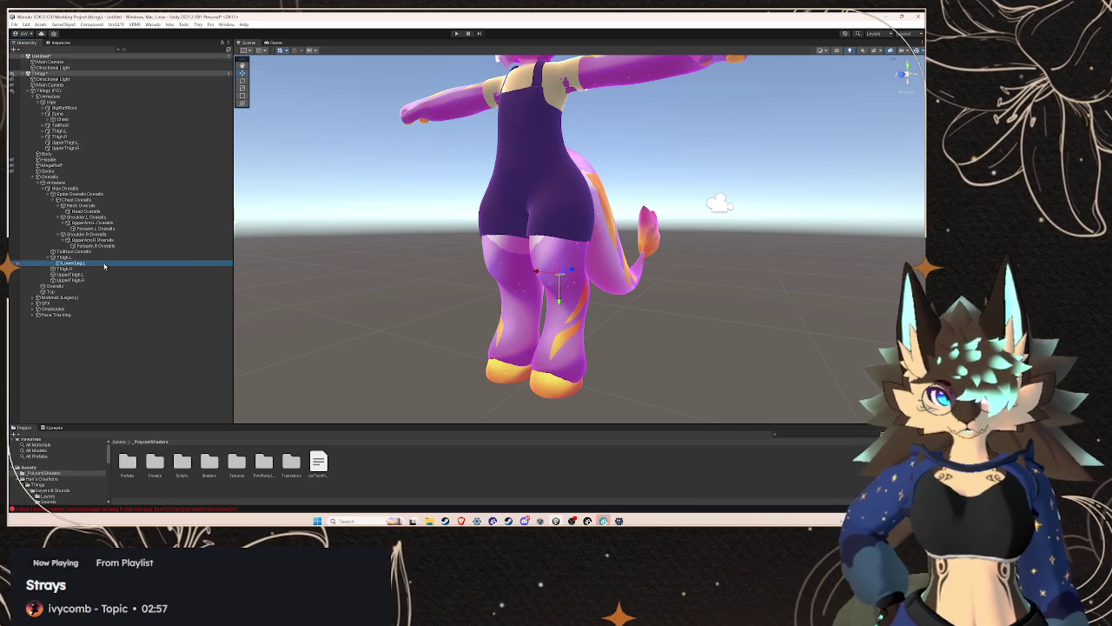
pyautogui.rightClick(104, 262)
pyautogui.click(130, 313)
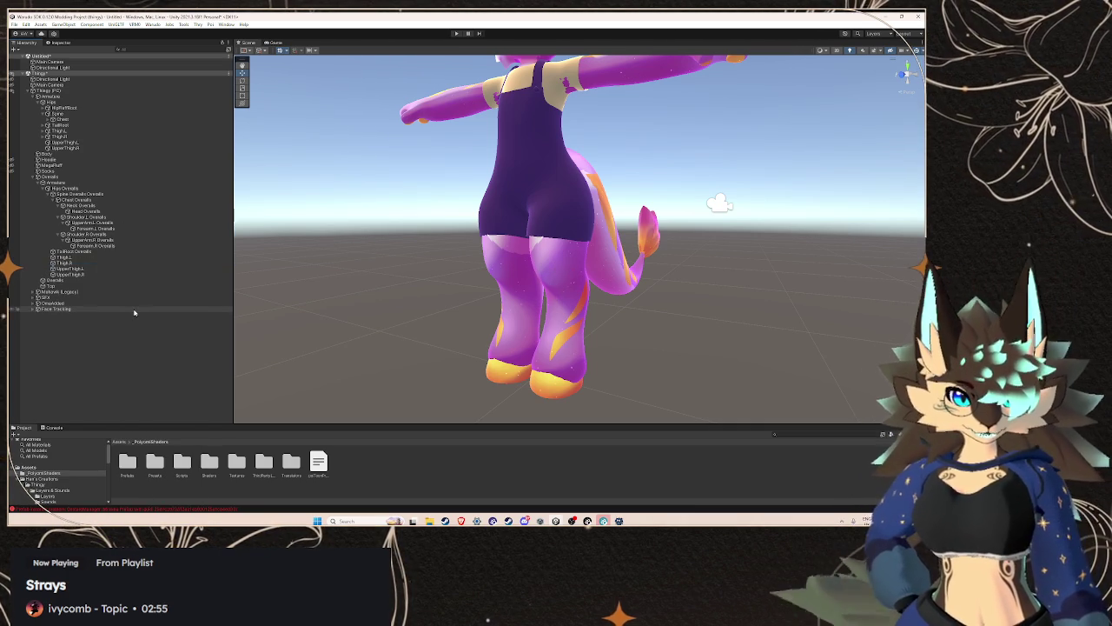
# - Rename the overalls' Thigh.L bone to 'Thigh.L Overalls'
pyautogui.scroll(-3, 462, 265)
pyautogui.scroll(3, 458, 269)
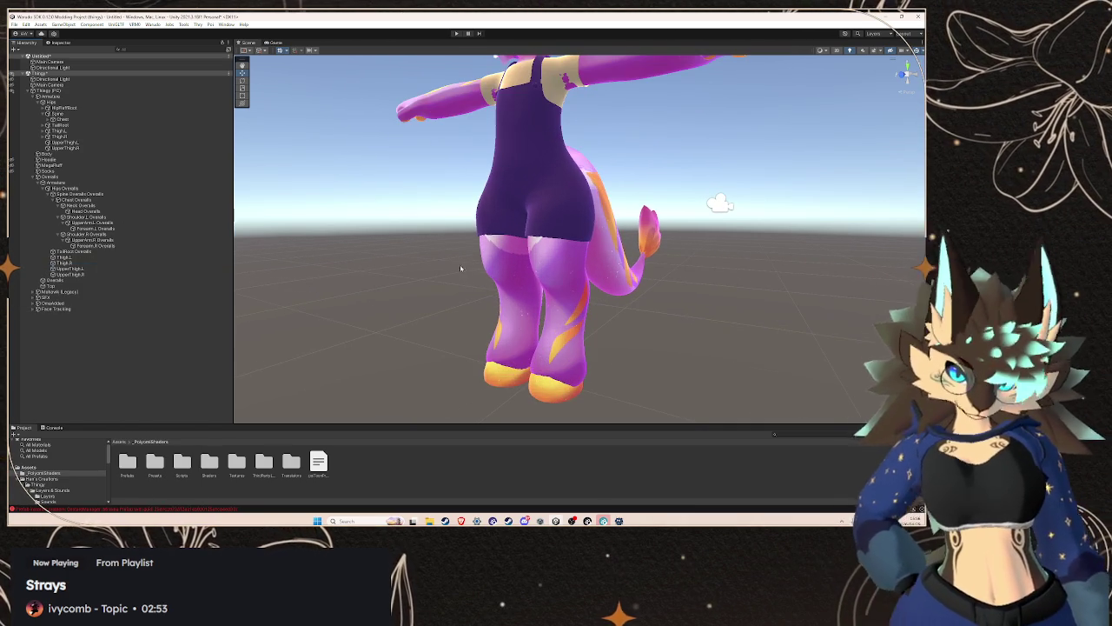
pyautogui.click(153, 252)
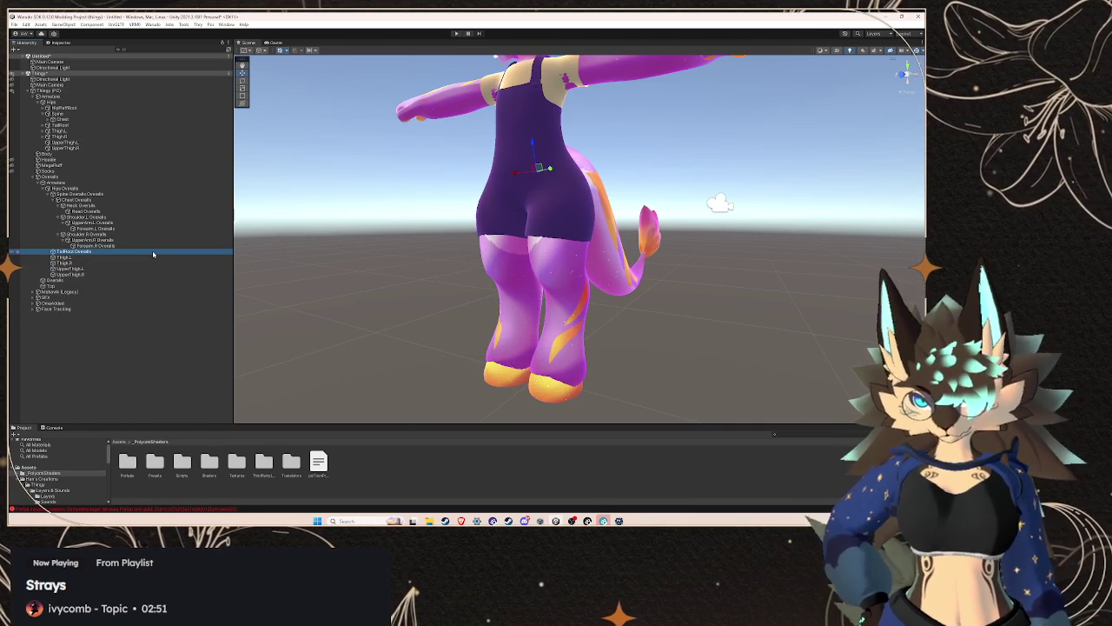
pyautogui.press('Up')
pyautogui.press('Up')
pyautogui.press('Up')
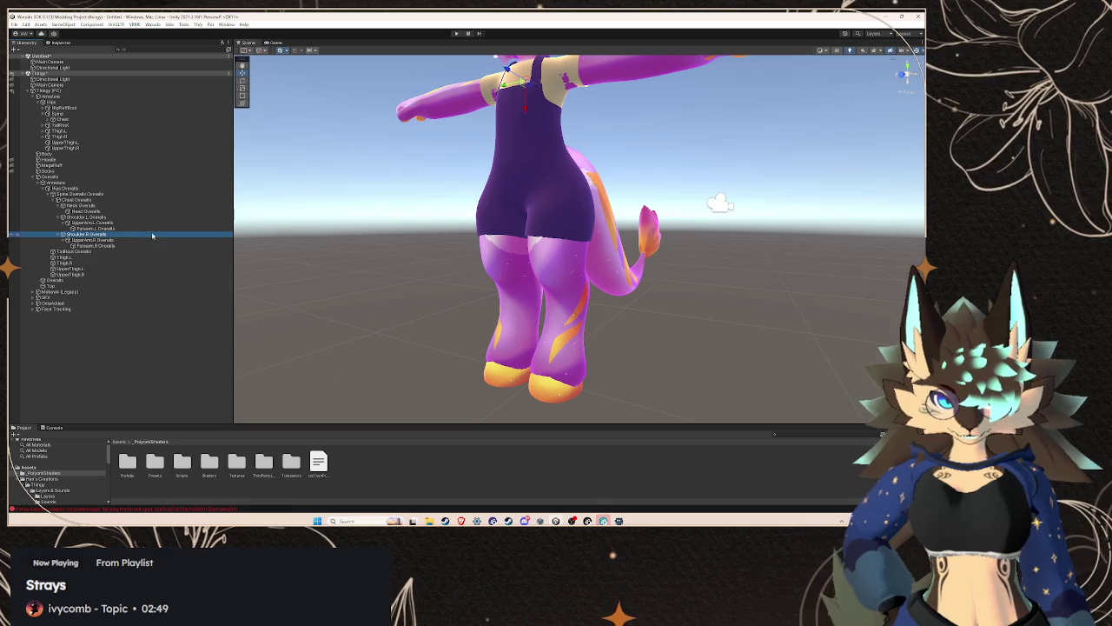
pyautogui.click(145, 218)
pyautogui.click(122, 251)
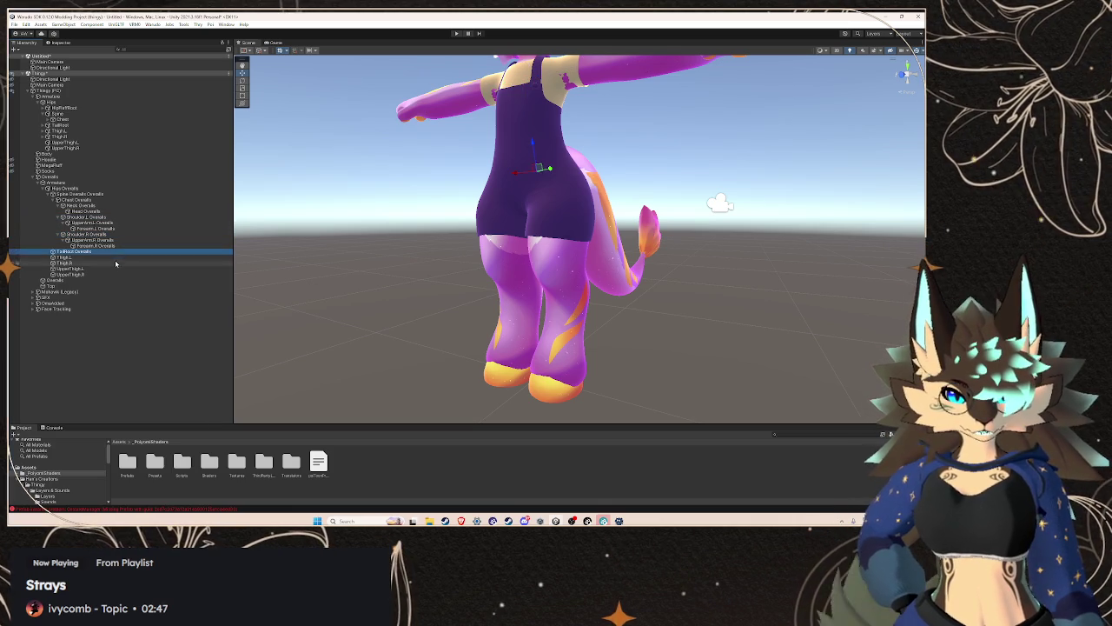
pyautogui.click(117, 257)
pyautogui.rightClick(116, 259)
pyautogui.click(136, 281)
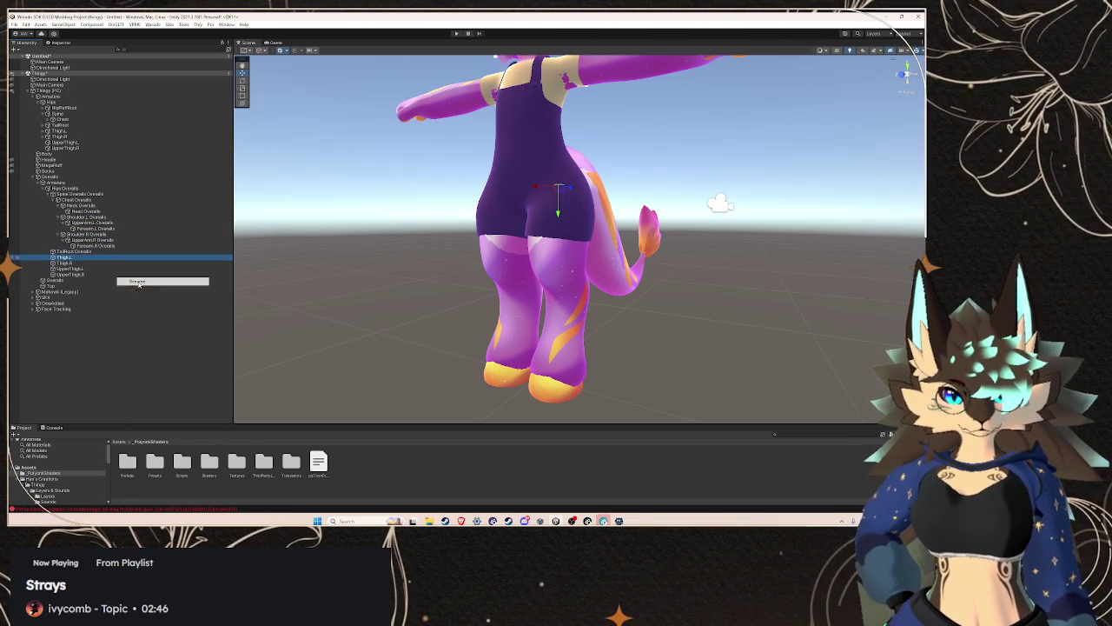
pyautogui.hotkey('ctrl', 'v')
pyautogui.press('Return')
# - Rename the overalls' Thigh.R bone to 'Thigh.R Overalls'
pyautogui.rightClick(101, 263)
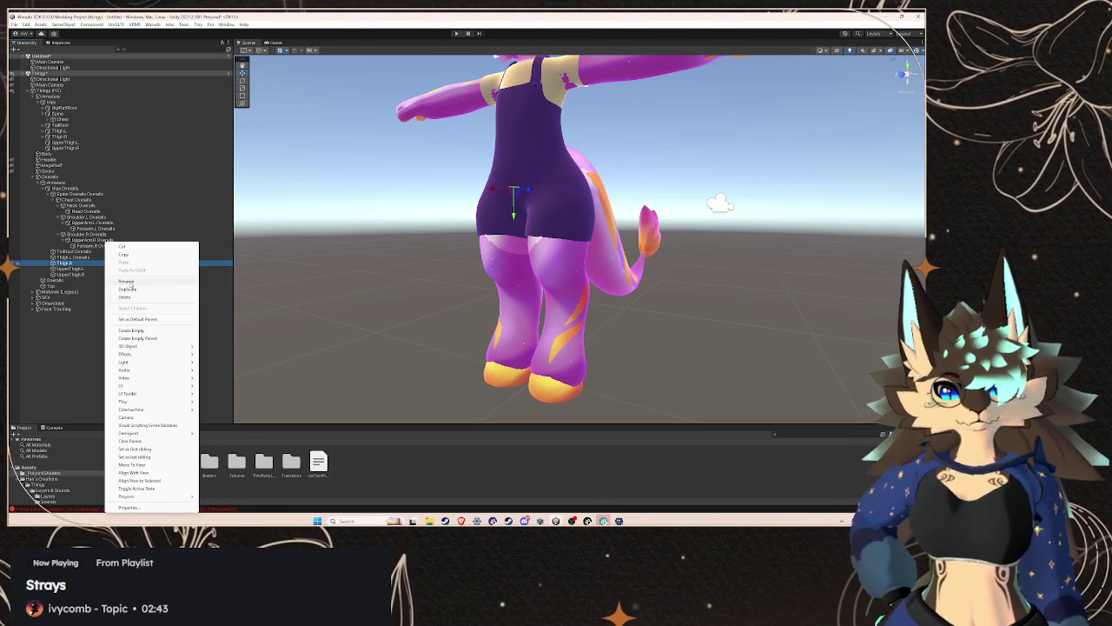
pyautogui.click(139, 280)
pyautogui.hotkey('ctrl', 'v')
pyautogui.press('Return')
pyautogui.click(93, 269)
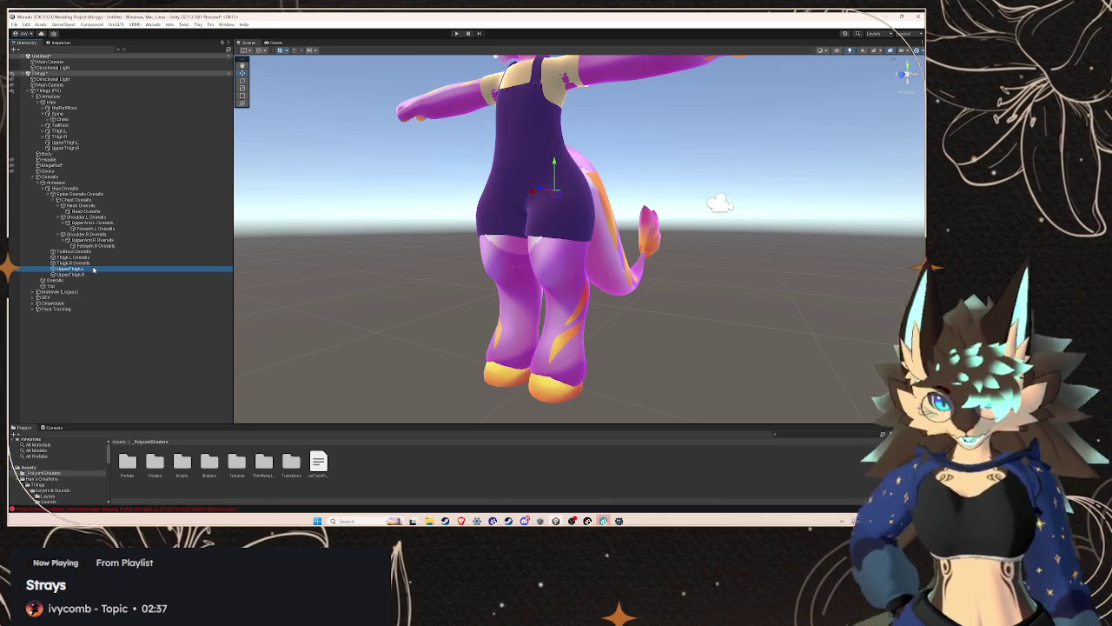
pyautogui.moveTo(547, 224); pyautogui.dragTo(370, 253)
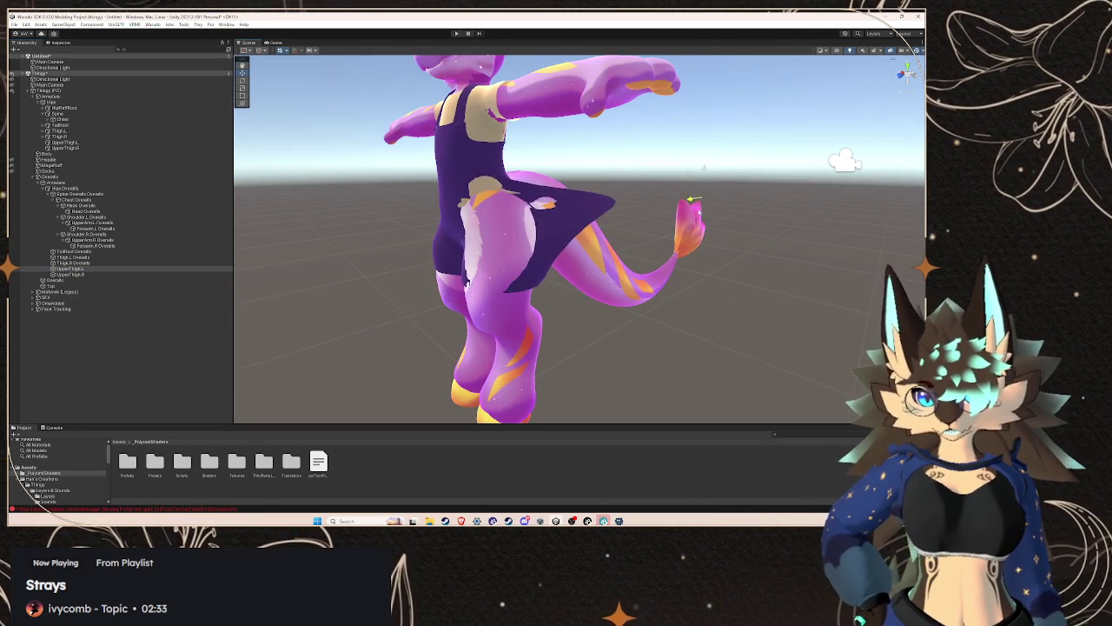
# - Rename UpperThigh.L and UpperThigh.R with the ' Overalls' suffix
pyautogui.rightClick(169, 270)
pyautogui.click(186, 281)
pyautogui.press('Return')
pyautogui.rightClick(96, 274)
pyautogui.click(97, 288)
# - Parent Hips Overalls, Spine Overalls and Neck Overalls under the body's Hips, Spine and Neck bones
pyautogui.click(88, 189)
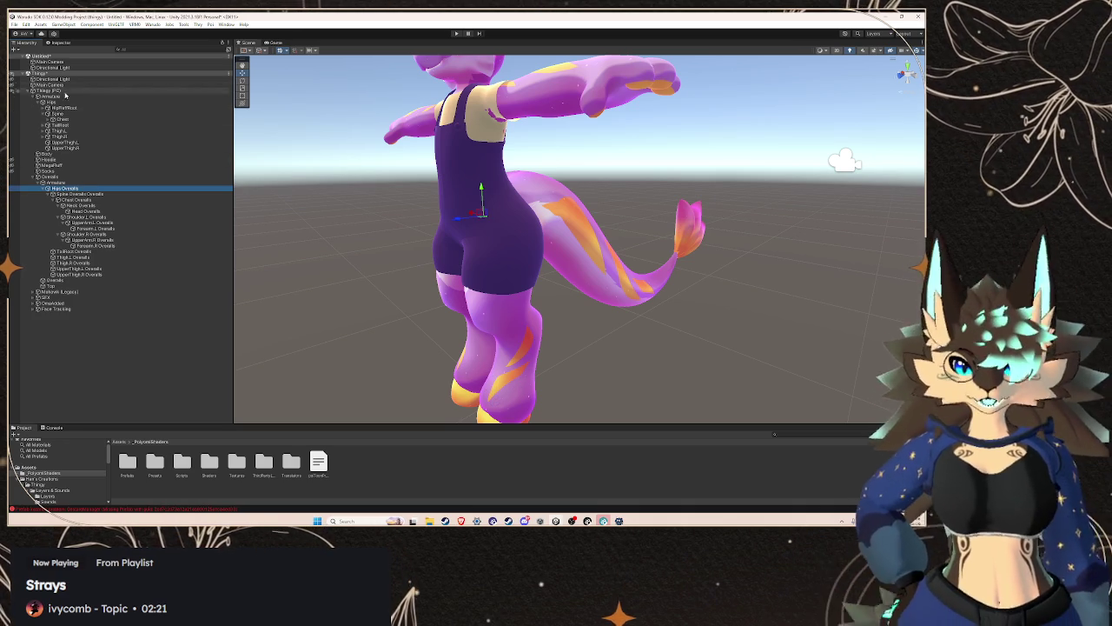
pyautogui.moveTo(86, 193); pyautogui.dragTo(77, 105)
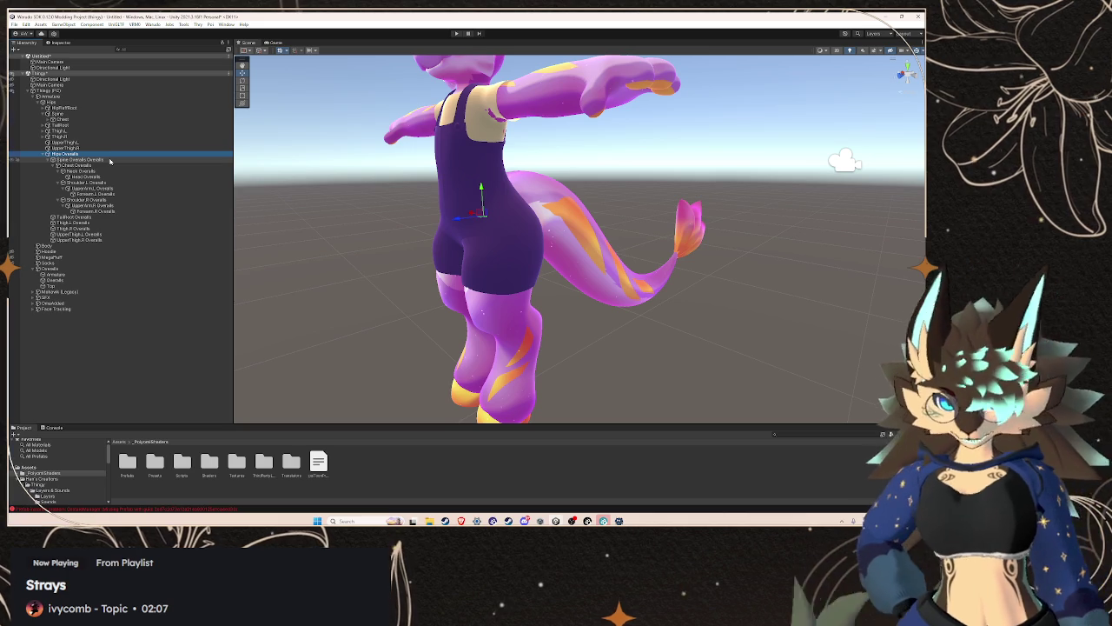
pyautogui.click(109, 160)
pyautogui.moveTo(108, 117); pyautogui.dragTo(93, 121)
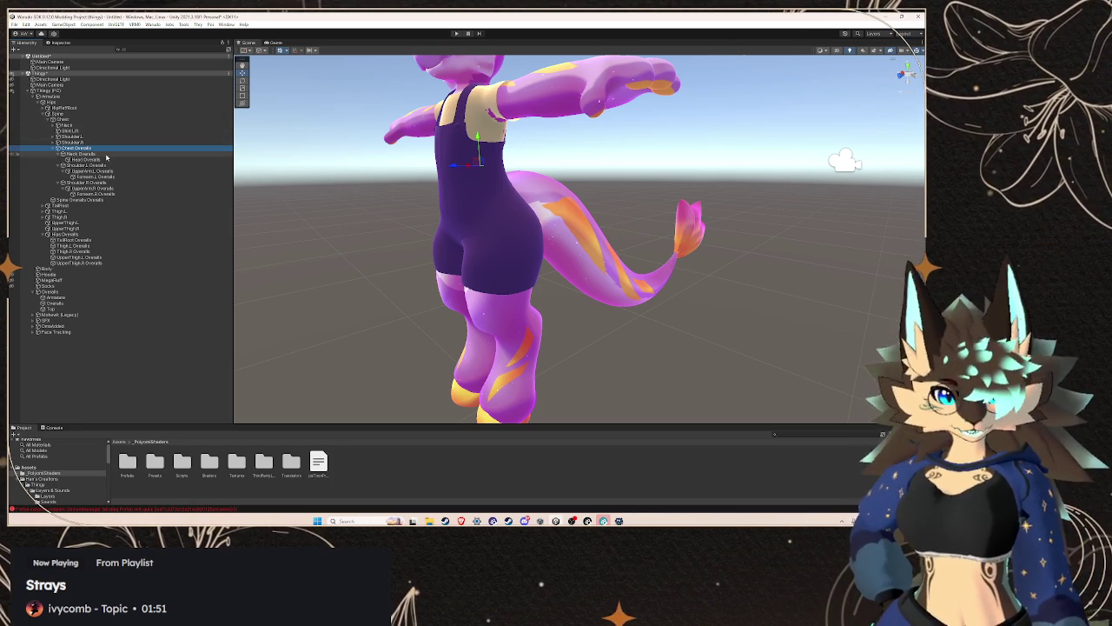
pyautogui.moveTo(105, 153)
pyautogui.mouseDown()
pyautogui.moveTo(110, 128)
pyautogui.moveTo(96, 156)
pyautogui.moveTo(107, 140)
pyautogui.mouseUp()
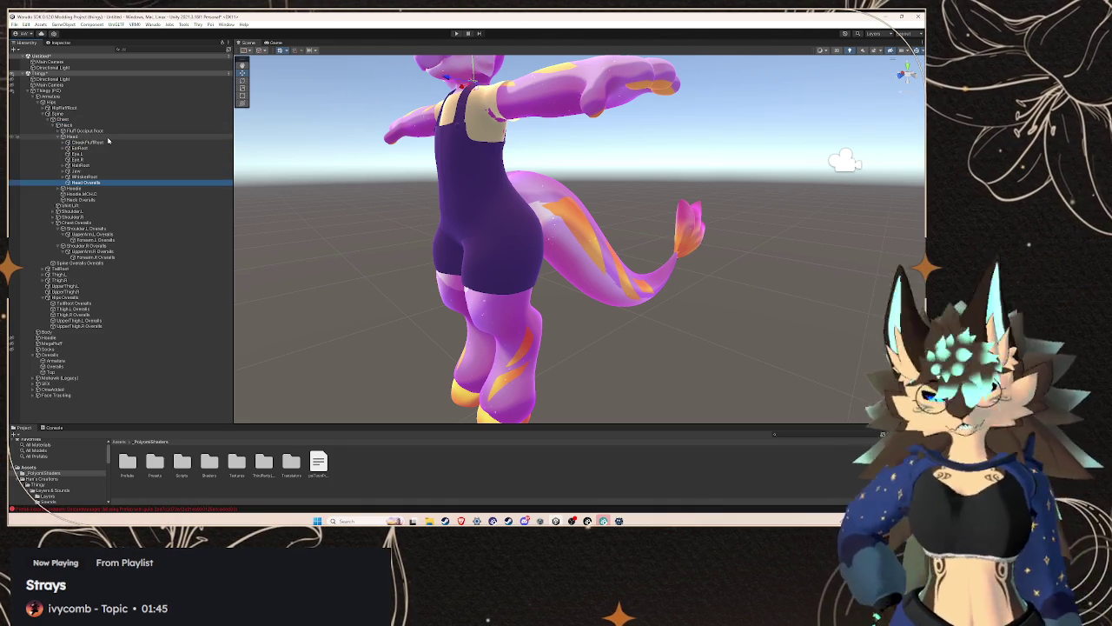
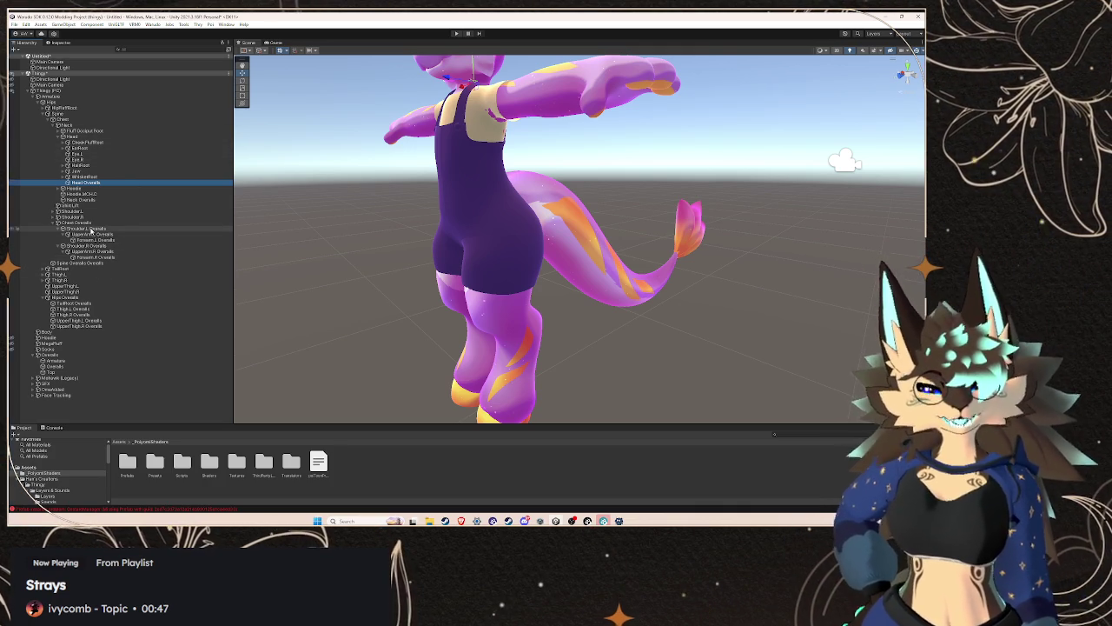
# - Reparent the Shoulder.L and Forearm.L Overalls bones under the avatar's matching left-arm bones
pyautogui.click(92, 228)
pyautogui.moveTo(108, 230)
pyautogui.mouseDown()
pyautogui.moveTo(99, 209)
pyautogui.moveTo(90, 218)
pyautogui.mouseUp()
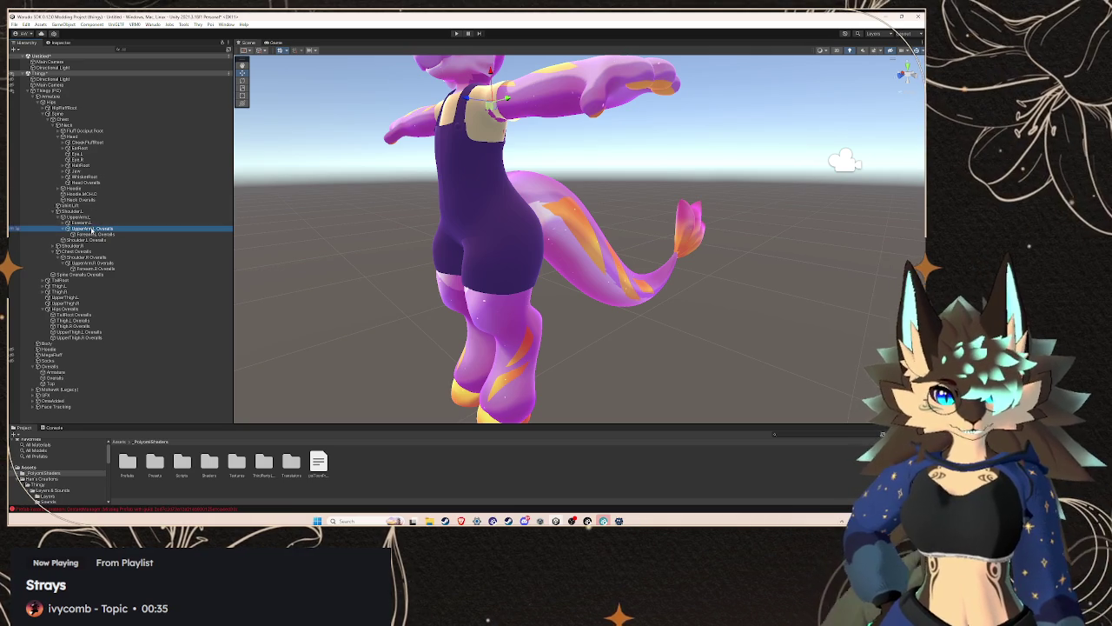
pyautogui.moveTo(91, 235); pyautogui.dragTo(91, 226)
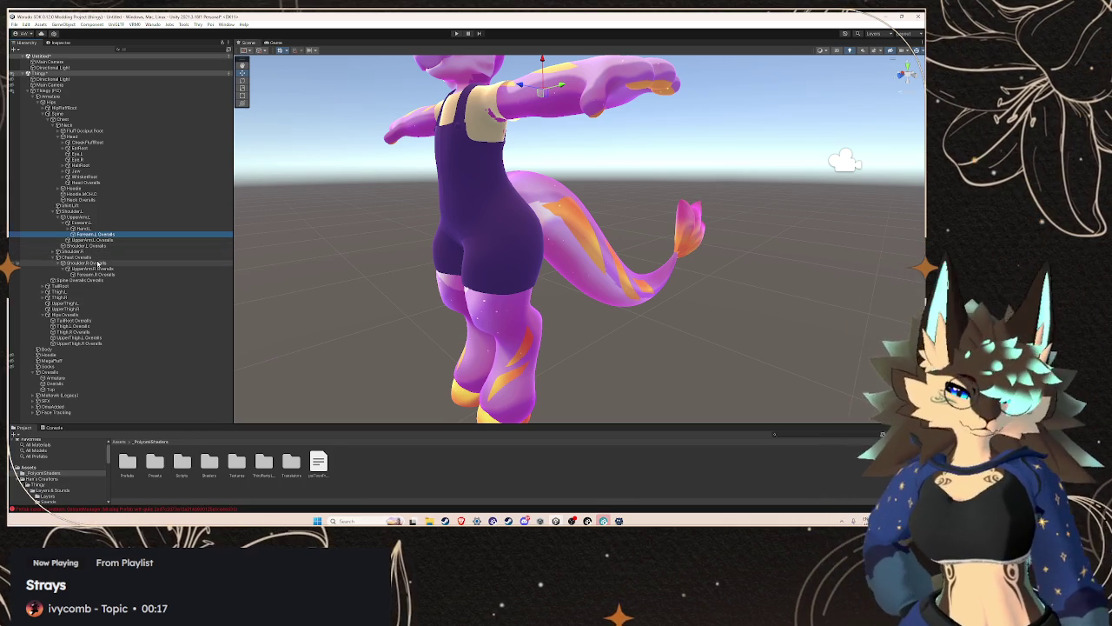
# - Reparent the Shoulder.R and Forearm.R Overalls bones under the avatar's right-arm bones, then collapse that branch
pyautogui.click(102, 262)
pyautogui.moveTo(102, 262); pyautogui.dragTo(99, 265)
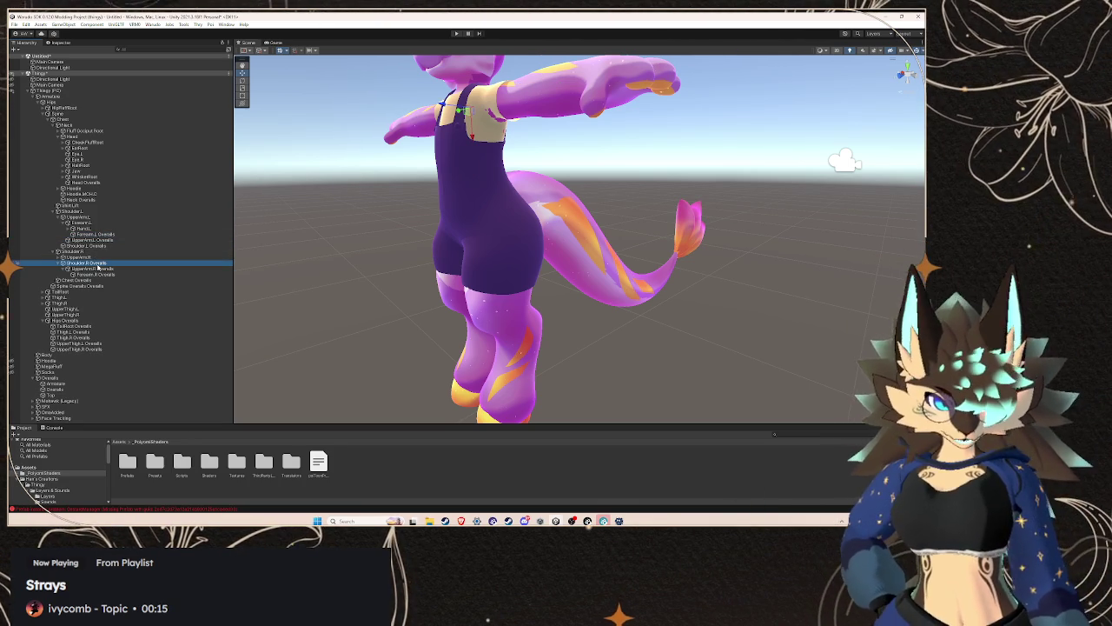
pyautogui.click(99, 269)
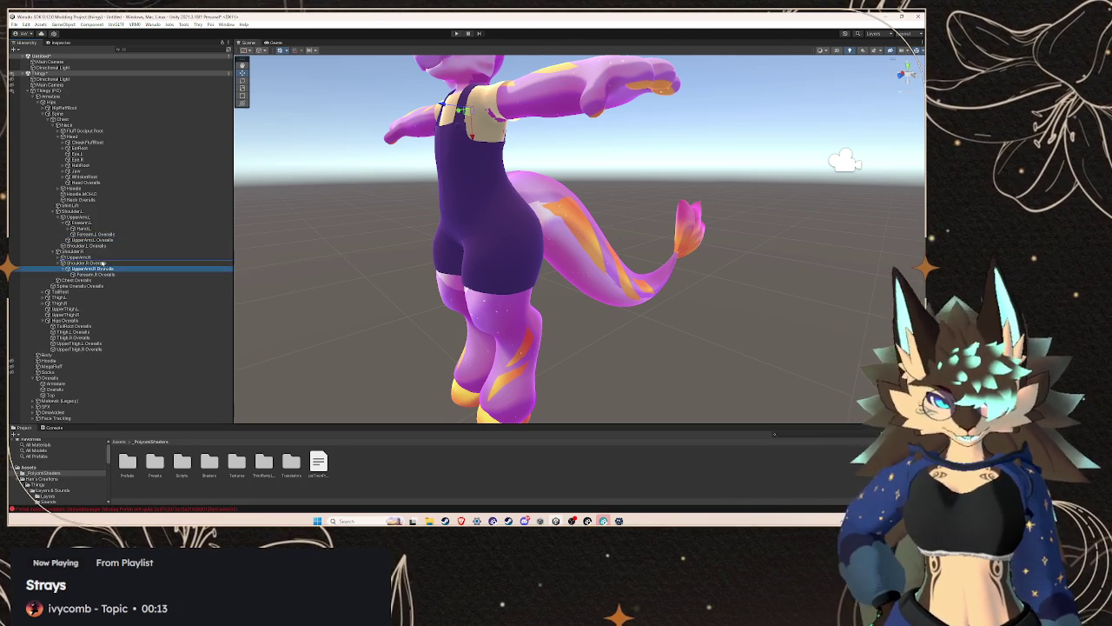
pyautogui.click(102, 273)
pyautogui.moveTo(101, 273); pyautogui.dragTo(105, 269)
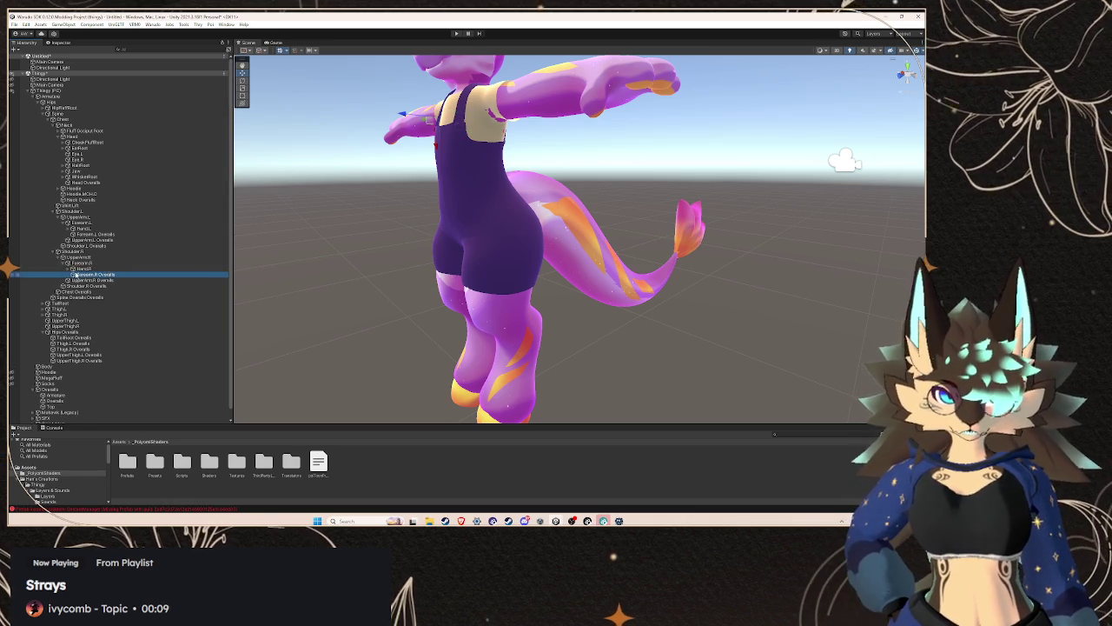
pyautogui.click(62, 262)
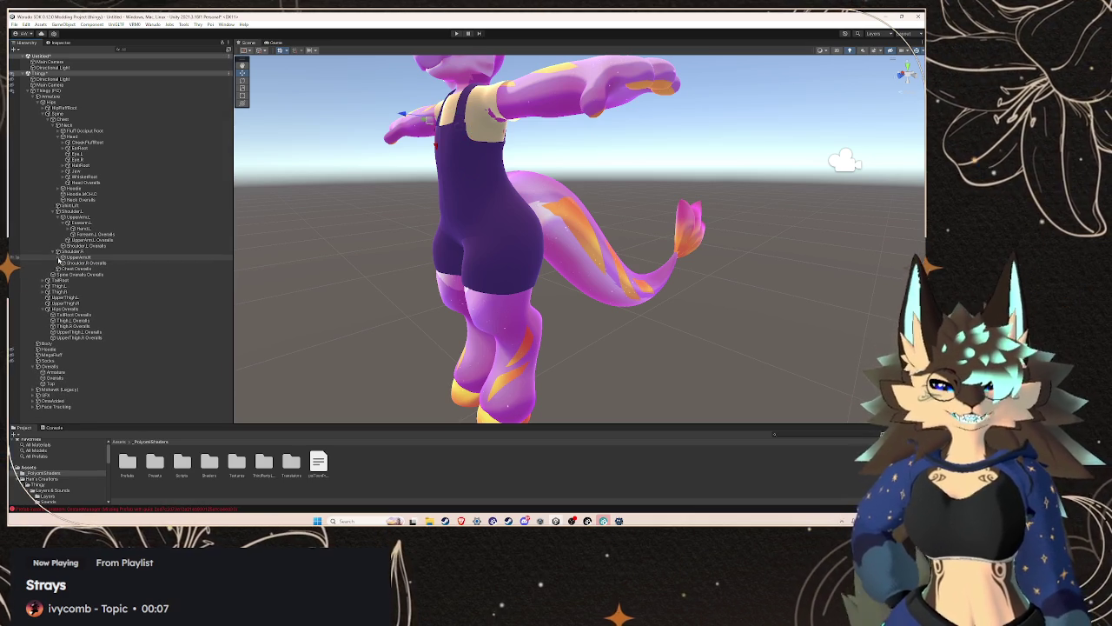
pyautogui.click(54, 252)
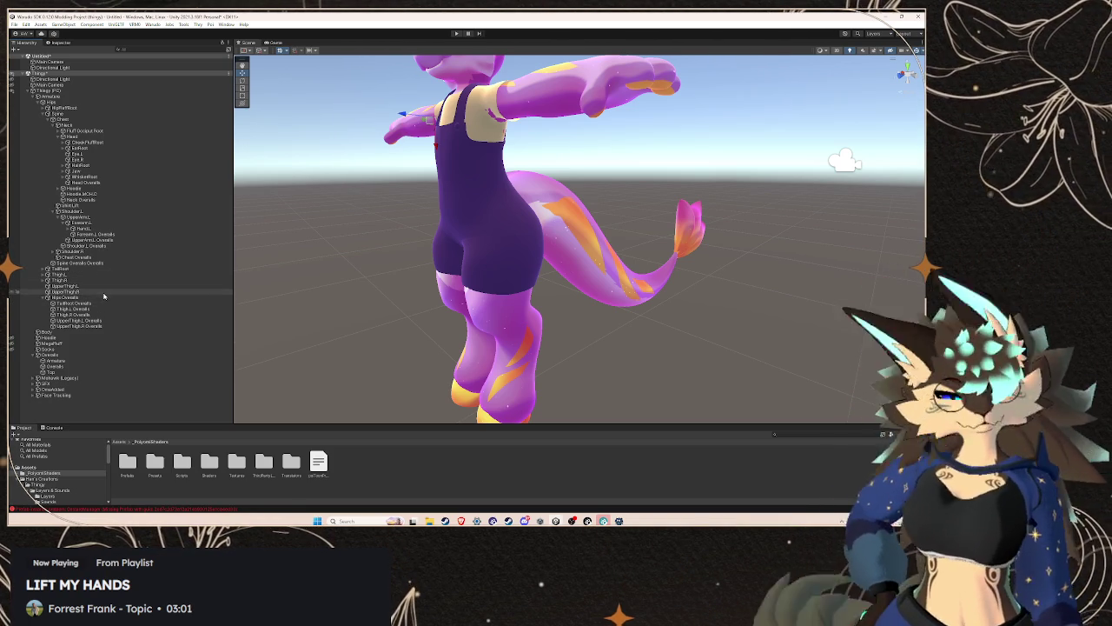
# - Parent the TailRoot, Thigh.L and UpperThigh.L Overalls bones under the avatar's matching tail and leg bones
pyautogui.moveTo(103, 303); pyautogui.dragTo(99, 270)
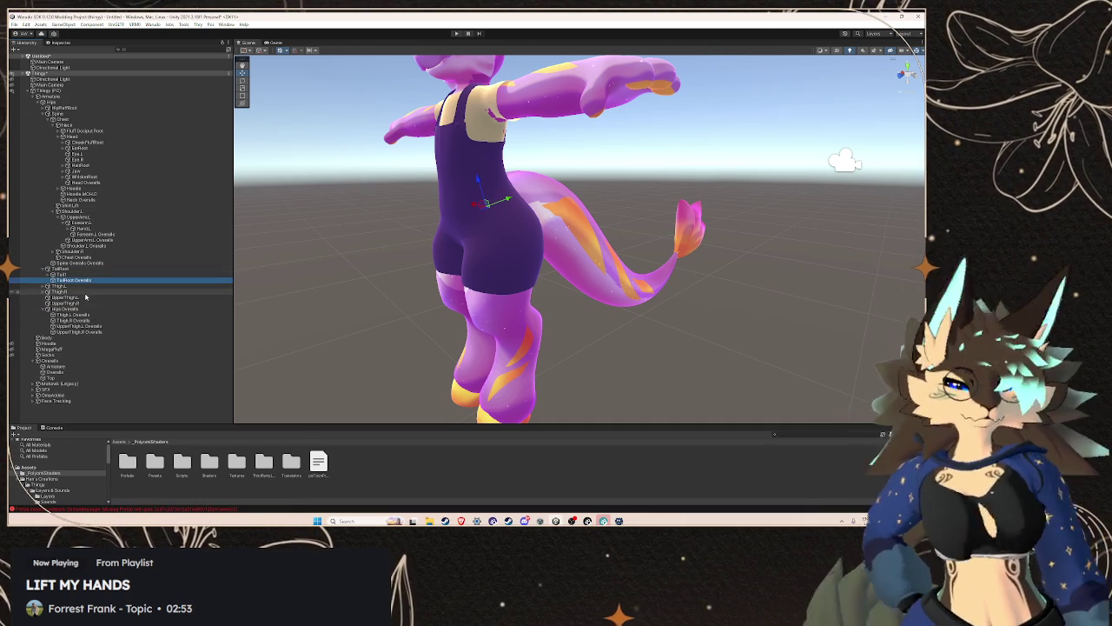
pyautogui.click(87, 314)
pyautogui.moveTo(87, 313)
pyautogui.mouseDown()
pyautogui.moveTo(74, 286)
pyautogui.moveTo(83, 314)
pyautogui.moveTo(87, 305)
pyautogui.mouseUp()
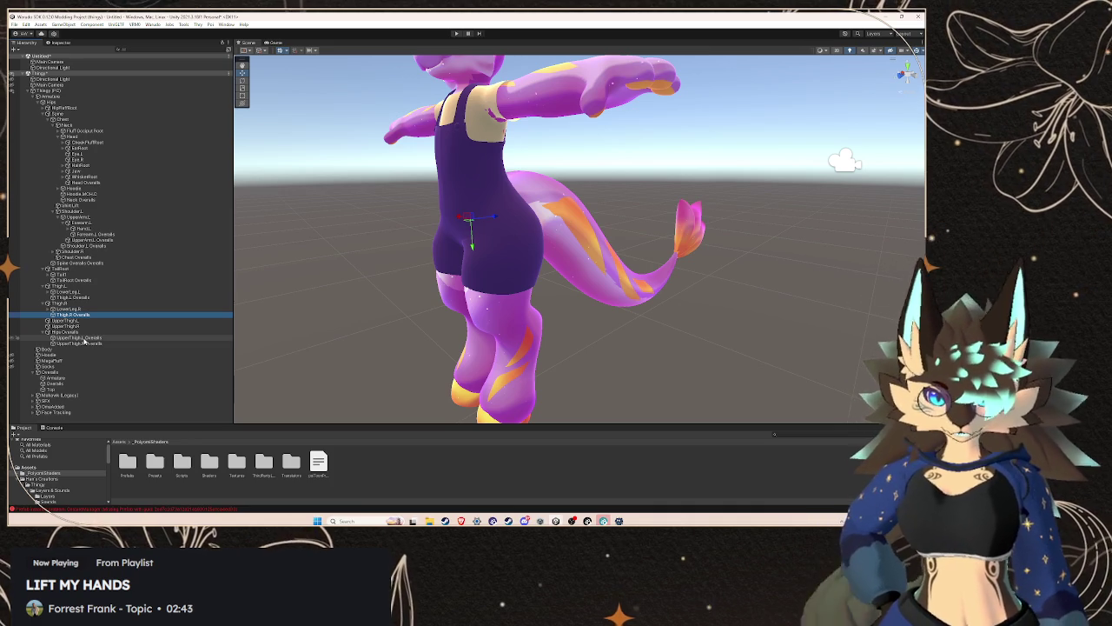
pyautogui.moveTo(84, 339)
pyautogui.mouseDown()
pyautogui.moveTo(74, 320)
pyautogui.moveTo(82, 332)
pyautogui.mouseUp()
pyautogui.click(80, 344)
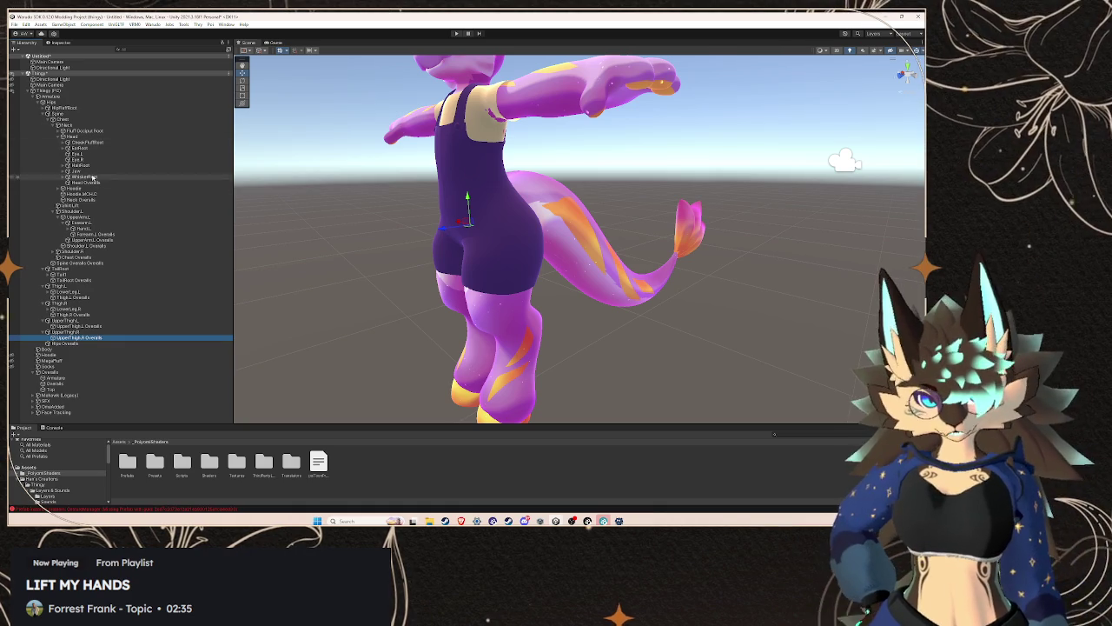
pyautogui.click(128, 212)
pyautogui.doubleClick(84, 212)
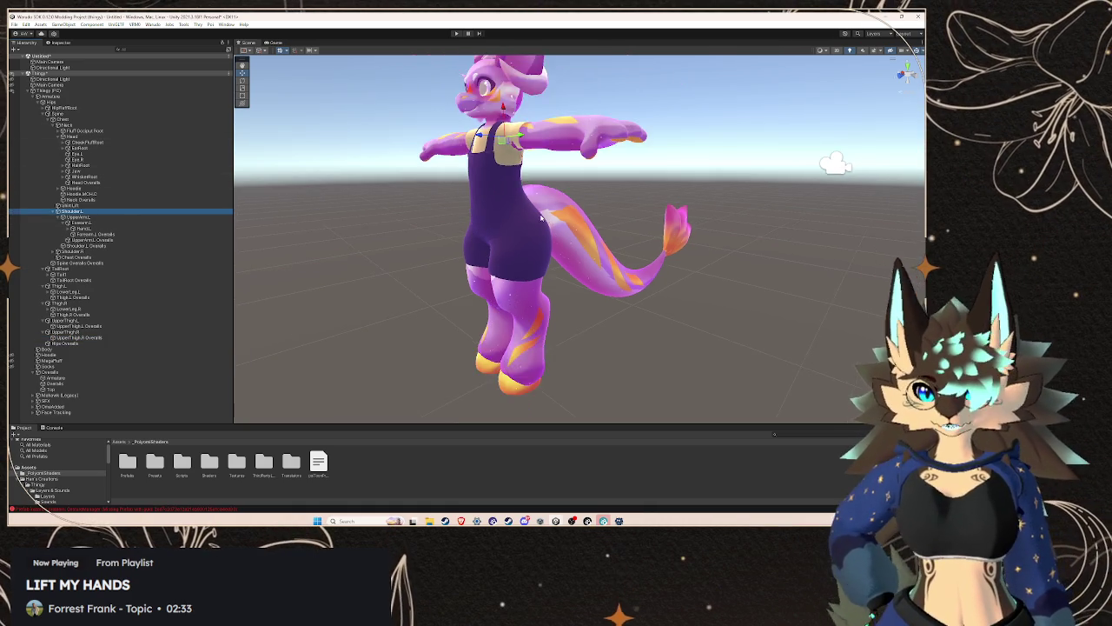
# - Test-rotate the avatar's Shoulder.L and UpperArm.L bones, returning the arm to T-pose
pyautogui.click(80, 212)
pyautogui.click(242, 79)
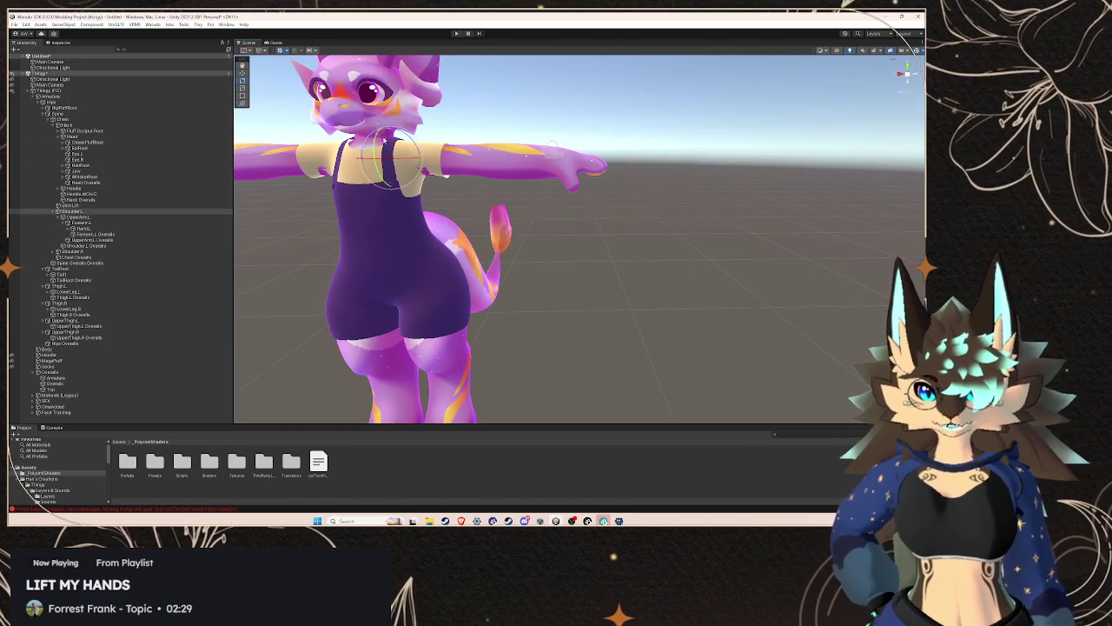
pyautogui.moveTo(418, 149)
pyautogui.mouseDown()
pyautogui.moveTo(595, 154)
pyautogui.moveTo(482, 153)
pyautogui.moveTo(547, 155)
pyautogui.mouseUp()
pyautogui.click(117, 218)
pyautogui.moveTo(439, 152)
pyautogui.mouseDown()
pyautogui.moveTo(551, 149)
pyautogui.moveTo(486, 153)
pyautogui.mouseUp()
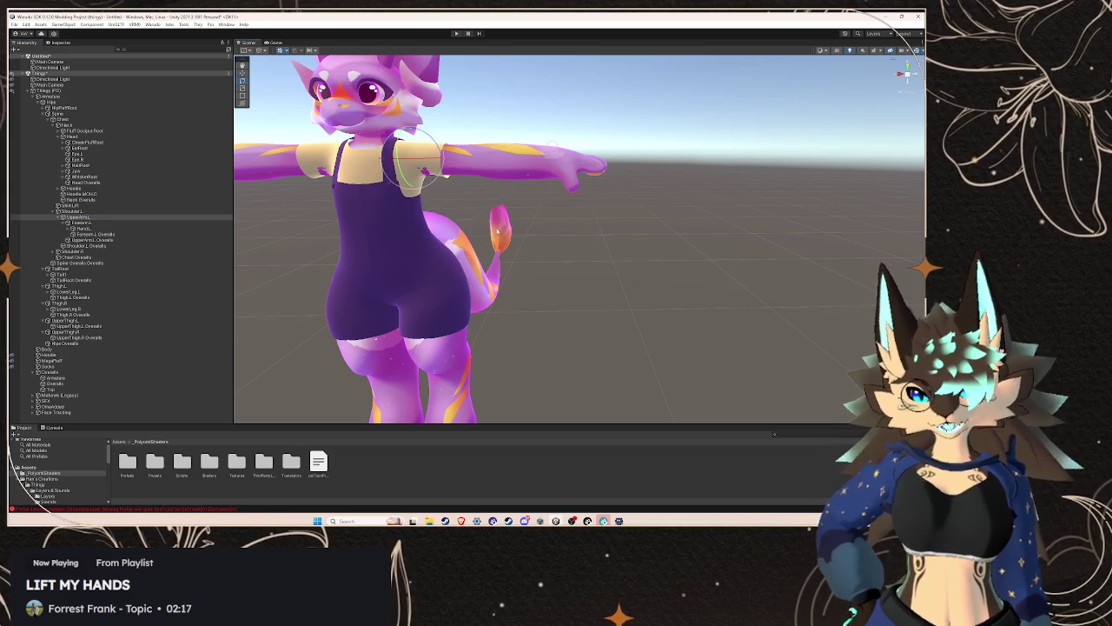
# - Select the top clothing mesh on the chest and frame the view on it
pyautogui.click(479, 227)
pyautogui.click(428, 160)
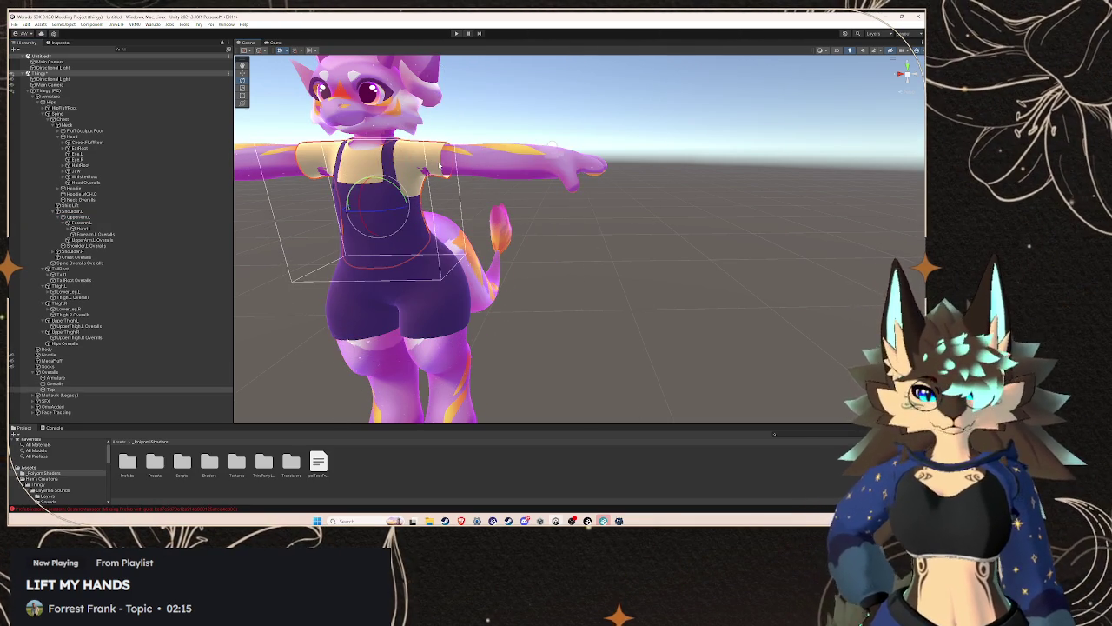
pyautogui.press('f')
pyautogui.scroll(5, 534, 202)
pyautogui.scroll(-4, 534, 203)
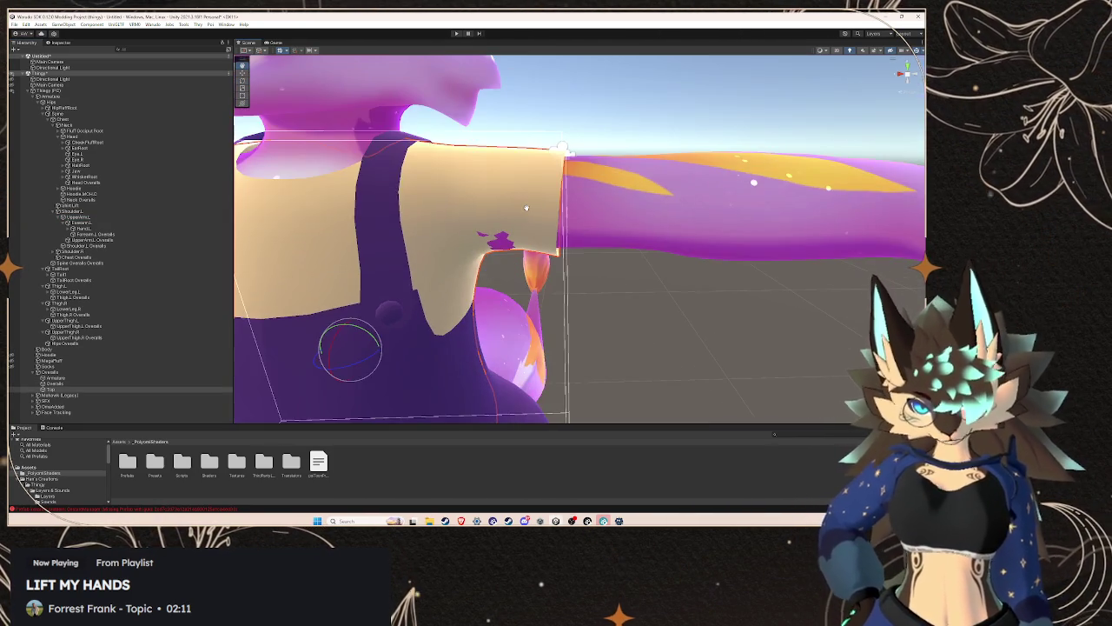
pyautogui.scroll(-5, 531, 248)
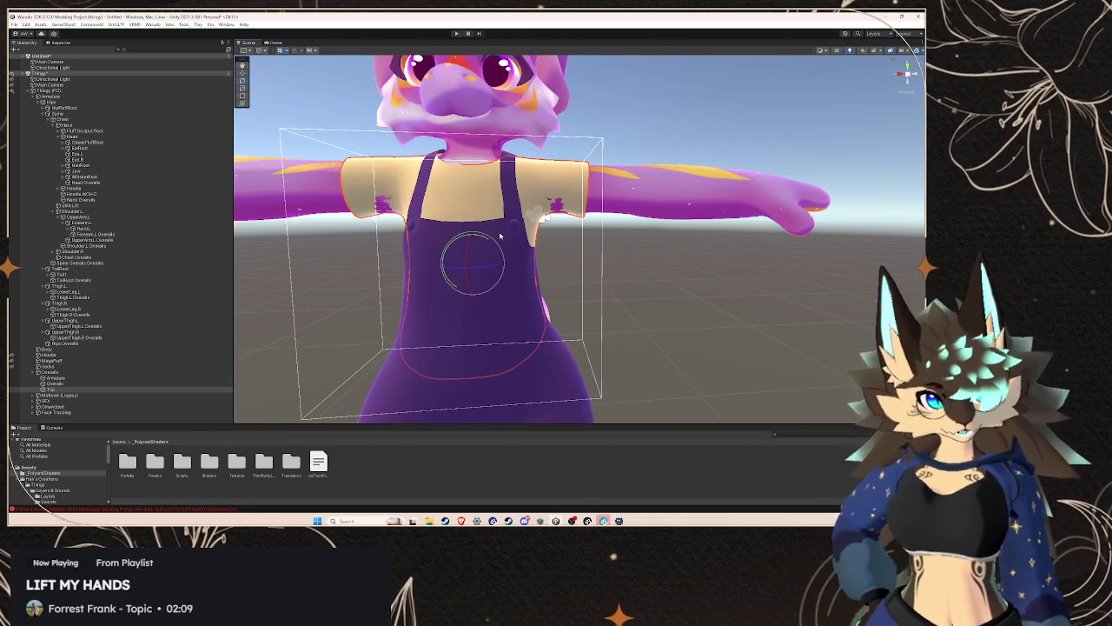
# - Launch Blender from Windows search and dismiss the splash screen
pyautogui.click(365, 520)
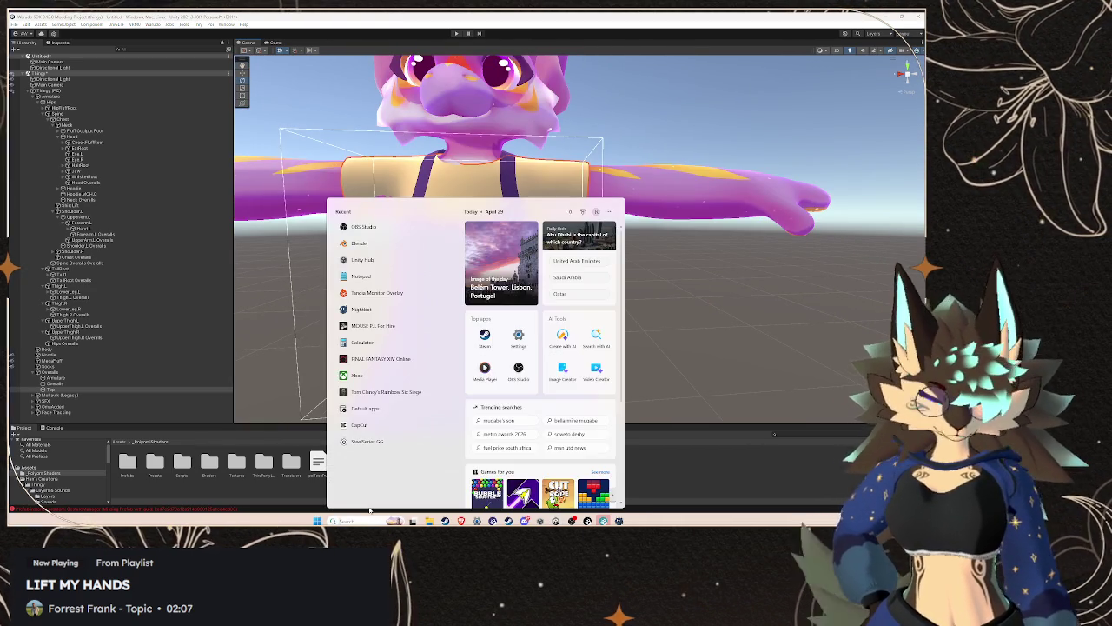
pyautogui.write('blender')
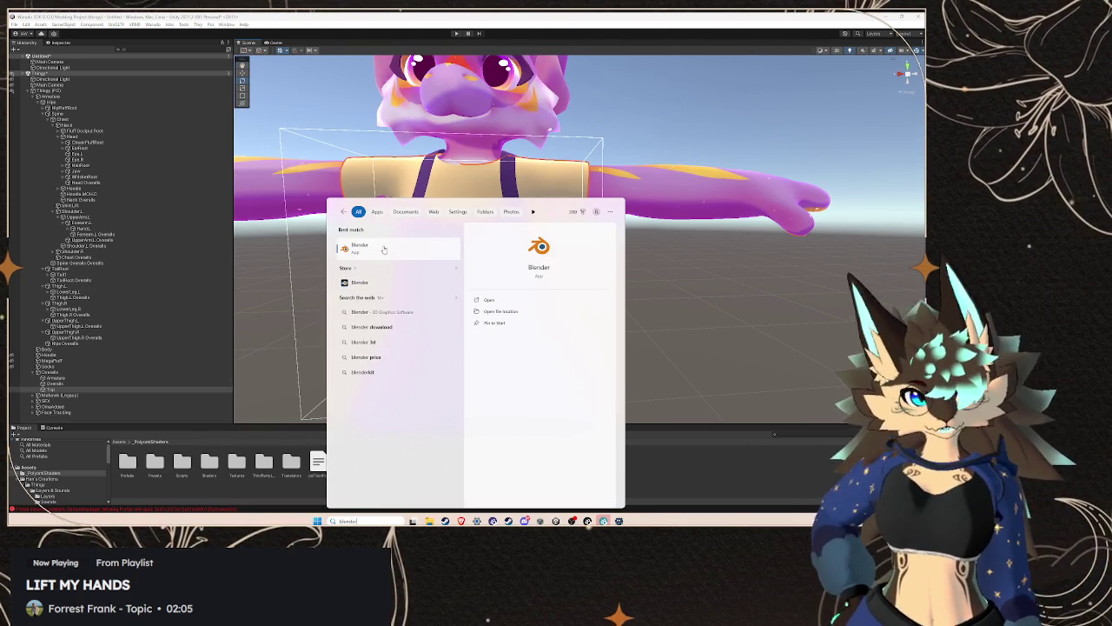
pyautogui.click(384, 250)
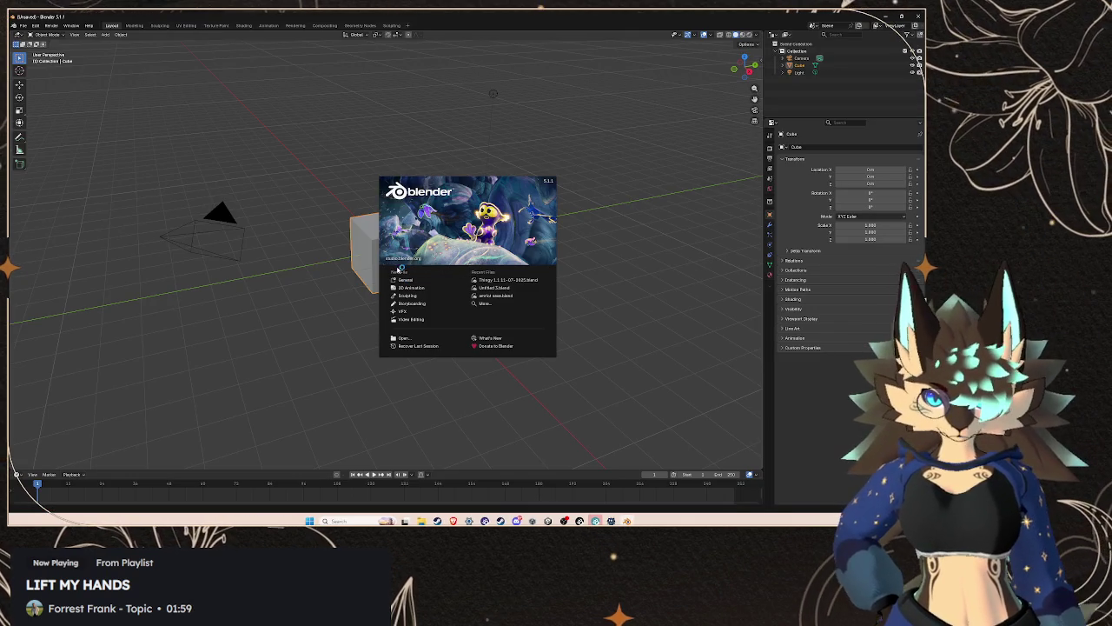
pyautogui.click(405, 280)
# - Delete the default camera, cube and light, leaving an empty scene, then return to Unity
pyautogui.scroll(-5, 399, 278)
pyautogui.moveTo(267, 134); pyautogui.dragTo(661, 423)
pyautogui.press('Delete')
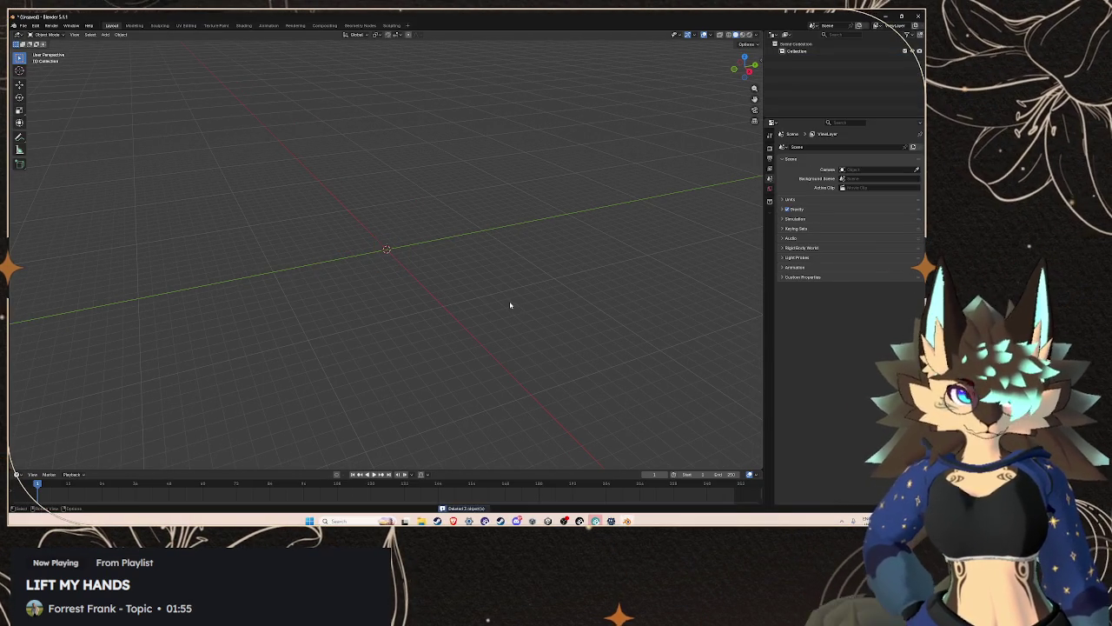
pyautogui.hotkey('shift', 'a')
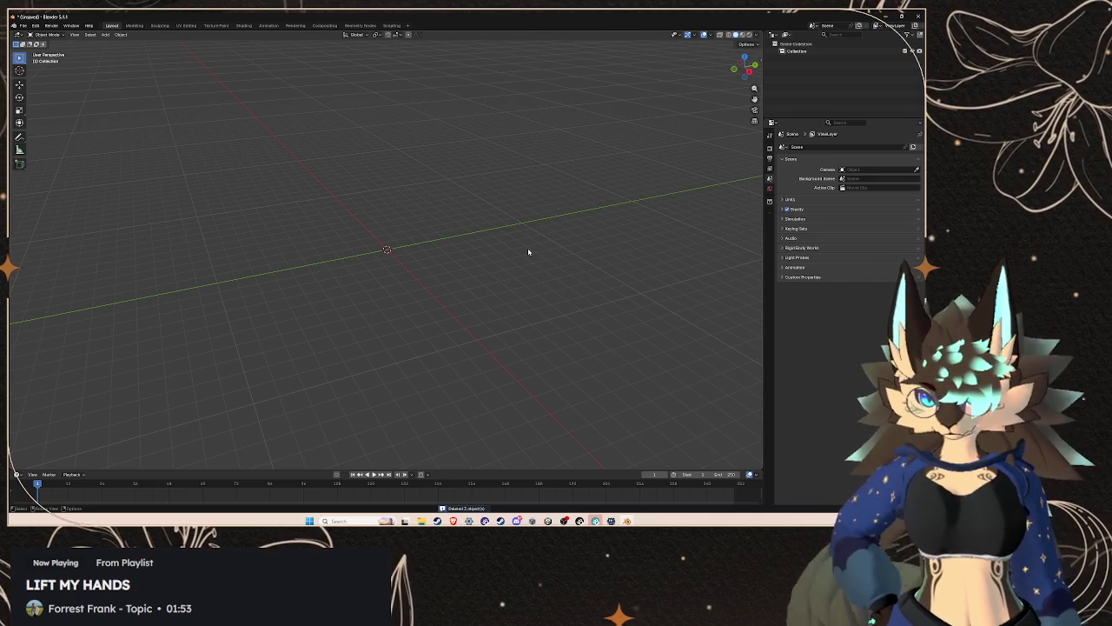
pyautogui.moveTo(511, 257)
pyautogui.mouseDown()
pyautogui.moveTo(516, 278)
pyautogui.moveTo(491, 260)
pyautogui.moveTo(462, 209)
pyautogui.moveTo(484, 249)
pyautogui.moveTo(485, 305)
pyautogui.mouseUp()
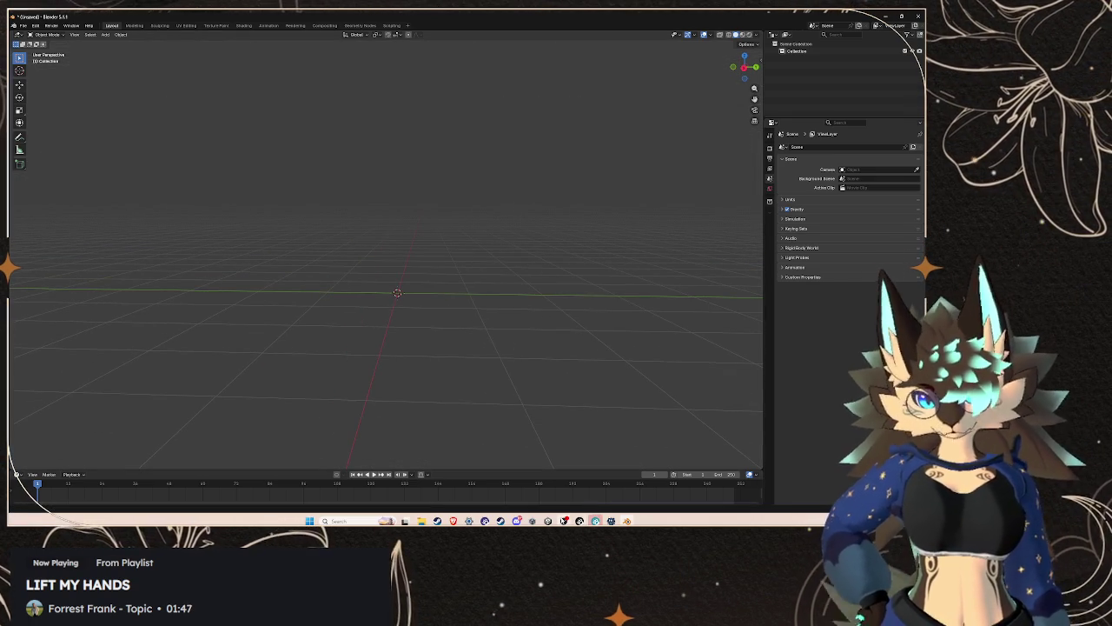
pyautogui.click(595, 520)
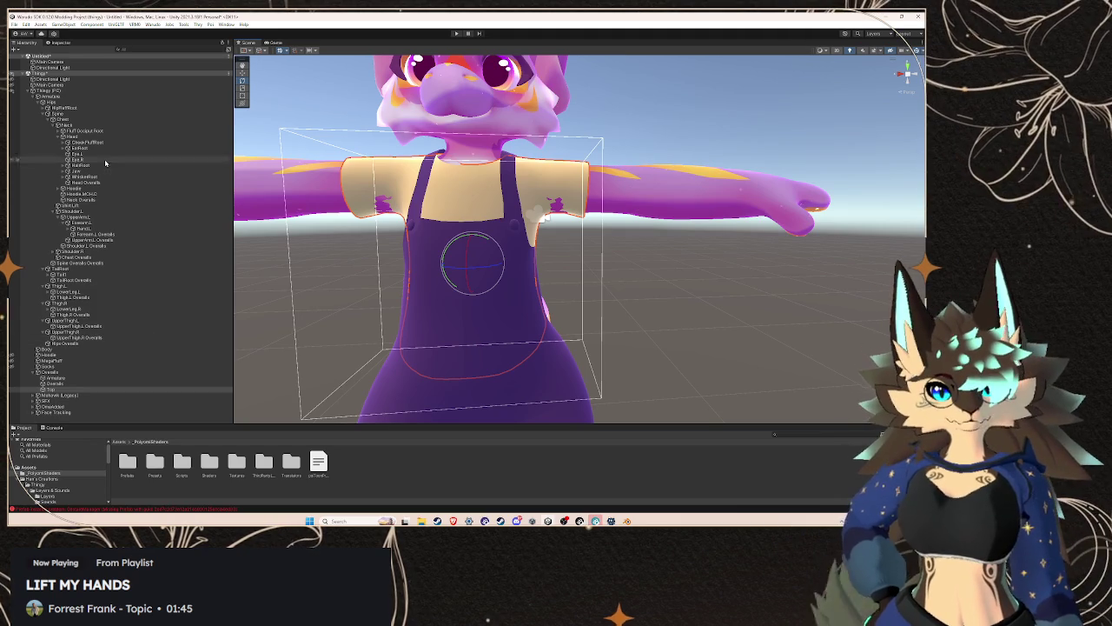
# - Select the Top clothing mesh and locate its mesh asset in the project's Models folder
pyautogui.click(88, 383)
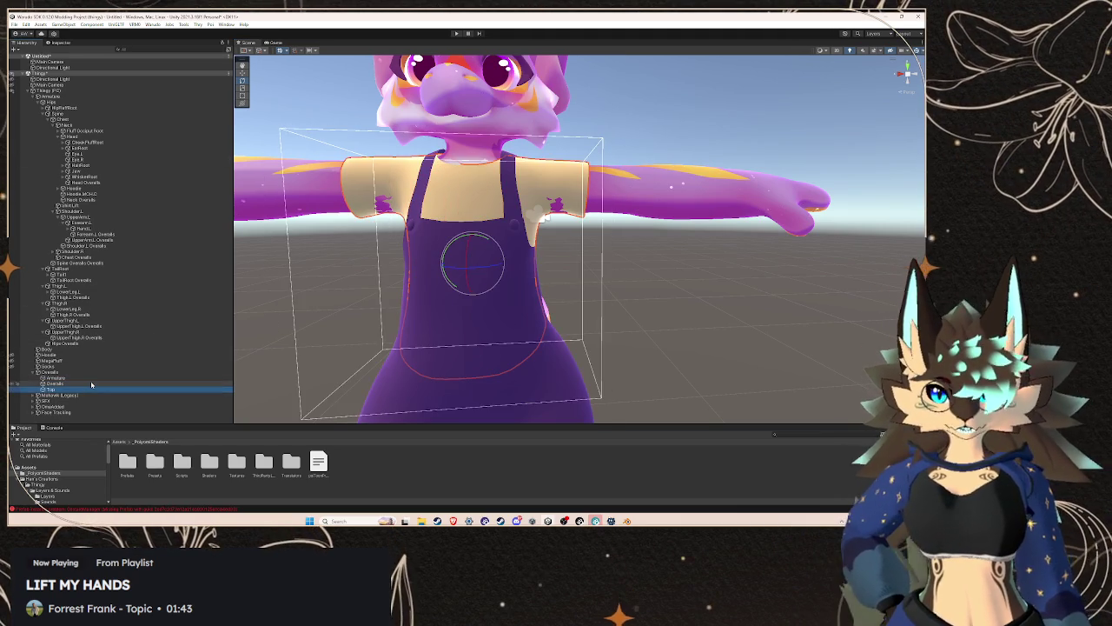
pyautogui.keyDown('ctrl'); pyautogui.click(89, 384); pyautogui.keyUp('ctrl')
pyautogui.click(537, 163)
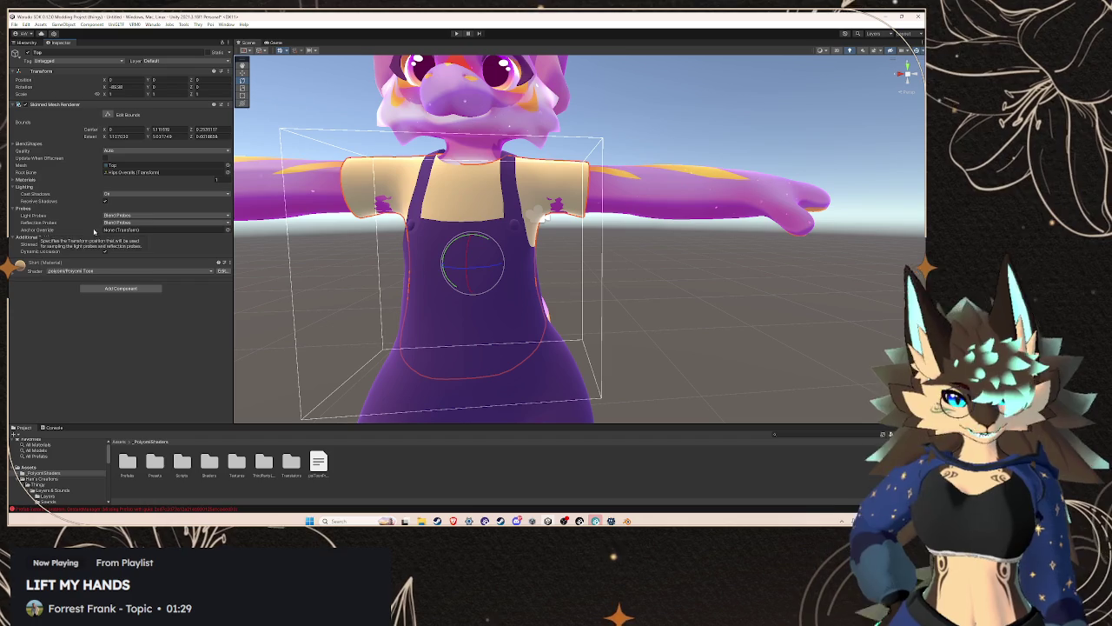
pyautogui.click(135, 167)
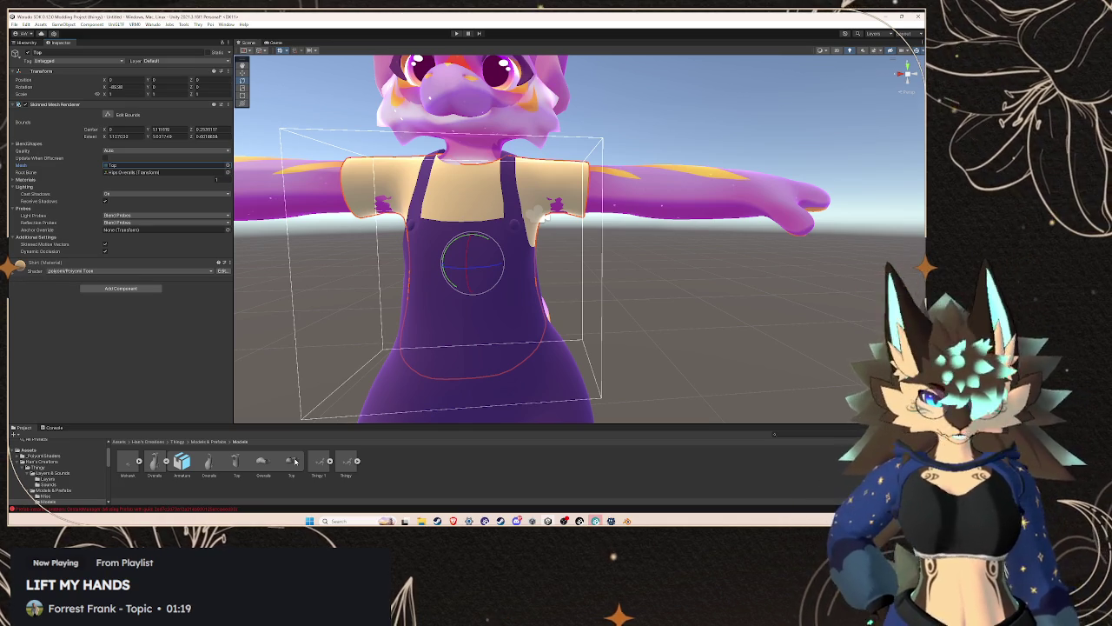
pyautogui.rightClick(153, 462)
# - Reveal Overalls.fbx in File Explorer, then reselect the Top mesh back in Unity
pyautogui.click(189, 256)
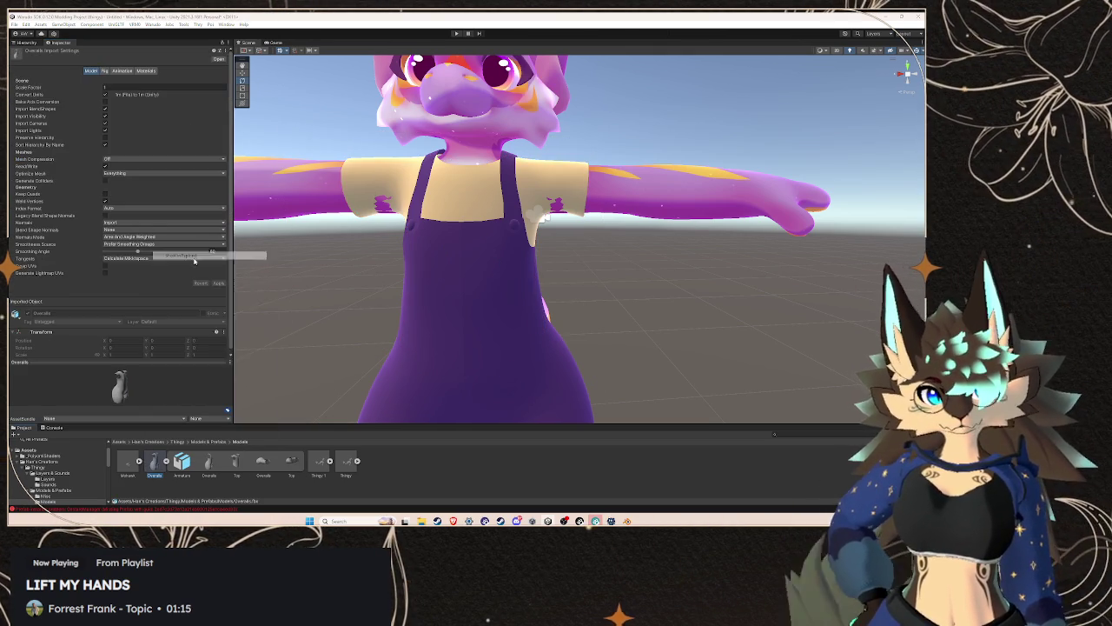
pyautogui.click(493, 176)
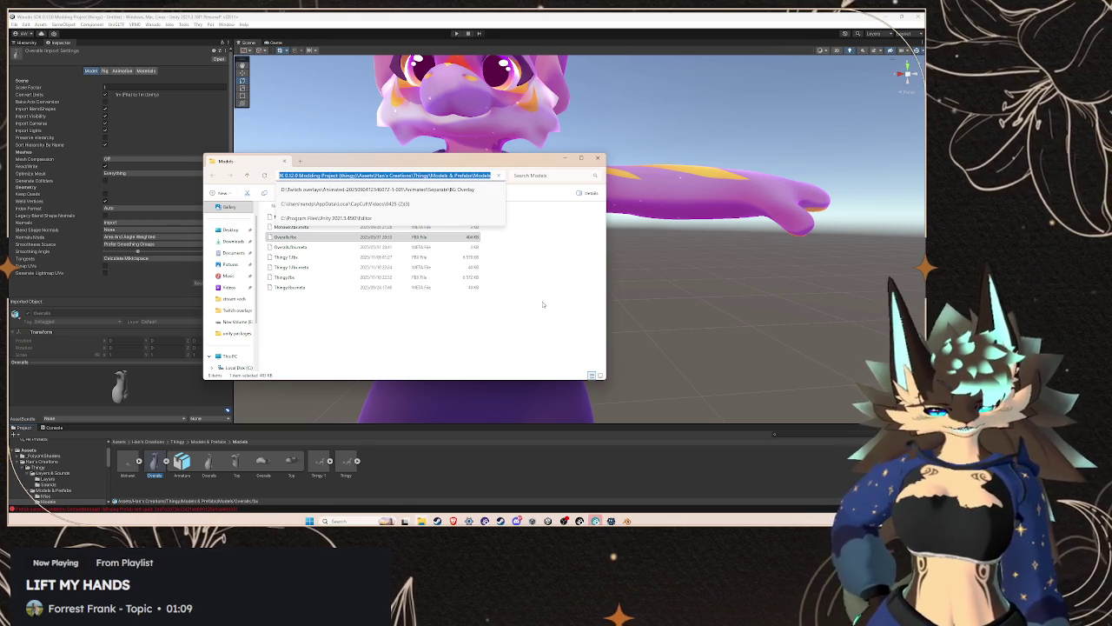
pyautogui.click(544, 297)
pyautogui.click(62, 187)
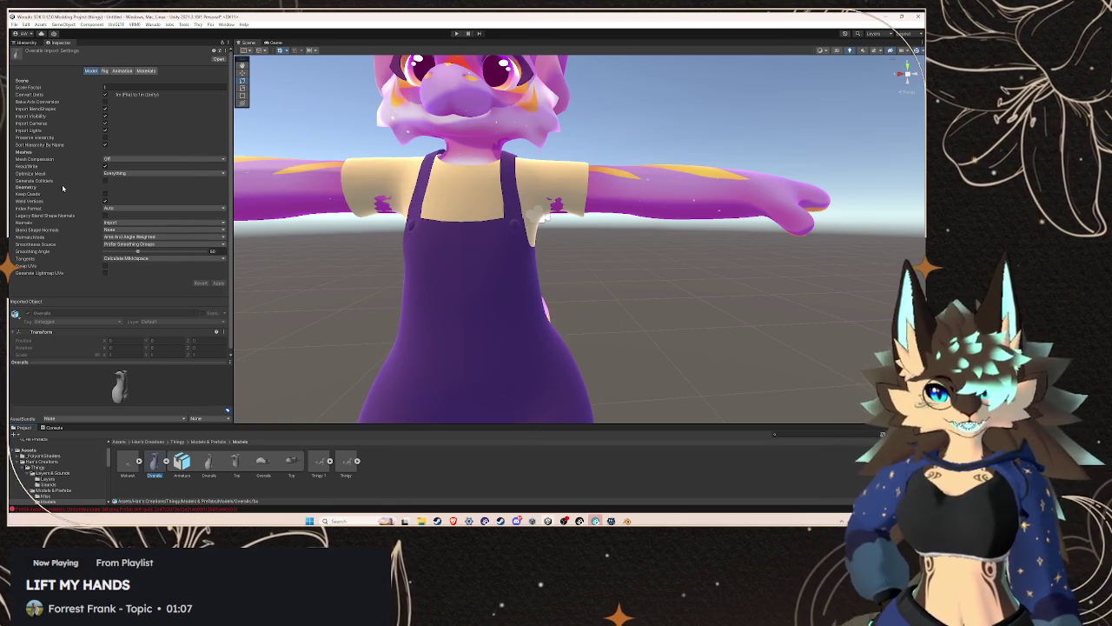
pyautogui.click(48, 46)
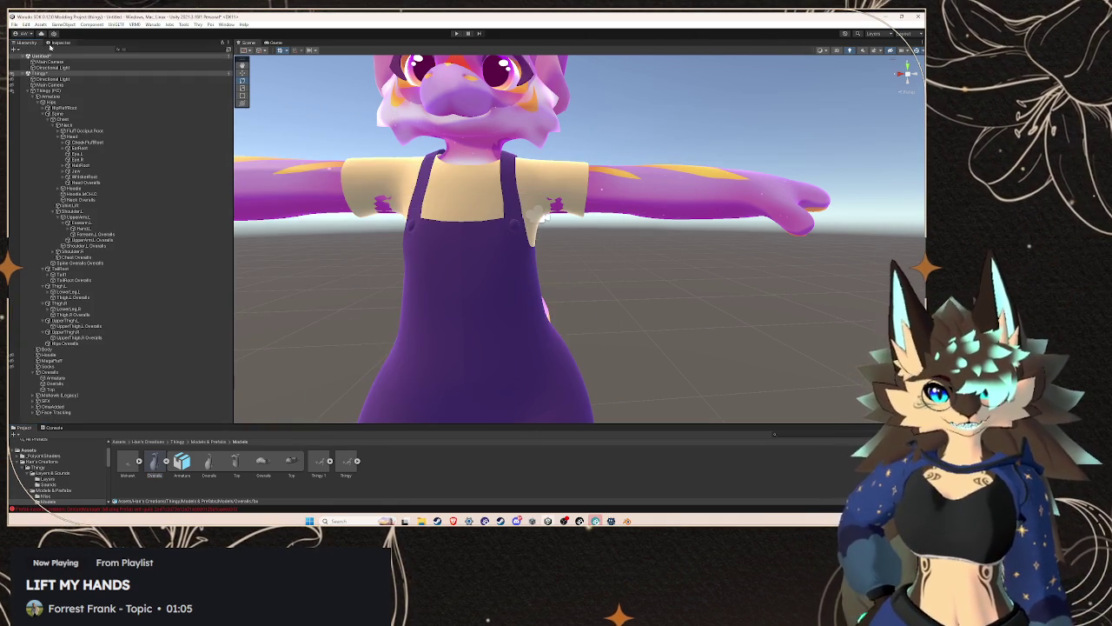
pyautogui.click(54, 383)
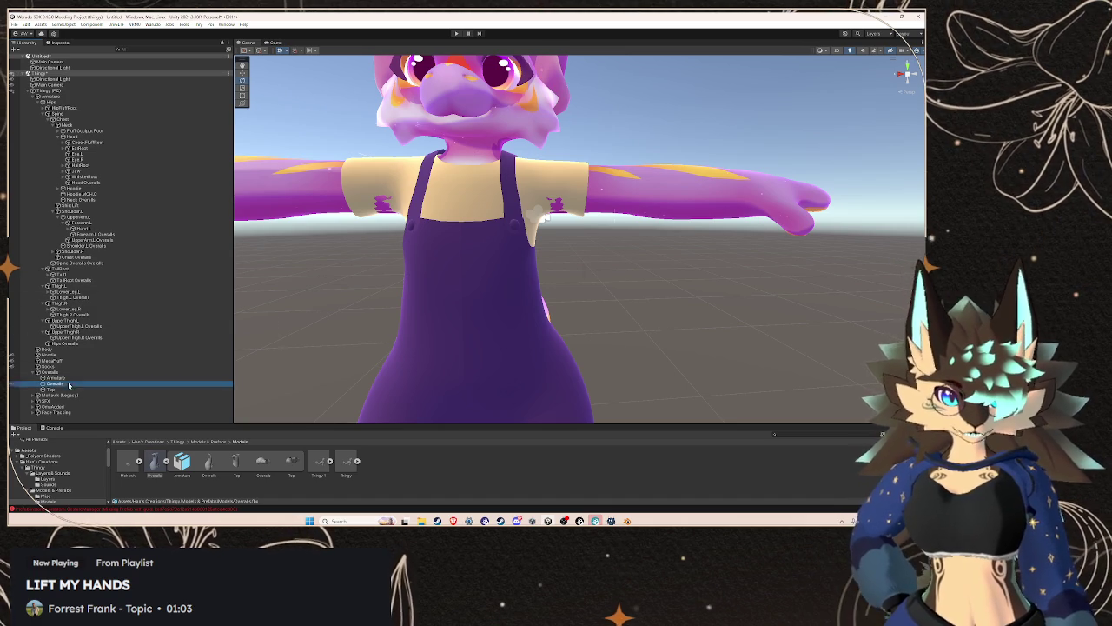
pyautogui.click(554, 169)
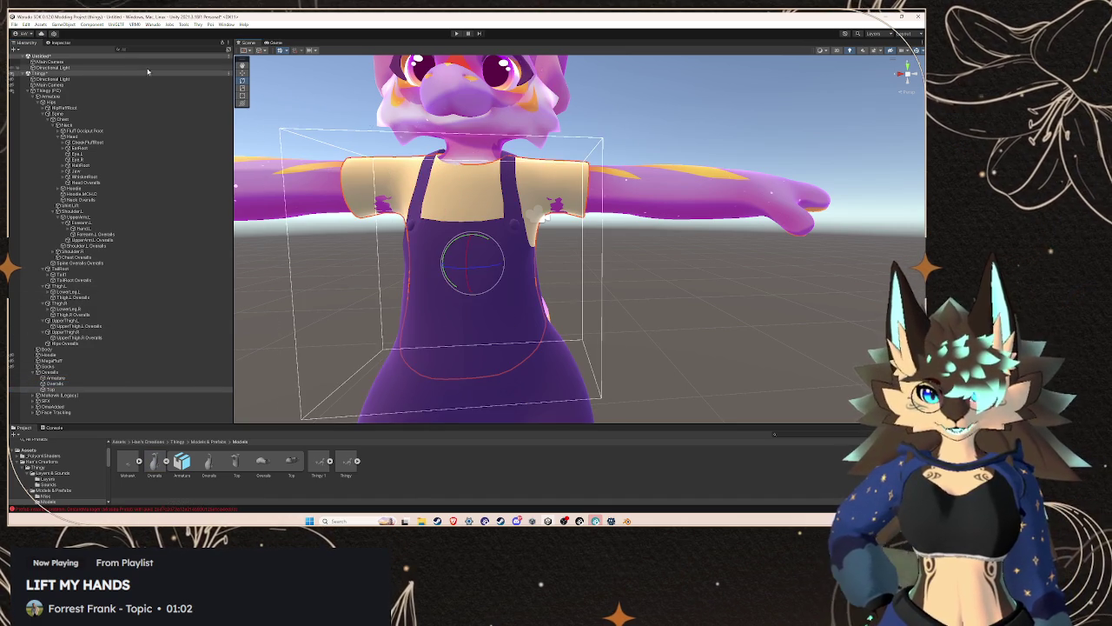
pyautogui.click(58, 42)
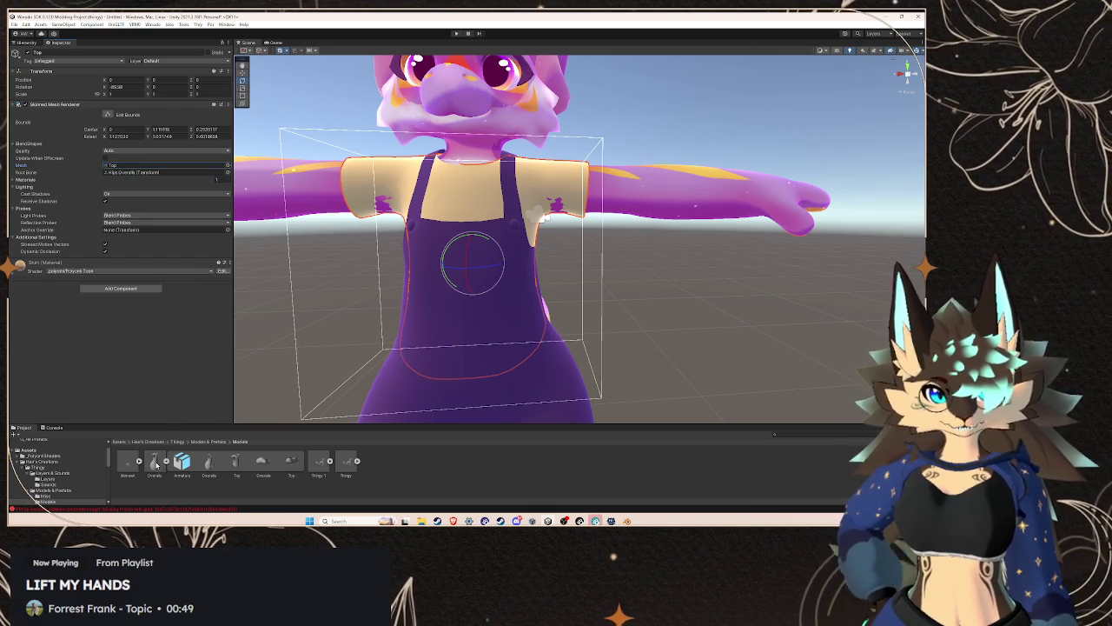
# - Show Overalls.fbx in Explorer again and select the Models folder's full path to copy
pyautogui.rightClick(156, 465)
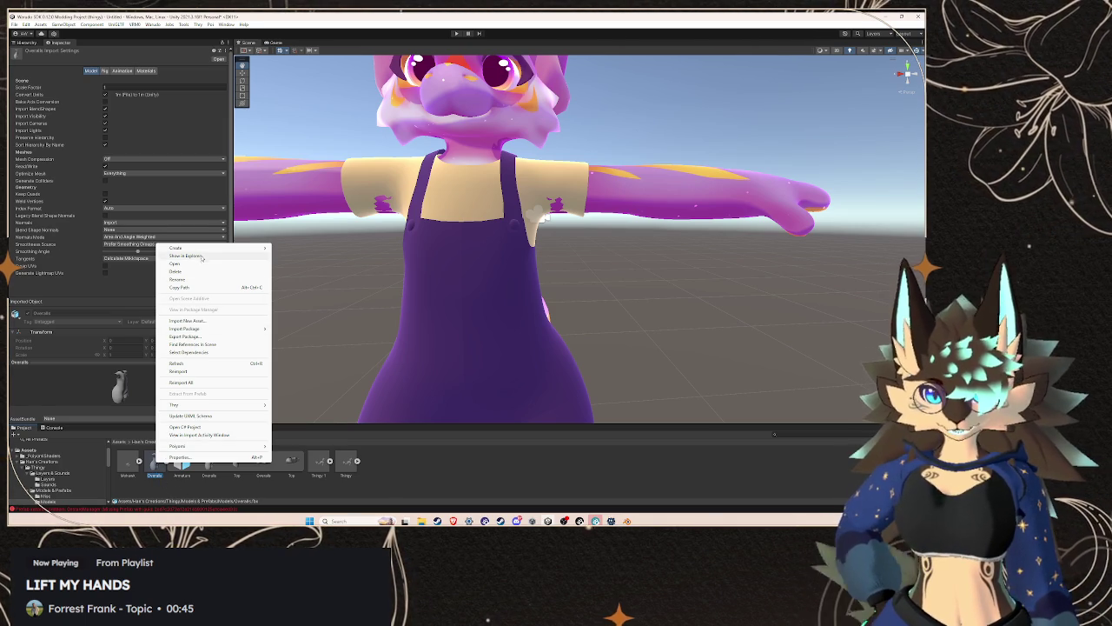
pyautogui.click(185, 256)
pyautogui.click(499, 179)
pyautogui.press('Return')
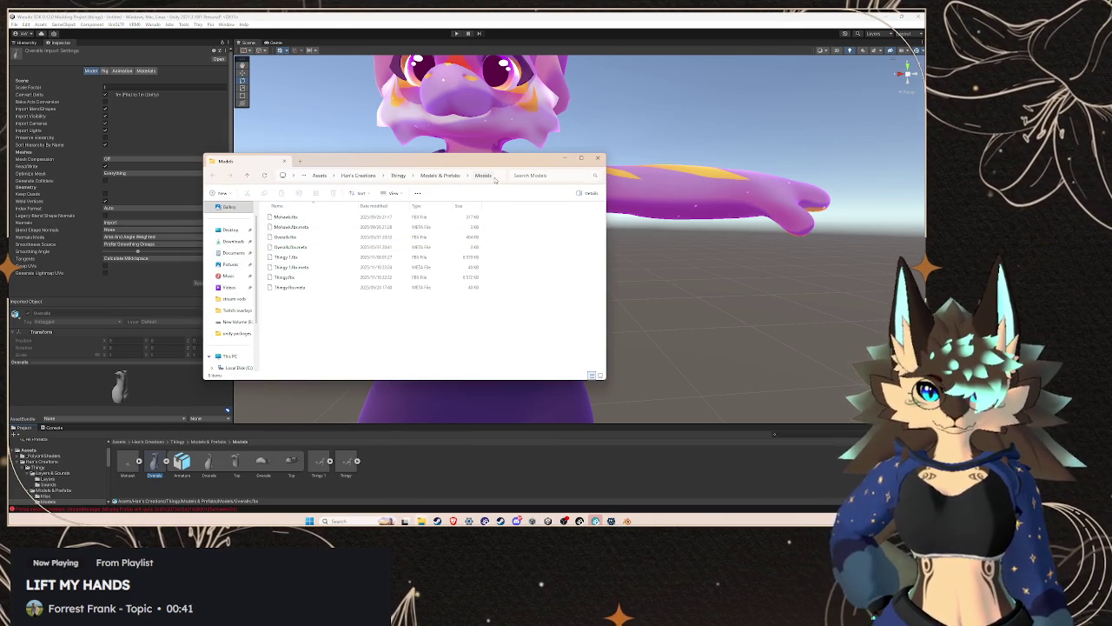
pyautogui.click(496, 179)
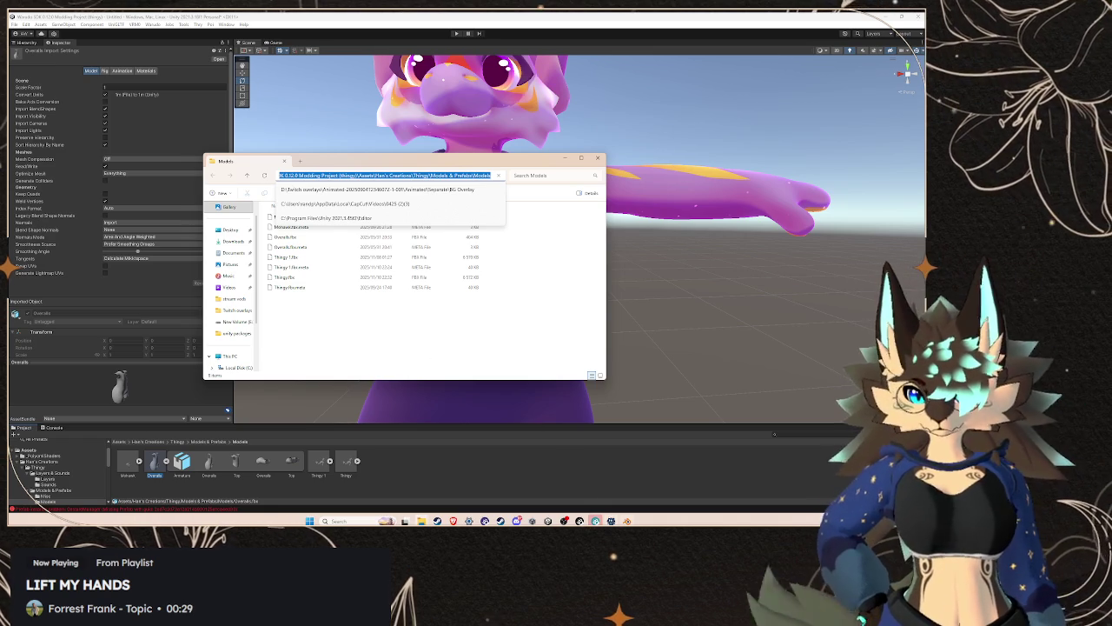
pyautogui.click(627, 520)
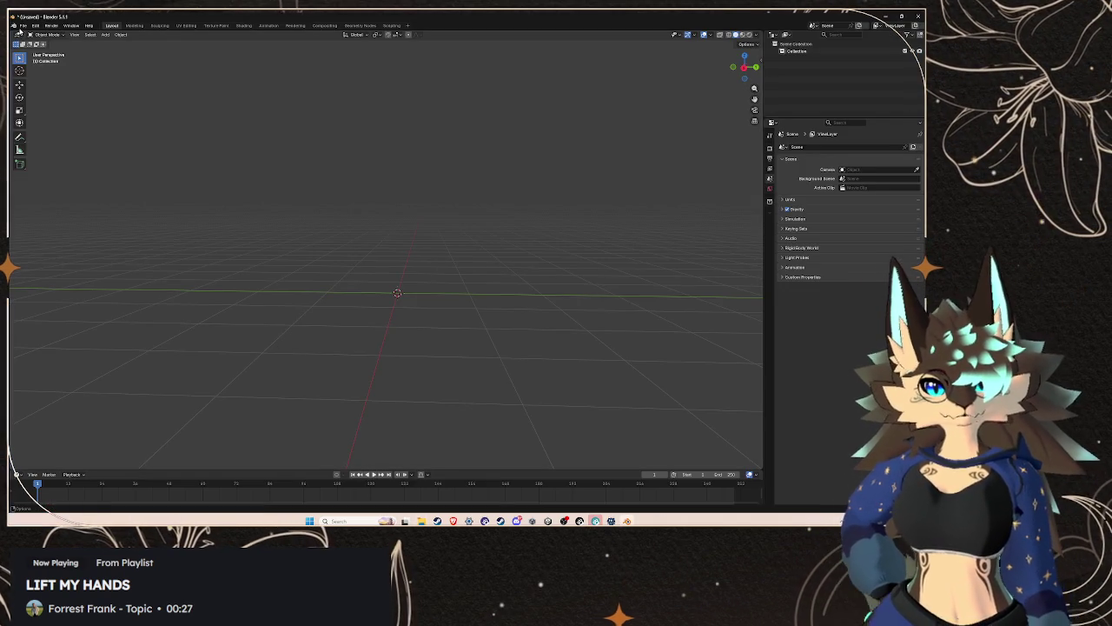
# - Point the FBX importer at the pasted Models folder path and select Overalls.fbx
pyautogui.click(23, 25)
pyautogui.moveTo(53, 130)
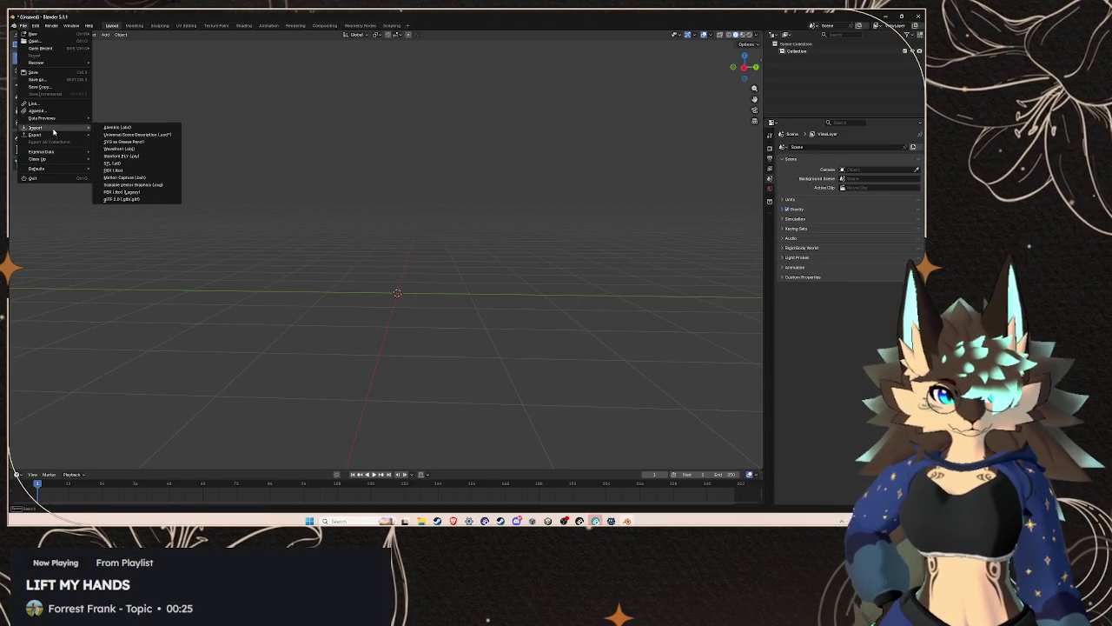
pyautogui.click(114, 171)
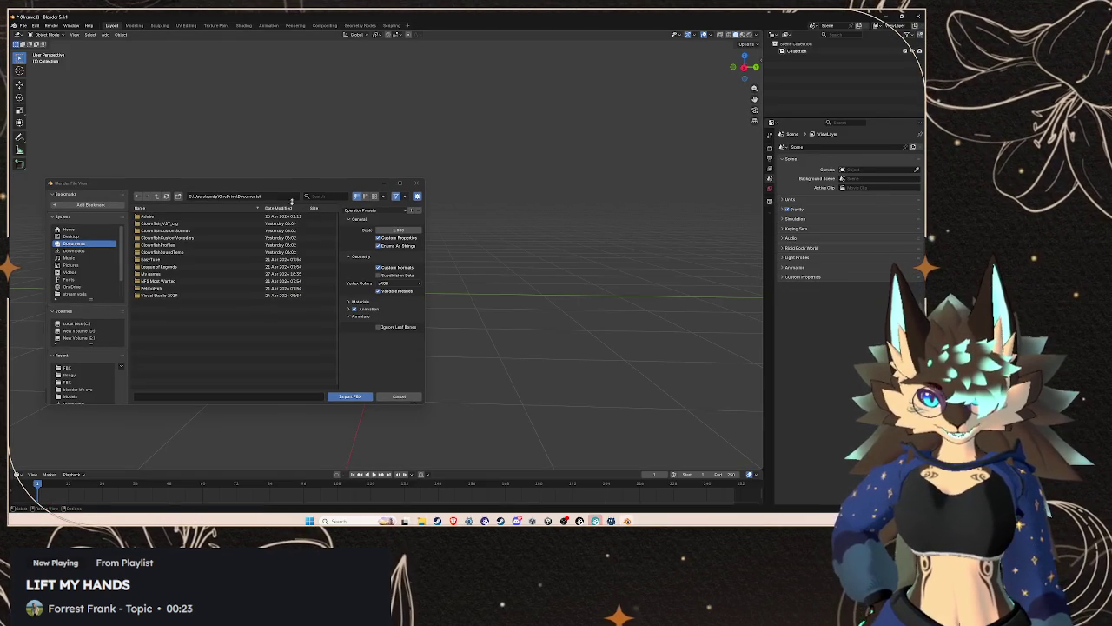
pyautogui.click(288, 199)
pyautogui.hotkey('ctrl', 'v')
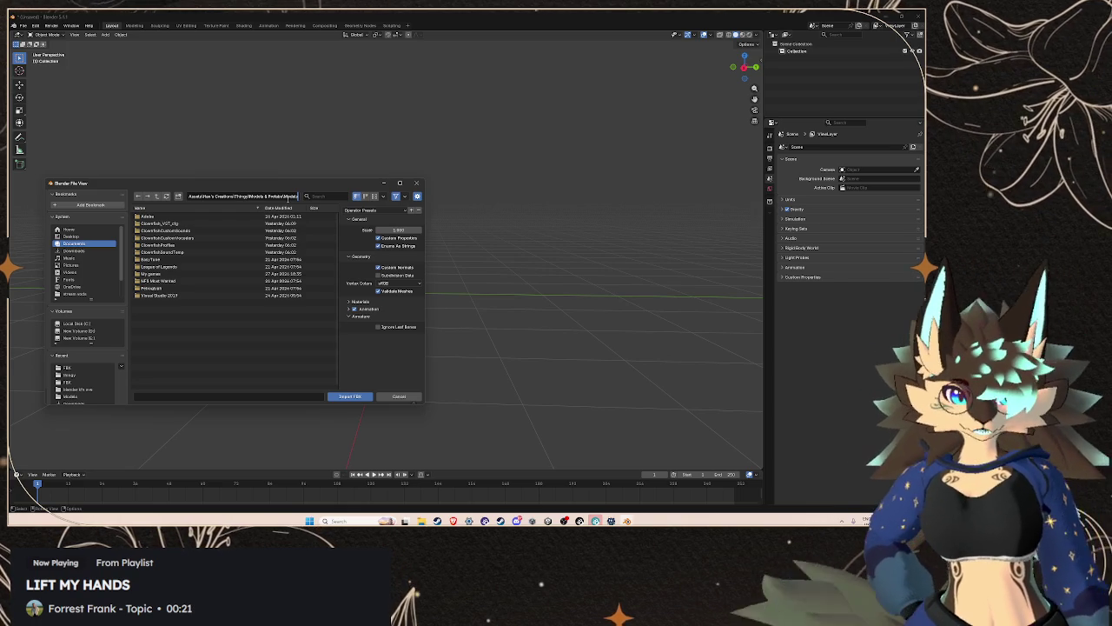
pyautogui.press('Return')
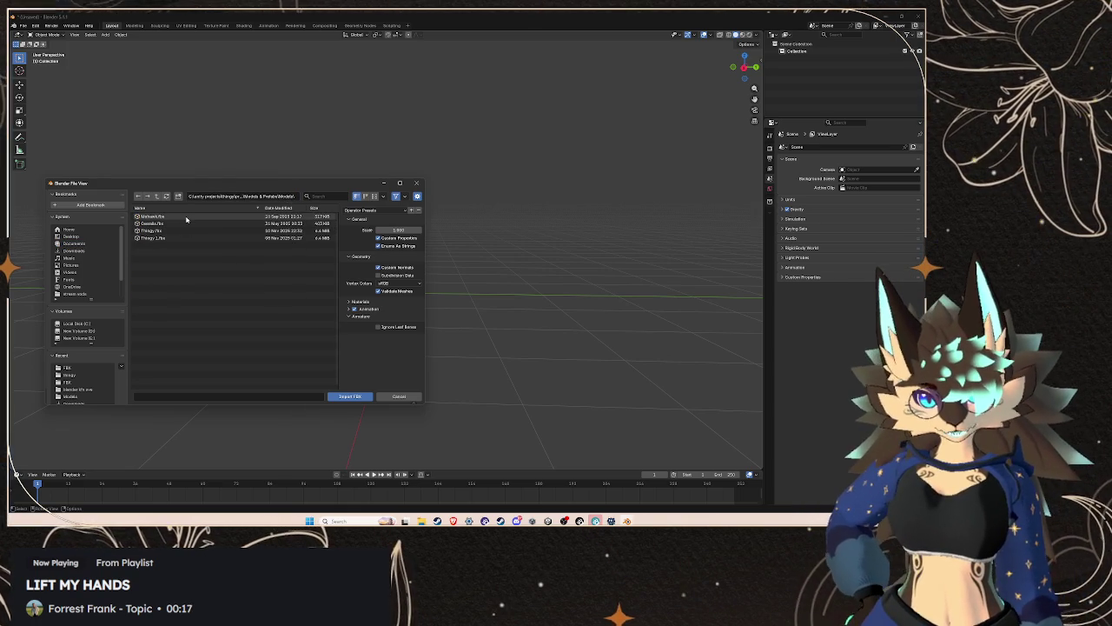
pyautogui.click(184, 230)
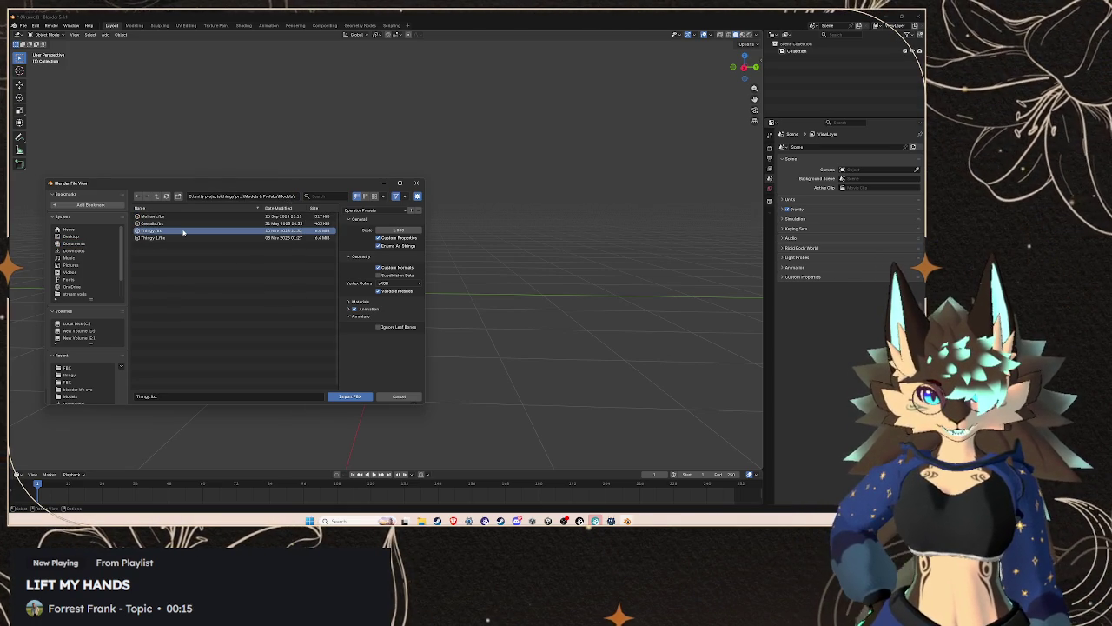
pyautogui.click(175, 223)
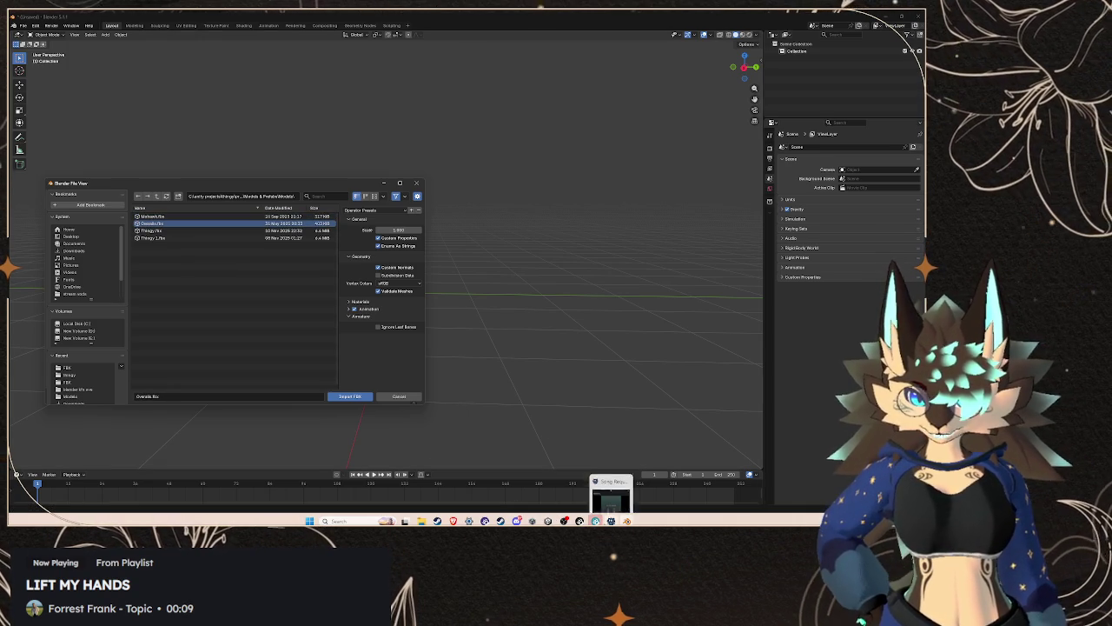
# - Import Overalls.fbx and orbit to a front view of the overalls rig
pyautogui.moveTo(563, 521)
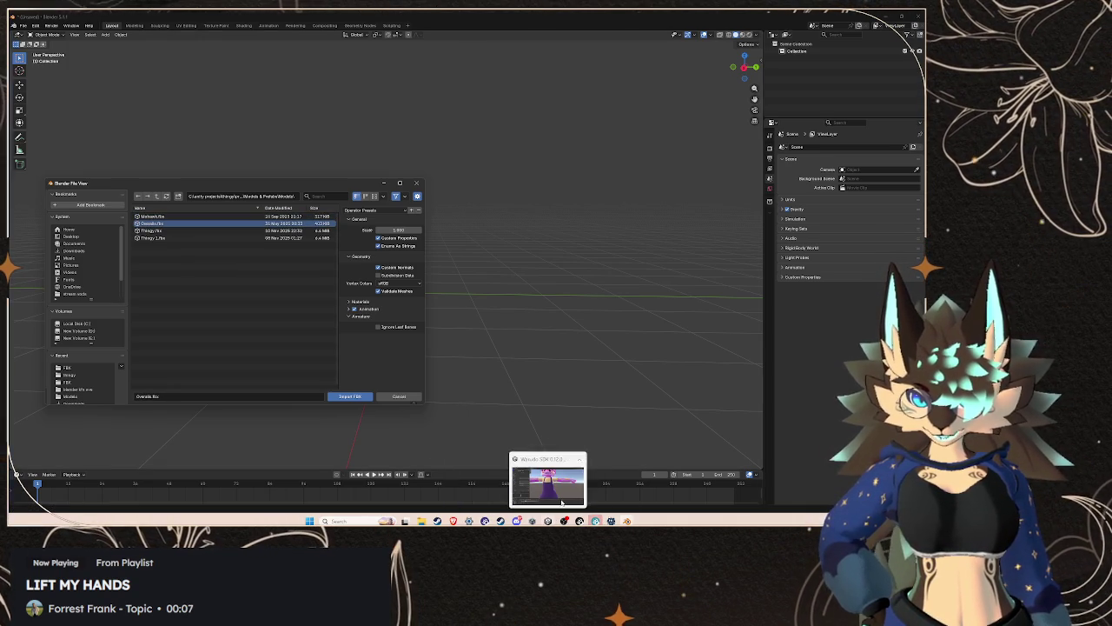
pyautogui.hotkey('alt', 'Tab')
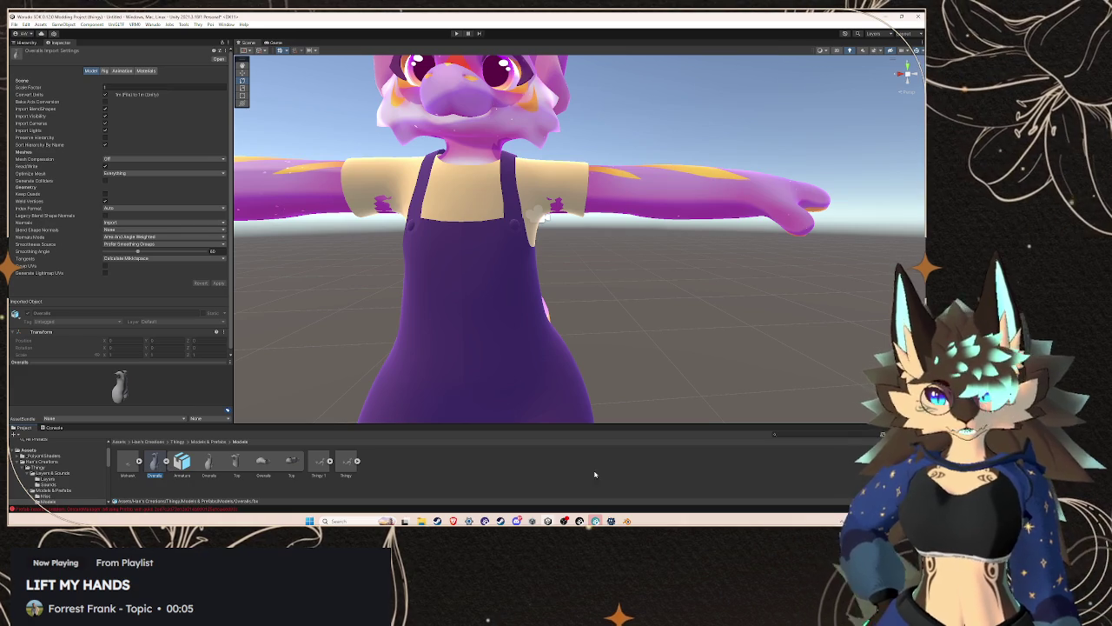
pyautogui.moveTo(628, 520)
pyautogui.click(586, 483)
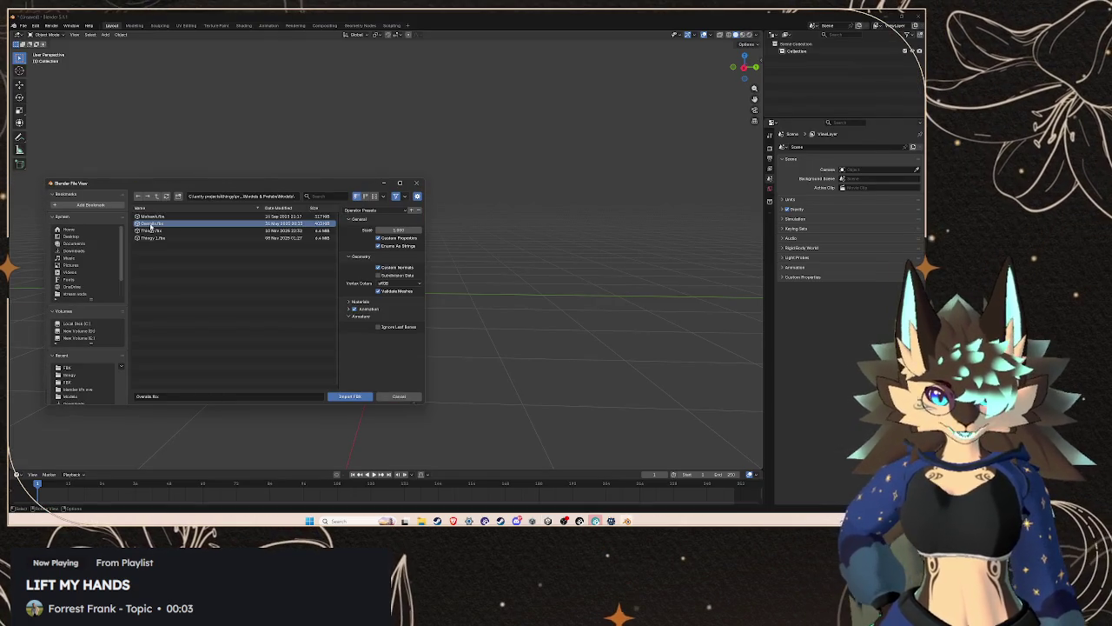
pyautogui.click(350, 396)
pyautogui.scroll(-5, 454, 266)
pyautogui.scroll(2, 452, 220)
pyautogui.moveTo(452, 220)
pyautogui.mouseDown()
pyautogui.moveTo(546, 191)
pyautogui.moveTo(474, 198)
pyautogui.moveTo(487, 215)
pyautogui.mouseUp()
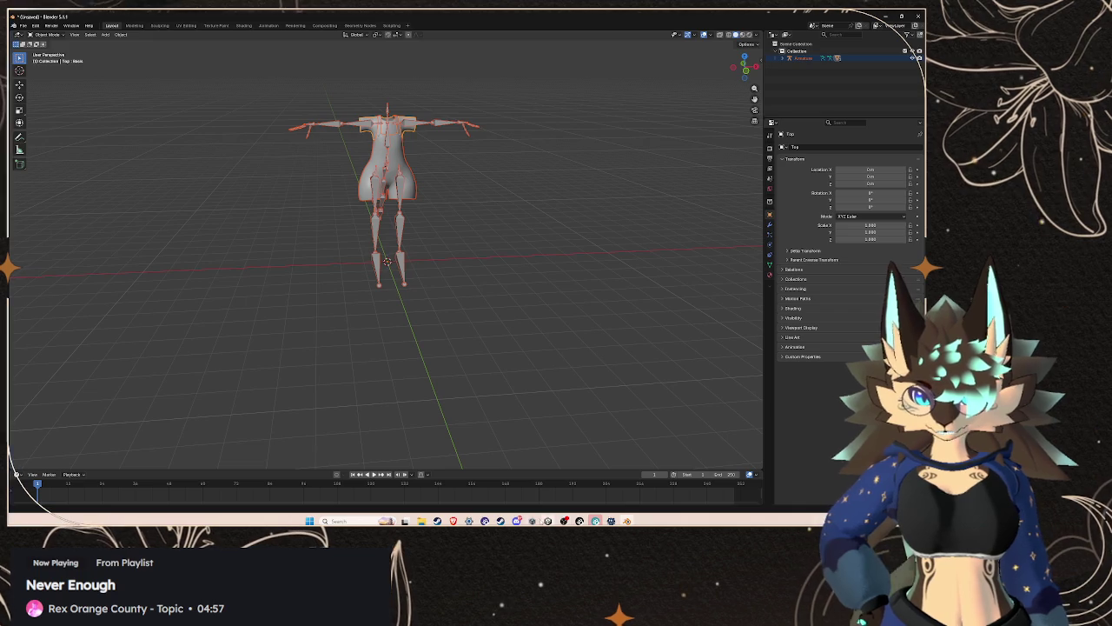
# - Select the avatar's Body mesh and reveal its Thingy model in File Explorer
pyautogui.click(580, 520)
pyautogui.click(504, 119)
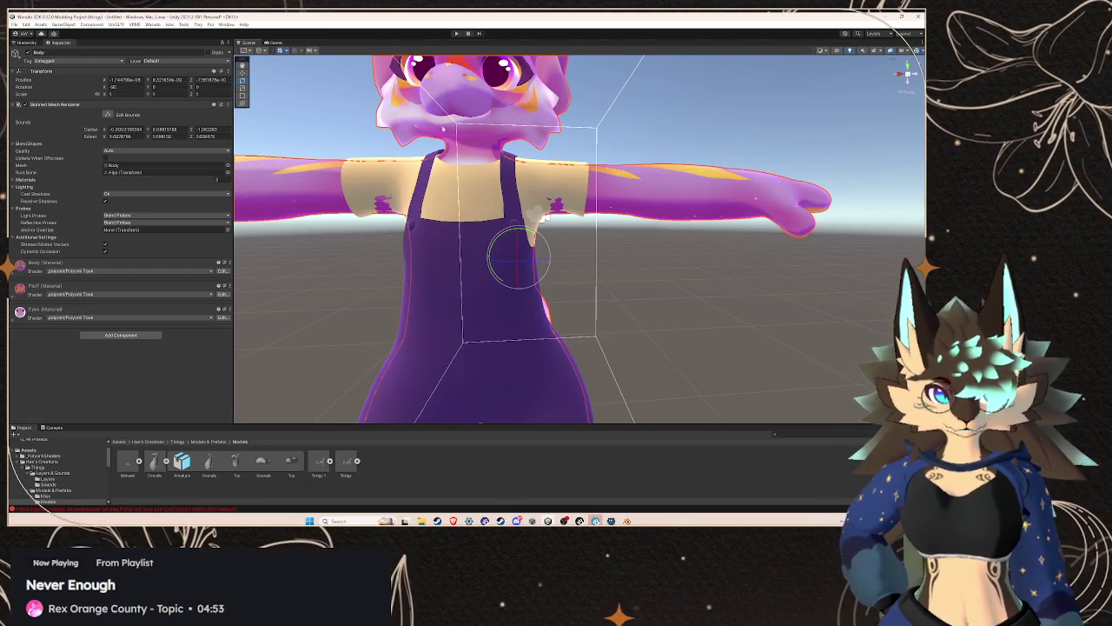
pyautogui.click(139, 165)
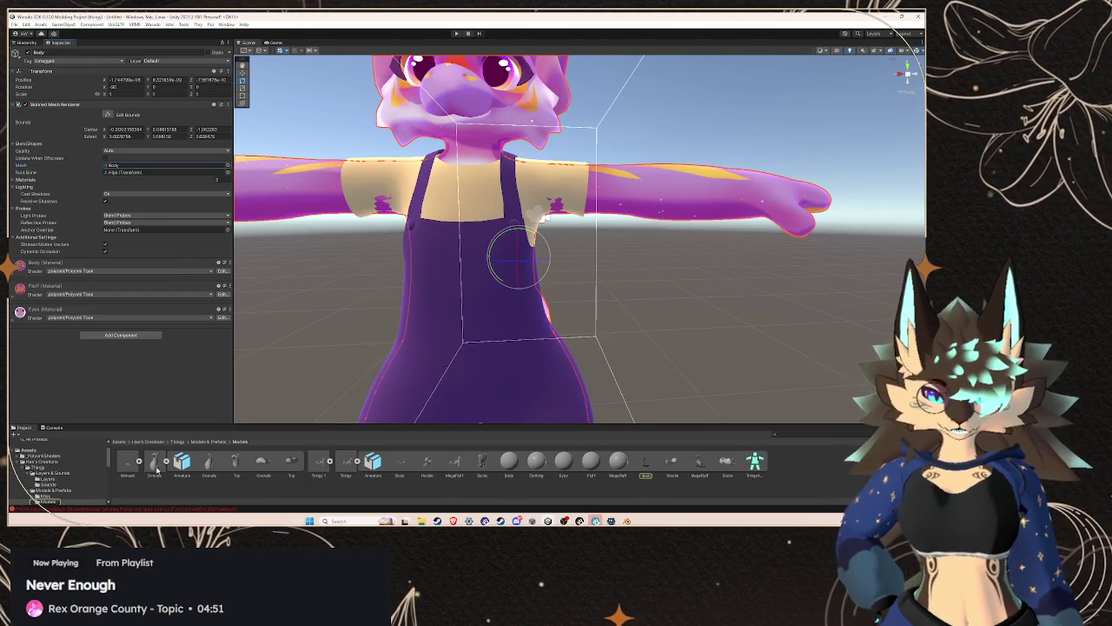
pyautogui.rightClick(346, 463)
pyautogui.click(367, 253)
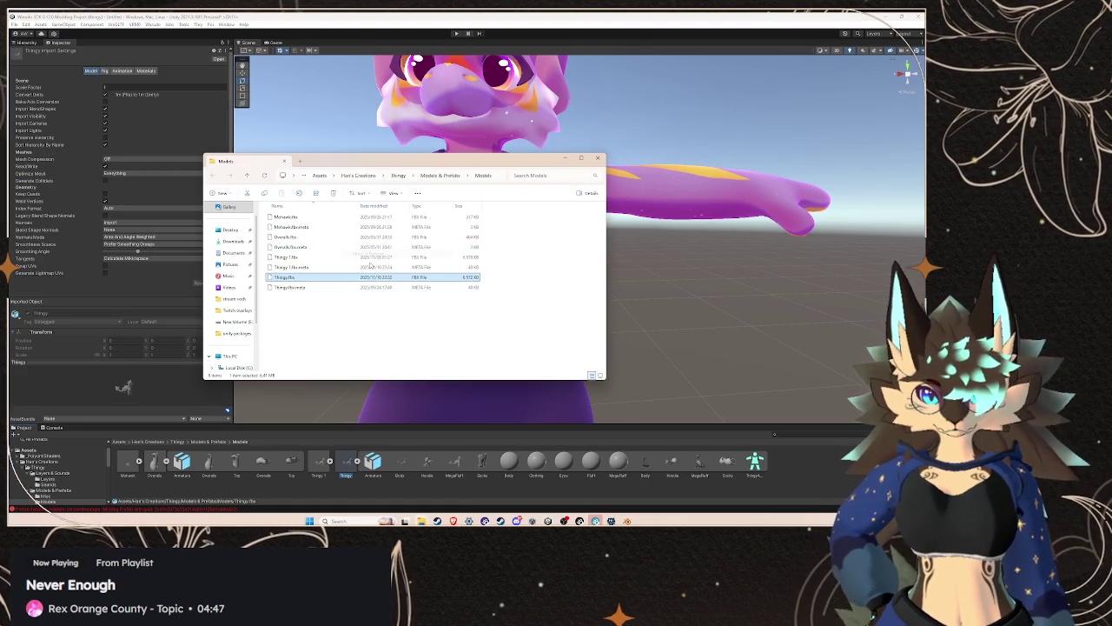
# - Copy the Models folder path from Explorer's address bar and return to Blender
pyautogui.click(501, 176)
pyautogui.press('Return')
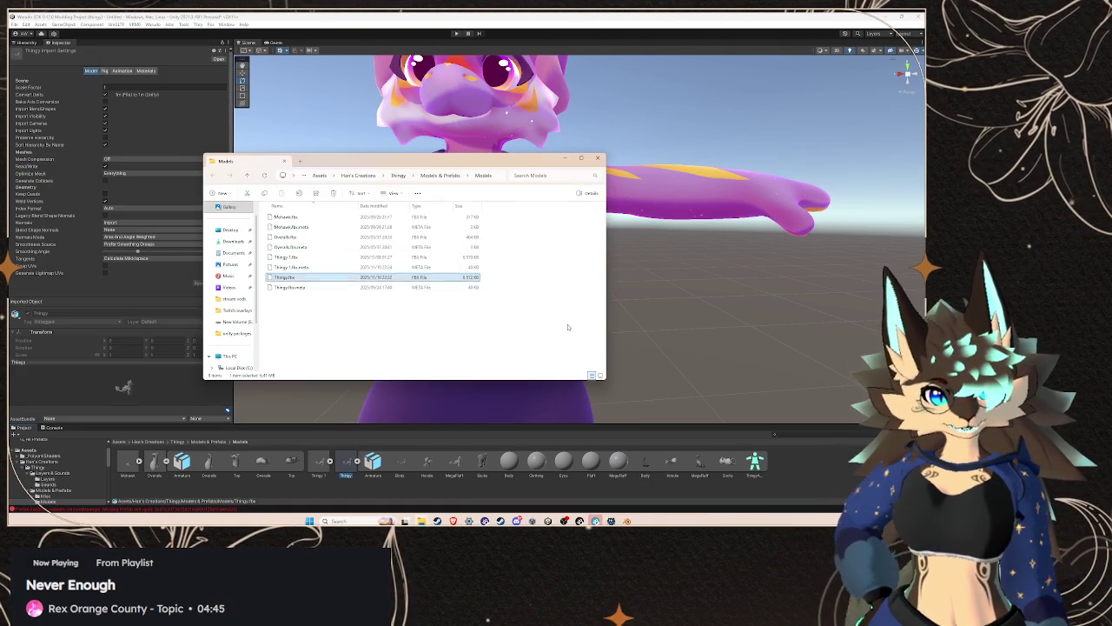
pyautogui.click(495, 175)
pyautogui.rightClick(474, 177)
pyautogui.click(489, 199)
pyautogui.moveTo(627, 520)
pyautogui.click(626, 491)
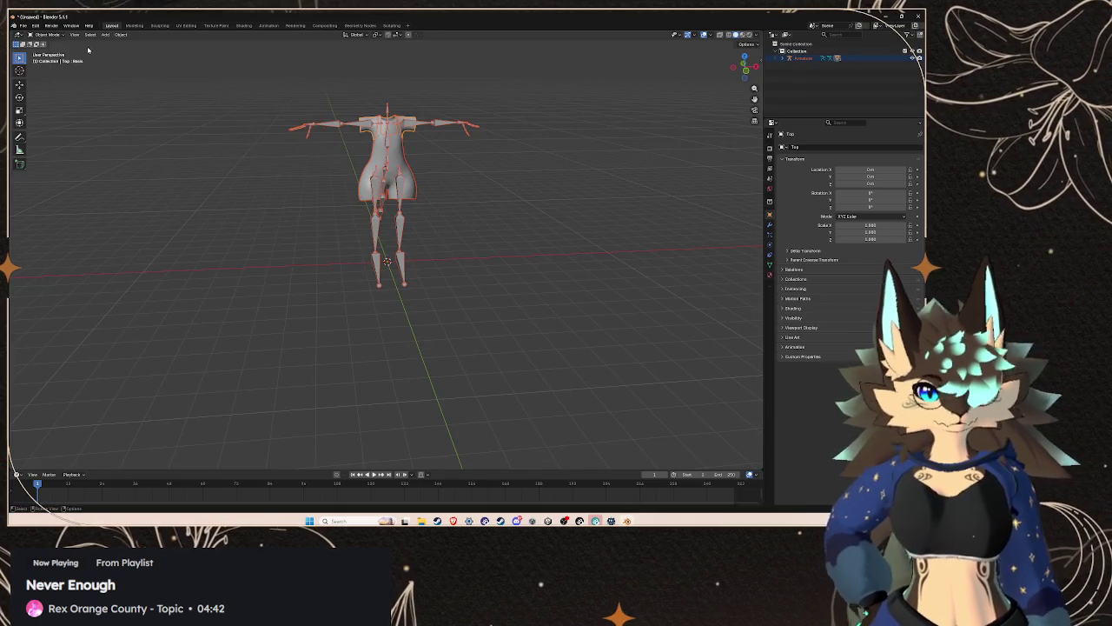
pyautogui.click(19, 24)
# - Import Thingy.fbx from the Models folder through the FBX importer
pyautogui.moveTo(52, 127)
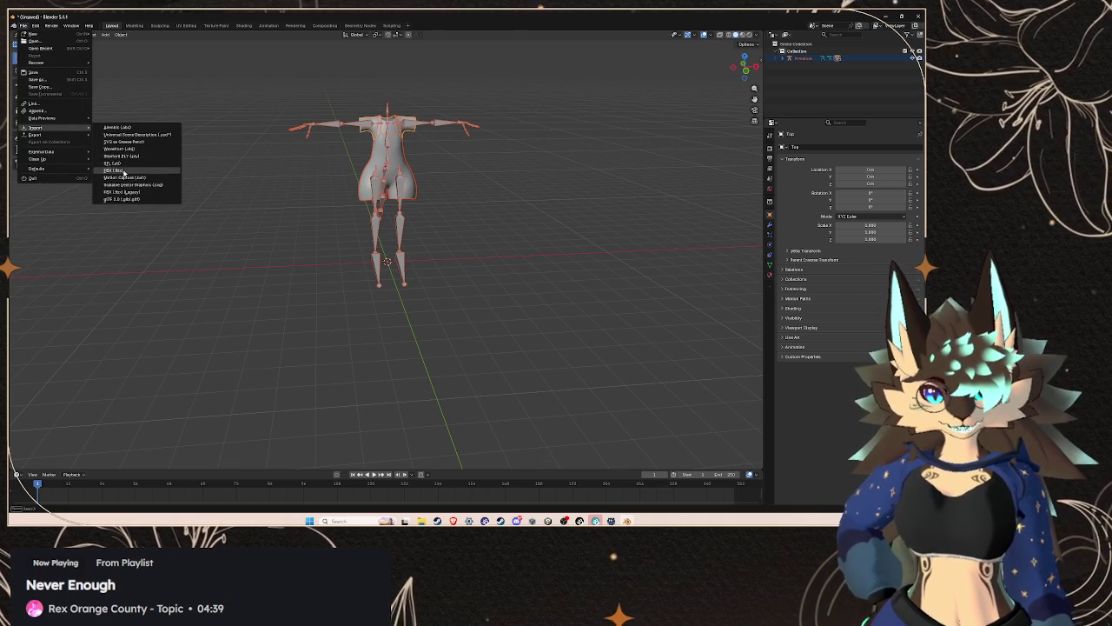
pyautogui.click(124, 171)
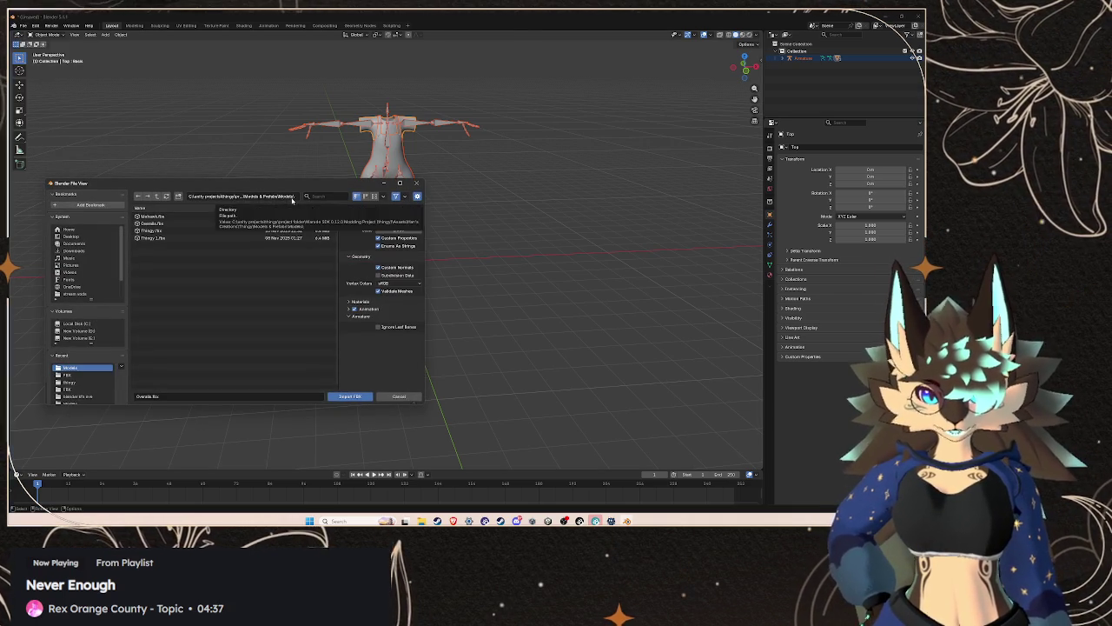
pyautogui.click(296, 197)
pyautogui.click(199, 230)
pyautogui.click(347, 397)
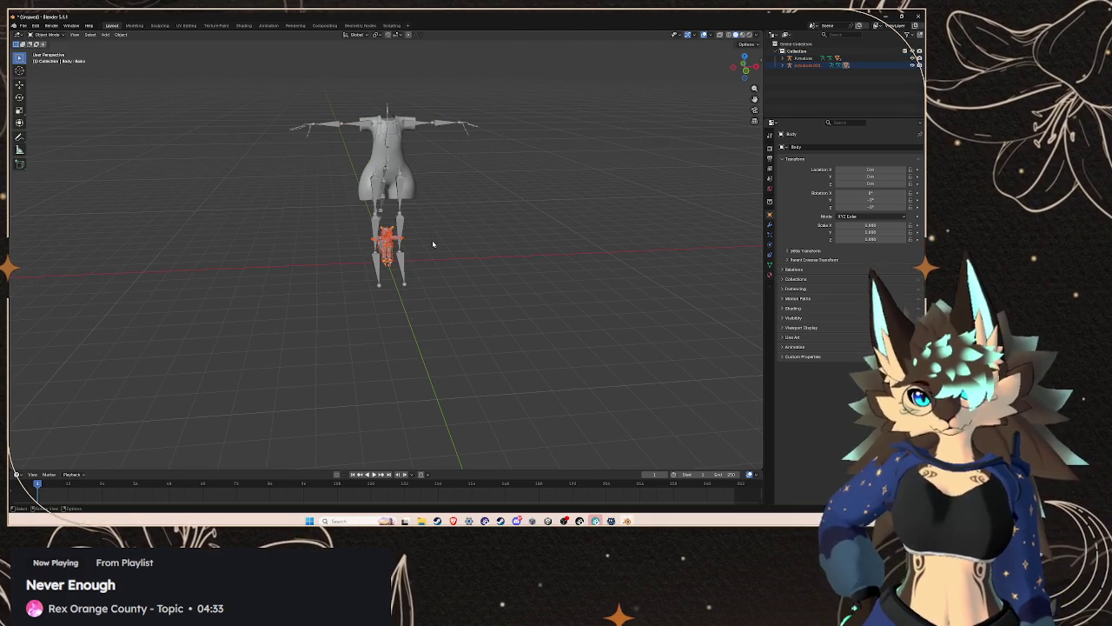
# - Orbit to frame both models, then select the Overalls mesh, Armature.001 and the overalls armature
pyautogui.scroll(5, 432, 240)
pyautogui.scroll(8, 463, 275)
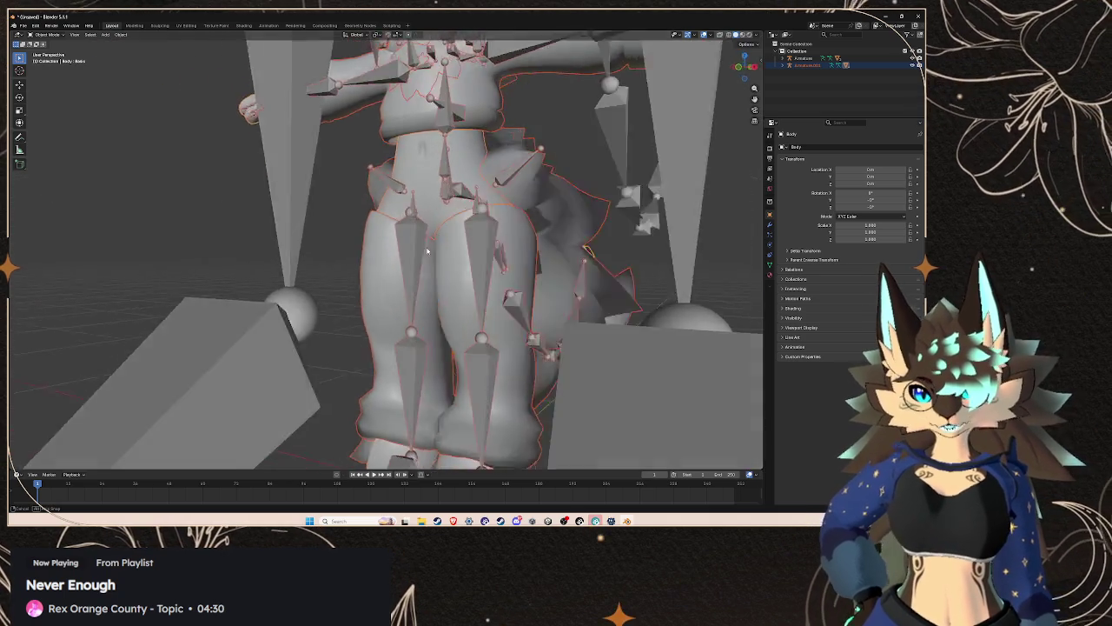
pyautogui.moveTo(427, 251); pyautogui.dragTo(335, 259)
pyautogui.scroll(-10, 352, 260)
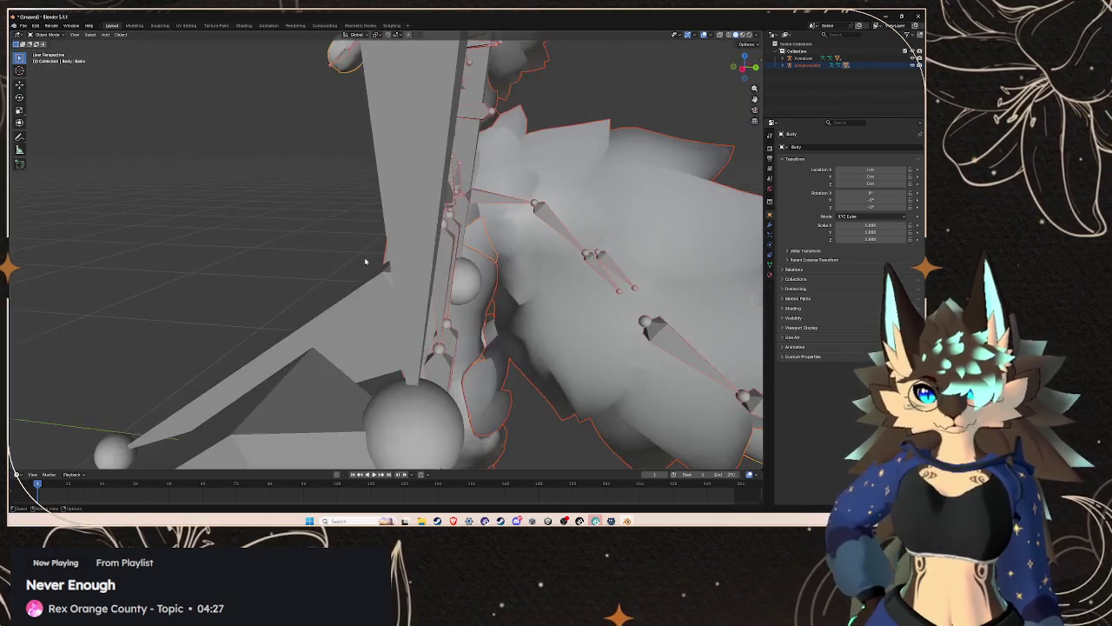
pyautogui.moveTo(604, 273); pyautogui.dragTo(452, 243)
pyautogui.click(391, 147)
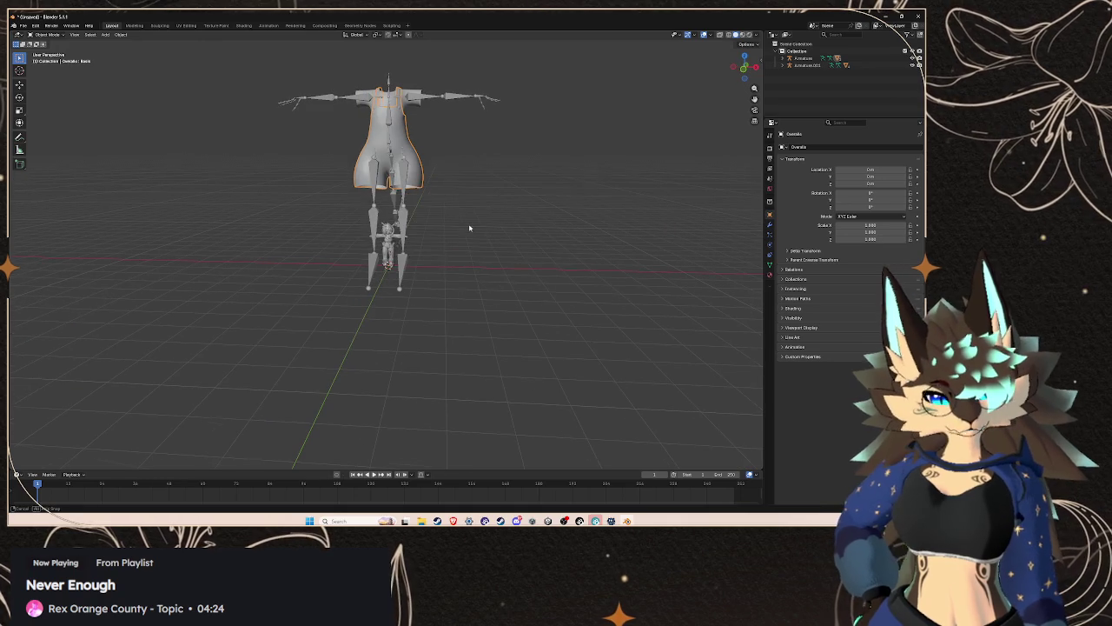
pyautogui.click(407, 239)
pyautogui.scroll(-3, 521, 248)
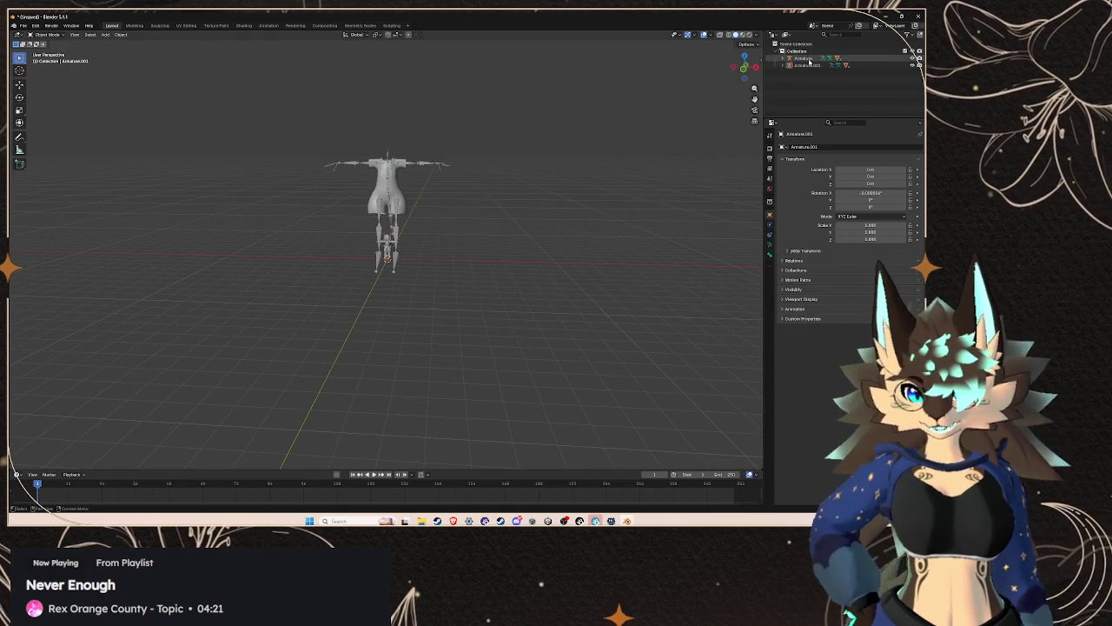
pyautogui.click(804, 58)
pyautogui.scroll(3, 525, 177)
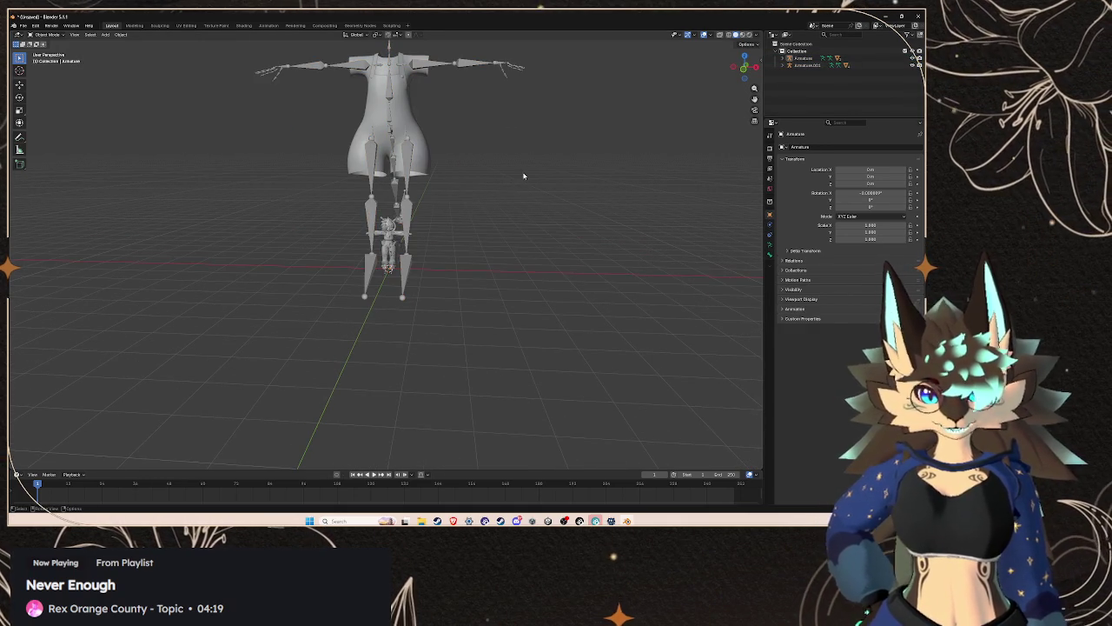
pyautogui.moveTo(523, 175); pyautogui.dragTo(542, 250)
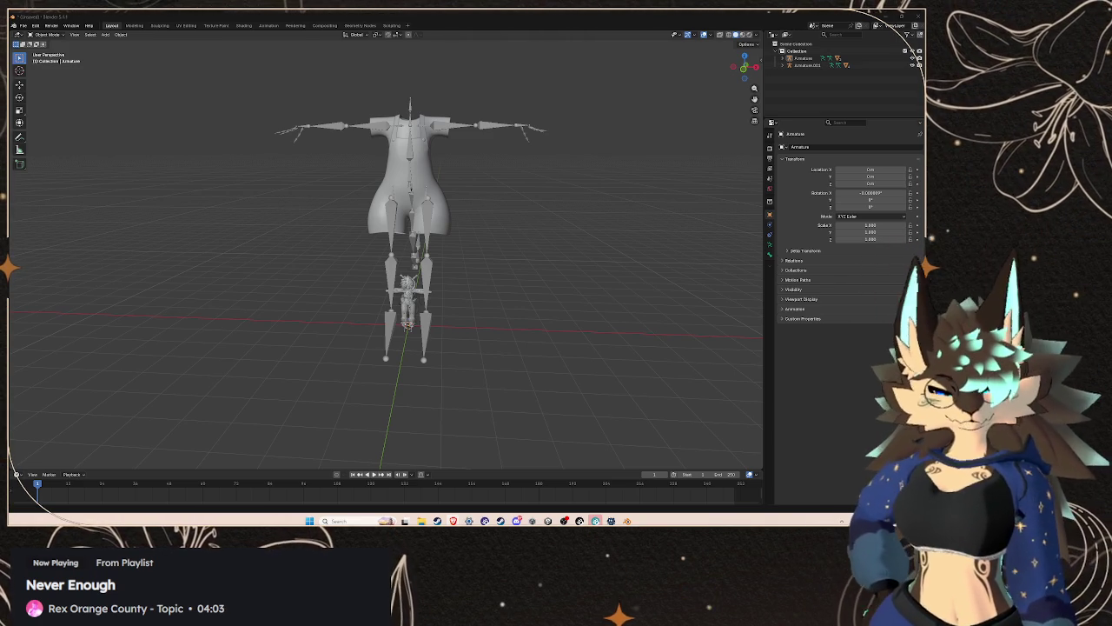
# - Paste-search H2O2 in a new Chrome tab, then go back to Blender
pyautogui.hotkey('alt', 'Tab')
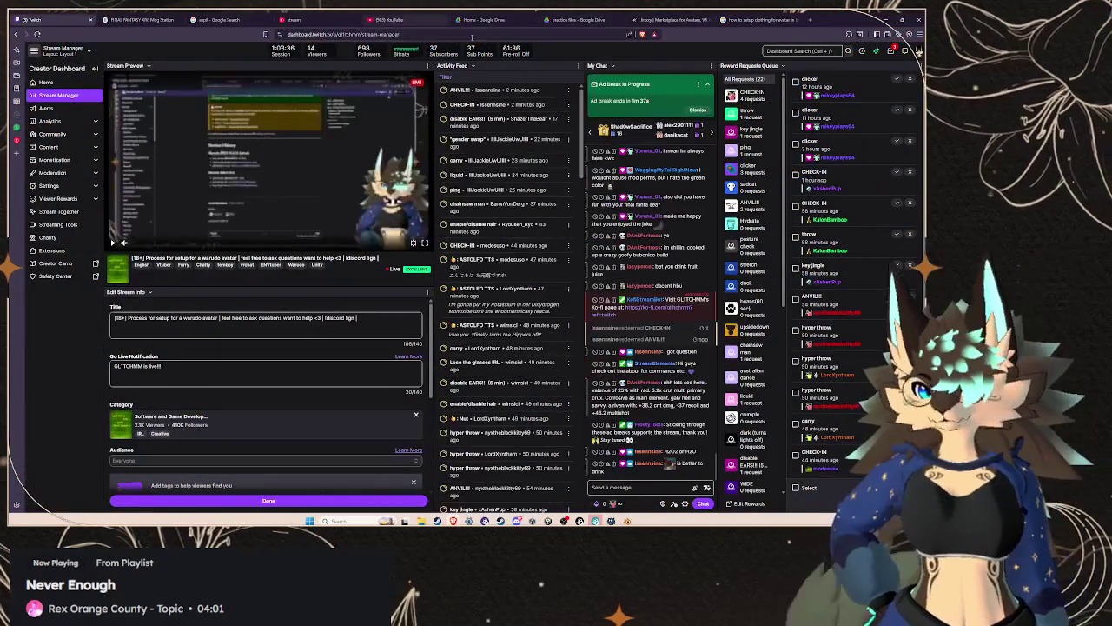
pyautogui.hotkey('ctrl', 't')
pyautogui.rightClick(485, 34)
pyautogui.click(515, 104)
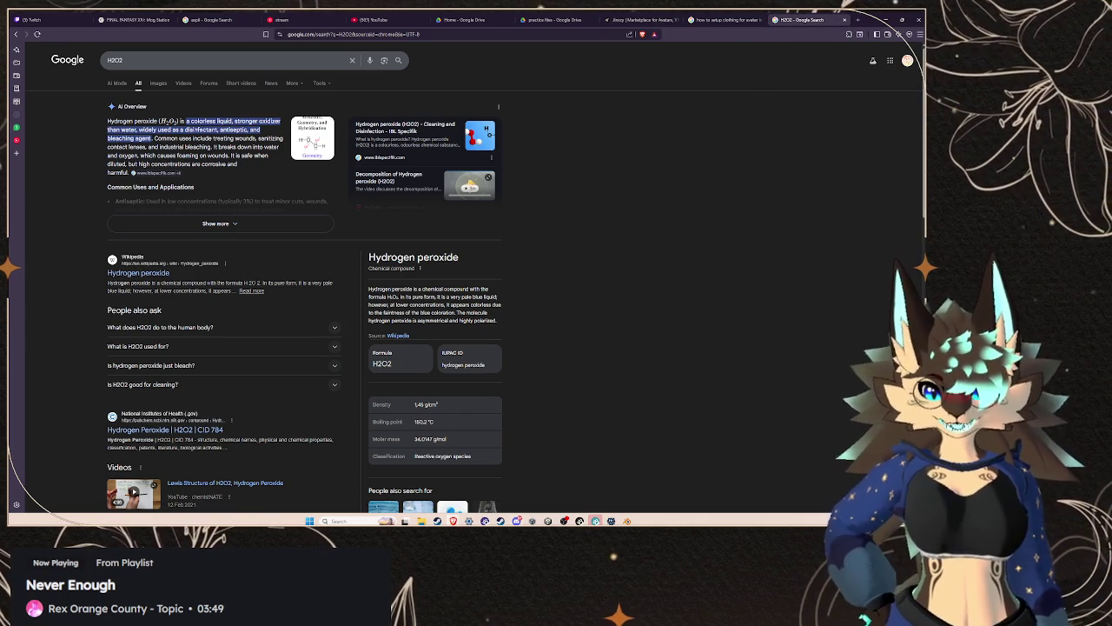
pyautogui.click(627, 521)
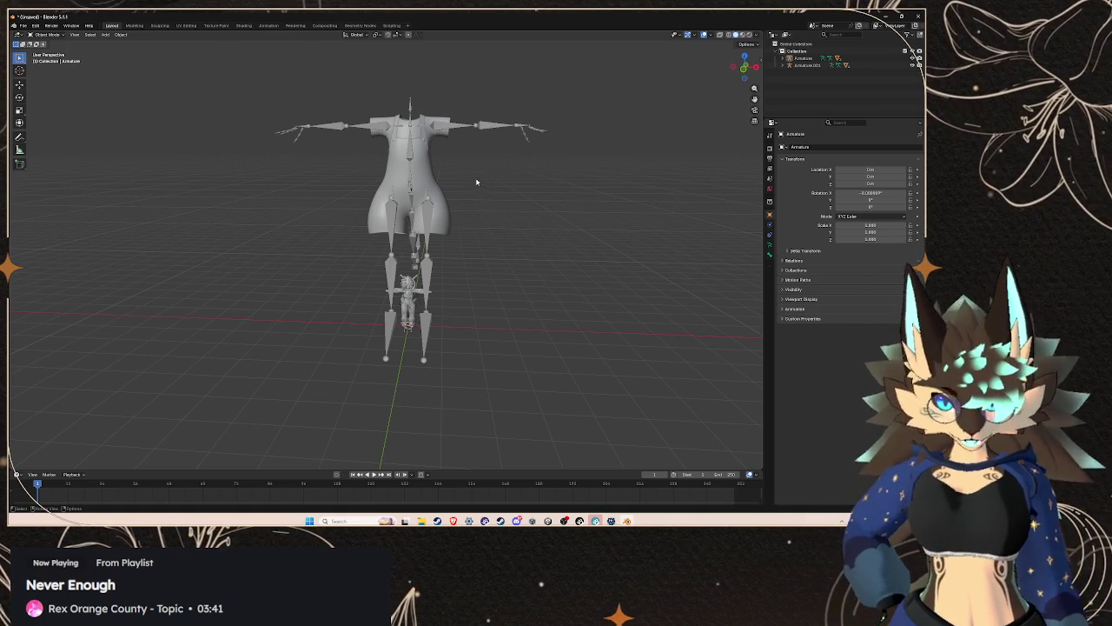
# - Box-select the oversized armature and scale it down to about 0.385
pyautogui.scroll(-3, 509, 221)
pyautogui.moveTo(235, 97)
pyautogui.mouseDown()
pyautogui.moveTo(603, 308)
pyautogui.moveTo(588, 252)
pyautogui.moveTo(588, 260)
pyautogui.mouseUp()
pyautogui.scroll(1, 526, 230)
pyautogui.press('s')
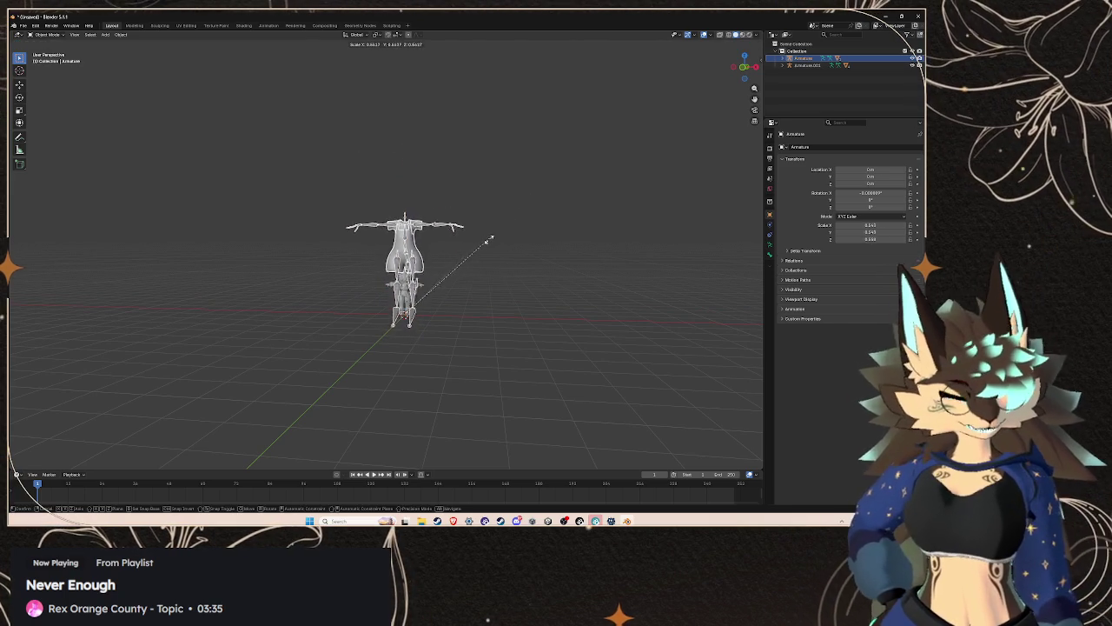
pyautogui.click(440, 300)
# - Hide the Hoodie, MegaFluff and Socks meshes, then rescale the overalls armature
pyautogui.scroll(2, 469, 326)
pyautogui.scroll(5, 489, 339)
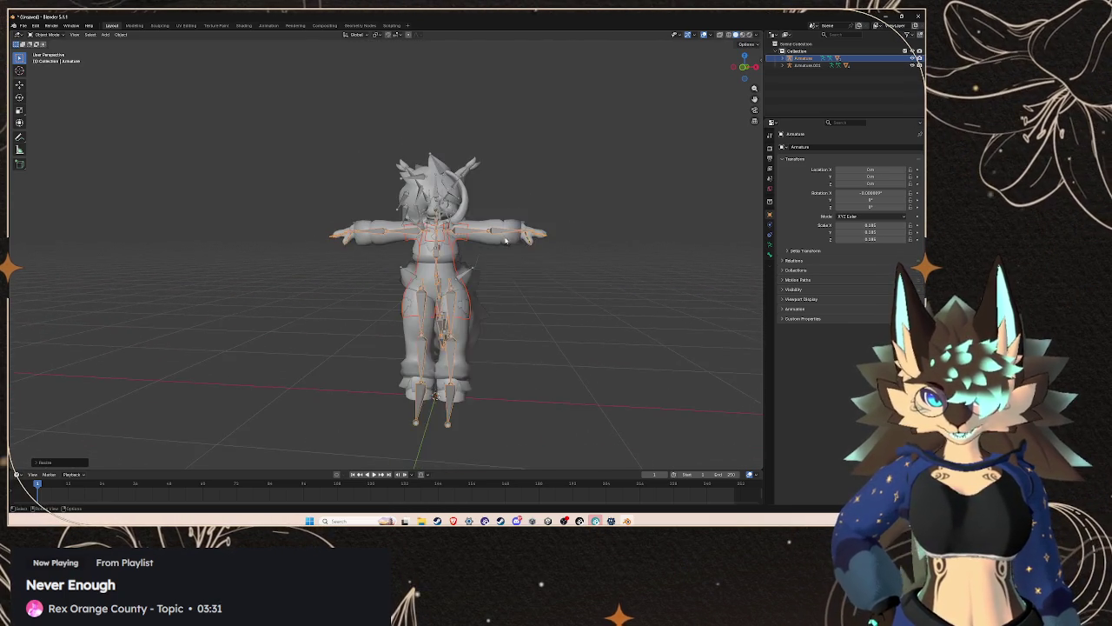
pyautogui.scroll(1, 600, 263)
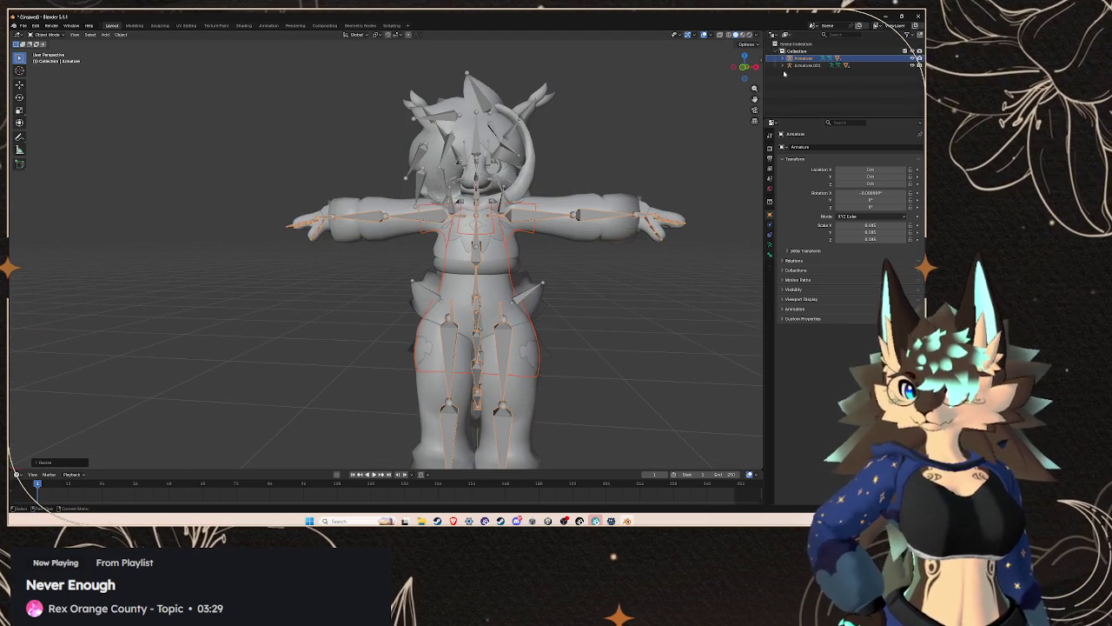
pyautogui.click(784, 65)
pyautogui.moveTo(912, 101); pyautogui.dragTo(911, 94)
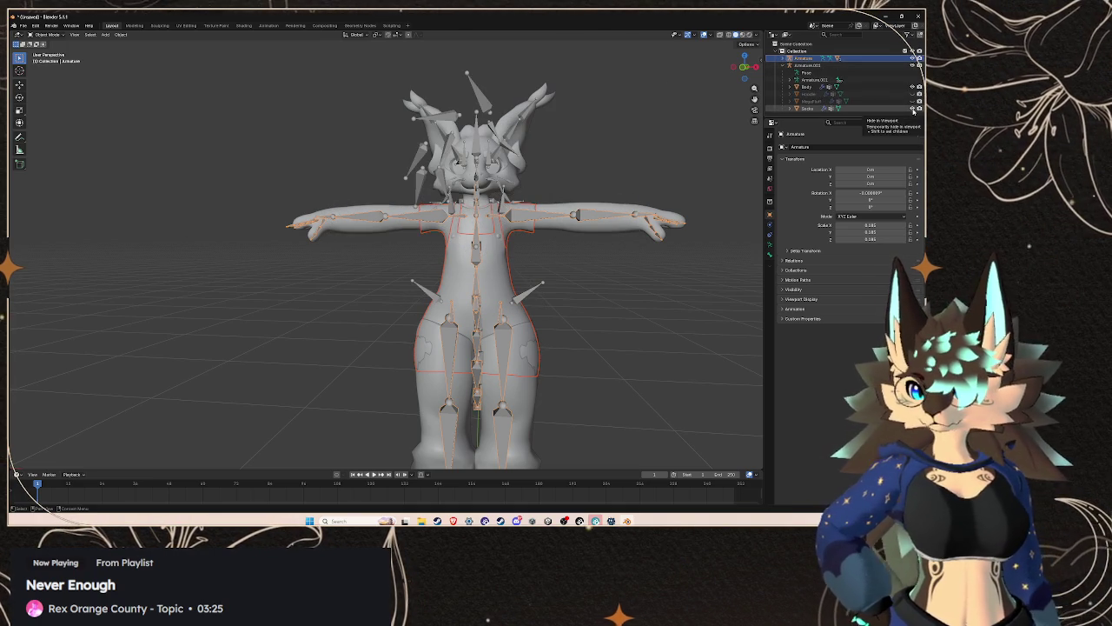
pyautogui.click(912, 109)
pyautogui.press('s')
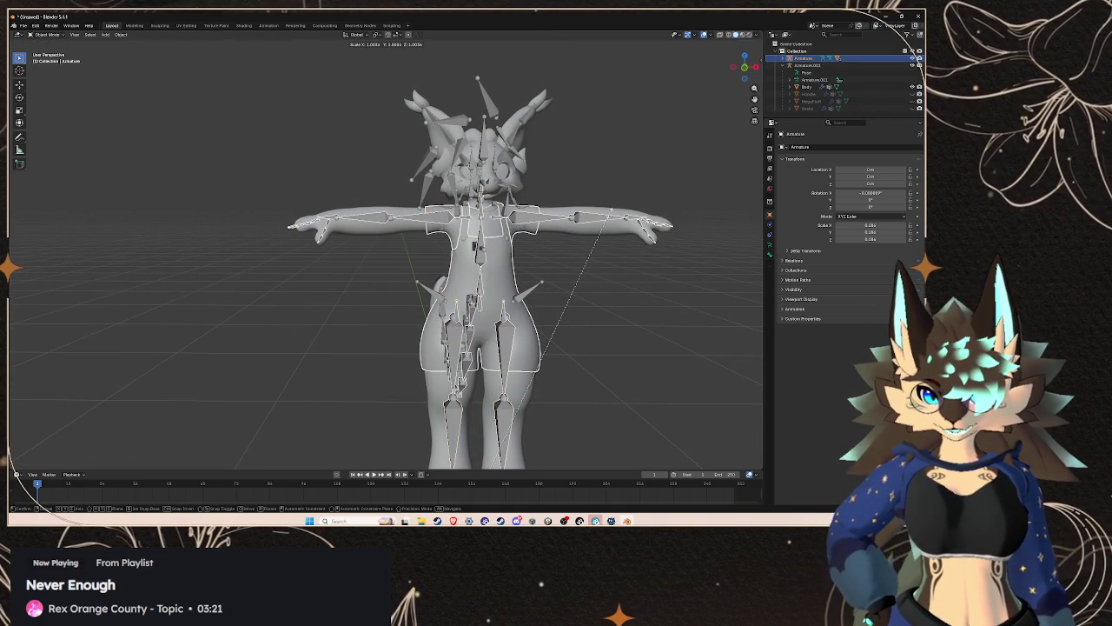
pyautogui.click(610, 213)
# - Orbit in for a close side view and select the overalls Top mesh
pyautogui.moveTo(628, 258)
pyautogui.mouseDown()
pyautogui.moveTo(263, 240)
pyautogui.moveTo(588, 241)
pyautogui.moveTo(603, 252)
pyautogui.mouseUp()
pyautogui.scroll(3, 591, 252)
pyautogui.scroll(-3, 556, 242)
pyautogui.scroll(1, 608, 257)
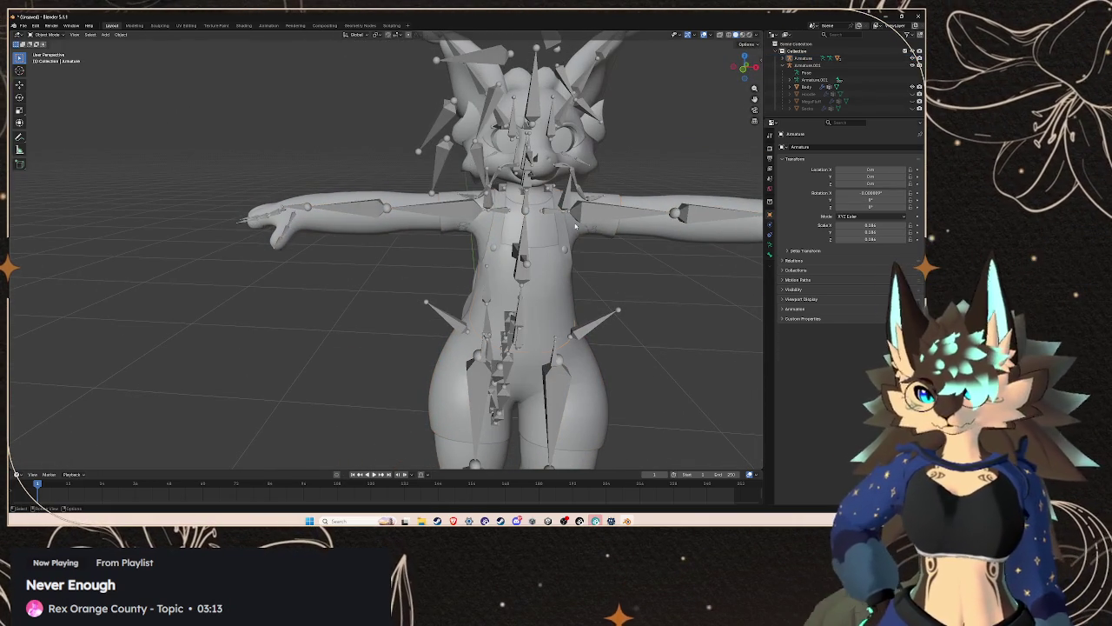
pyautogui.click(583, 243)
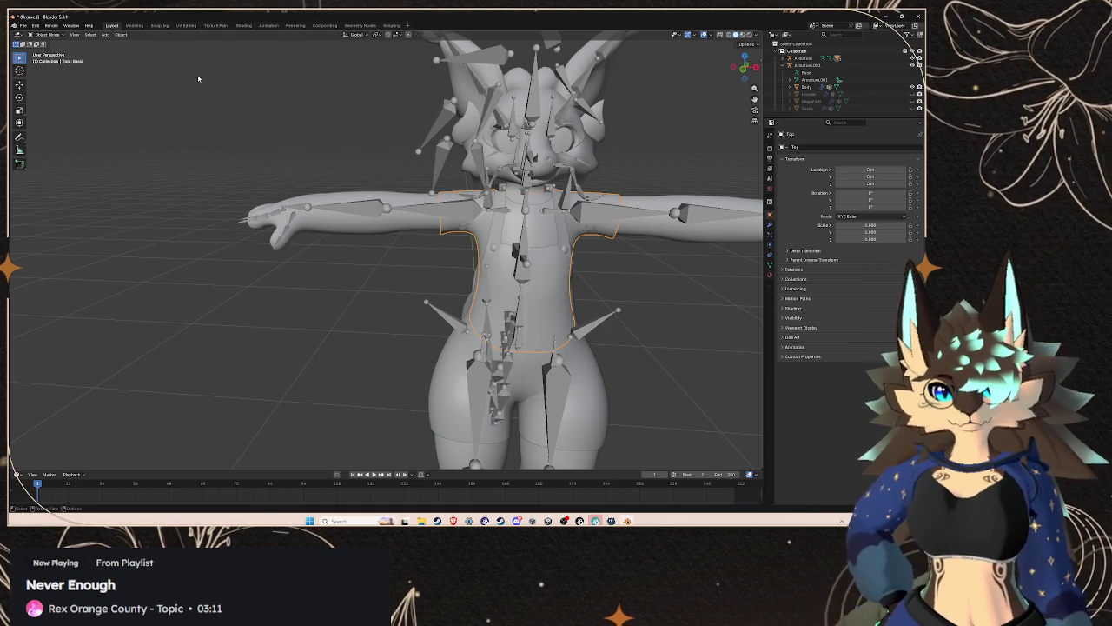
# - Untick Bones in Viewport Overlays, reselect the Top mesh, and switch to the Sculpting workspace
pyautogui.click(712, 36)
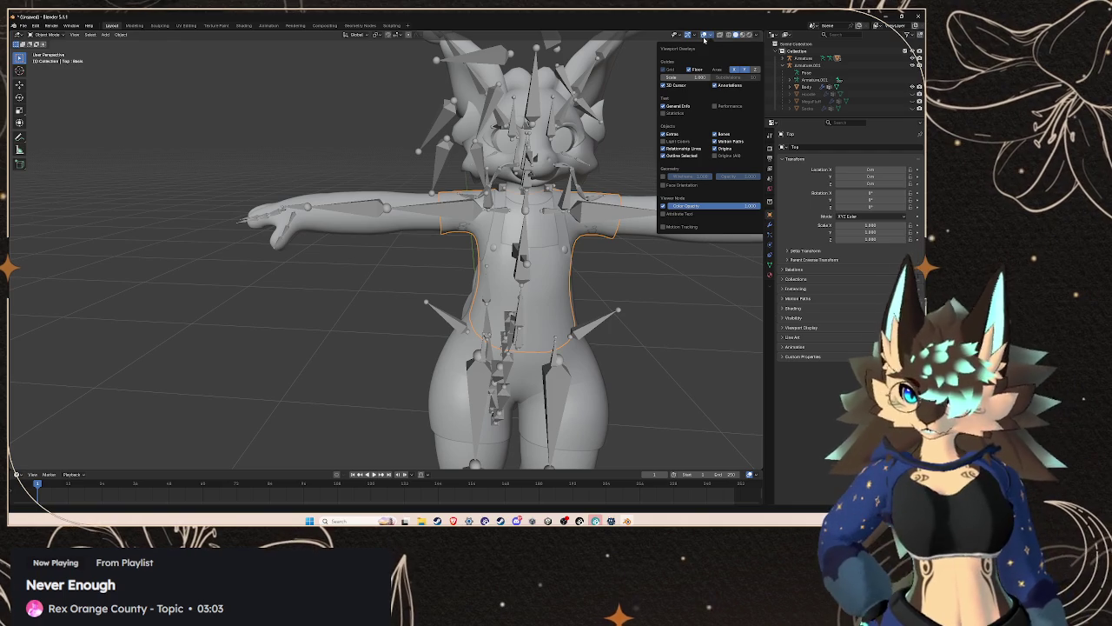
pyautogui.click(709, 37)
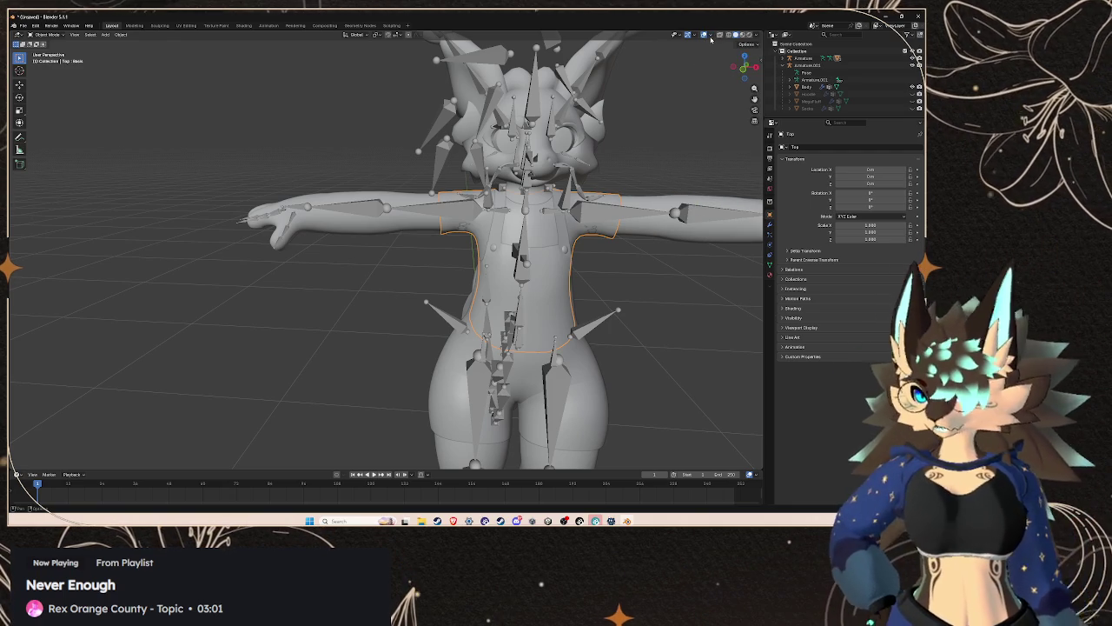
pyautogui.click(711, 37)
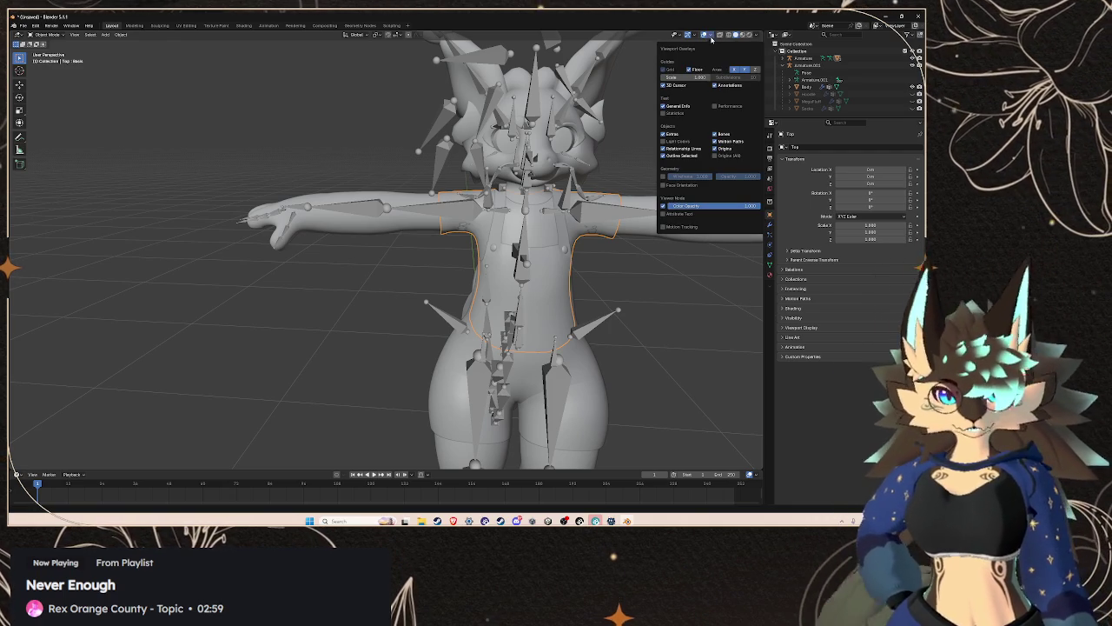
pyautogui.click(715, 134)
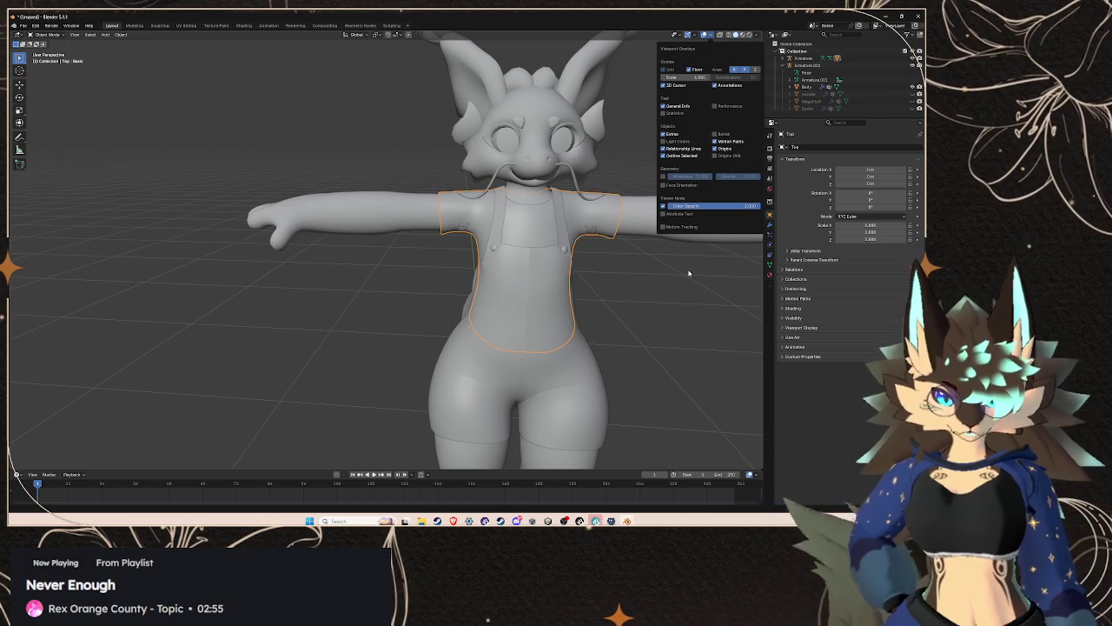
pyautogui.click(626, 286)
pyautogui.moveTo(626, 286)
pyautogui.mouseDown()
pyautogui.moveTo(626, 260)
pyautogui.moveTo(504, 254)
pyautogui.mouseUp()
pyautogui.click(408, 261)
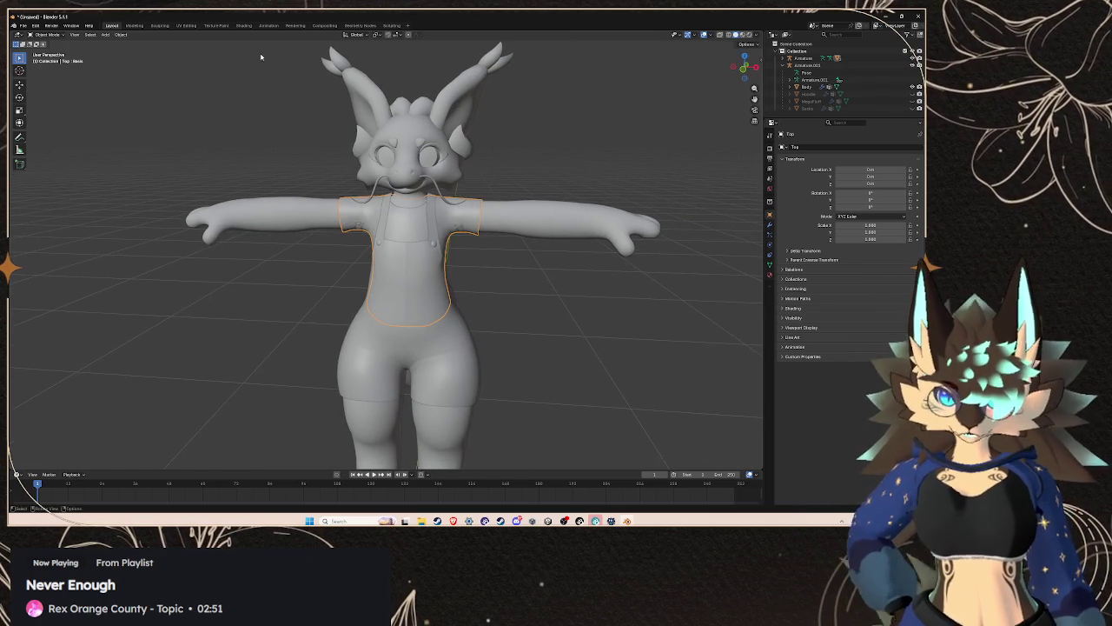
pyautogui.click(160, 25)
# - Pick the Grab brush, inspect the avatar from several angles, then return to Layout
pyautogui.scroll(6, 521, 90)
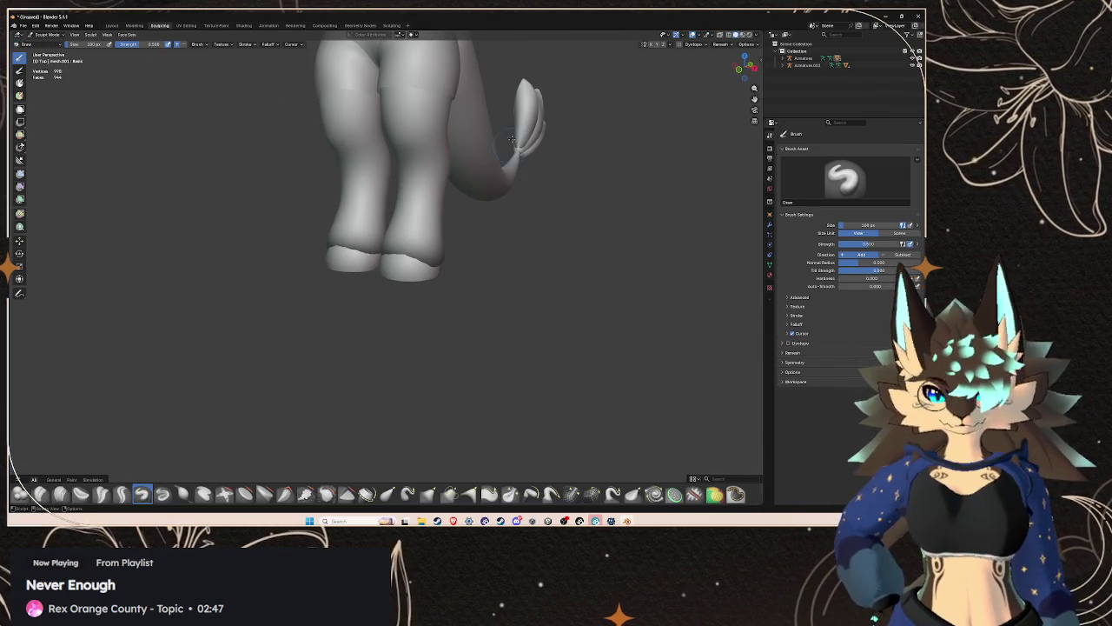
pyautogui.scroll(-5, 522, 89)
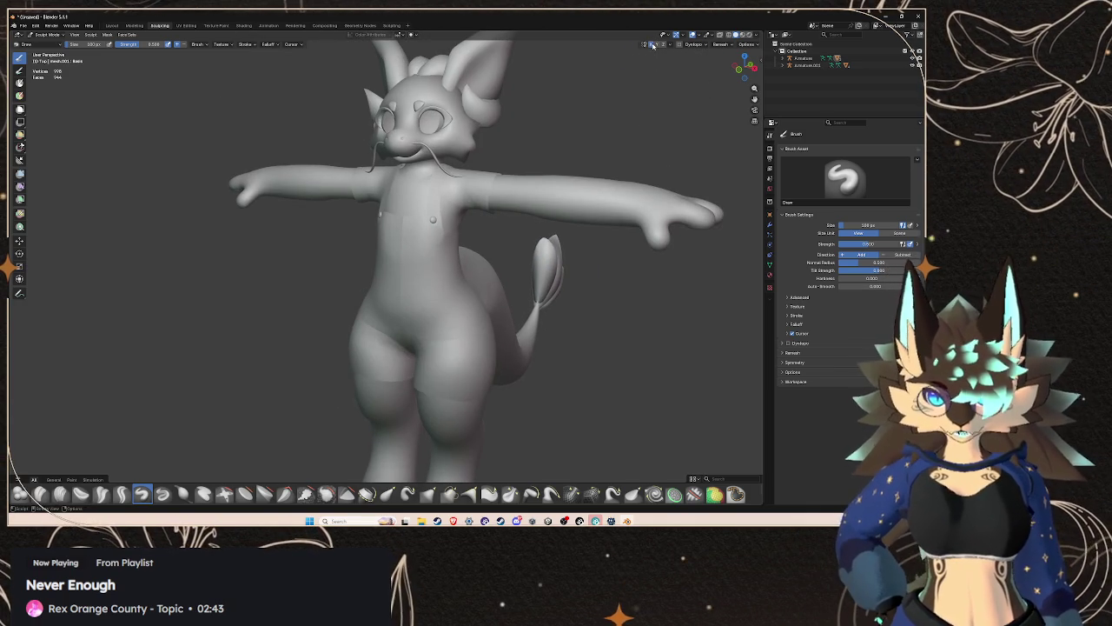
pyautogui.scroll(4, 536, 178)
pyautogui.moveTo(617, 152)
pyautogui.mouseDown()
pyautogui.moveTo(509, 218)
pyautogui.moveTo(540, 139)
pyautogui.moveTo(496, 201)
pyautogui.mouseUp()
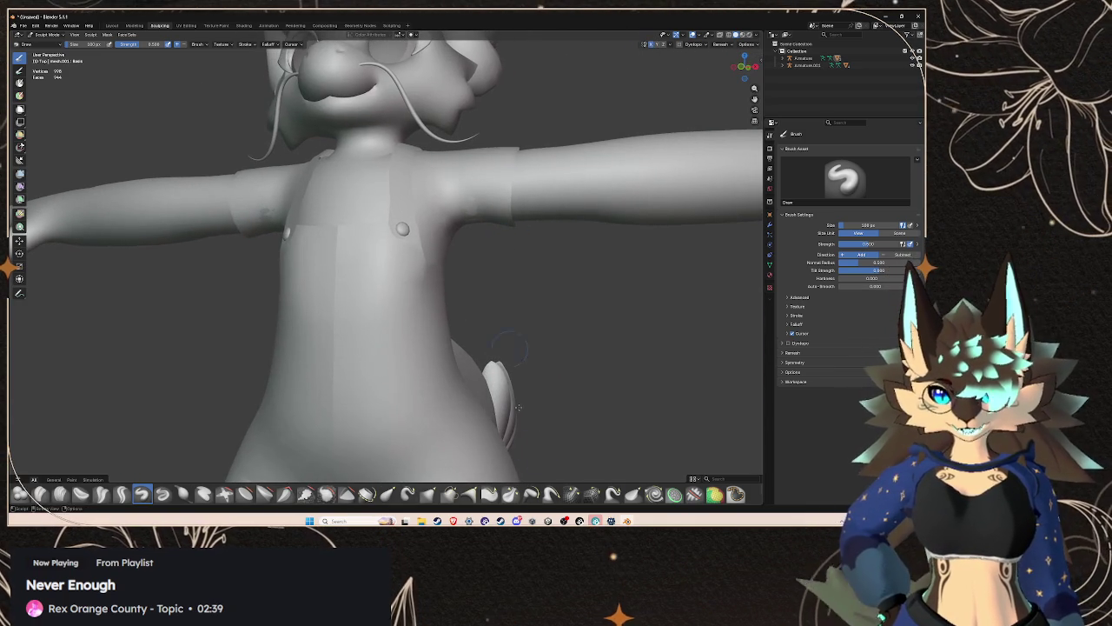
pyautogui.click(449, 494)
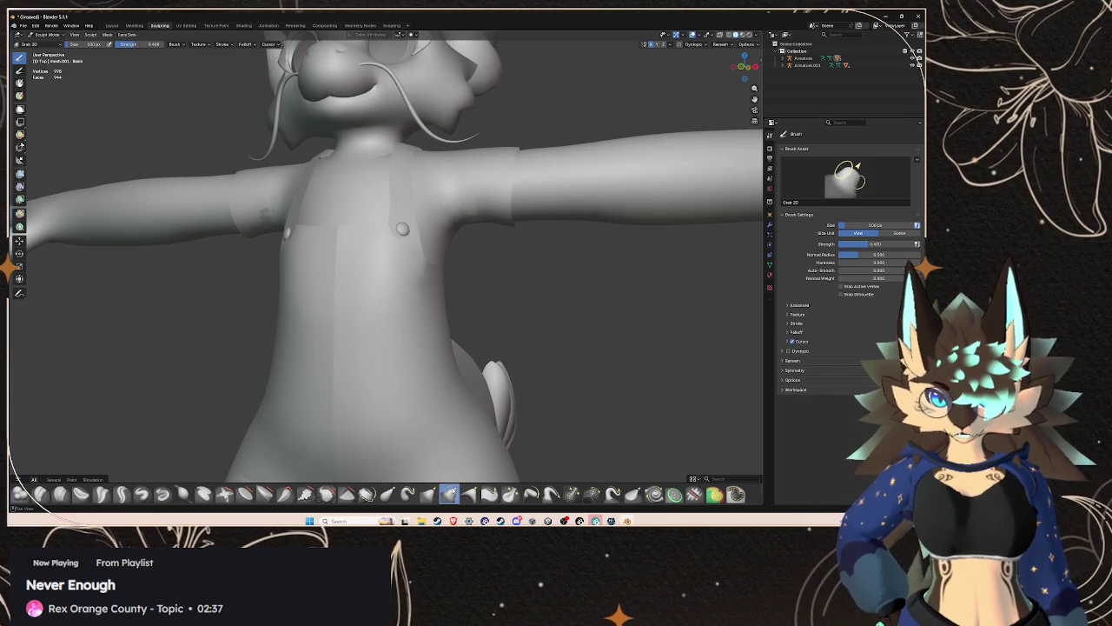
pyautogui.press('KP_1')
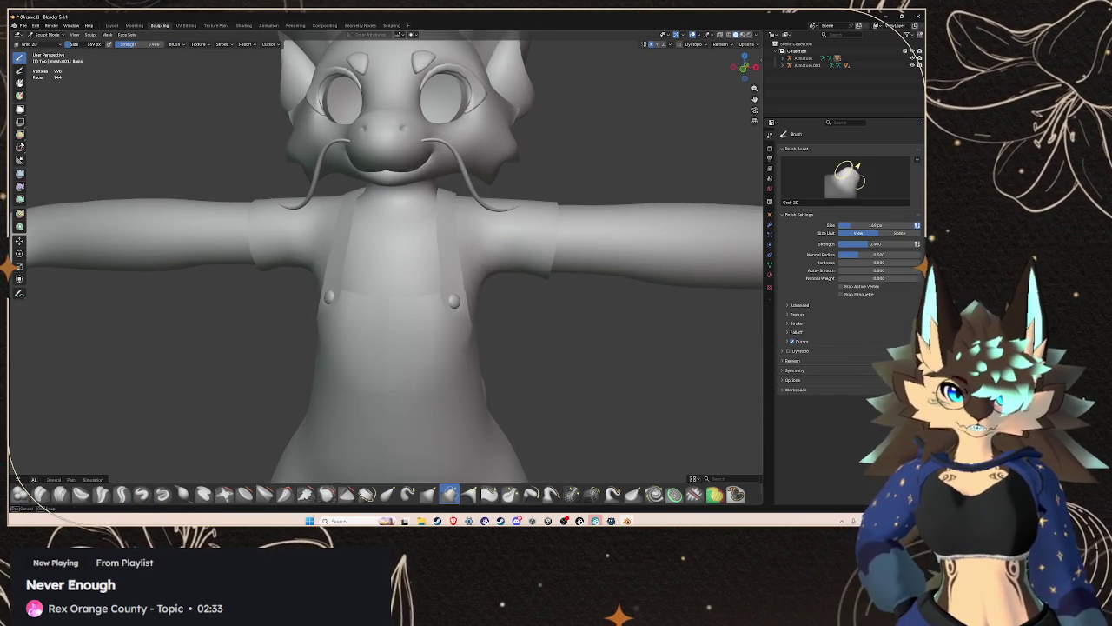
pyautogui.moveTo(577, 293); pyautogui.dragTo(489, 273)
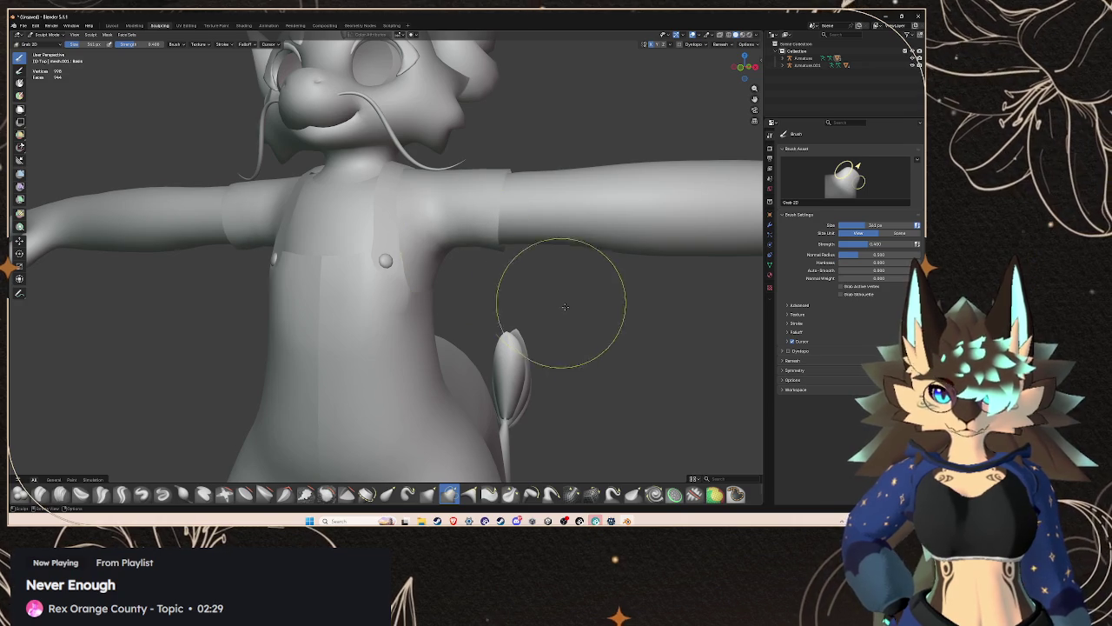
pyautogui.scroll(-4, 576, 331)
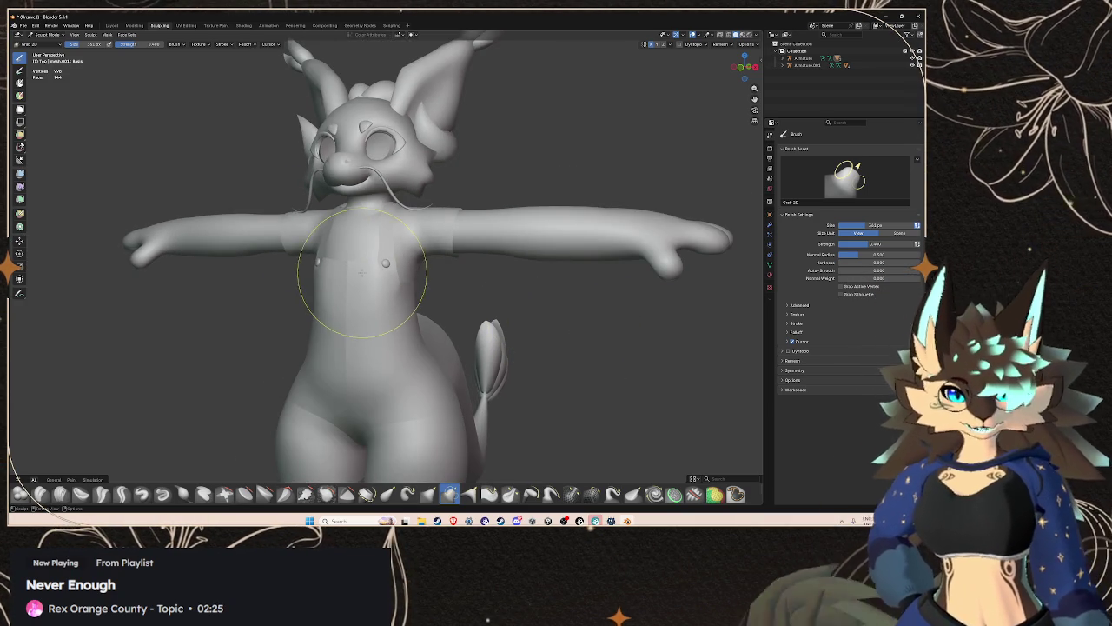
pyautogui.click(111, 26)
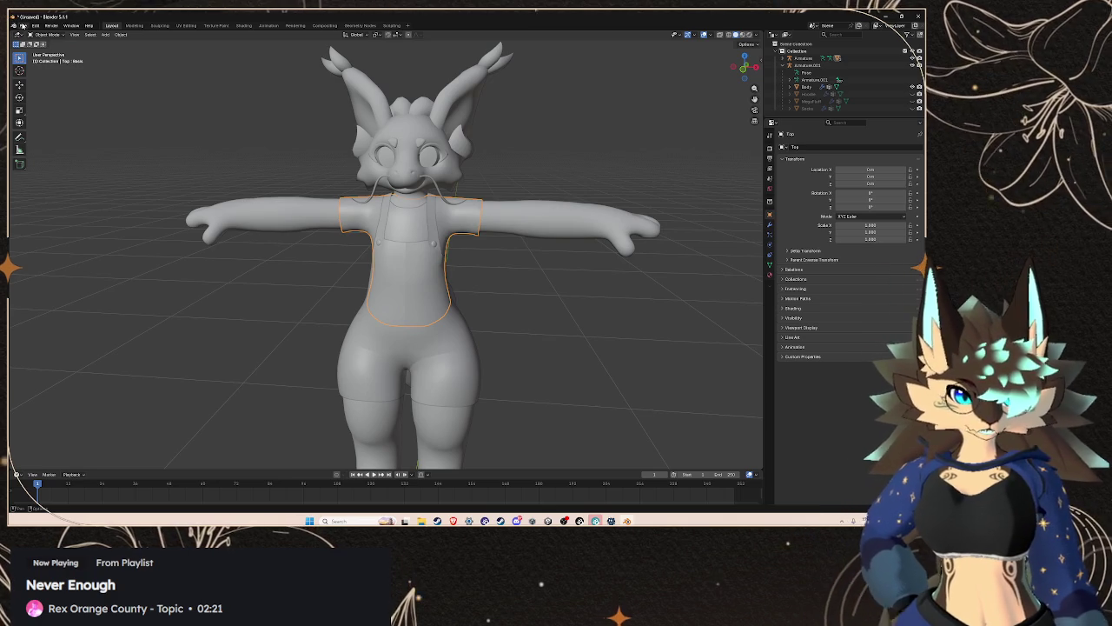
# - Dismiss the File menu, then delete Armature.001 and undo the deletion
pyautogui.click(22, 25)
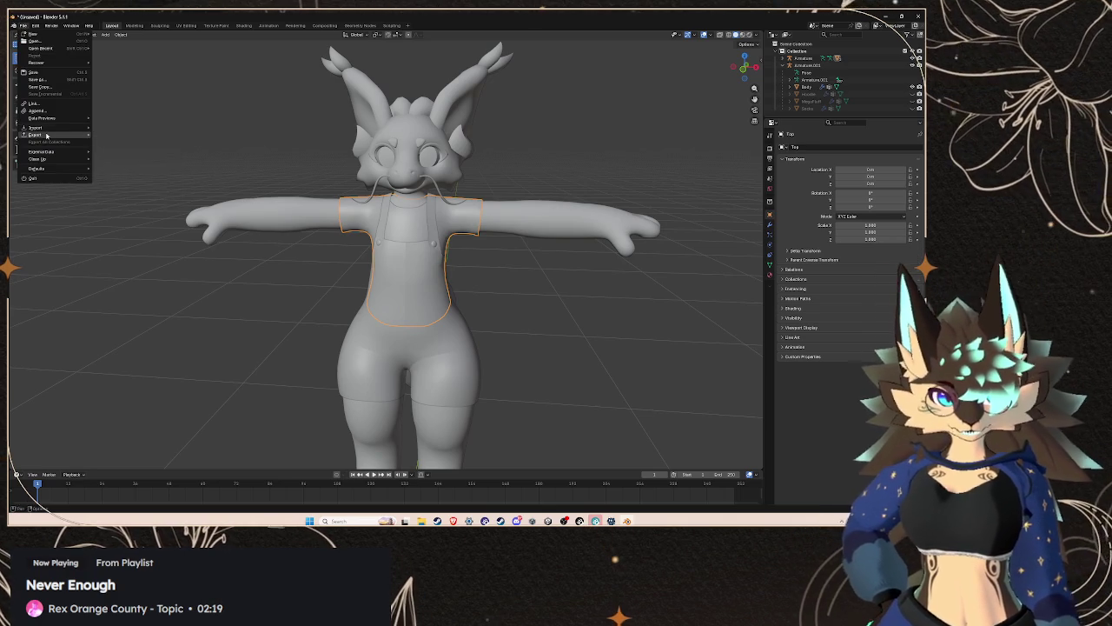
pyautogui.moveTo(46, 134)
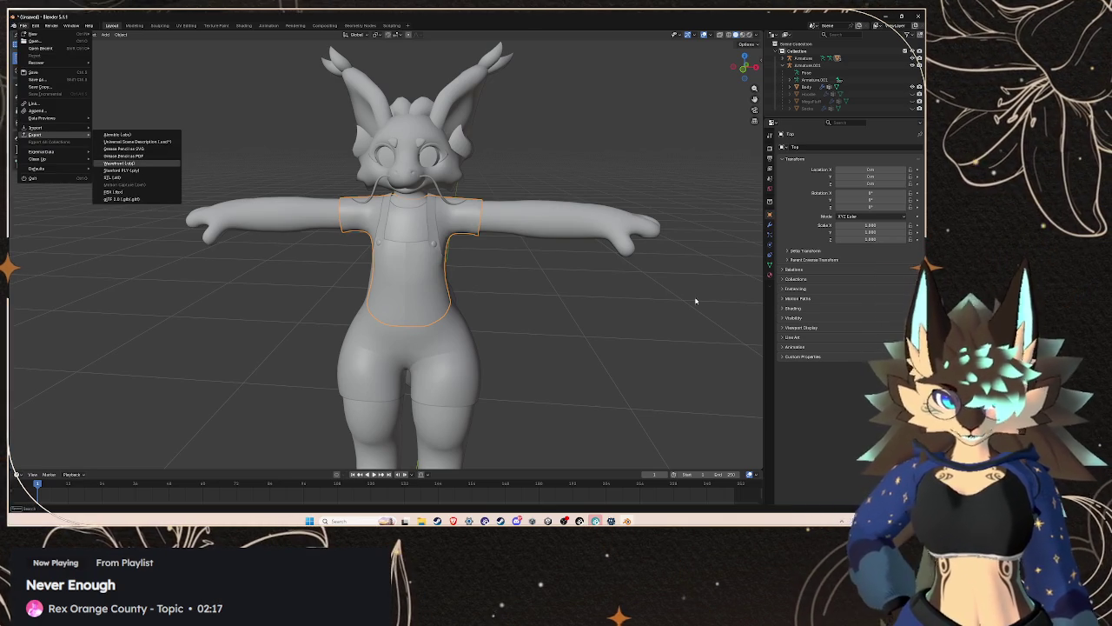
pyautogui.click(806, 70)
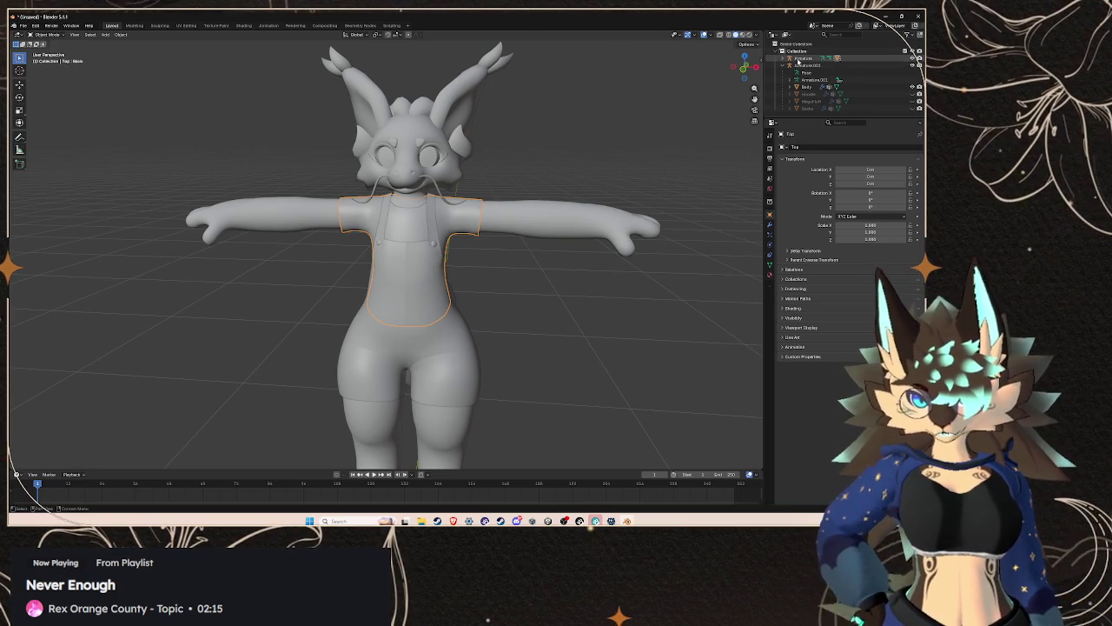
pyautogui.click(798, 59)
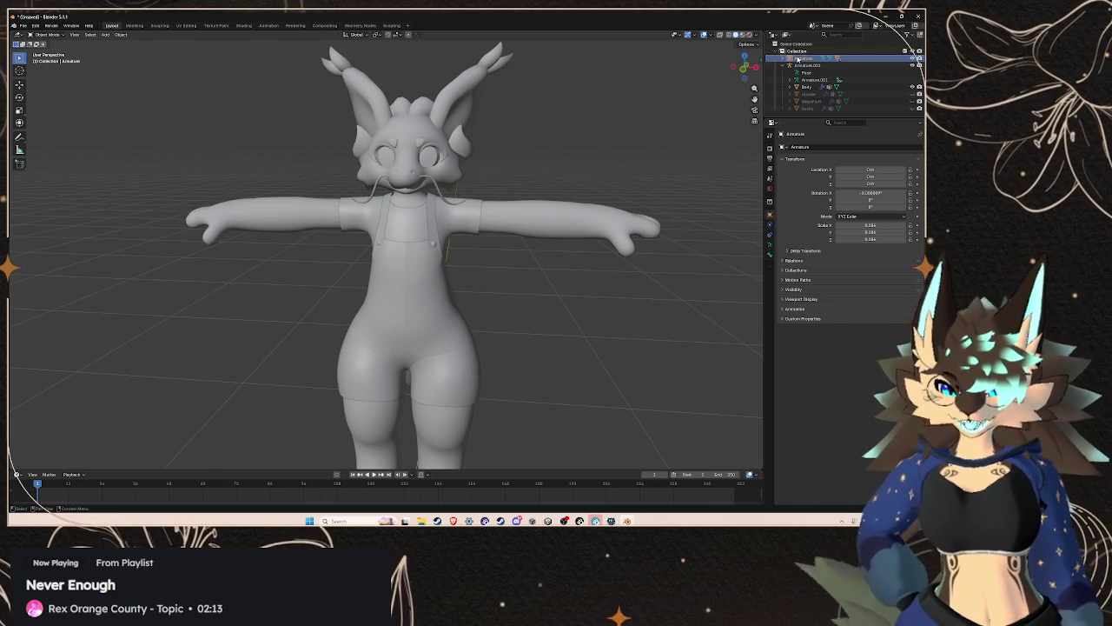
pyautogui.click(797, 65)
pyautogui.rightClick(798, 66)
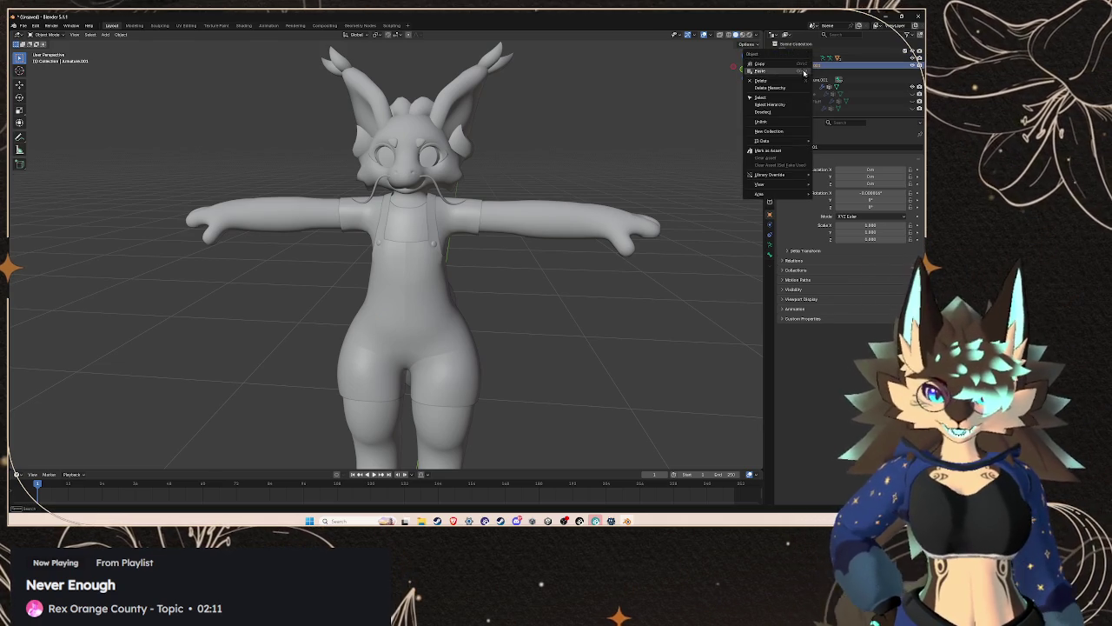
pyautogui.click(797, 81)
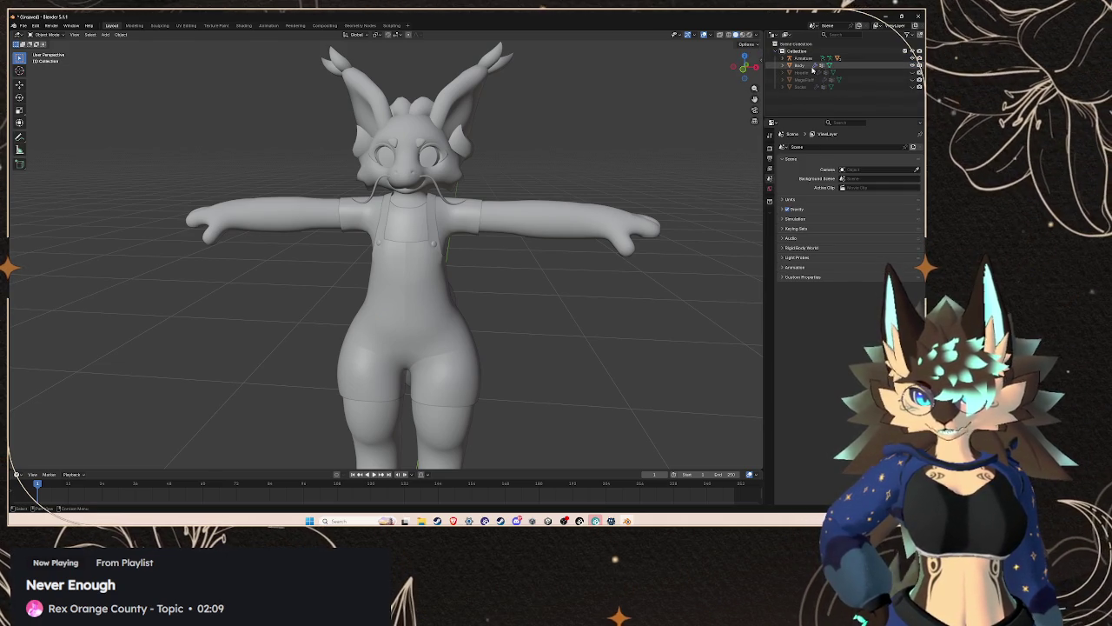
pyautogui.hotkey('ctrl', 'z')
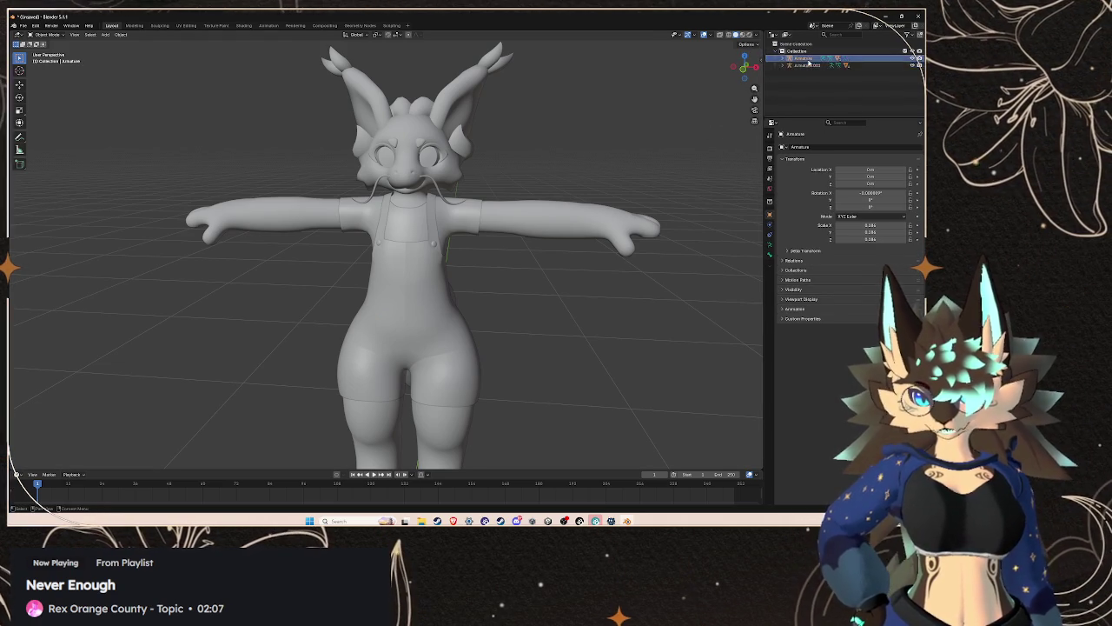
# - Hide Armature.001 and the Body mesh in the outliner
pyautogui.click(912, 65)
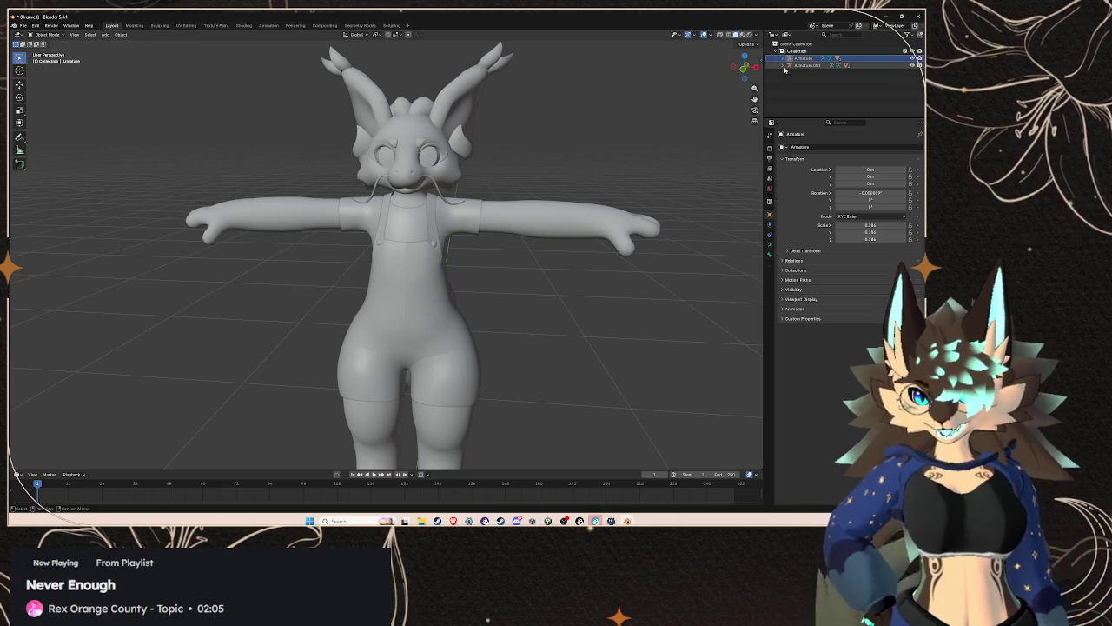
pyautogui.click(784, 65)
pyautogui.click(912, 87)
pyautogui.click(913, 87)
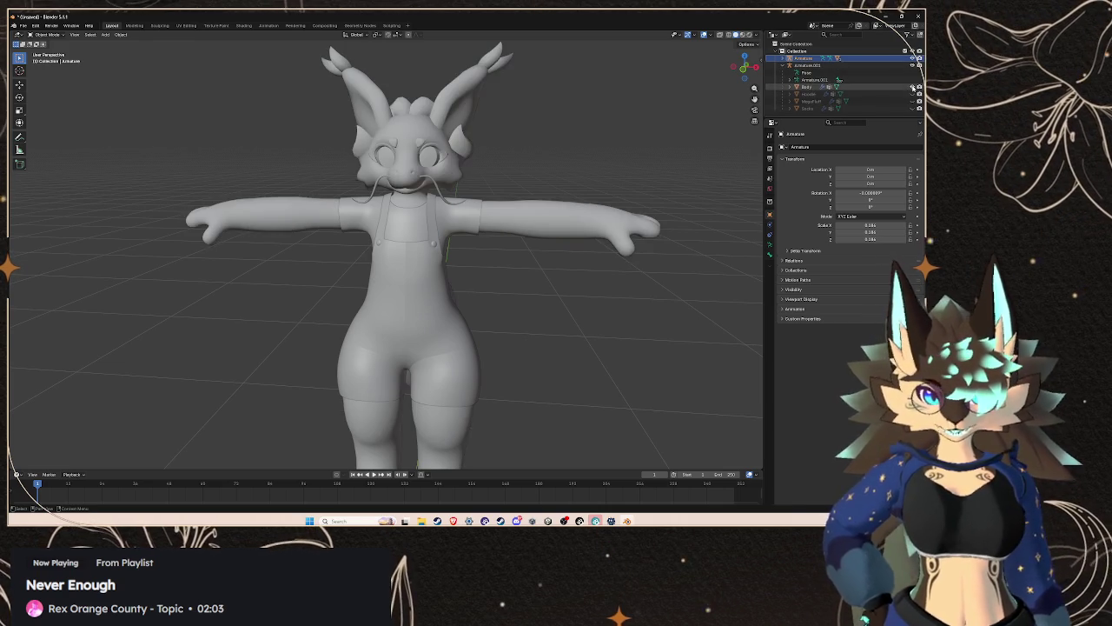
pyautogui.click(912, 87)
pyautogui.click(912, 87)
pyautogui.click(912, 86)
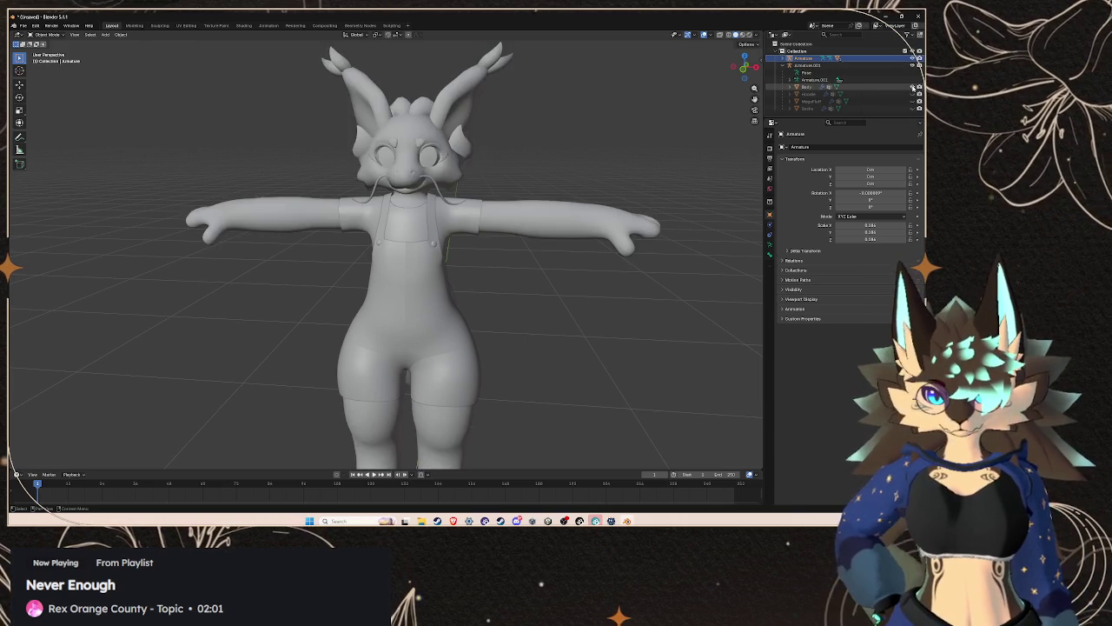
pyautogui.click(912, 87)
pyautogui.click(912, 87)
pyautogui.click(912, 87)
pyautogui.click(912, 87)
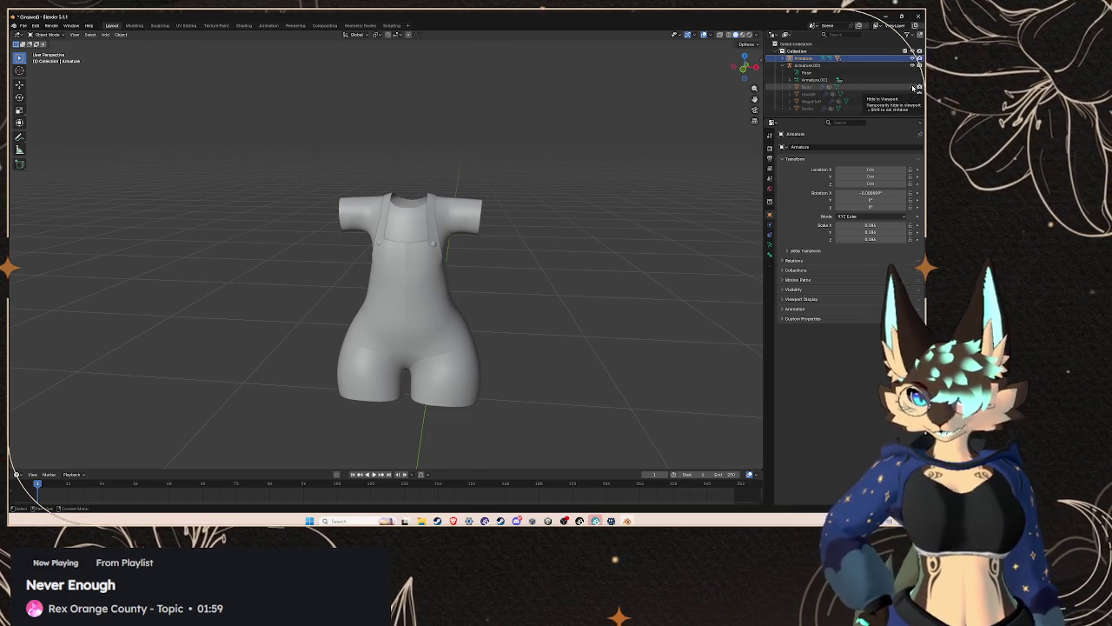
# - Select Armature with its Overalls and Top, and start File > Export > FBX
pyautogui.press('KP_Decimal')
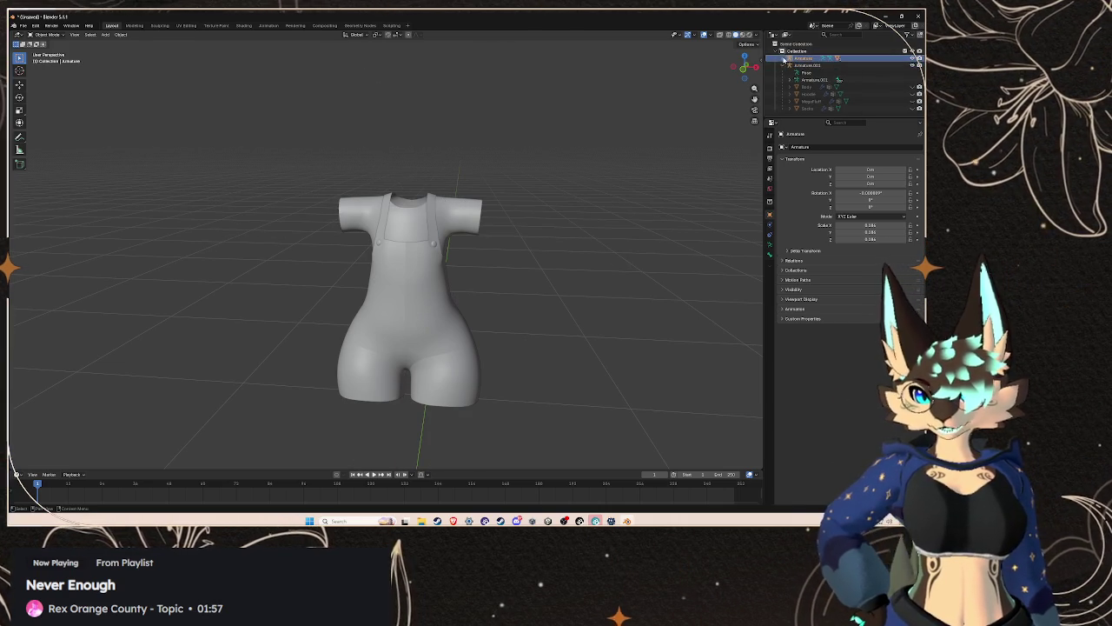
pyautogui.scroll(2, 821, 81)
pyautogui.click(808, 58)
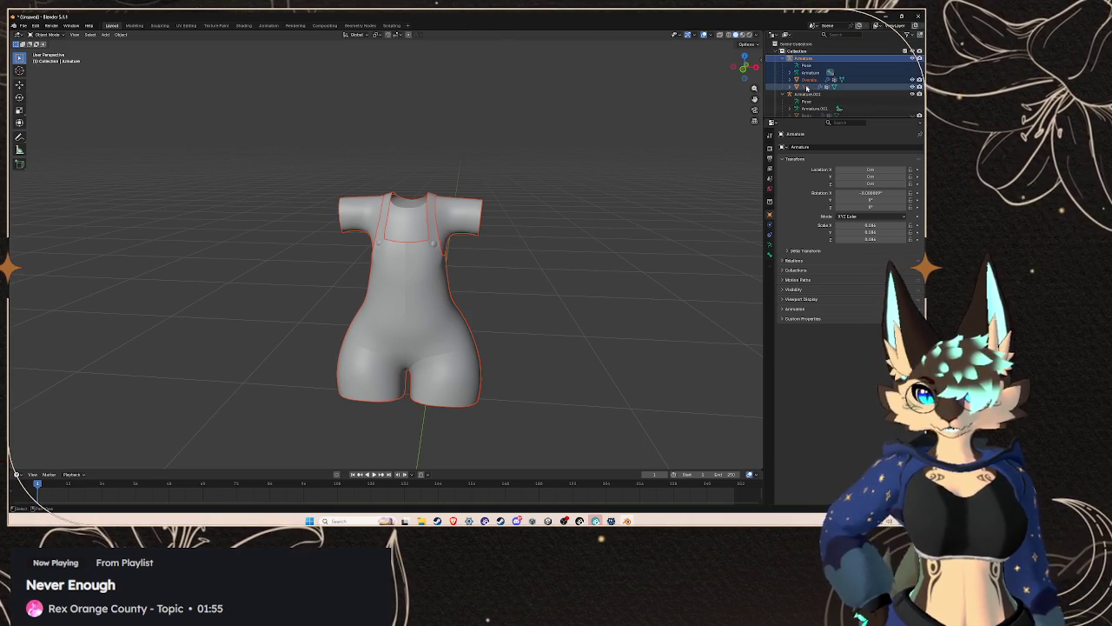
pyautogui.click(24, 25)
pyautogui.moveTo(36, 136)
pyautogui.click(111, 189)
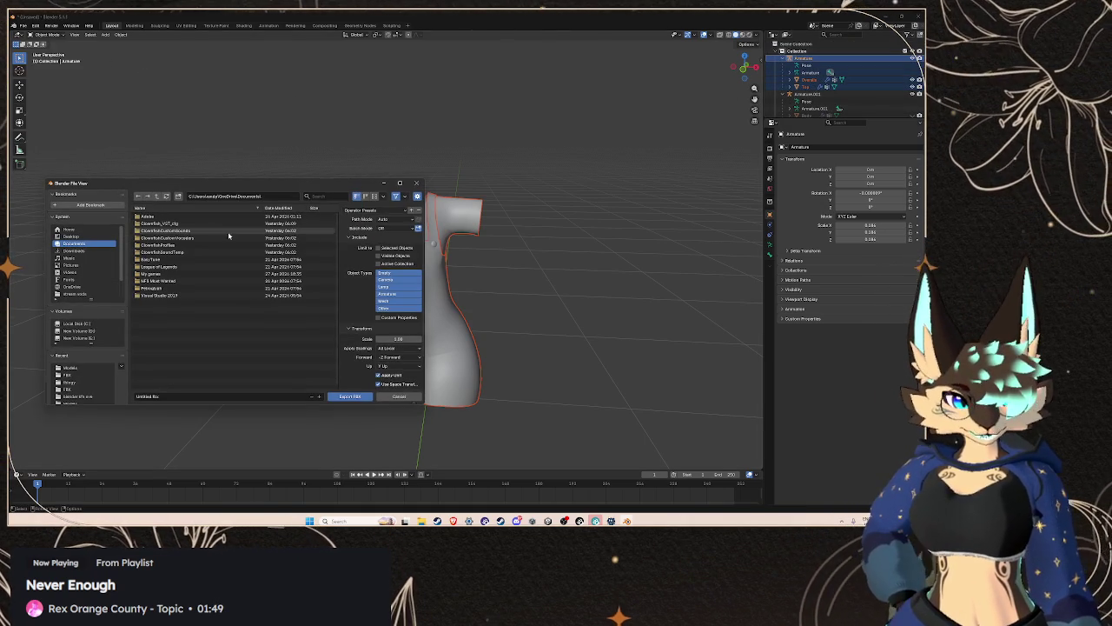
# - Set the FBX export Forward axis to Z Forward and Apply Scalings to FBX All
pyautogui.moveTo(279, 191); pyautogui.dragTo(318, 152)
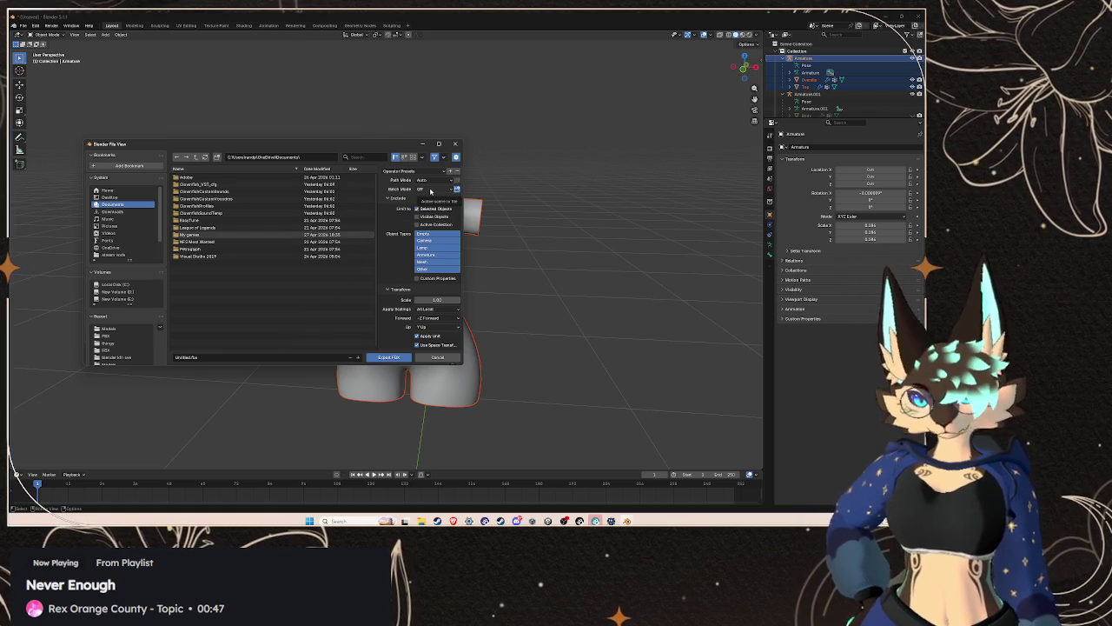
pyautogui.scroll(-3, 391, 280)
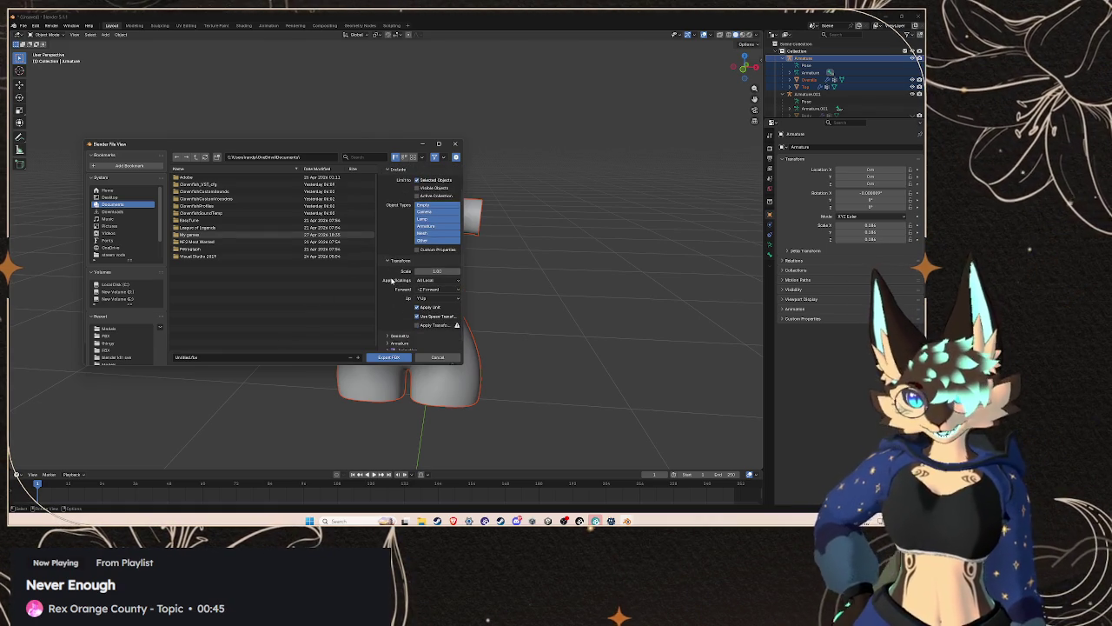
pyautogui.click(426, 283)
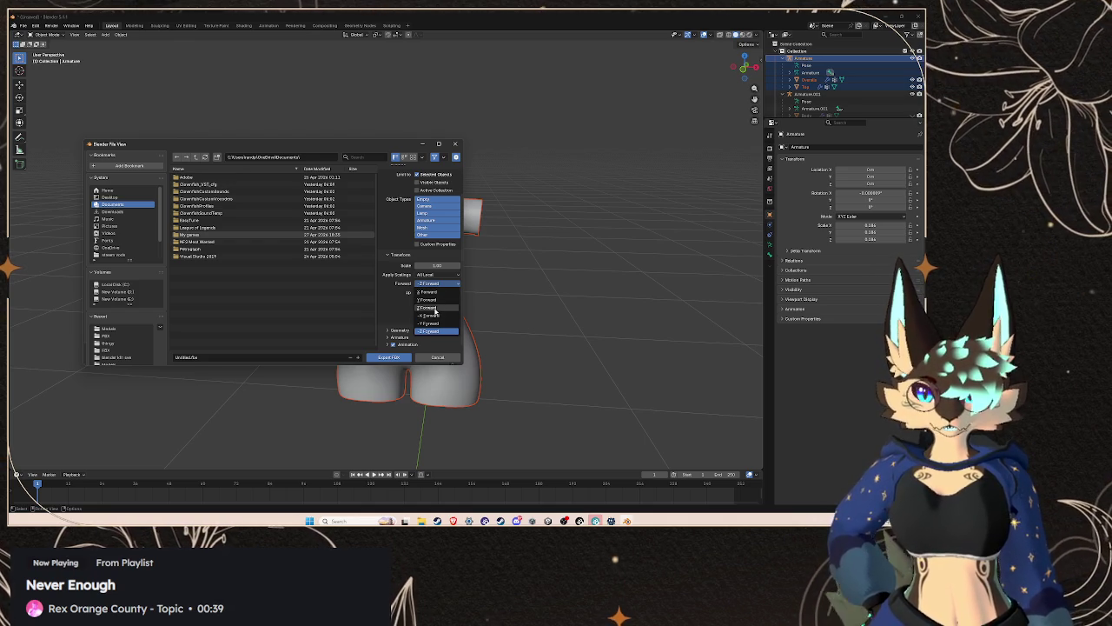
pyautogui.click(432, 309)
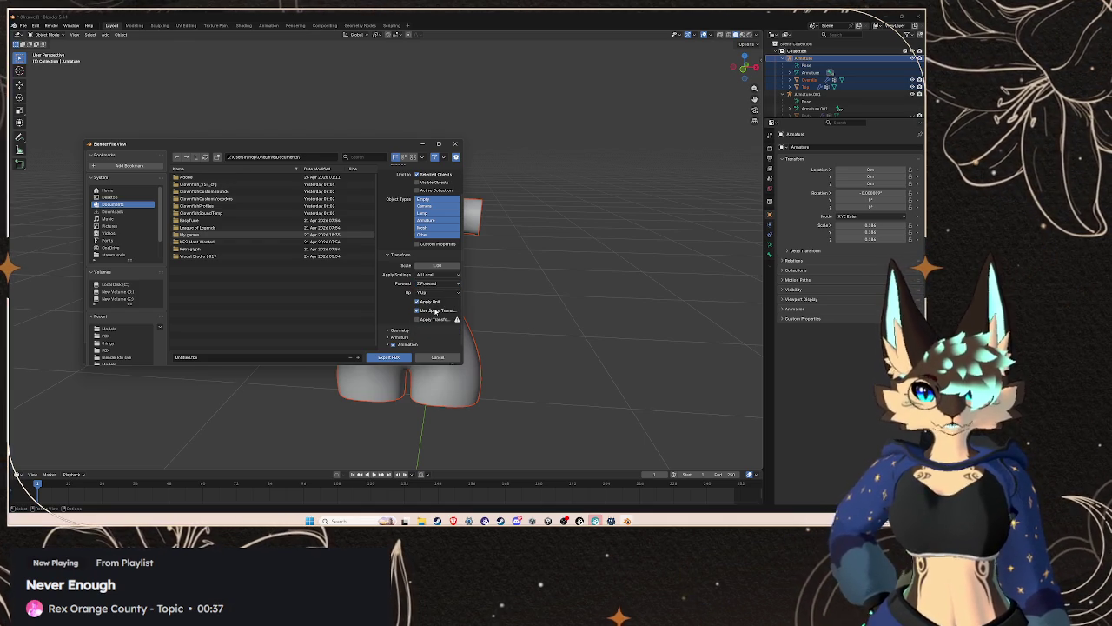
pyautogui.click(431, 288)
pyautogui.click(432, 287)
pyautogui.click(432, 287)
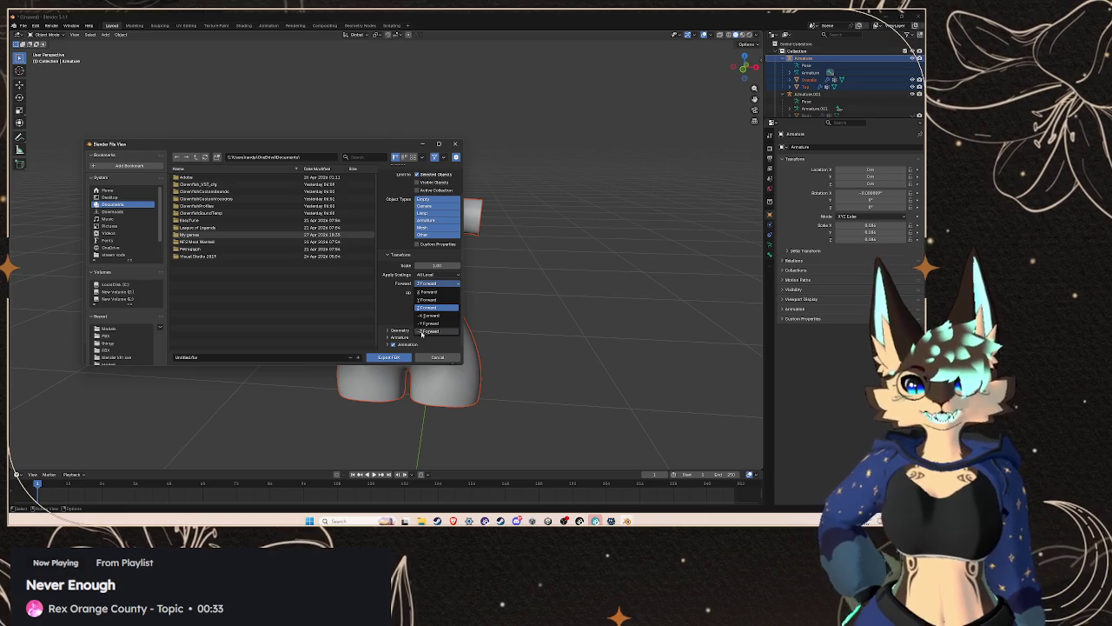
pyautogui.click(427, 283)
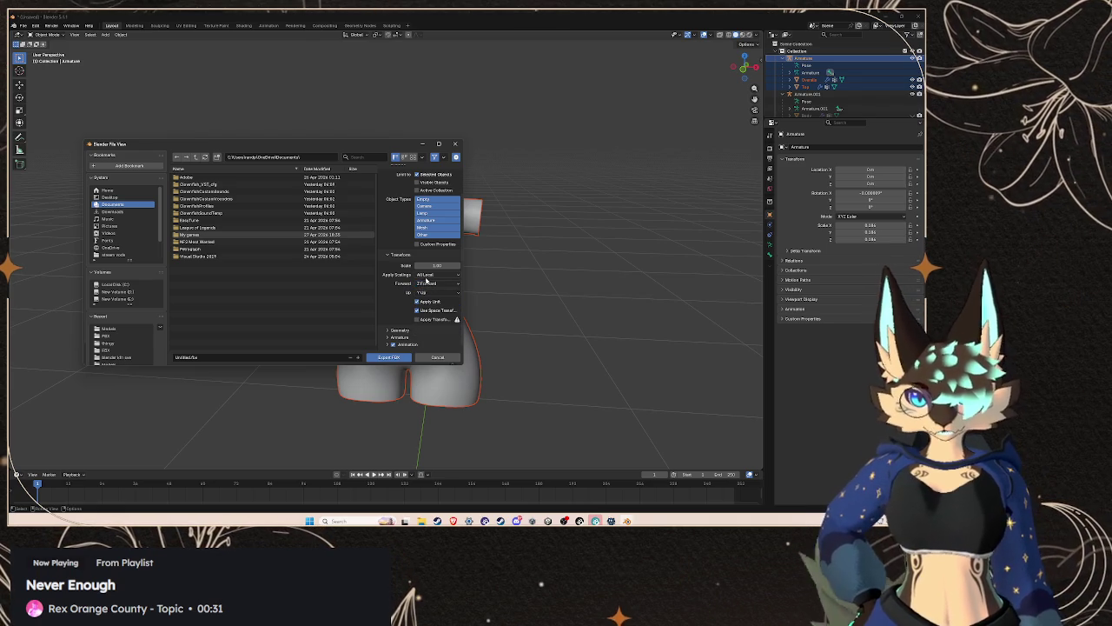
pyautogui.click(425, 277)
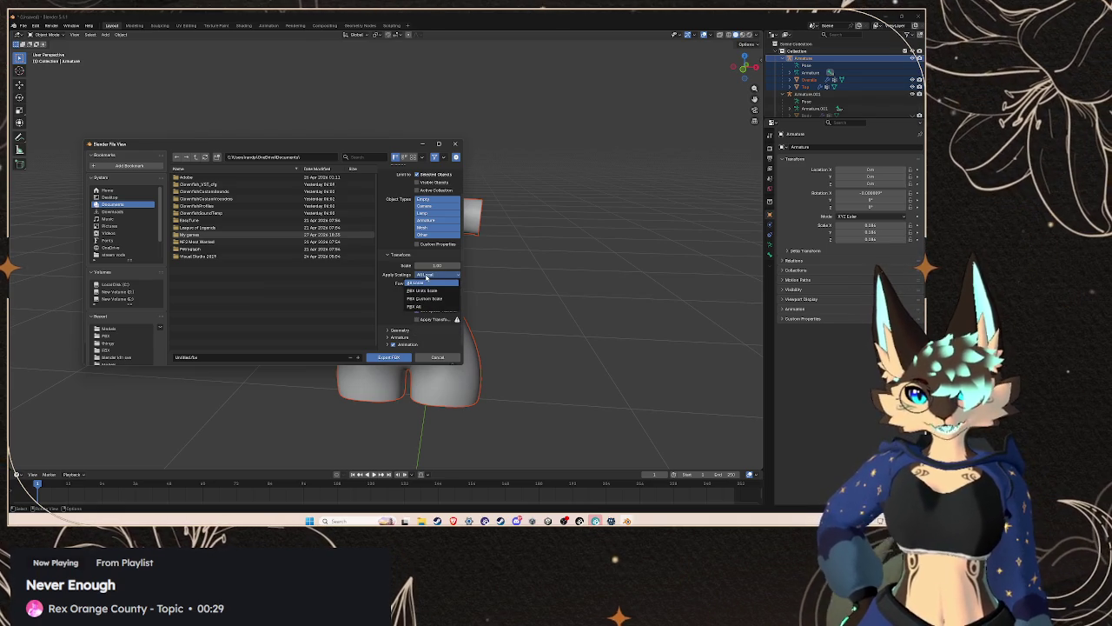
pyautogui.click(425, 305)
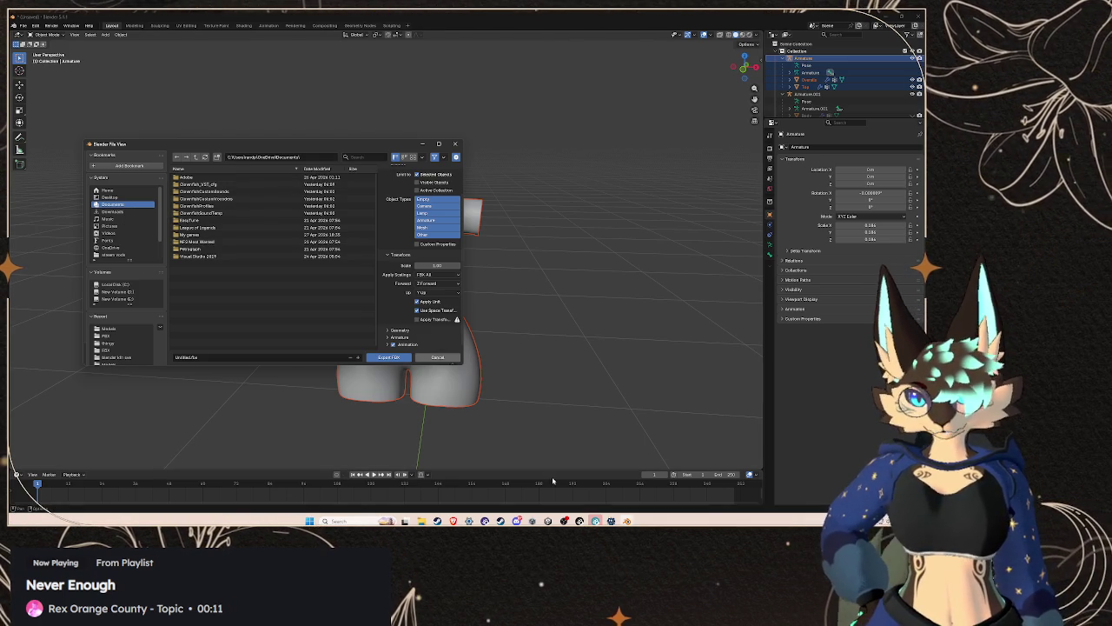
pyautogui.moveTo(627, 521)
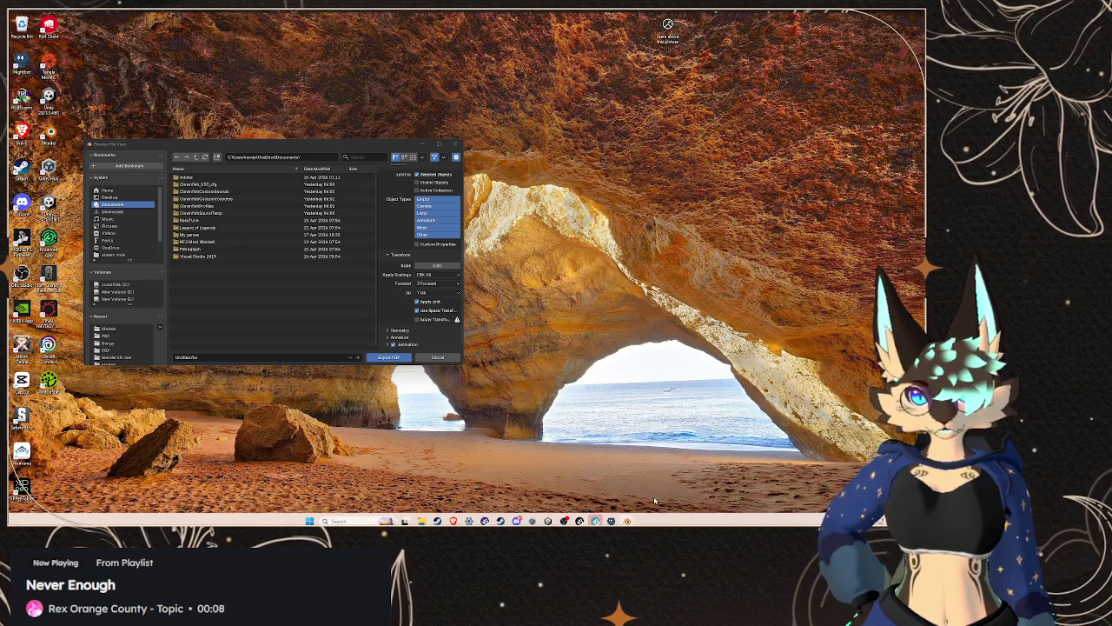
pyautogui.click(665, 485)
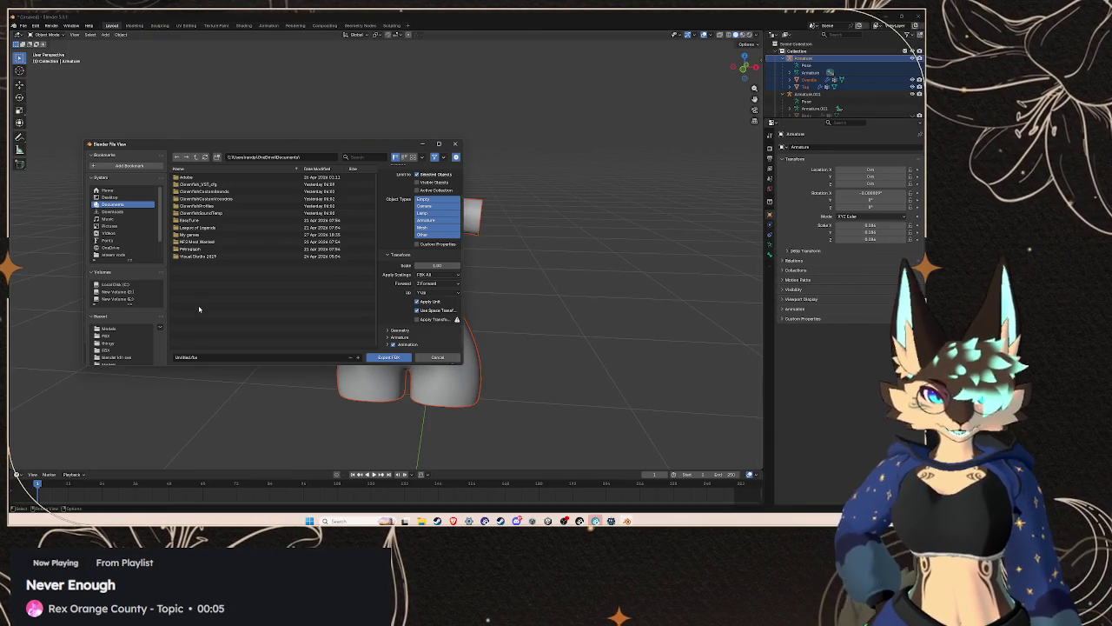
# - Point the export path at the Unity project's Models folder by pasting its path
pyautogui.click(306, 159)
pyautogui.write('H:\\')
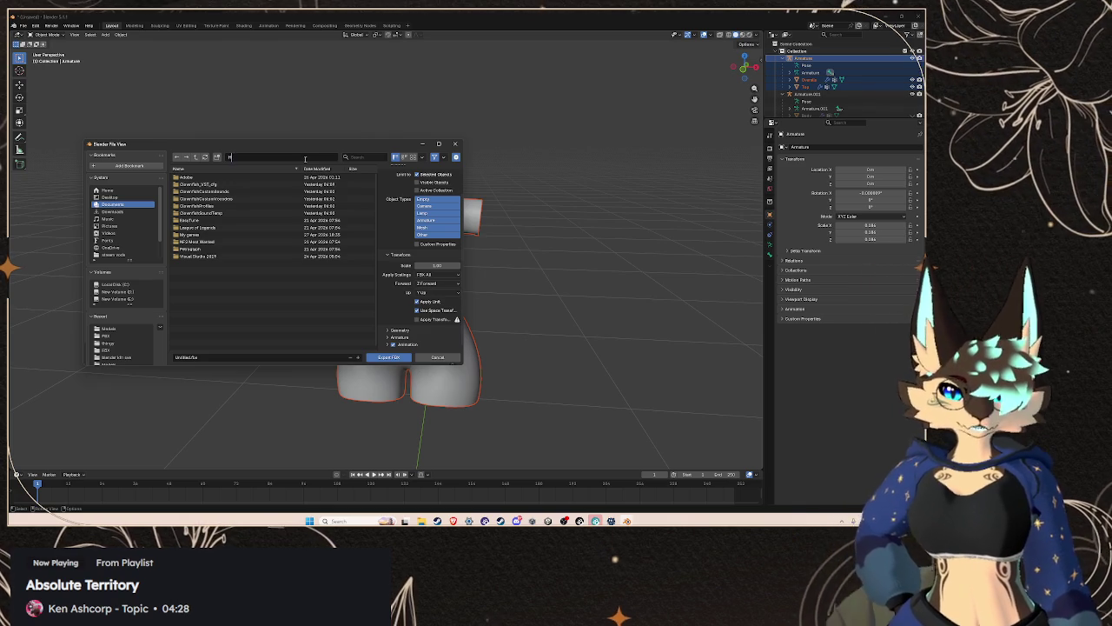
pyautogui.press('super+v')
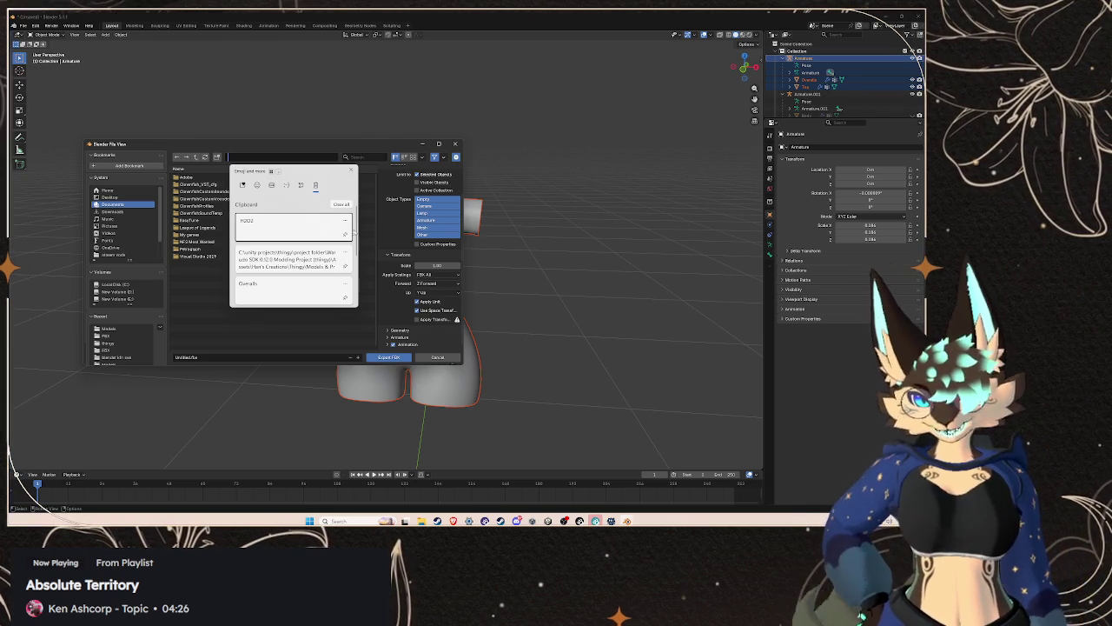
pyautogui.click(280, 231)
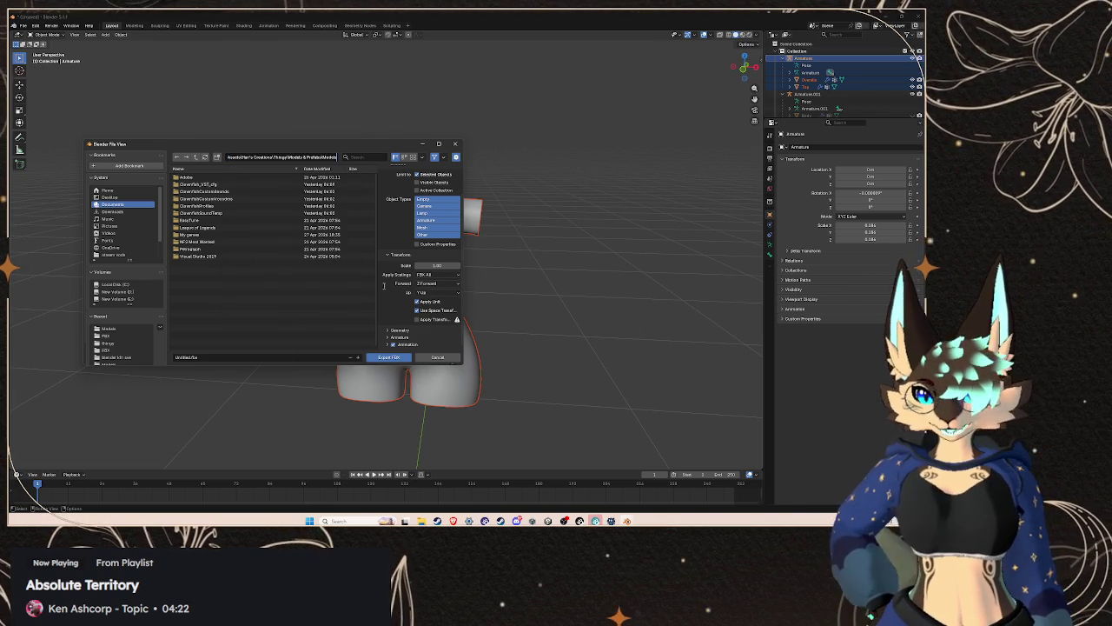
pyautogui.press('Return')
# - Name the file Overalls2.fbx, export it, and switch to Unity
pyautogui.click(232, 184)
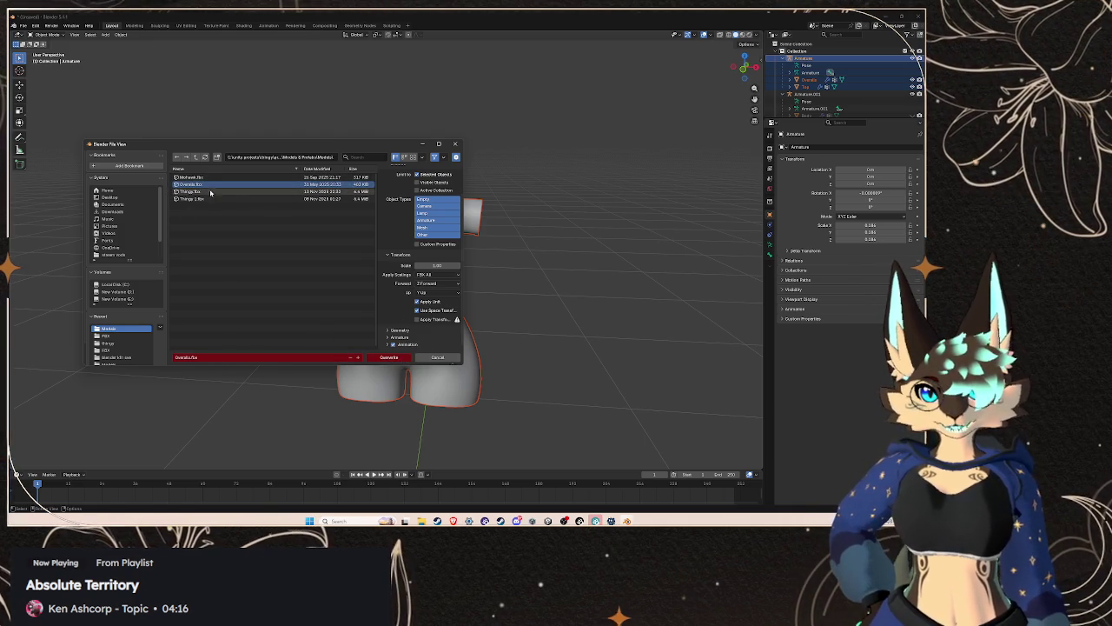
pyautogui.click(231, 291)
pyautogui.click(206, 359)
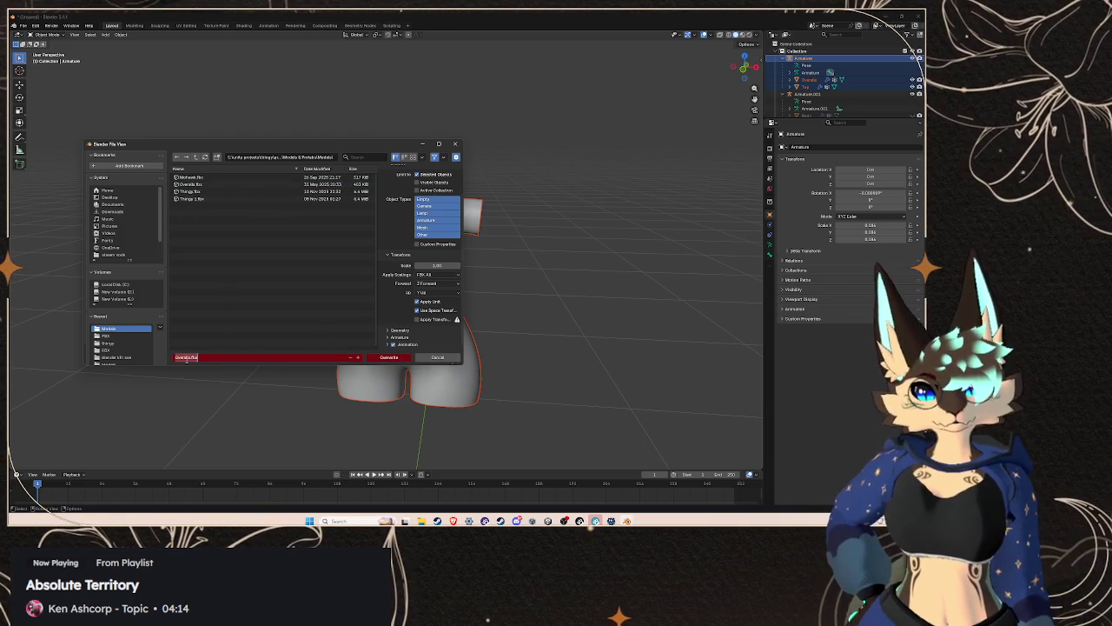
pyautogui.click(175, 357)
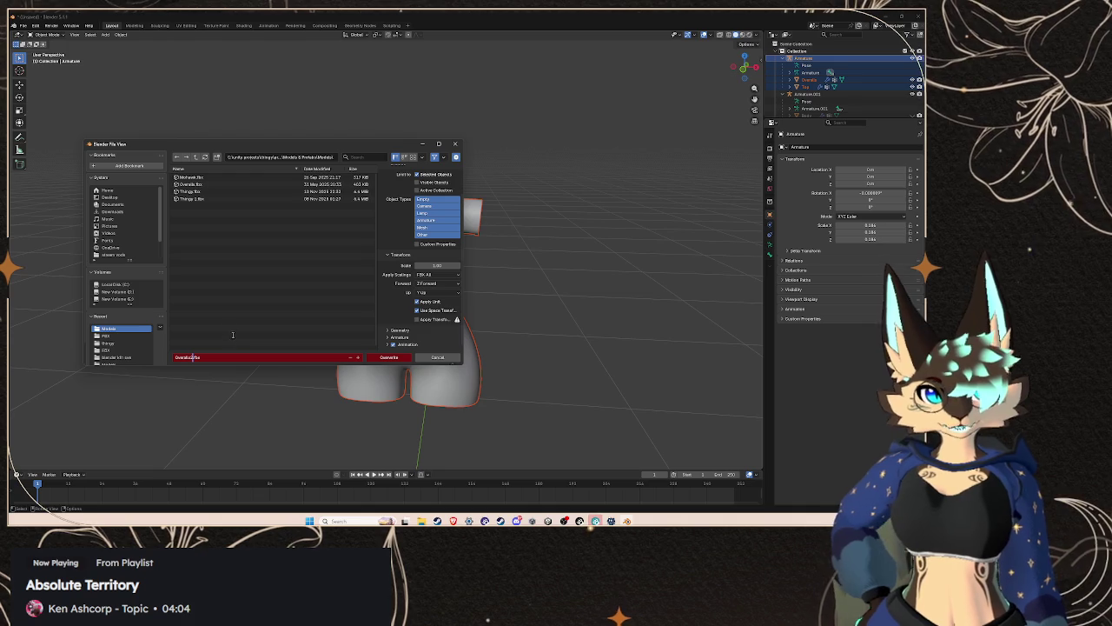
pyautogui.press('Return')
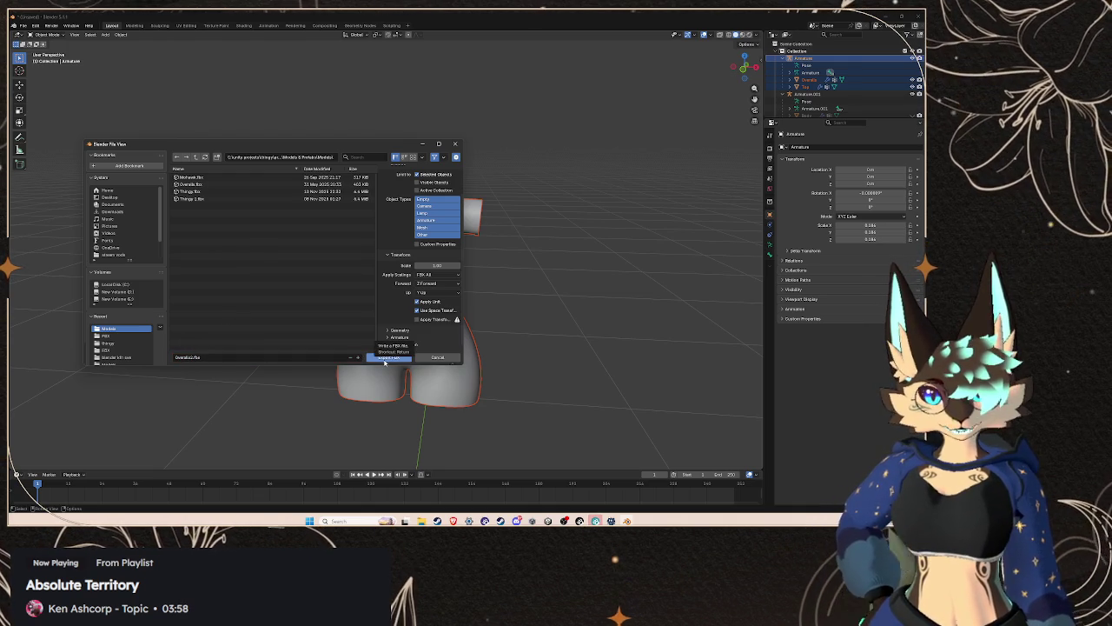
pyautogui.click(385, 359)
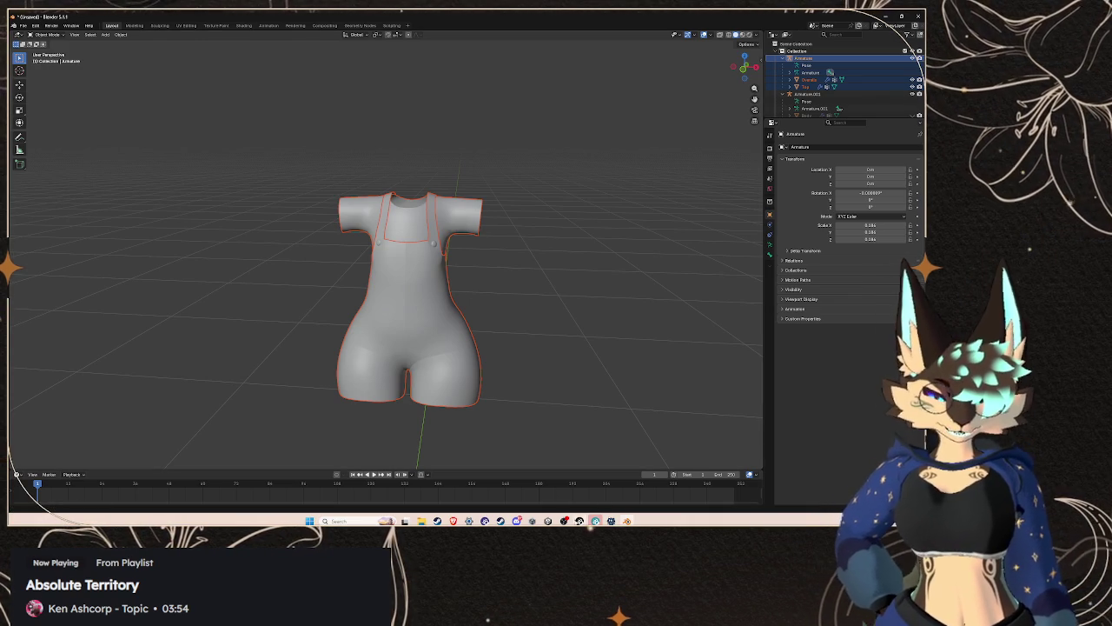
pyautogui.hotkey('alt', 'Tab')
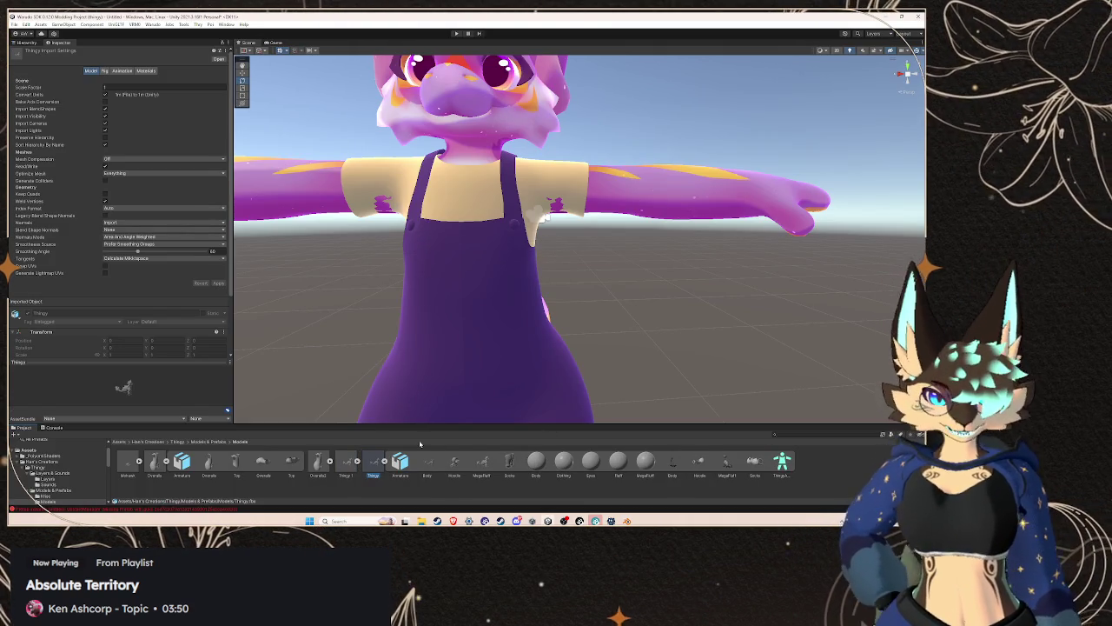
# - Paste the new overalls into the scene and hide the old Overalls mesh
pyautogui.click(27, 42)
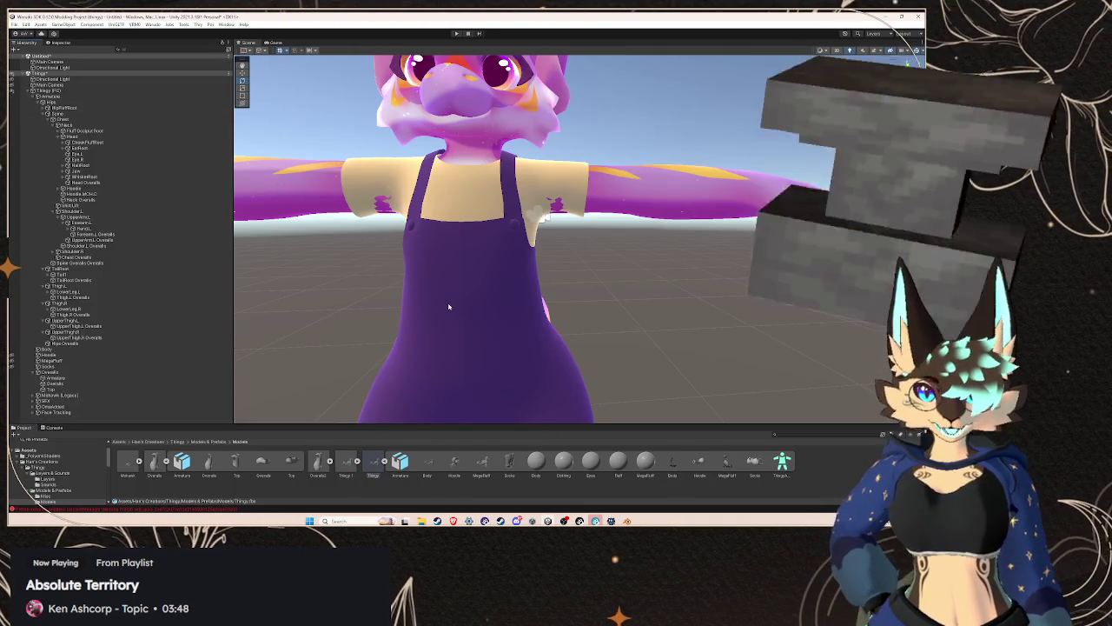
pyautogui.scroll(-3, 448, 306)
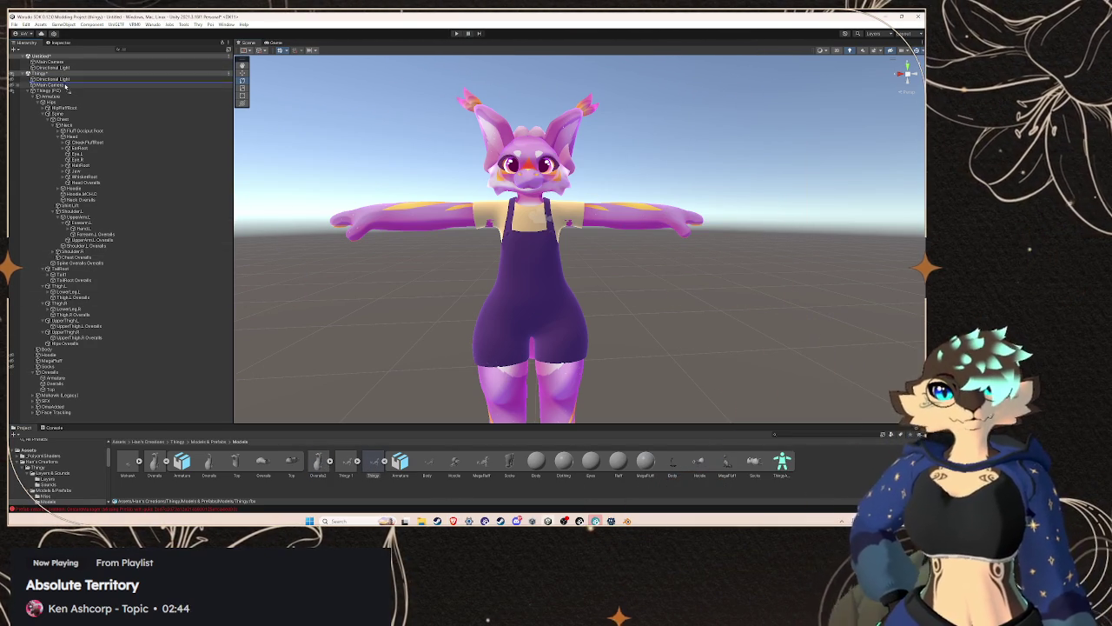
pyautogui.hotkey('ctrl', 'v')
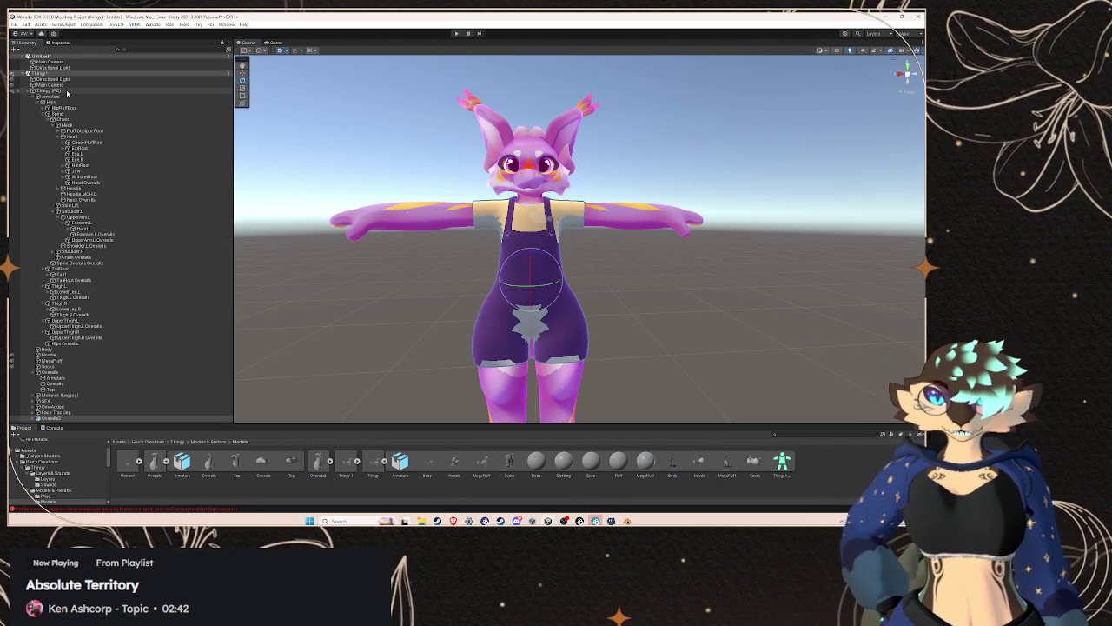
pyautogui.click(96, 373)
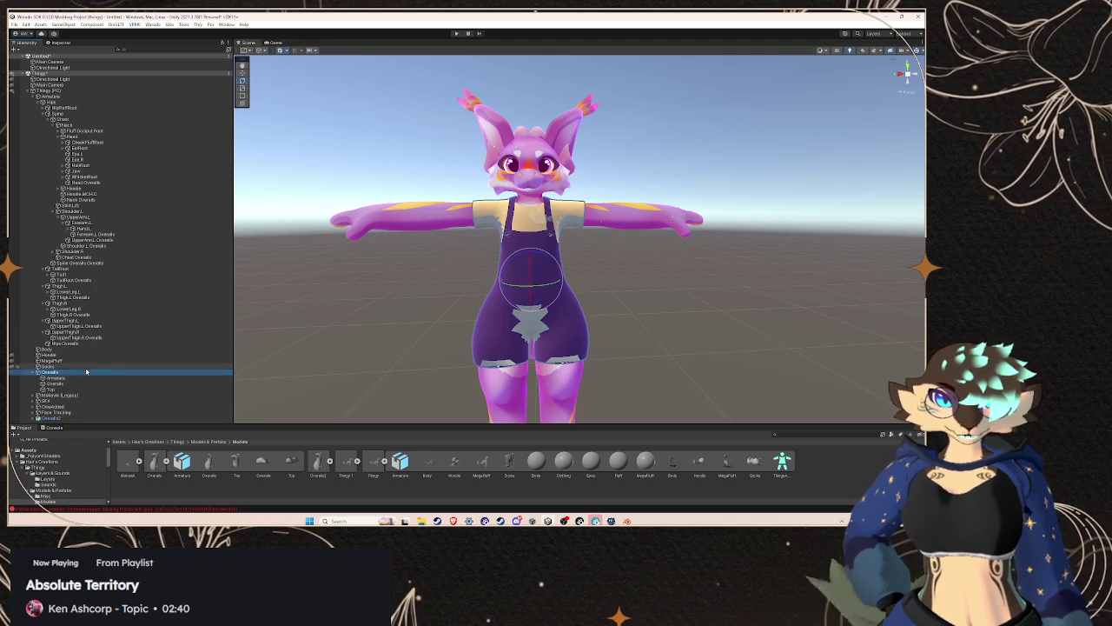
pyautogui.click(11, 372)
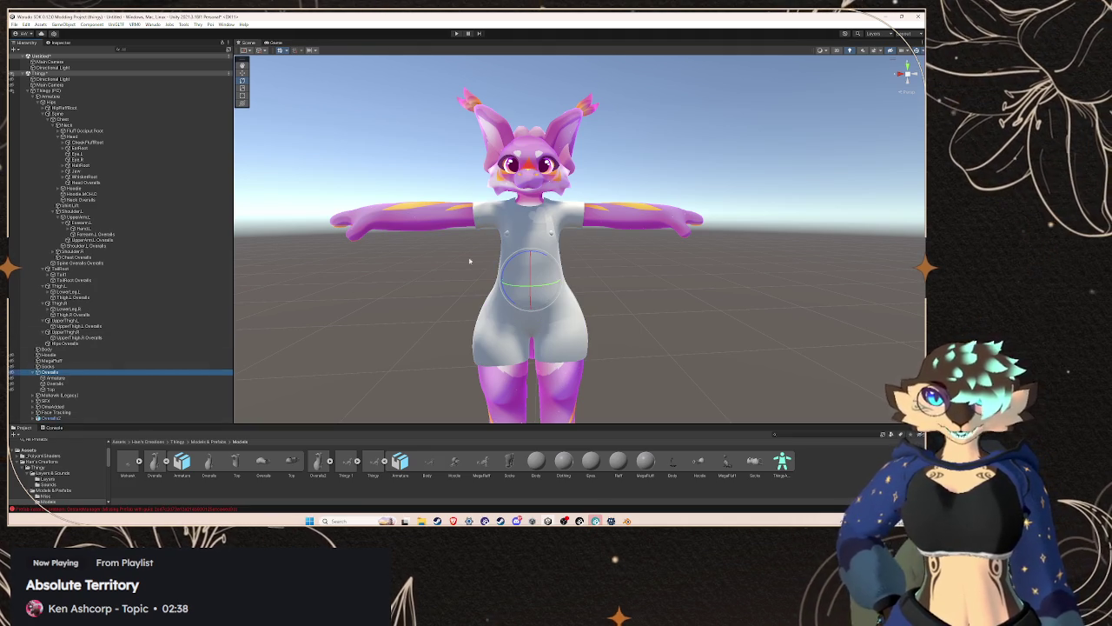
pyautogui.scroll(5, 614, 239)
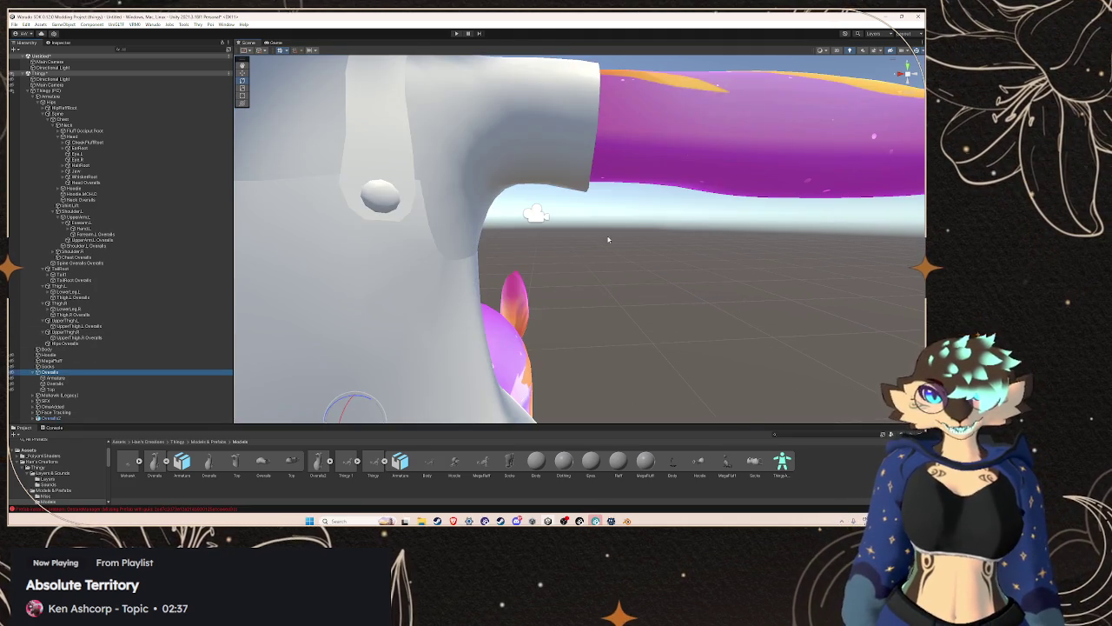
pyautogui.scroll(-5, 609, 239)
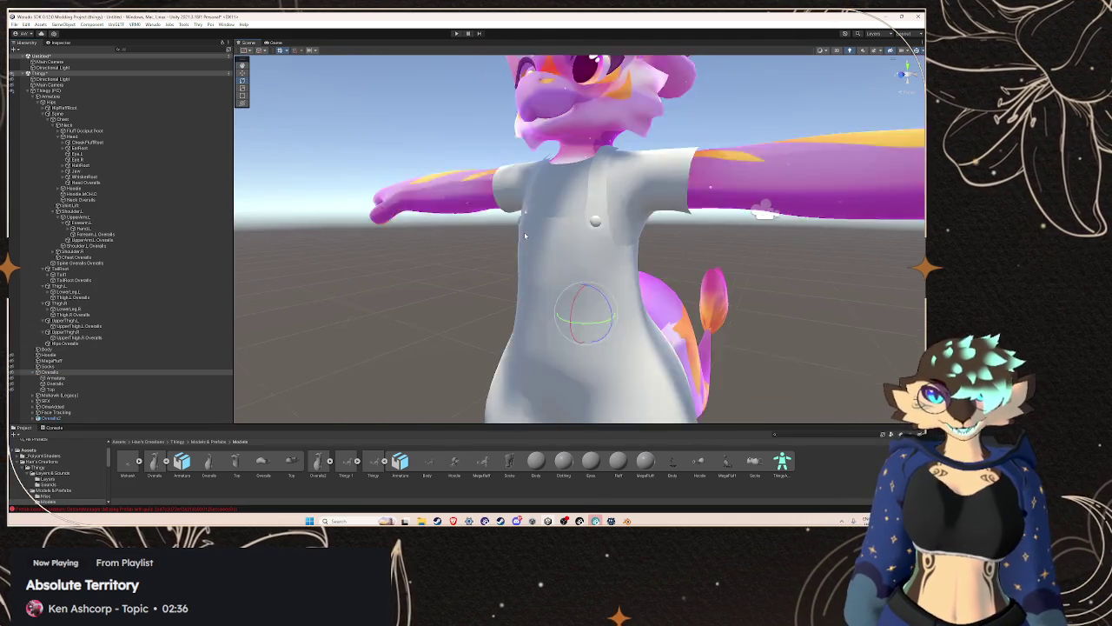
pyautogui.scroll(3, 569, 226)
# - Select the Overalls2 model asset and bring up its import settings
pyautogui.click(455, 213)
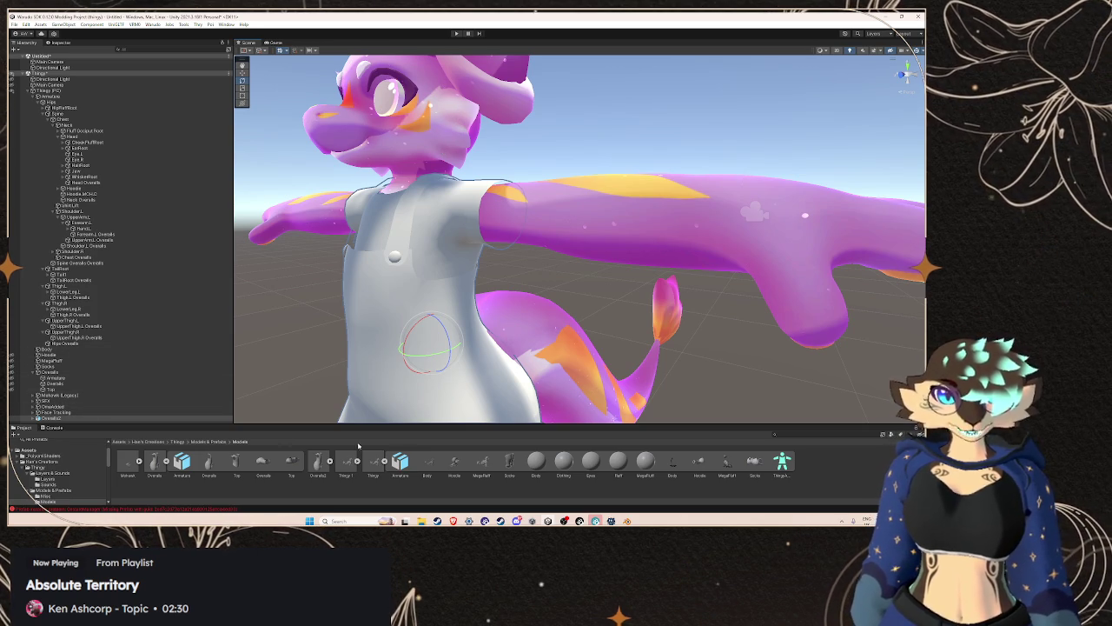
pyautogui.click(319, 462)
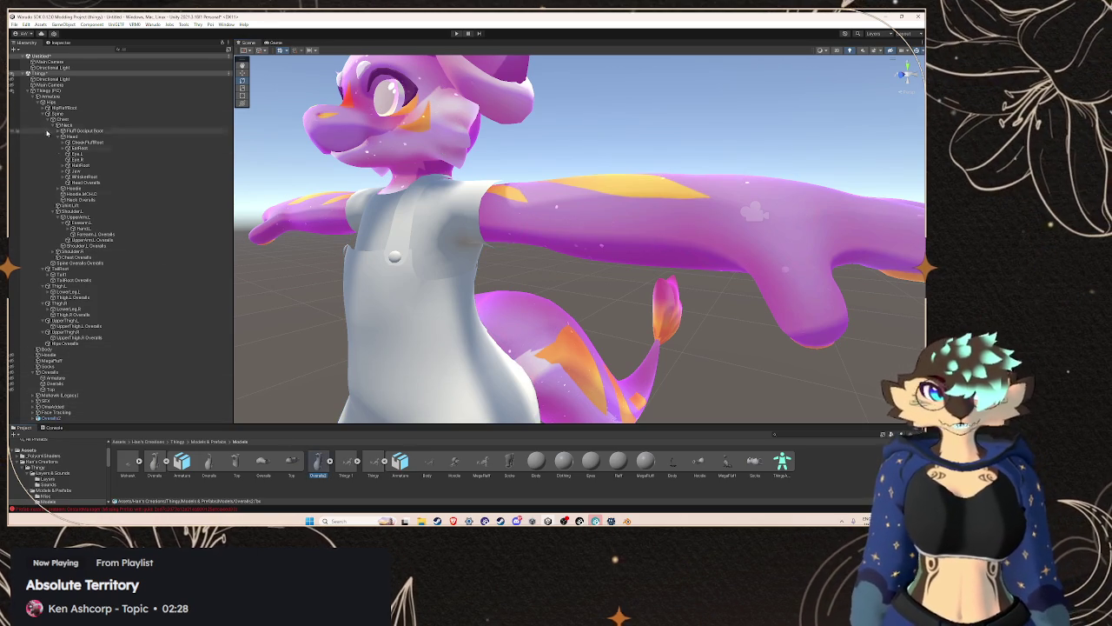
pyautogui.click(61, 42)
pyautogui.click(104, 70)
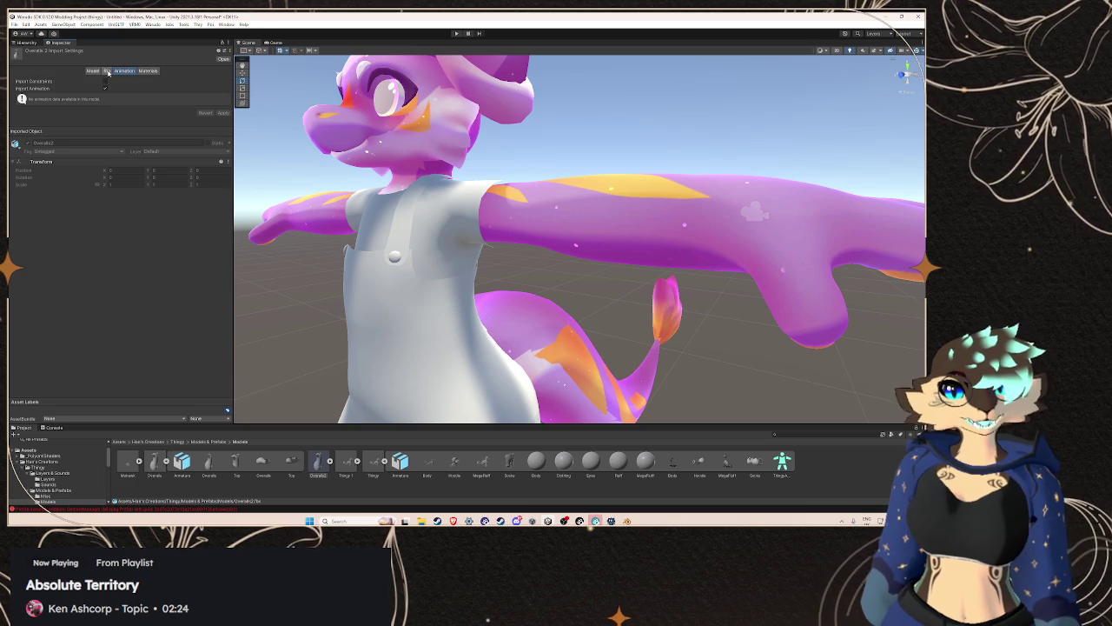
# - Set the Overalls2 Rig Animation Type to Humanoid and apply the change
pyautogui.click(106, 71)
pyautogui.click(119, 82)
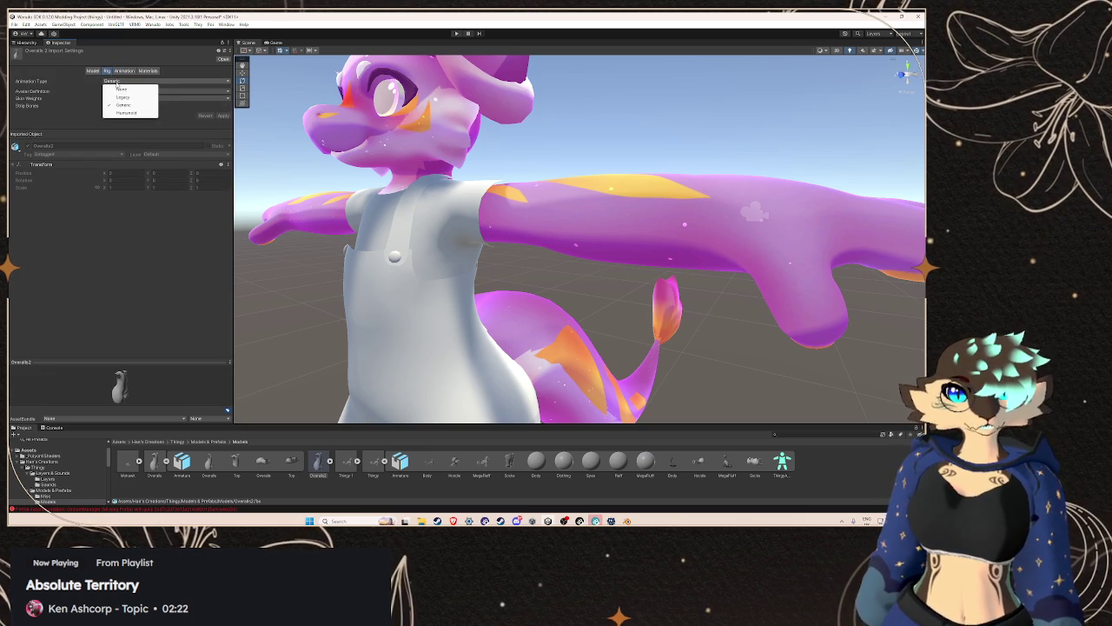
pyautogui.click(124, 113)
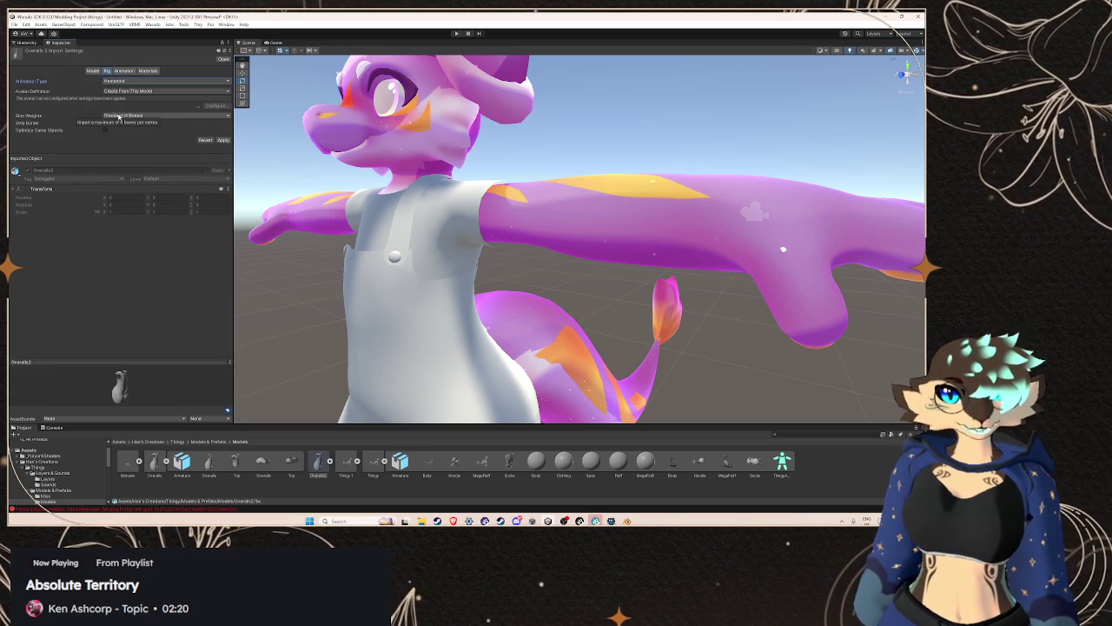
pyautogui.click(224, 142)
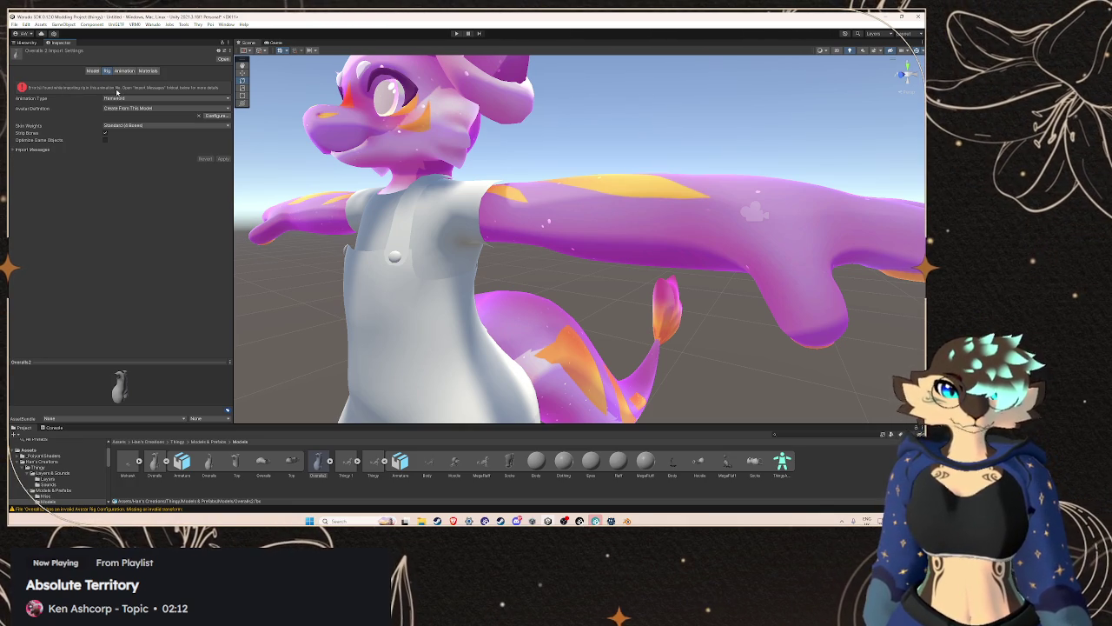
pyautogui.click(228, 114)
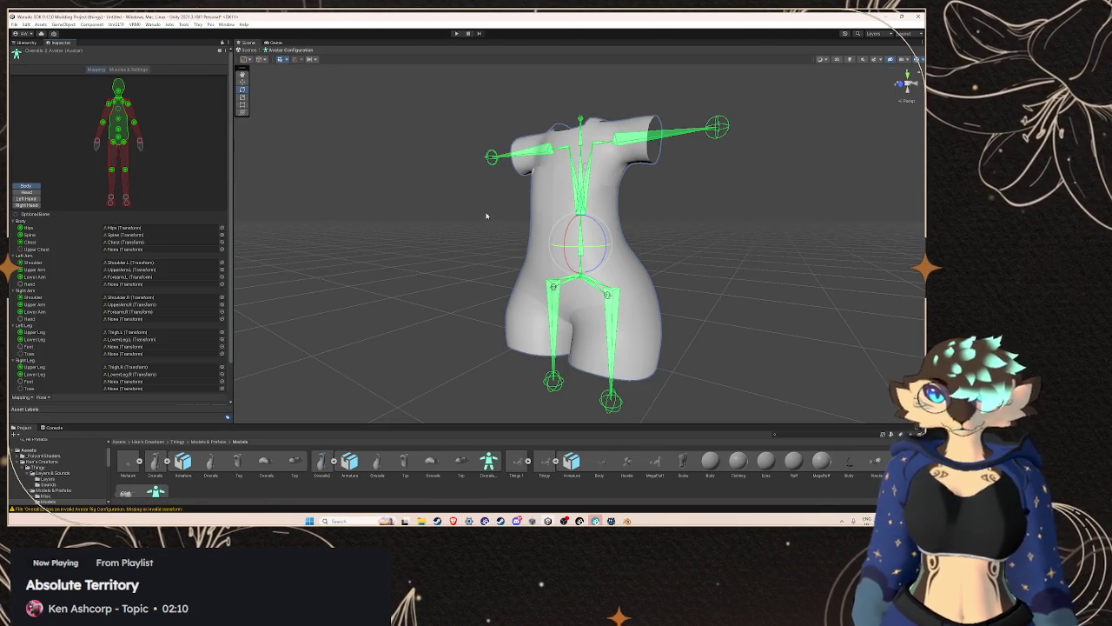
# - Inspect the Overalls2 avatar mapping and bone hierarchy, then exit avatar configuration
pyautogui.scroll(-2, 540, 241)
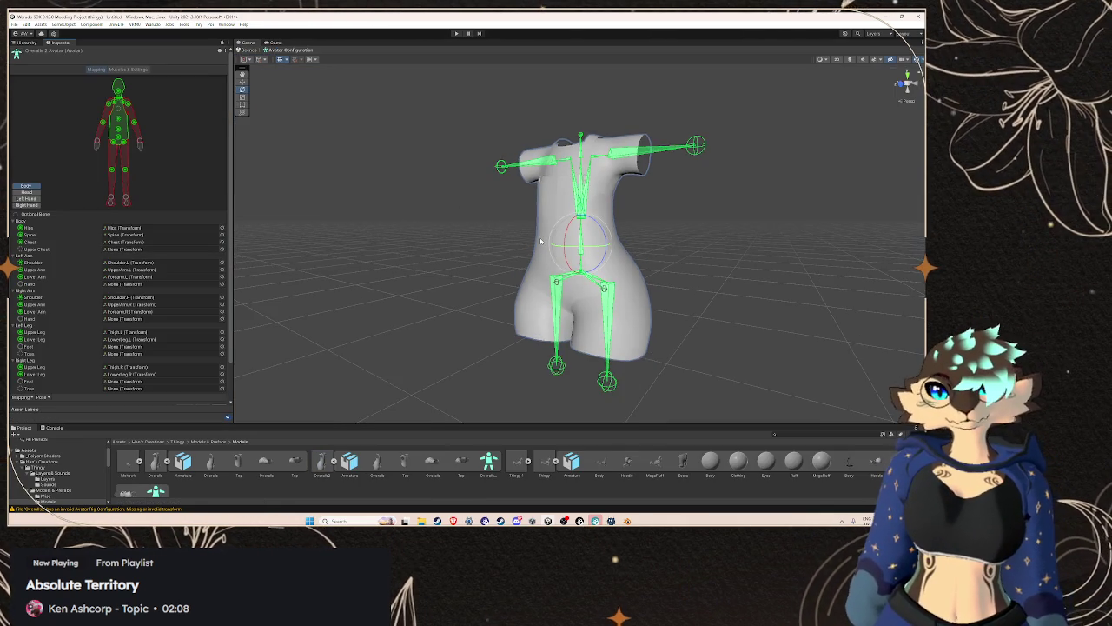
pyautogui.scroll(-1, 540, 242)
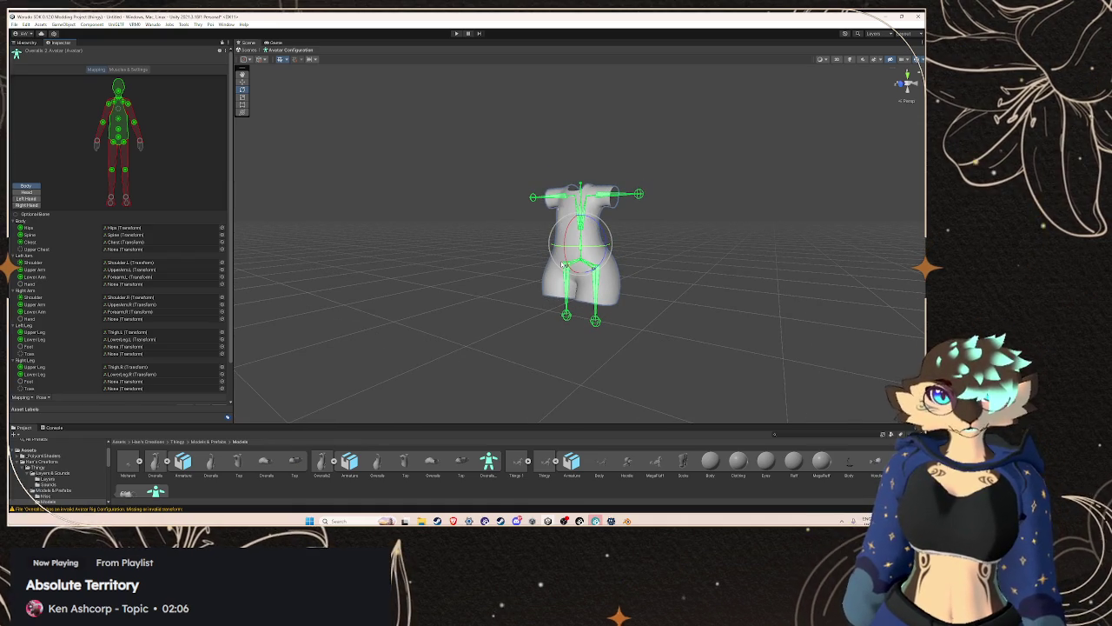
pyautogui.click(19, 41)
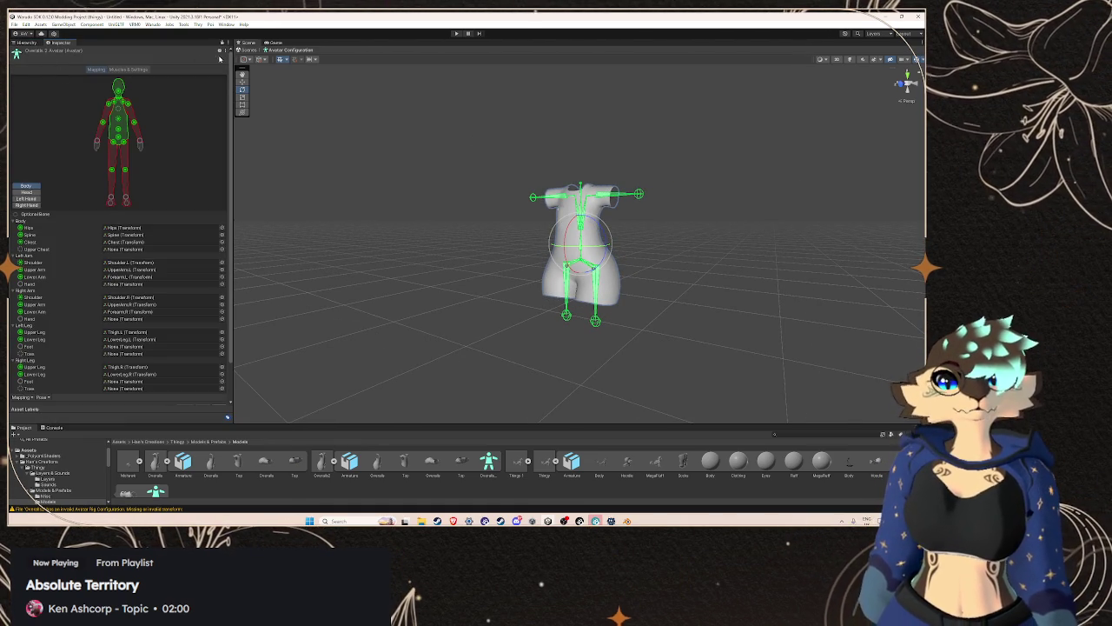
pyautogui.moveTo(233, 128)
pyautogui.mouseDown()
pyautogui.moveTo(298, 128)
pyautogui.moveTo(208, 129)
pyautogui.mouseUp()
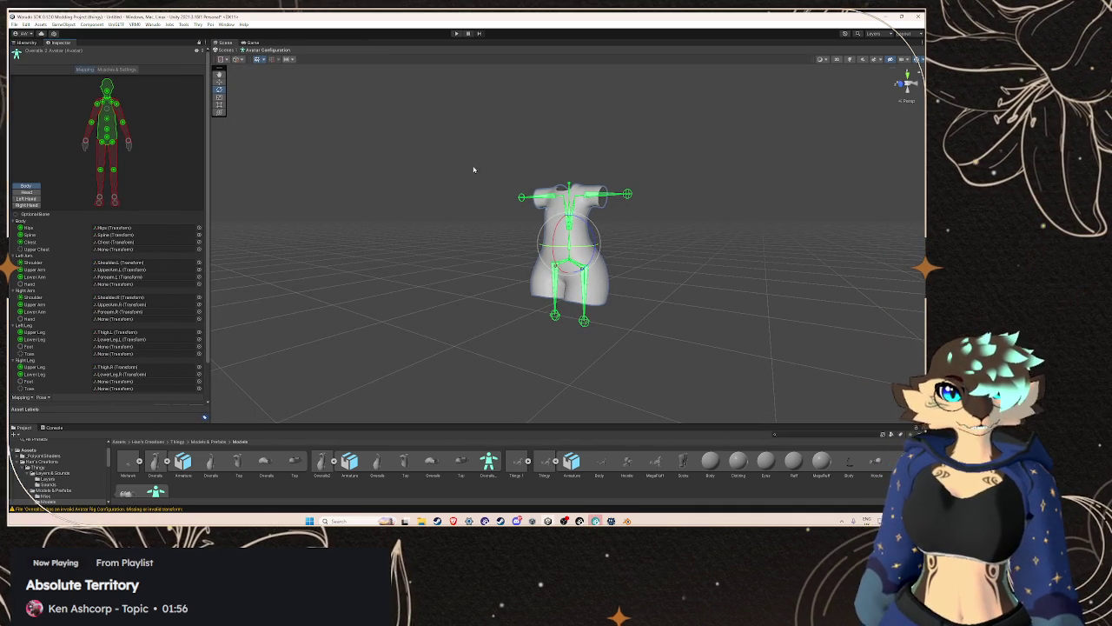
pyautogui.scroll(5, 621, 246)
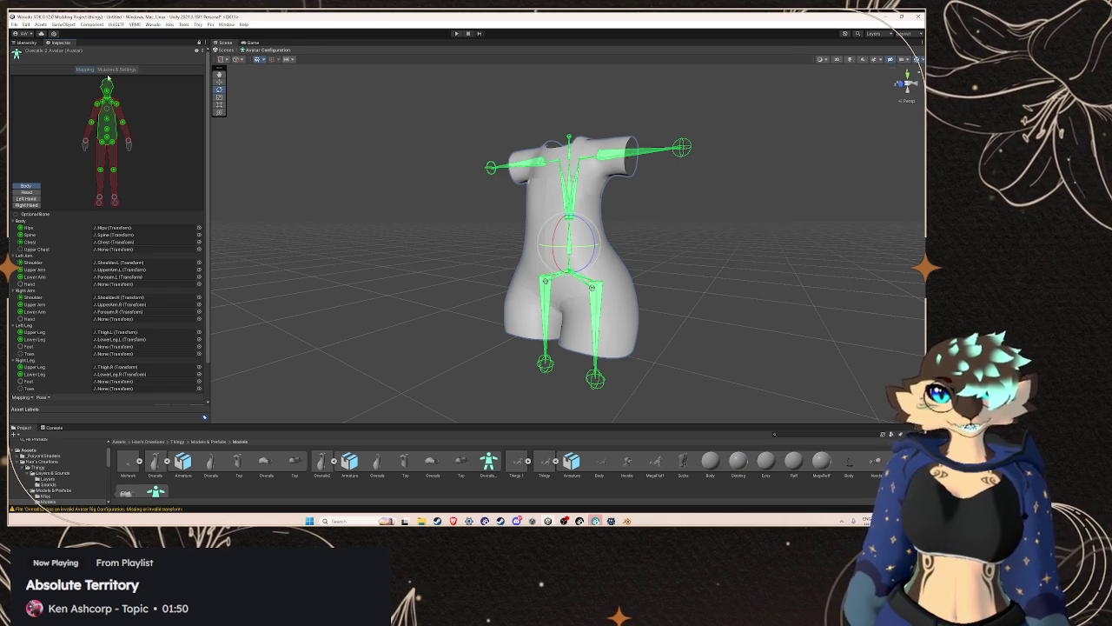
pyautogui.click(23, 42)
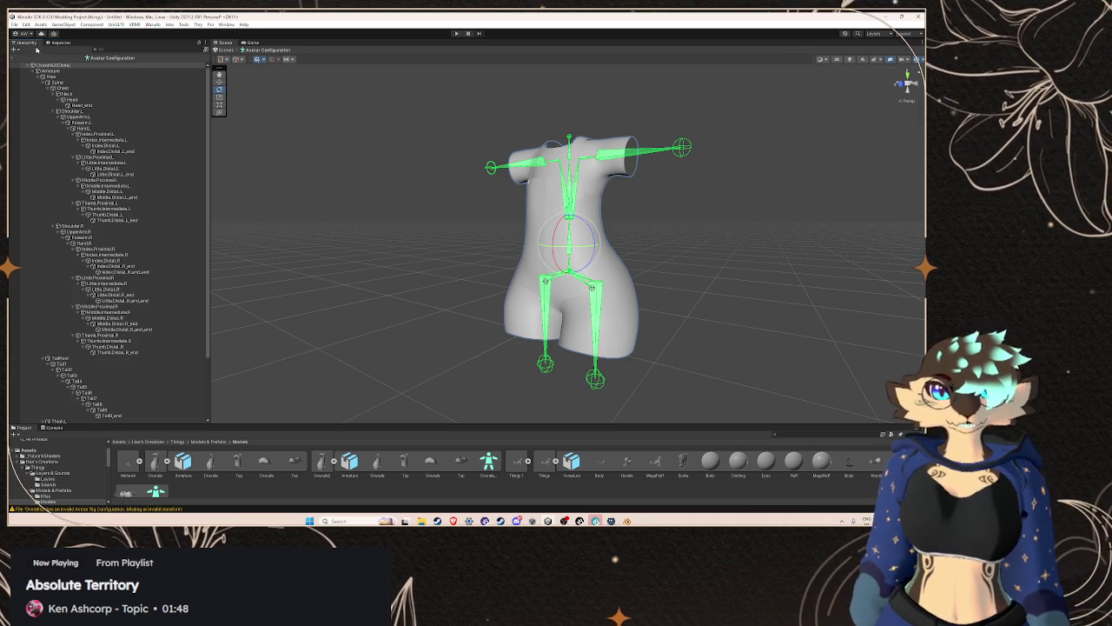
pyautogui.click(12, 56)
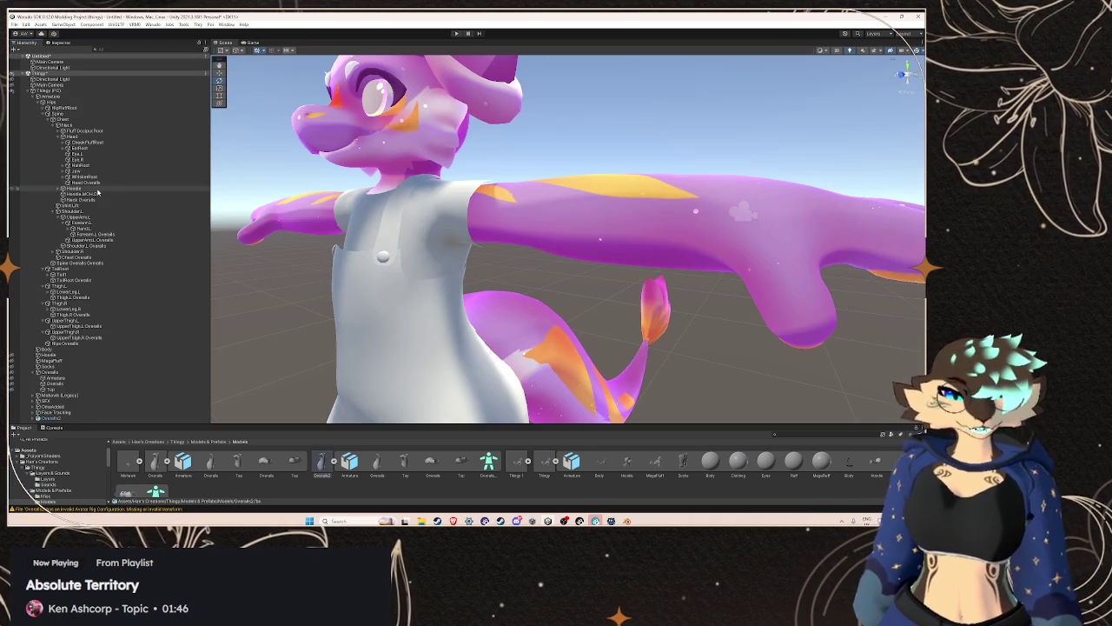
# - Toggle off Overalls2's active state in the Hierarchy and switch to Blender
pyautogui.rightClick(73, 417)
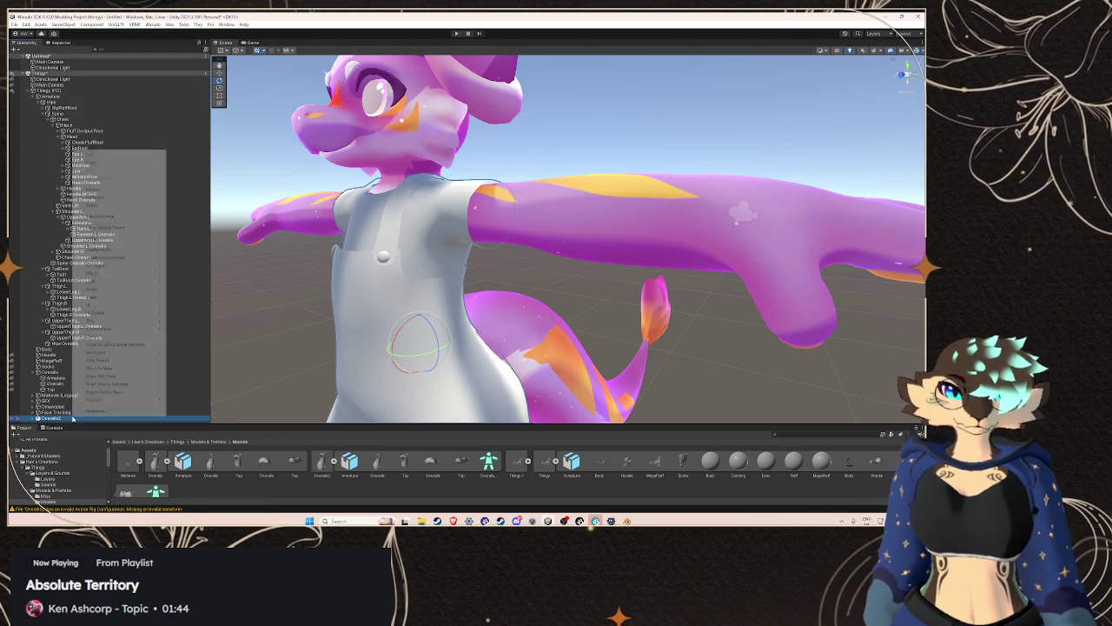
pyautogui.click(102, 392)
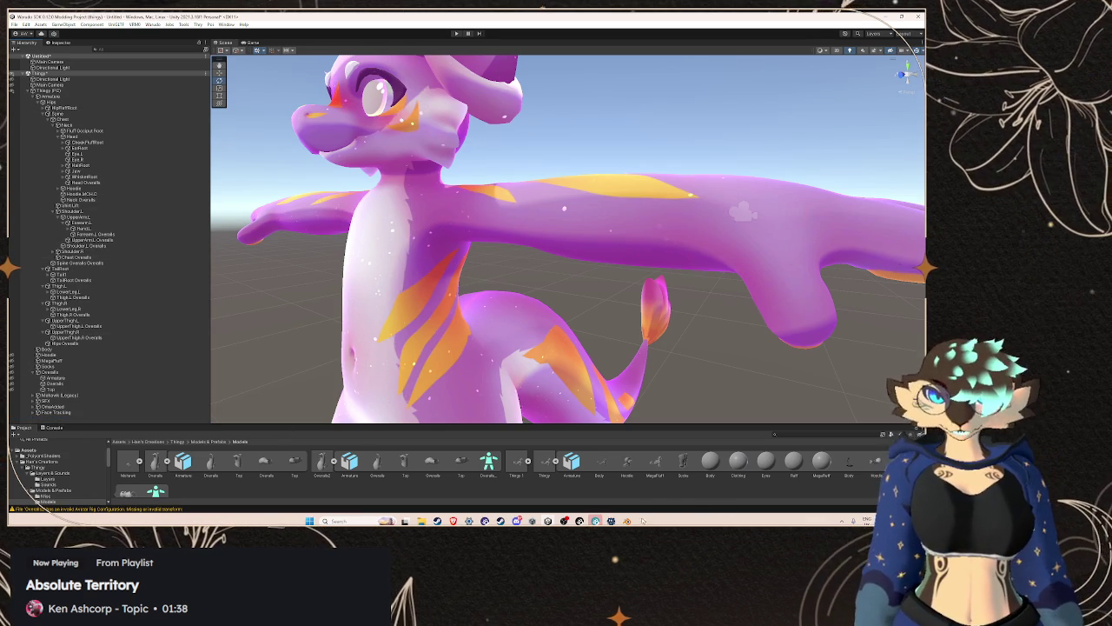
pyautogui.click(627, 521)
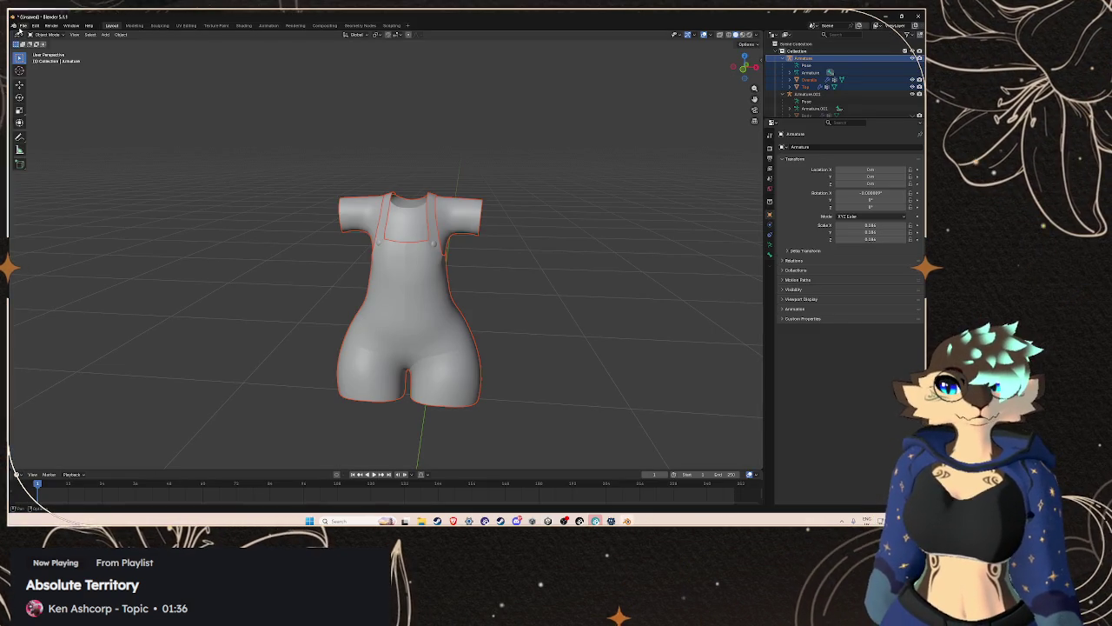
# - Re-export the overalls as FBX over Overalls.fbx, then close Blender without saving
pyautogui.click(23, 25)
pyautogui.moveTo(52, 135)
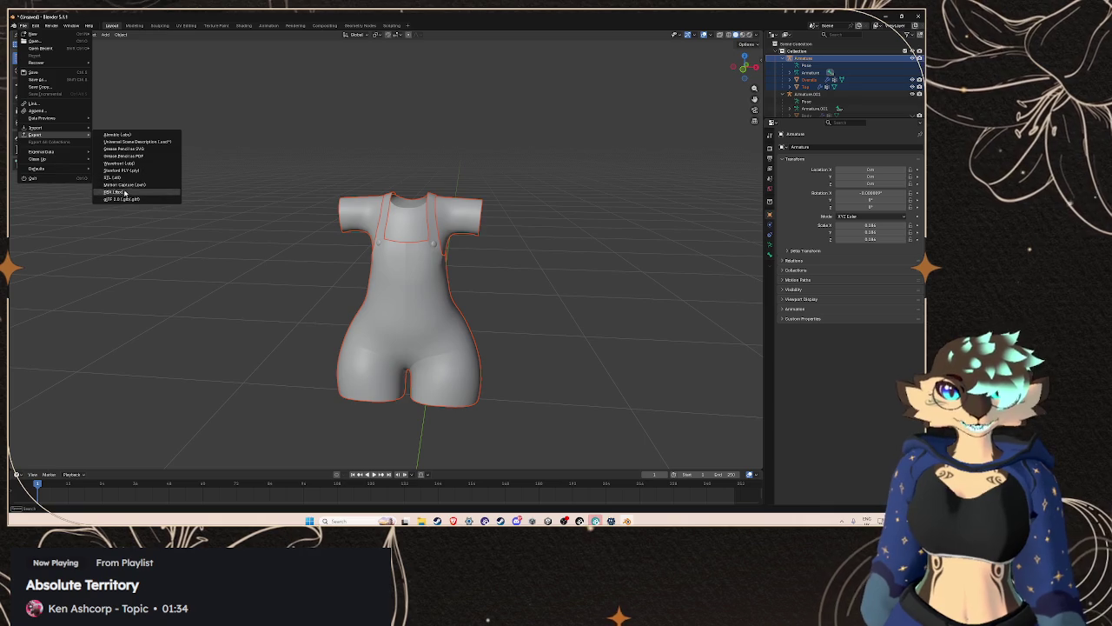
pyautogui.click(130, 185)
pyautogui.click(235, 184)
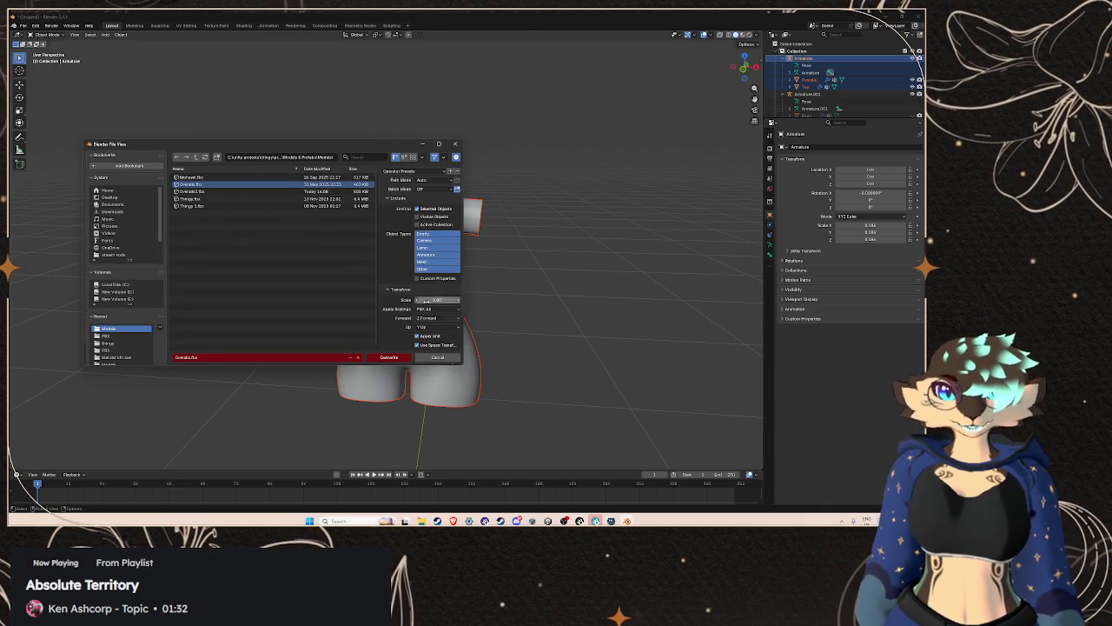
pyautogui.click(393, 358)
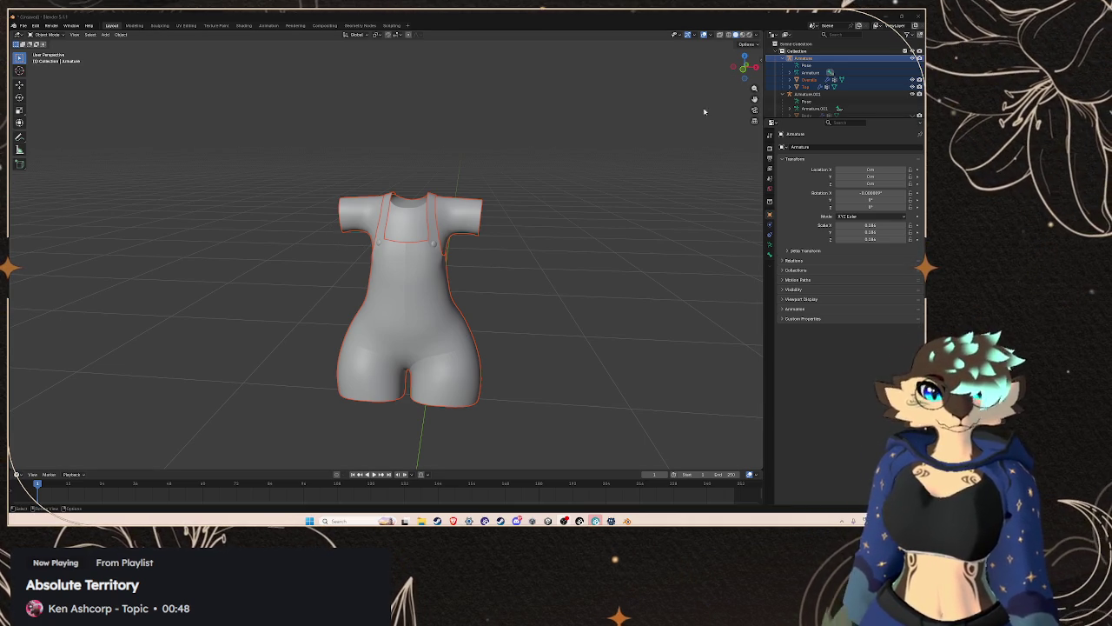
pyautogui.click(918, 15)
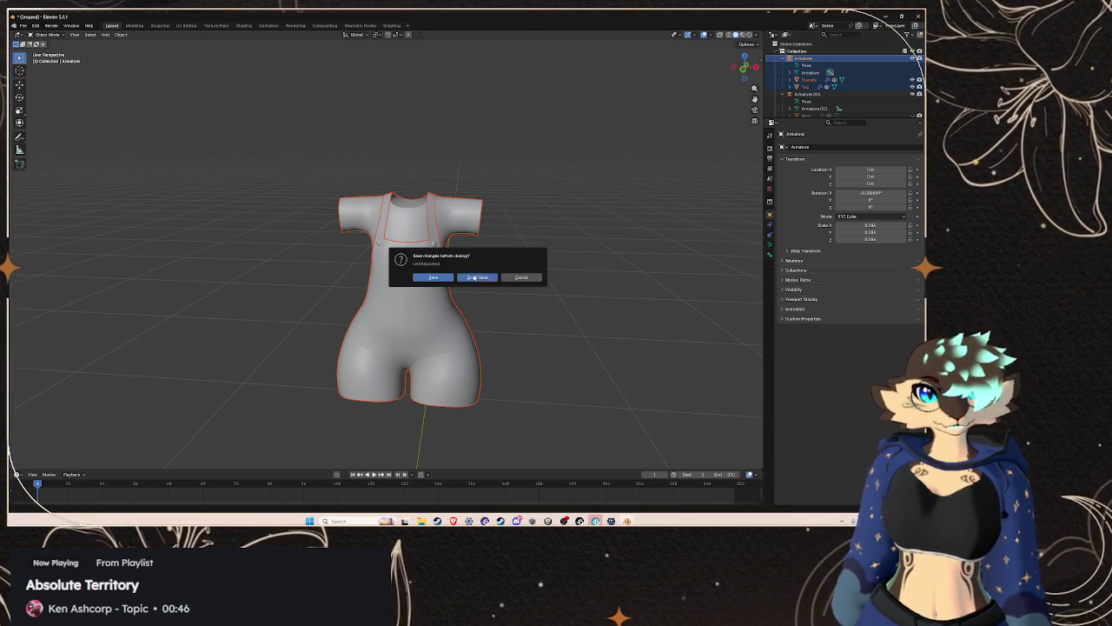
pyautogui.click(478, 276)
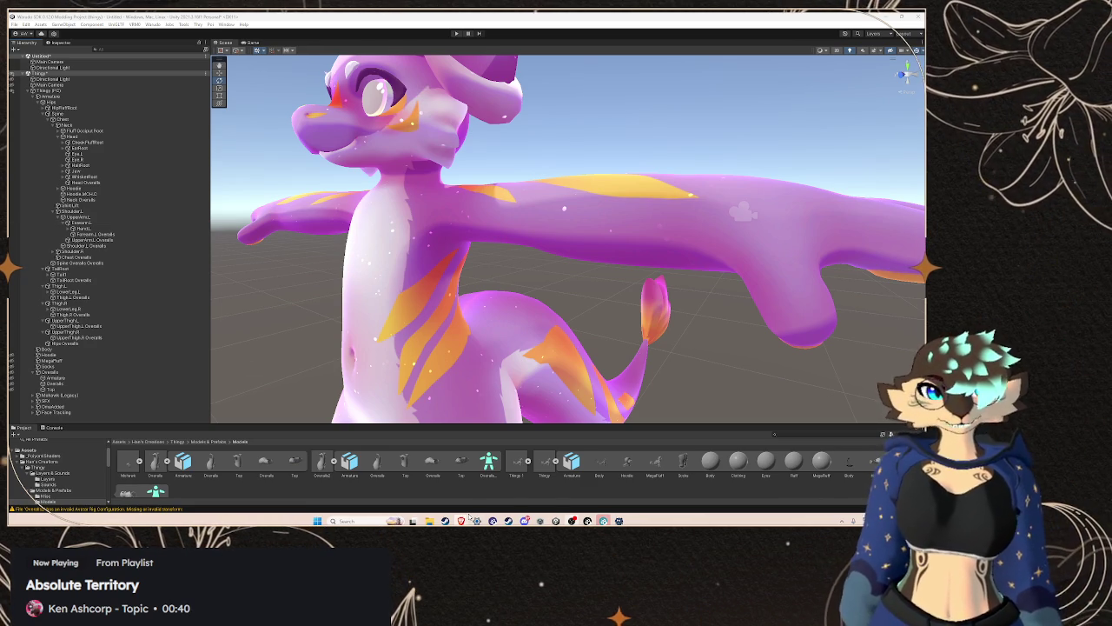
pyautogui.moveTo(524, 520)
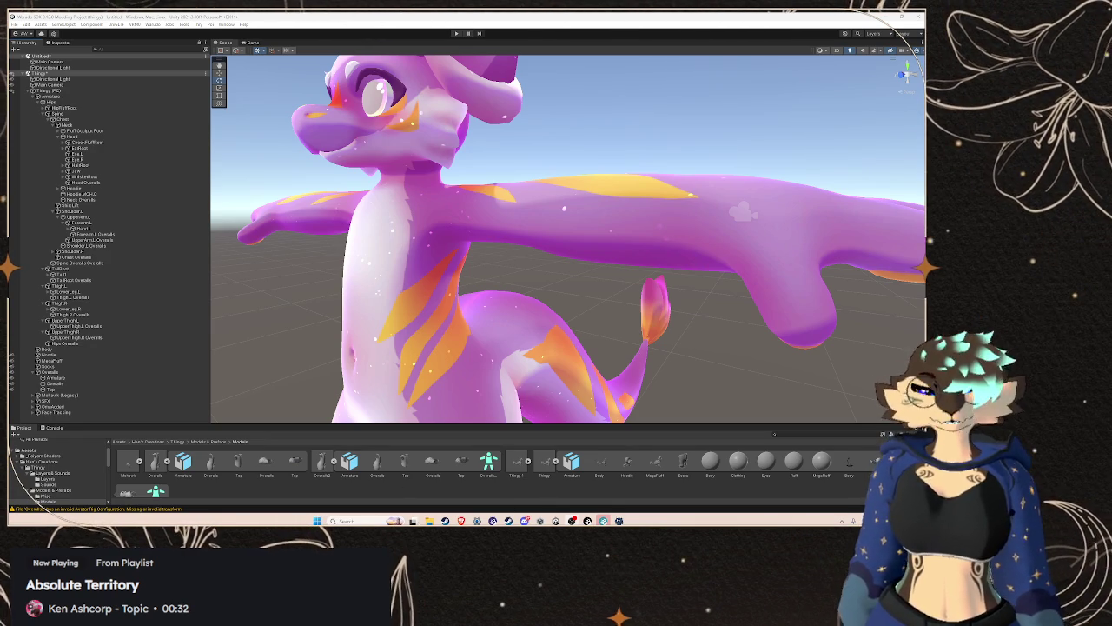
pyautogui.moveTo(461, 520)
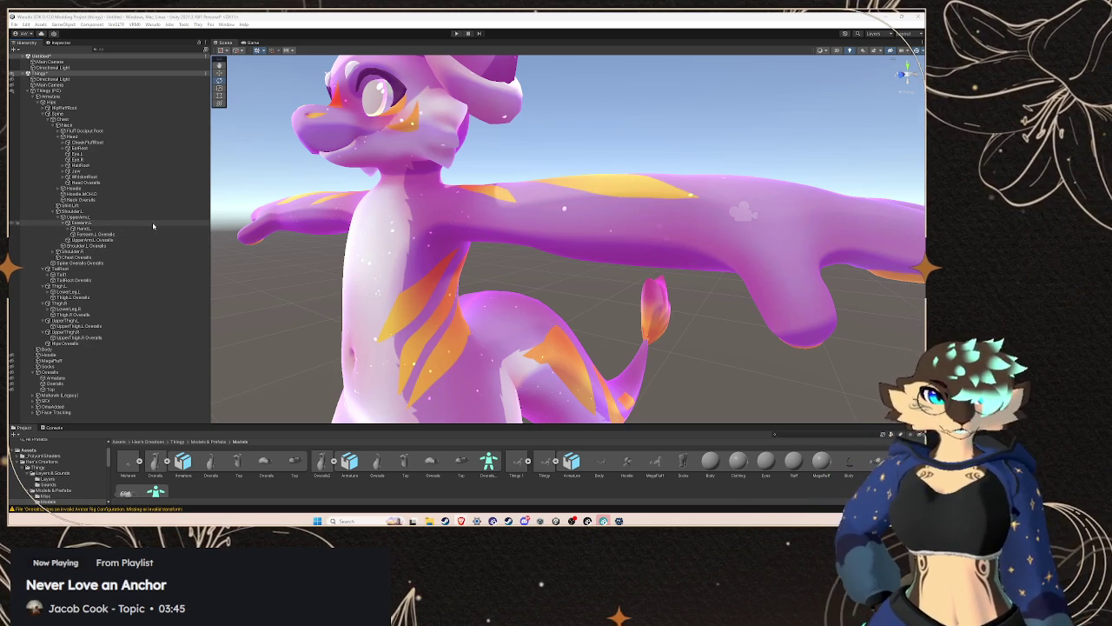
pyautogui.scroll(-5, 466, 251)
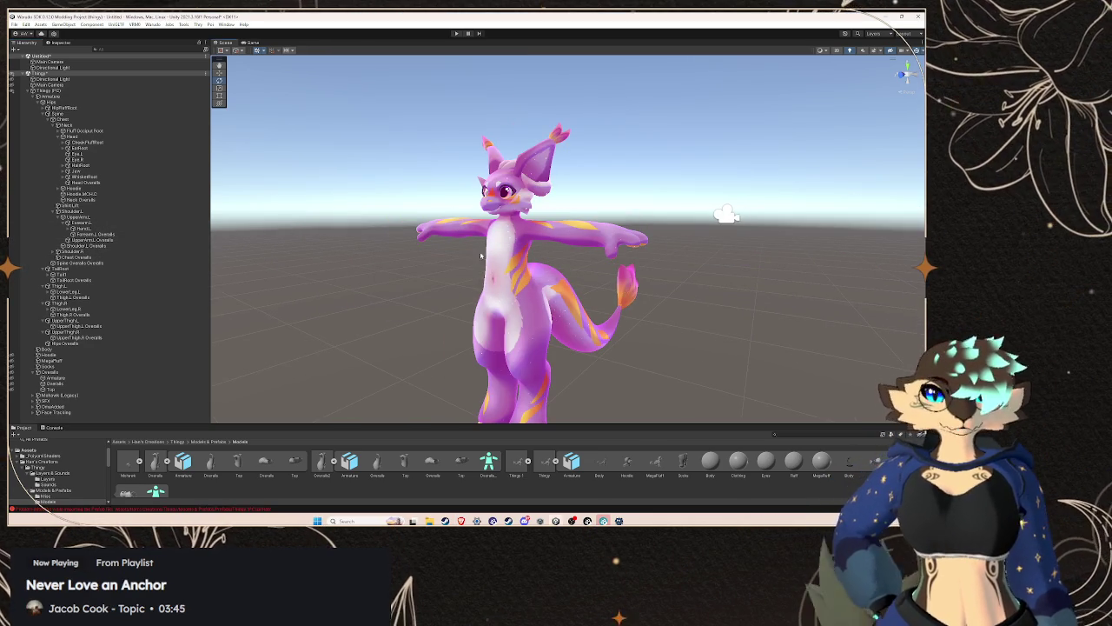
pyautogui.scroll(1, 528, 251)
pyautogui.scroll(1, 527, 251)
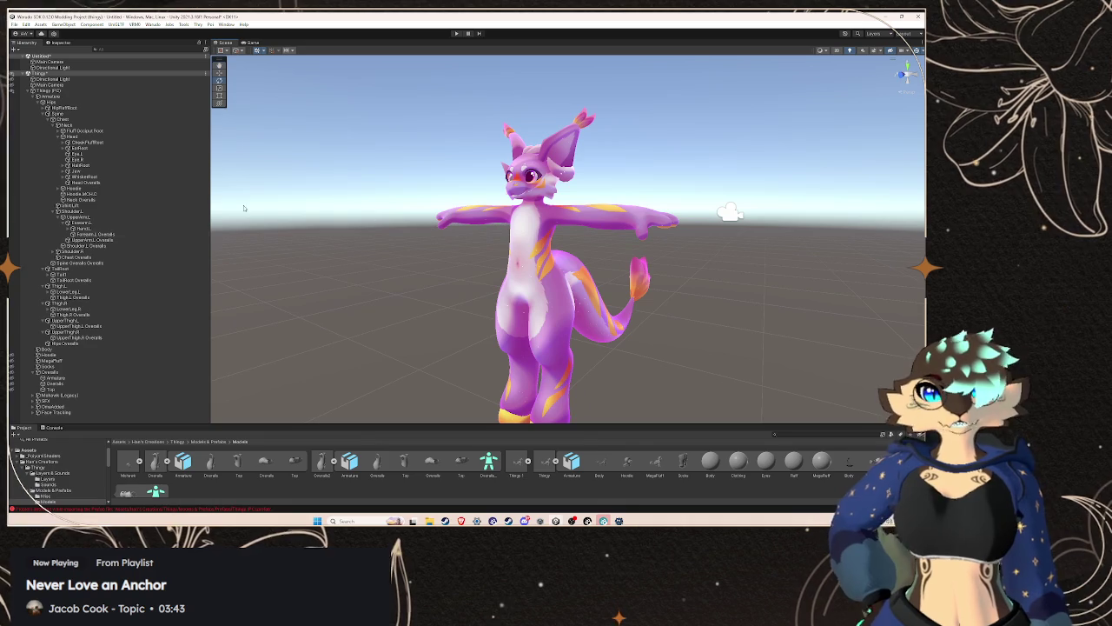
pyautogui.click(15, 374)
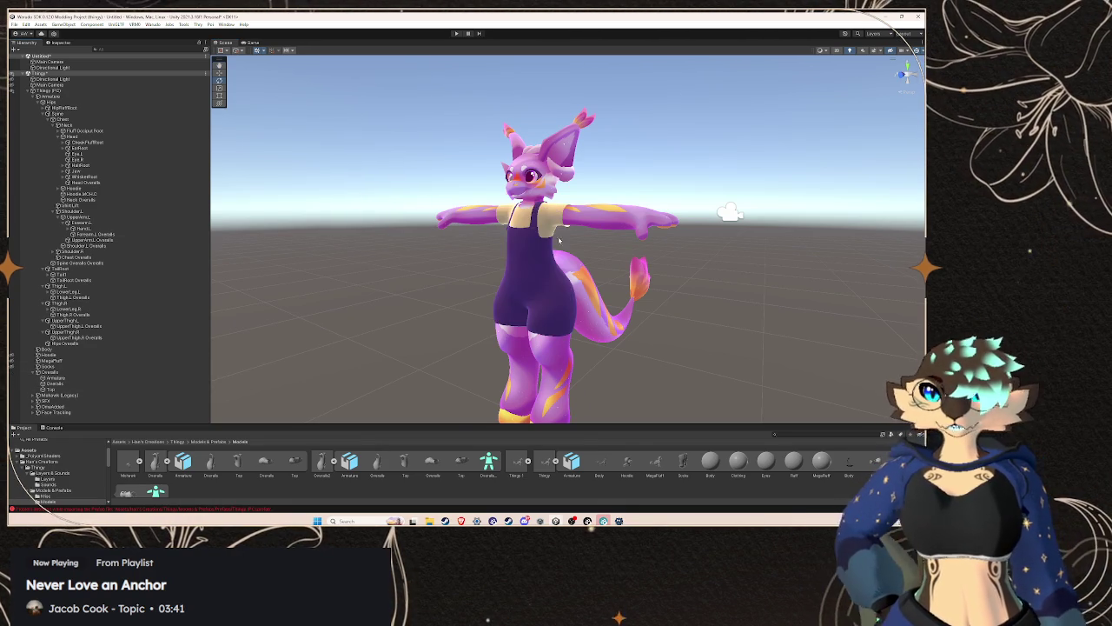
pyautogui.scroll(3, 612, 215)
pyautogui.scroll(5, 612, 215)
pyautogui.scroll(-4, 599, 215)
pyautogui.scroll(4, 591, 217)
pyautogui.scroll(-6, 577, 217)
pyautogui.scroll(1, 579, 217)
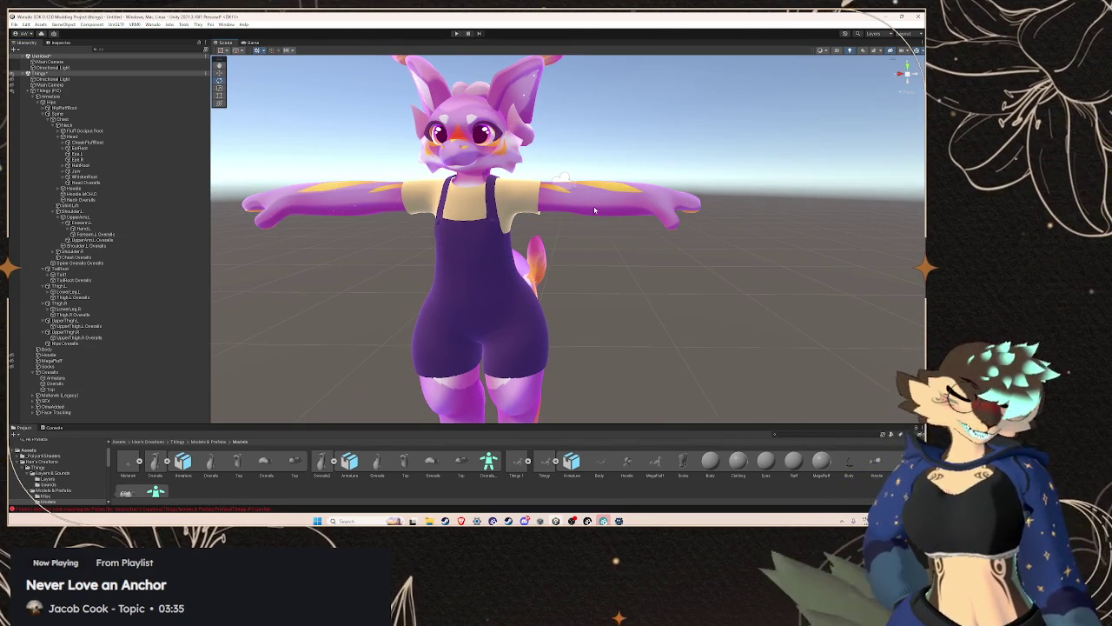
pyautogui.scroll(5, 674, 154)
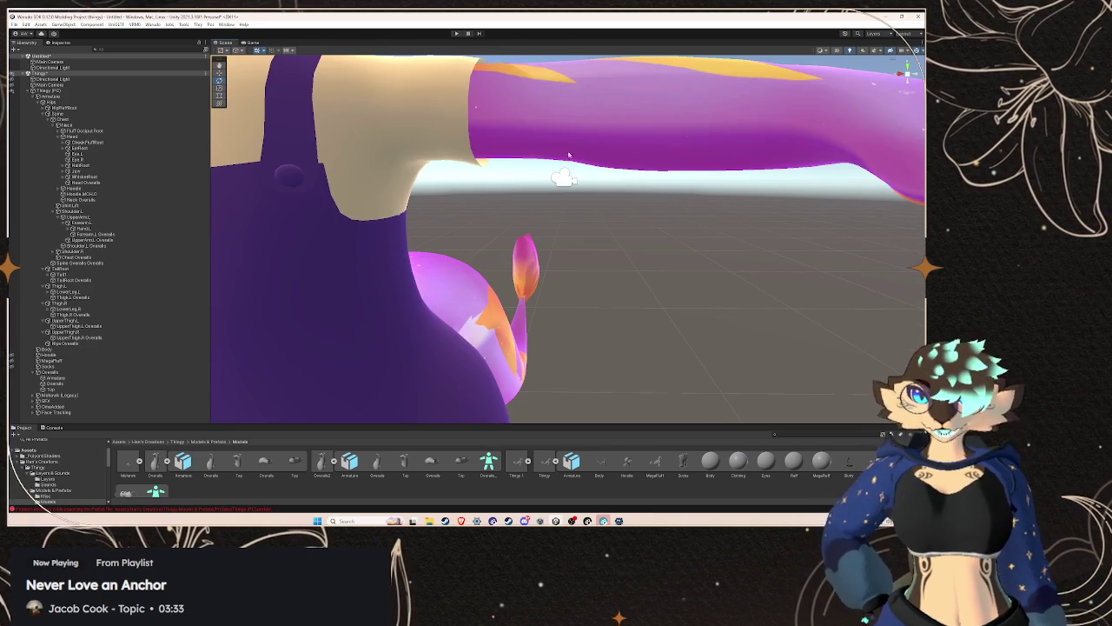
pyautogui.scroll(-4, 546, 184)
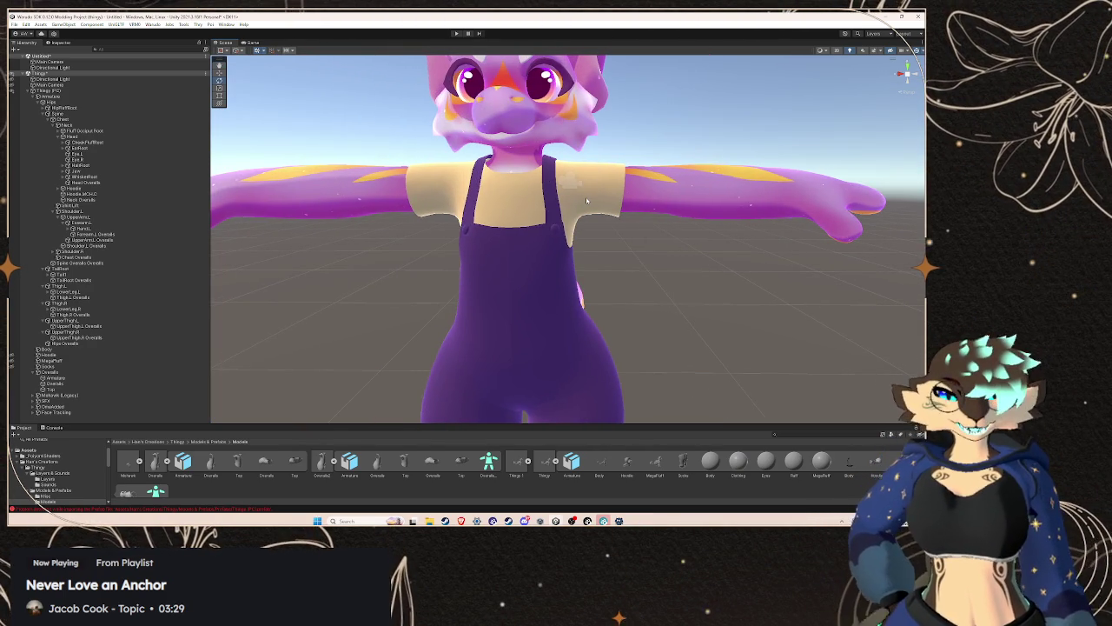
pyautogui.moveTo(587, 199)
pyautogui.mouseDown()
pyautogui.moveTo(626, 221)
pyautogui.moveTo(598, 223)
pyautogui.mouseUp()
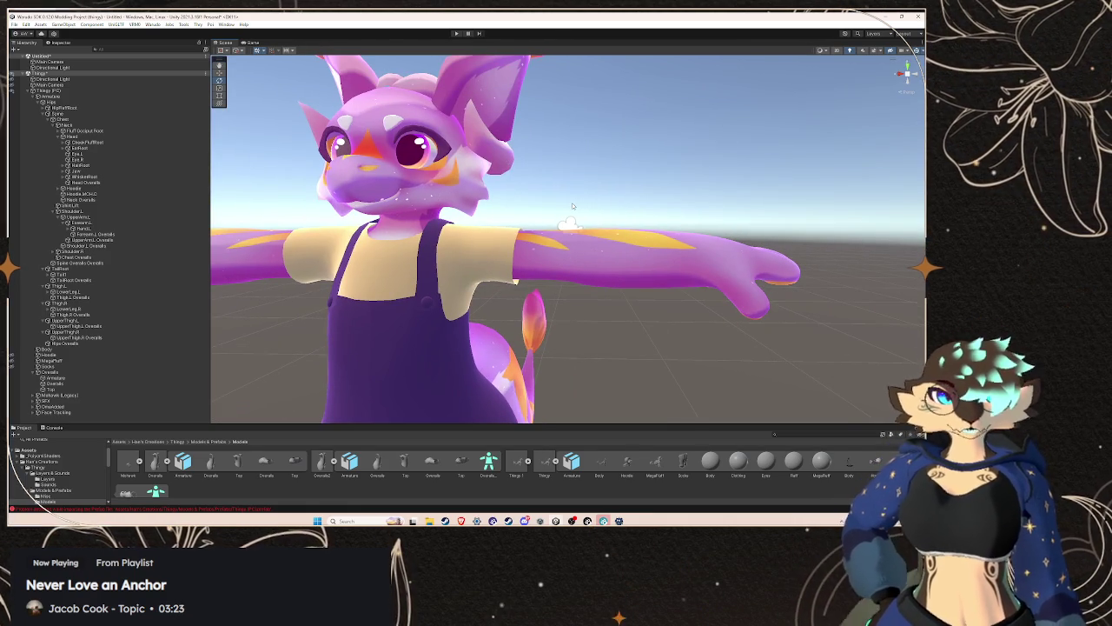
pyautogui.click(514, 247)
pyautogui.click(690, 325)
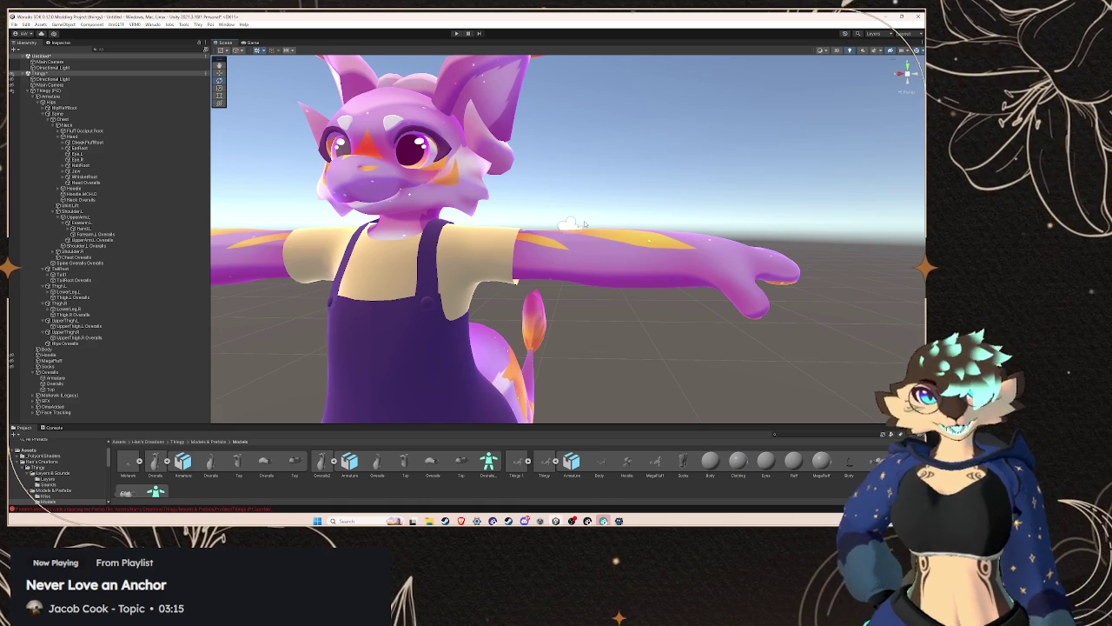
pyautogui.scroll(3, 610, 277)
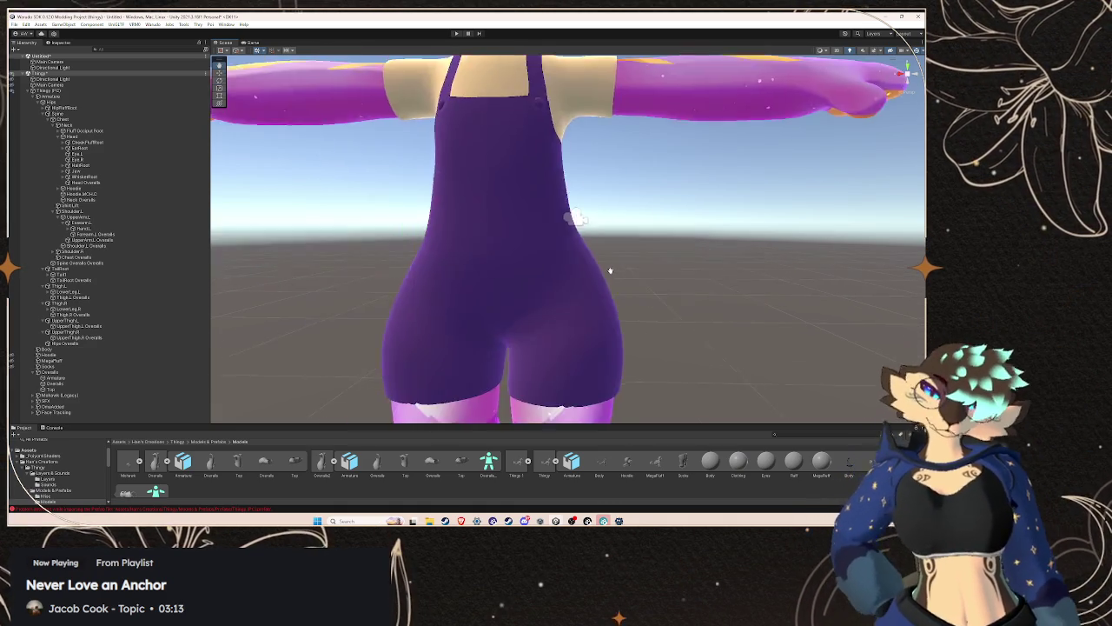
pyautogui.moveTo(610, 277)
pyautogui.mouseDown()
pyautogui.moveTo(575, 233)
pyautogui.moveTo(485, 243)
pyautogui.mouseUp()
pyautogui.click(484, 145)
pyautogui.moveTo(484, 145); pyautogui.dragTo(524, 198)
pyautogui.scroll(3, 474, 222)
pyautogui.scroll(-3, 473, 218)
pyautogui.moveTo(473, 222)
pyautogui.mouseDown()
pyautogui.moveTo(677, 217)
pyautogui.moveTo(638, 189)
pyautogui.mouseUp()
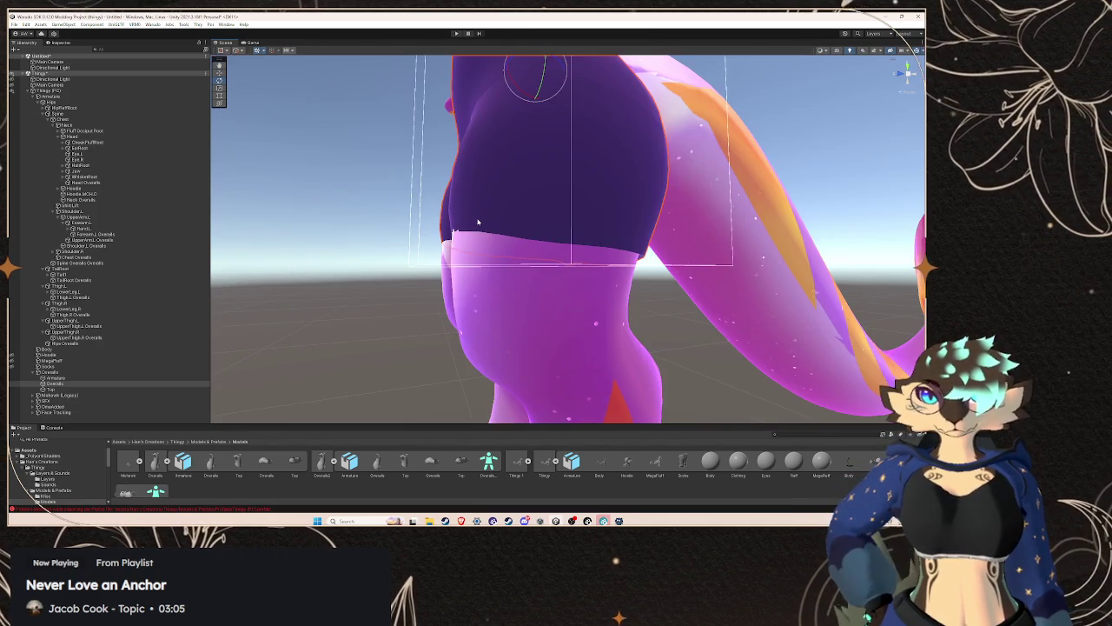
pyautogui.scroll(3, 642, 190)
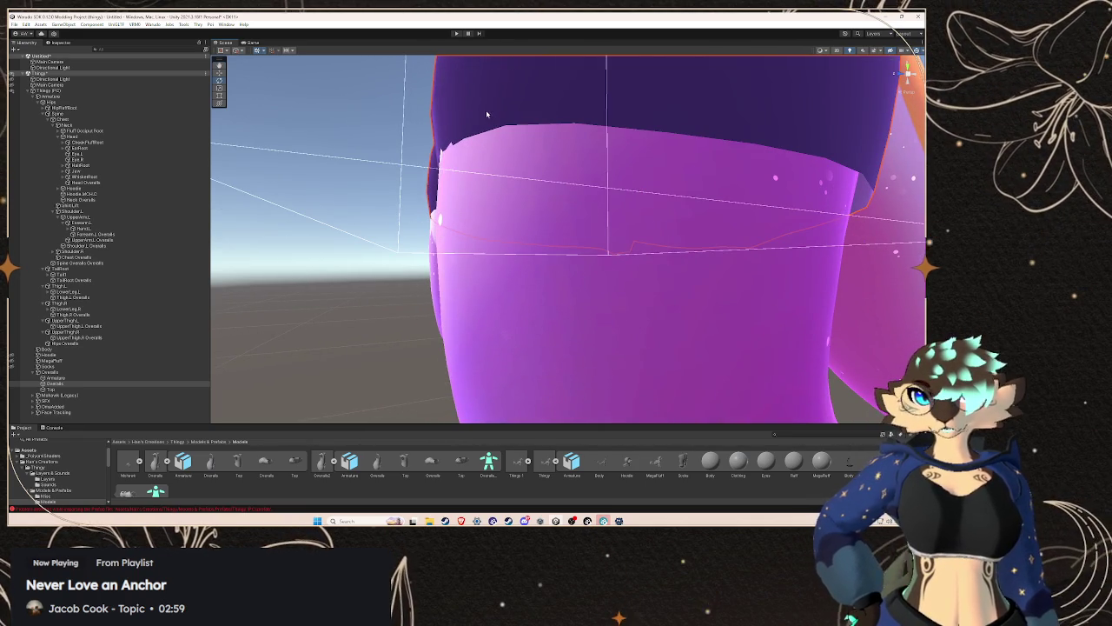
pyautogui.press('f')
pyautogui.scroll(-2, 445, 134)
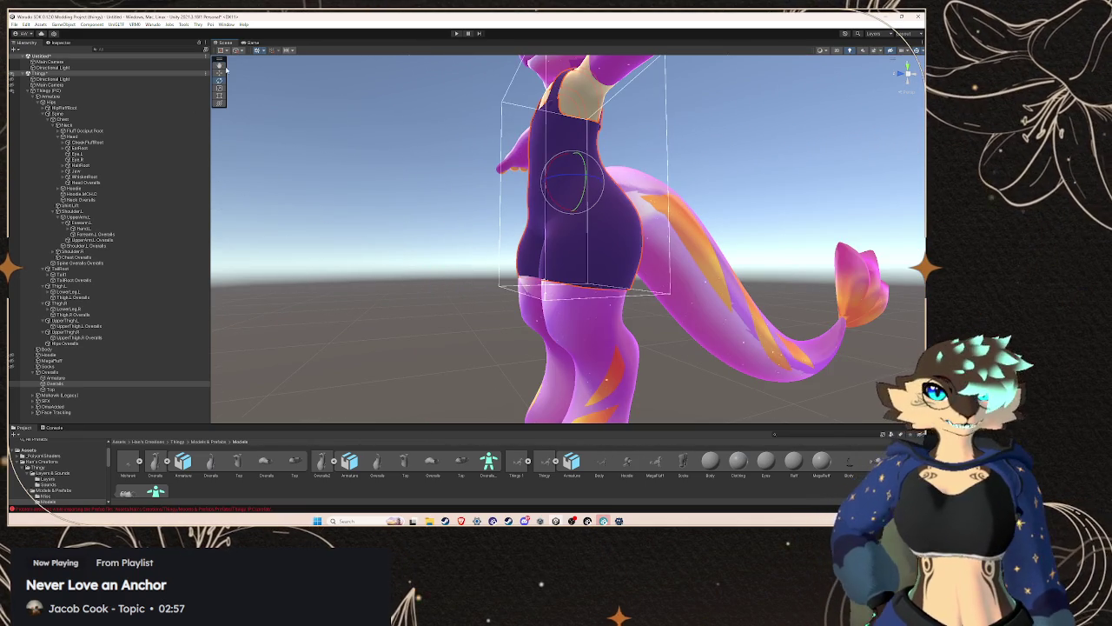
pyautogui.click(223, 73)
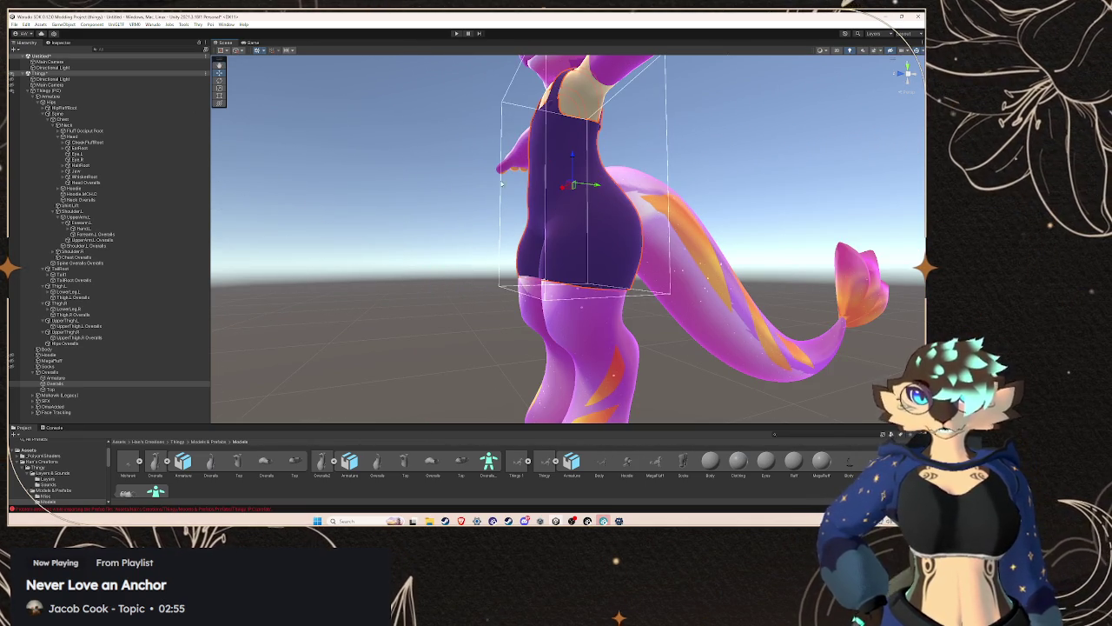
pyautogui.click(87, 371)
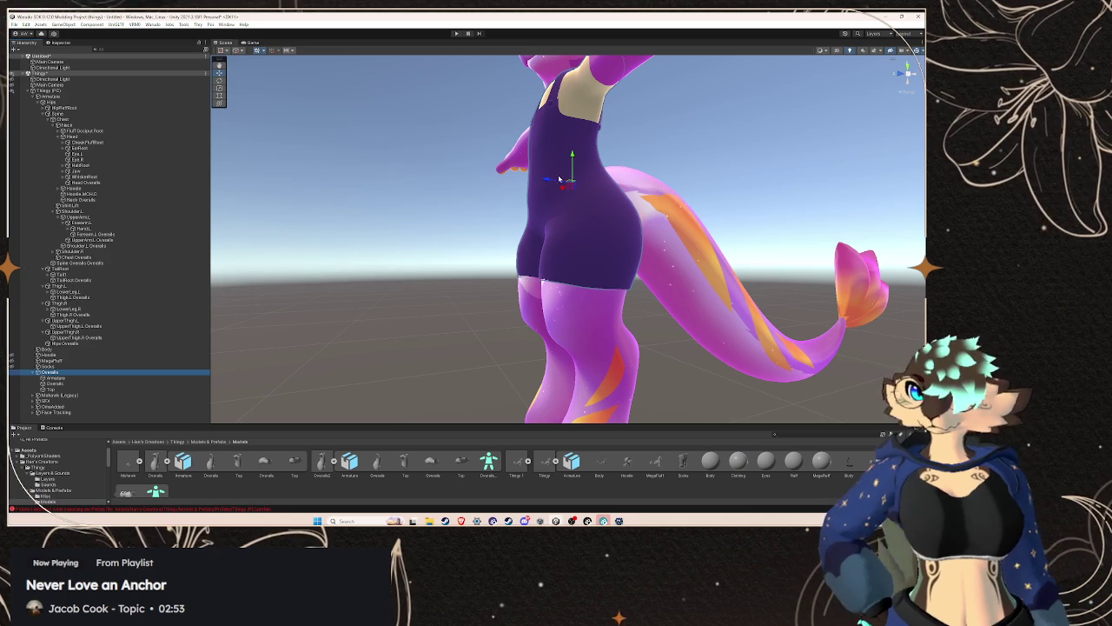
pyautogui.click(477, 168)
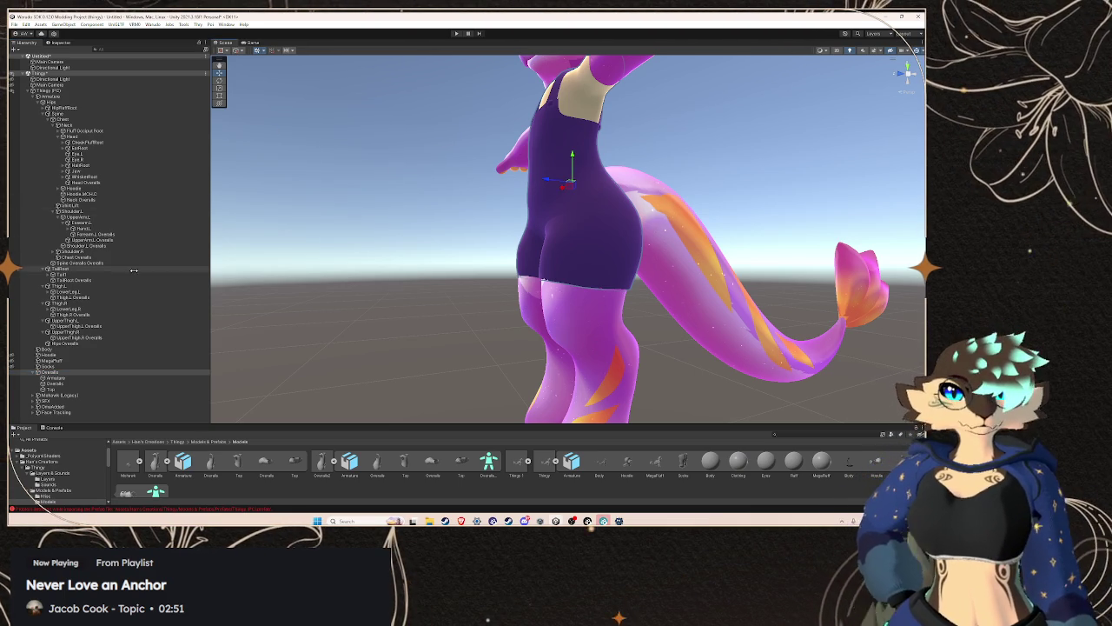
pyautogui.click(130, 216)
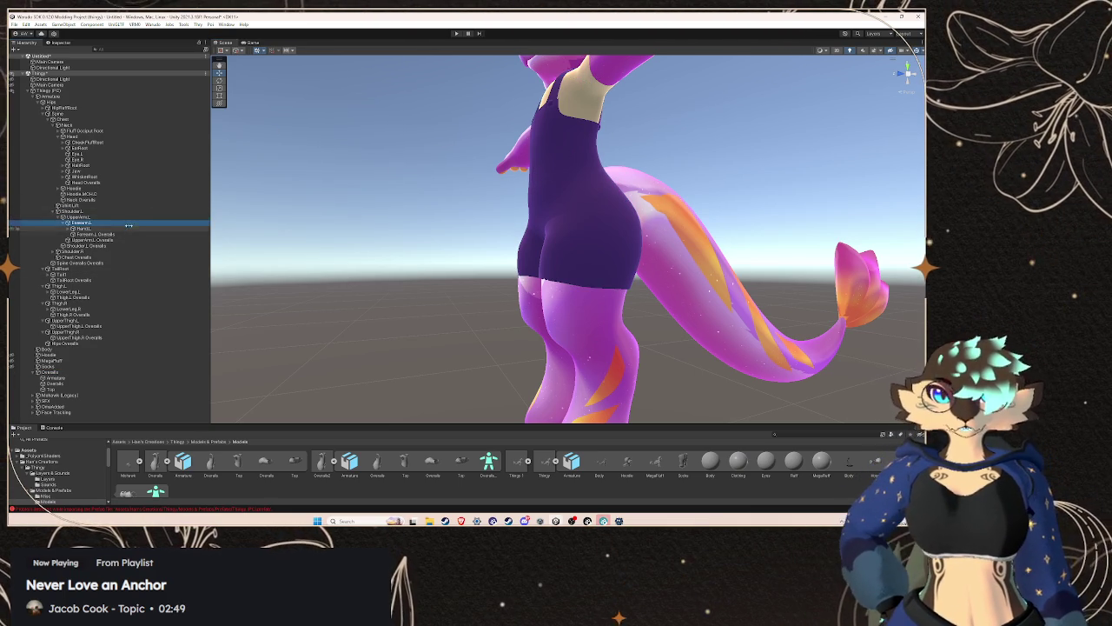
pyautogui.click(122, 234)
pyautogui.click(104, 314)
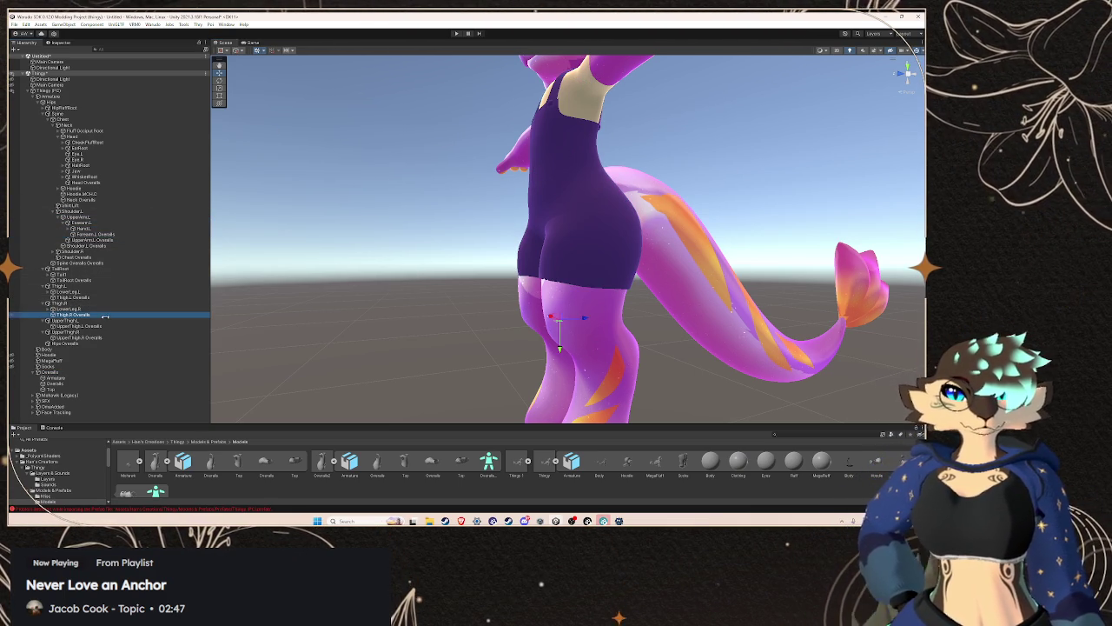
pyautogui.moveTo(585, 240)
pyautogui.mouseDown()
pyautogui.moveTo(561, 238)
pyautogui.moveTo(685, 238)
pyautogui.moveTo(597, 238)
pyautogui.moveTo(558, 269)
pyautogui.mouseUp()
pyautogui.press('f')
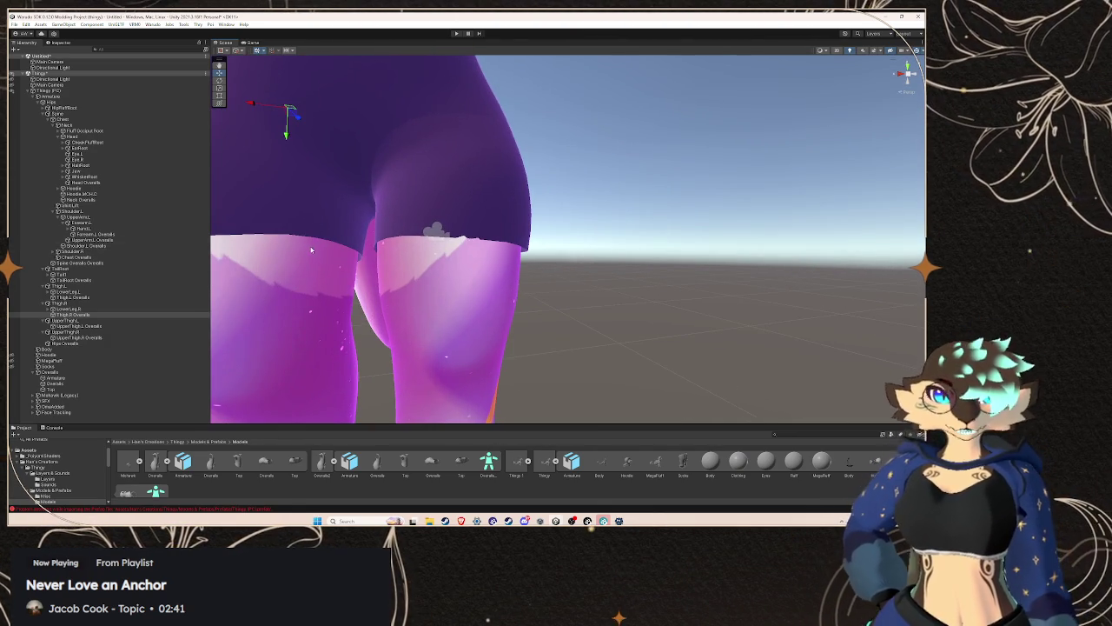
pyautogui.scroll(-5, 303, 269)
pyautogui.moveTo(513, 215); pyautogui.dragTo(505, 231)
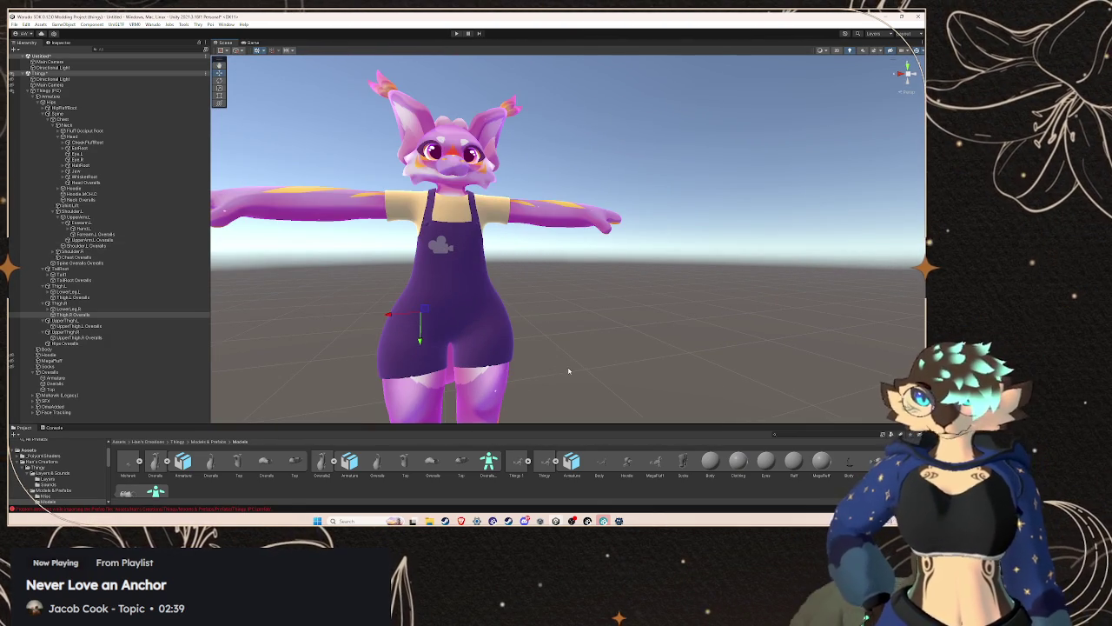
# - Launch Blender and delete the default camera, cube and light
pyautogui.click(382, 521)
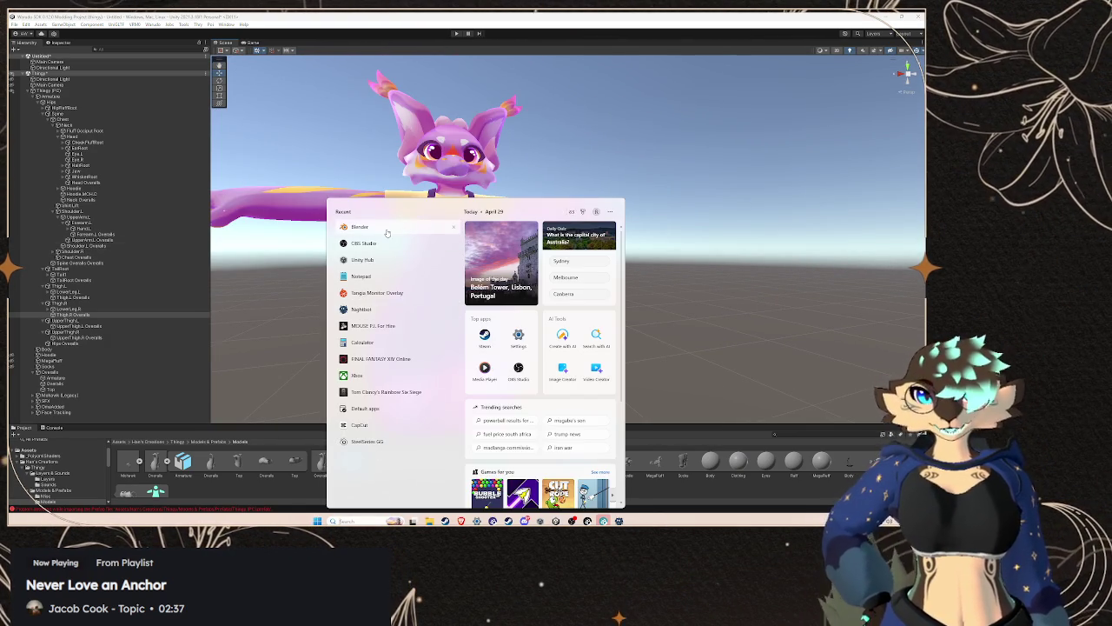
pyautogui.click(388, 230)
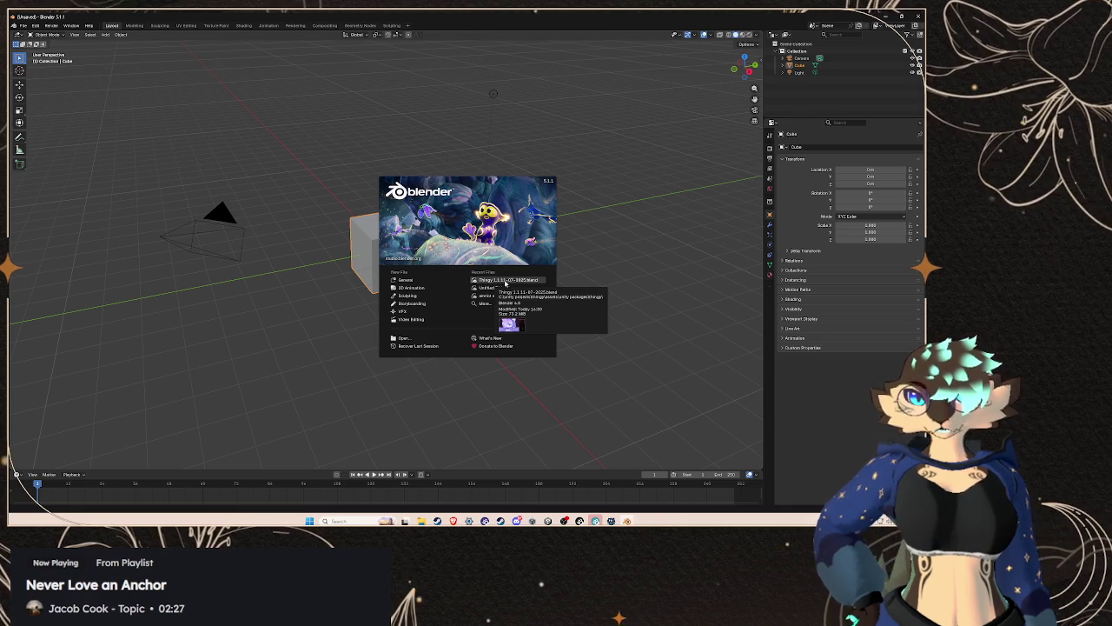
pyautogui.click(608, 373)
pyautogui.scroll(-2, 741, 460)
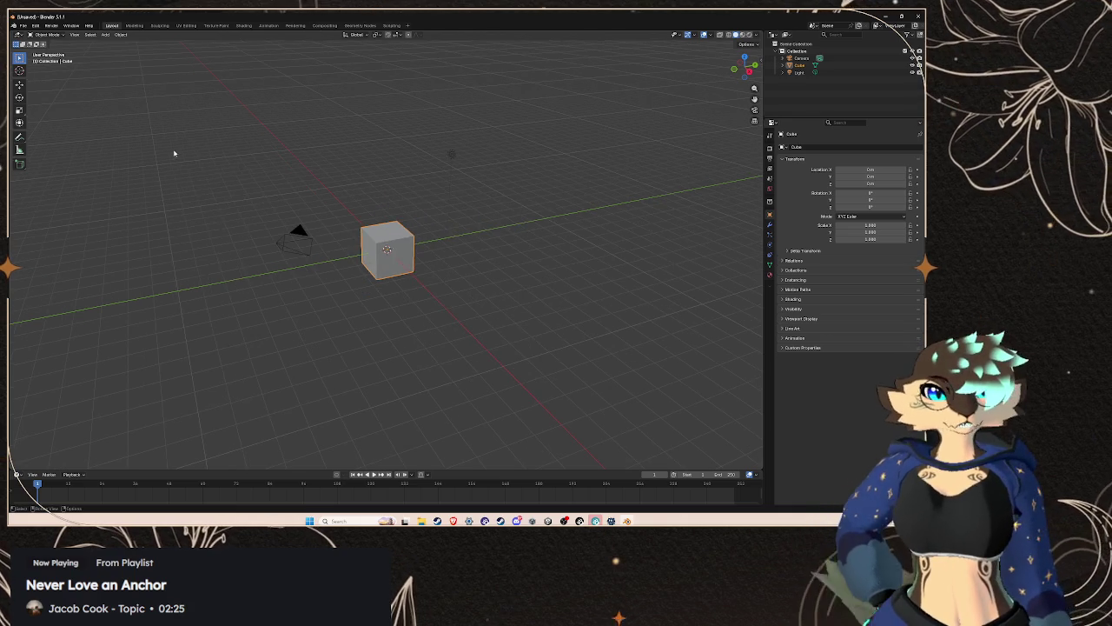
pyautogui.press('a')
pyautogui.press('Delete')
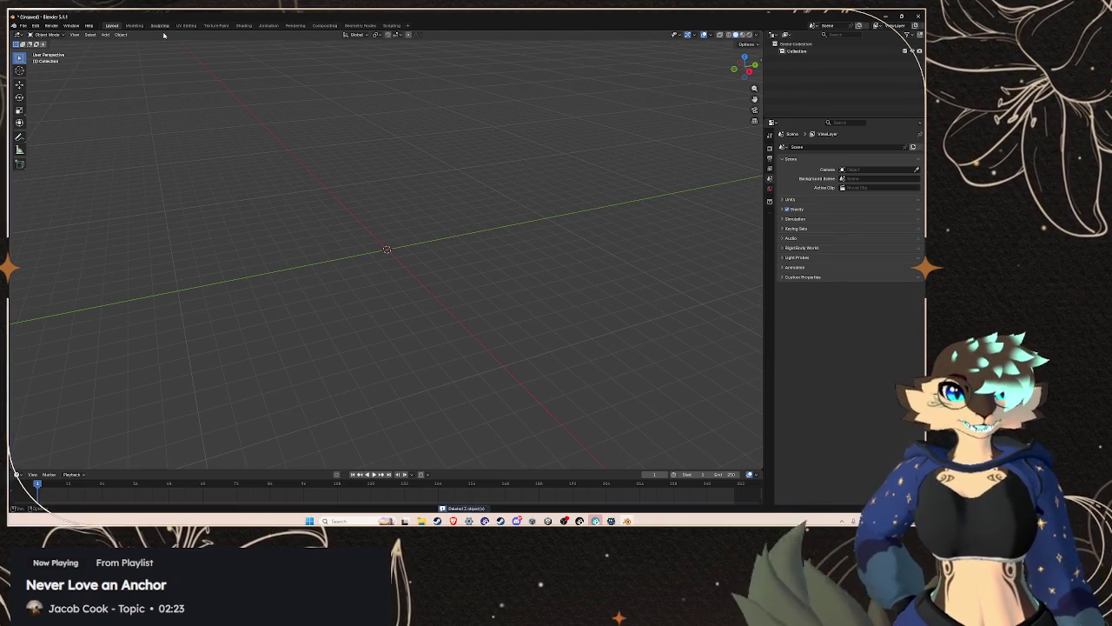
# - Import the Thingy avatar FBX from the Models folder
pyautogui.click(21, 25)
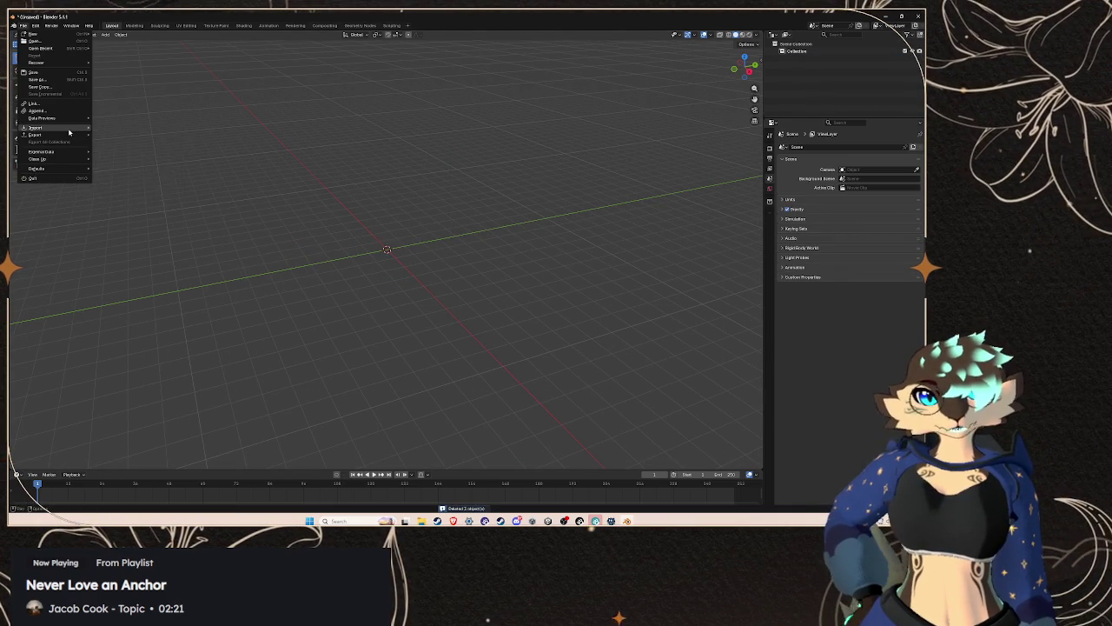
pyautogui.moveTo(60, 129)
pyautogui.click(136, 172)
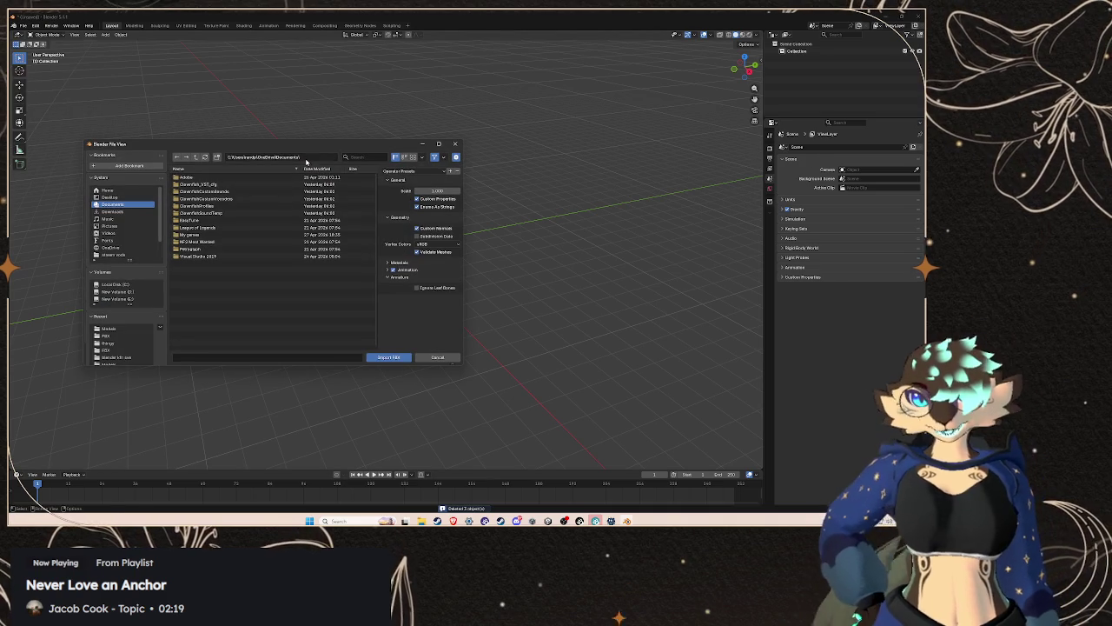
pyautogui.press('Return')
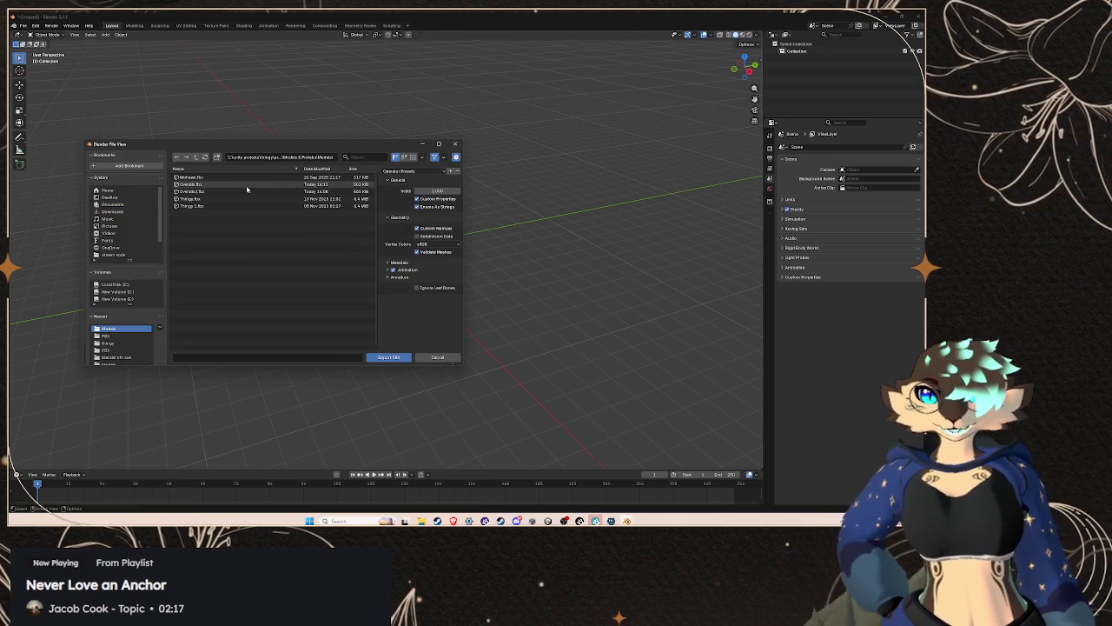
pyautogui.doubleClick(244, 202)
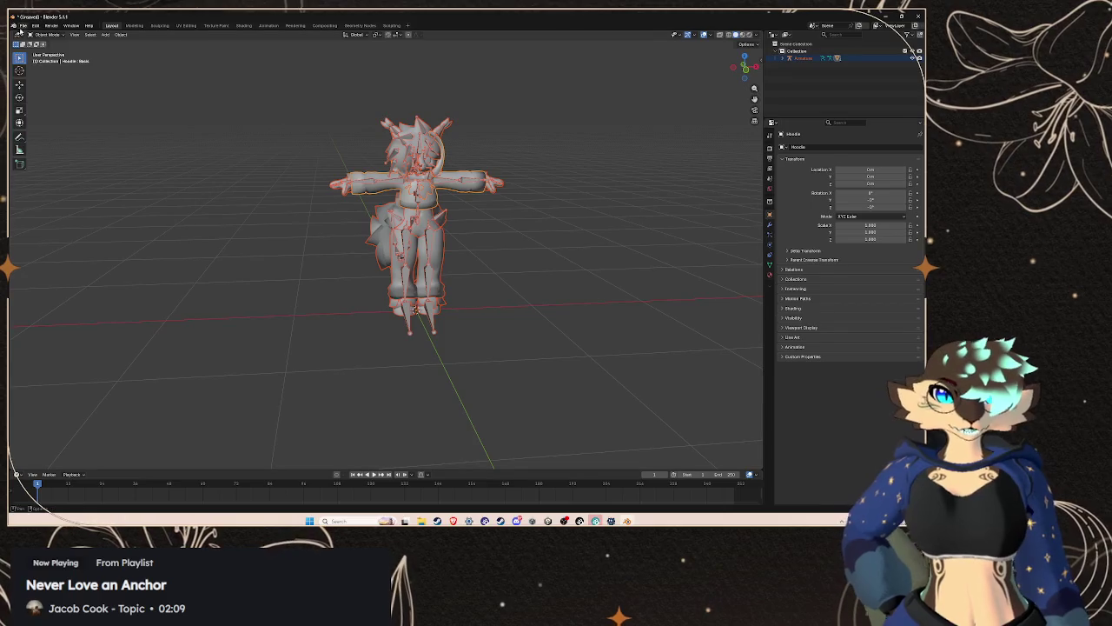
# - Import Overalls.fbx into the same scene
pyautogui.click(23, 25)
pyautogui.moveTo(52, 132)
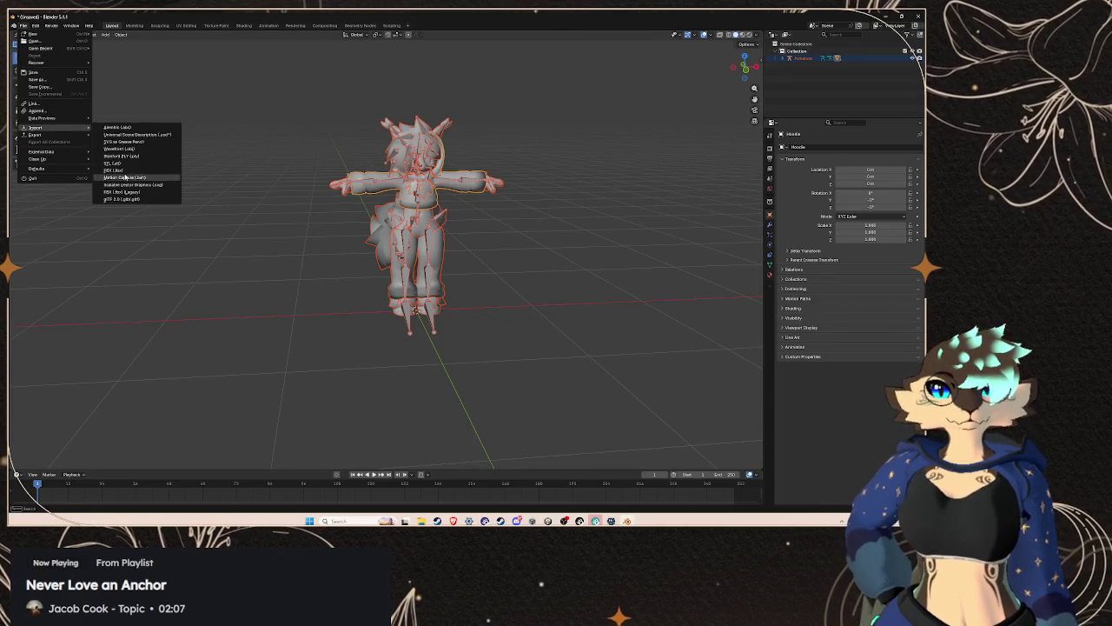
pyautogui.click(161, 176)
pyautogui.click(228, 185)
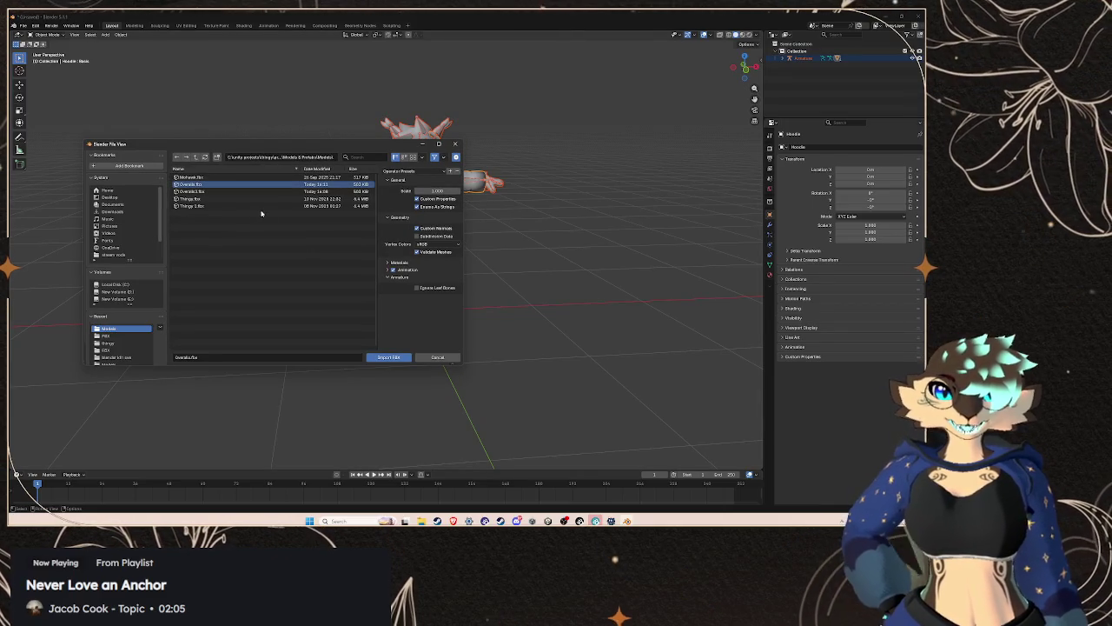
pyautogui.click(382, 357)
pyautogui.scroll(5, 459, 283)
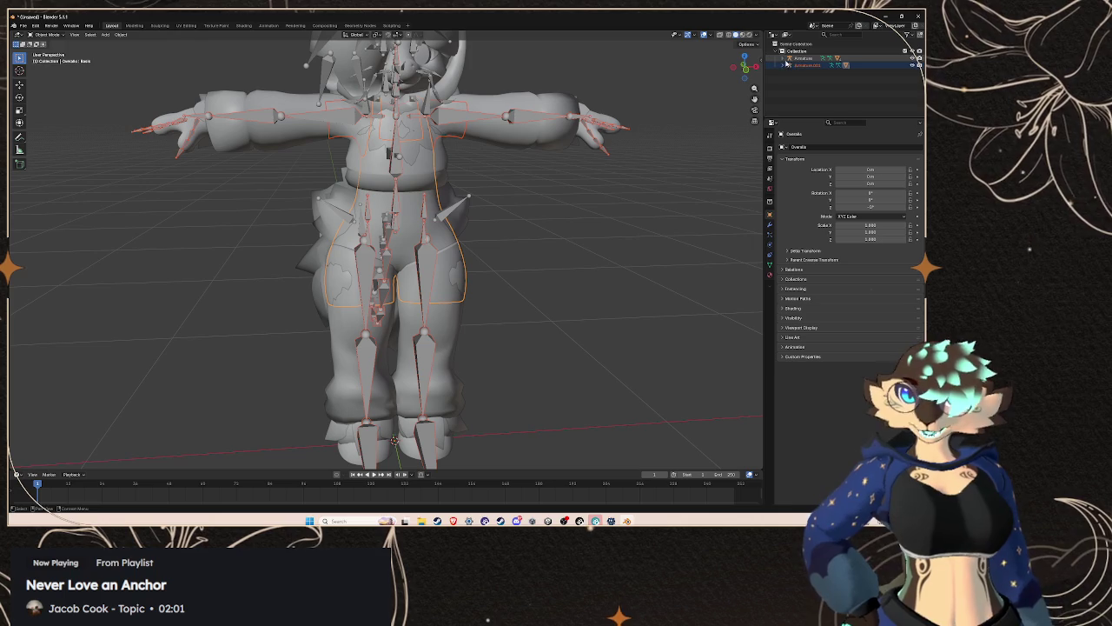
# - Turn off Bones in the viewport overlays and expand both armatures in the Outliner
pyautogui.click(710, 36)
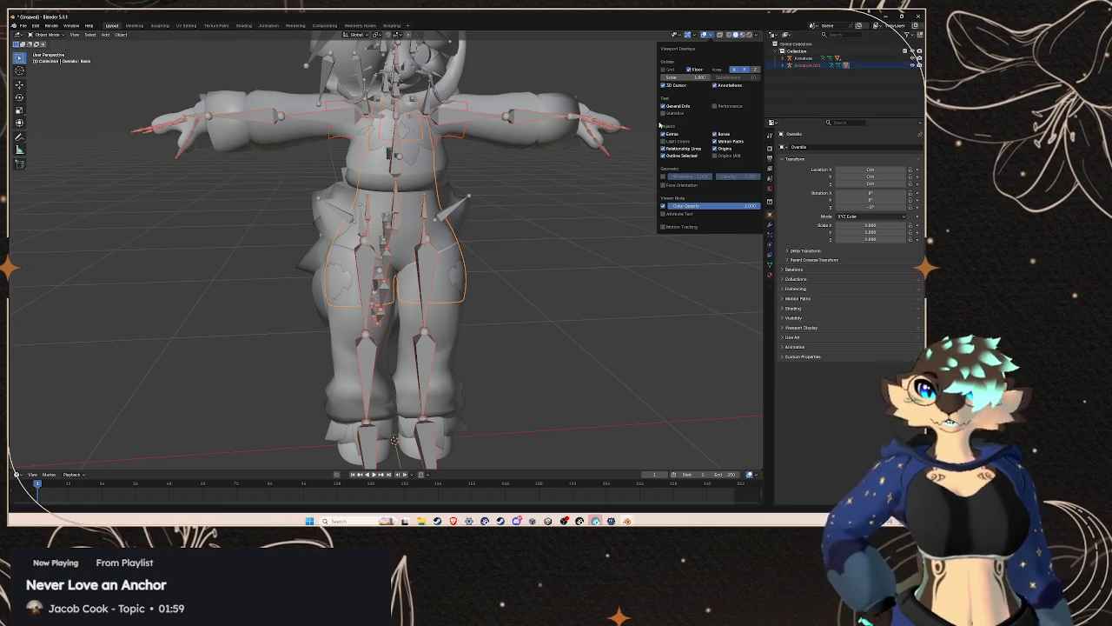
pyautogui.click(714, 134)
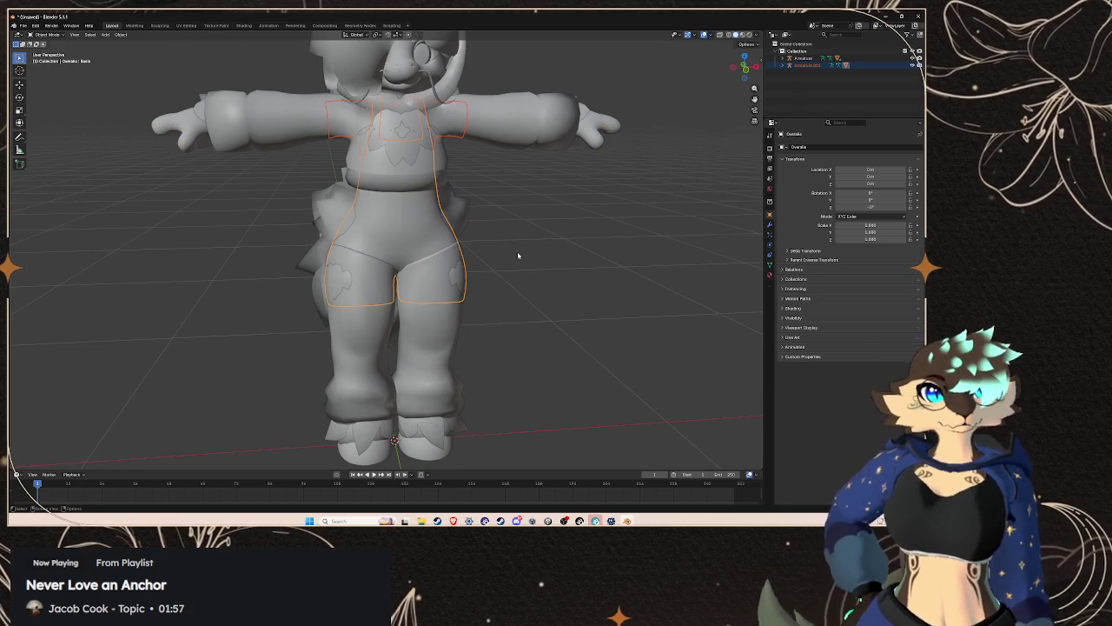
pyautogui.click(785, 66)
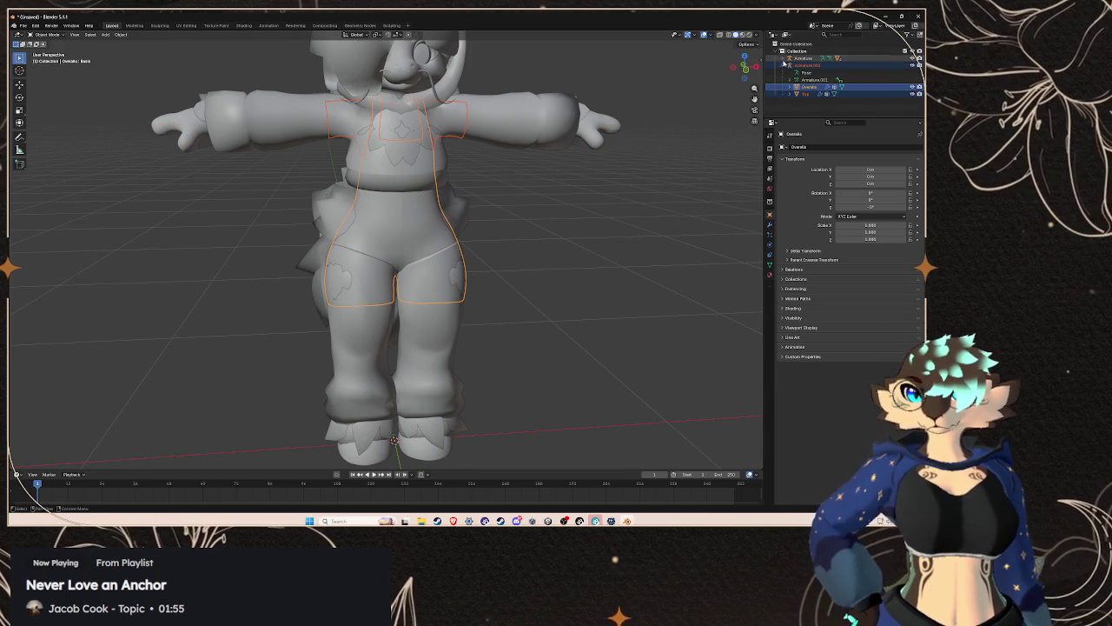
pyautogui.click(785, 58)
# - Hide the Hoodie, Armature.001 and leg cuff meshes, view from the rear, then return to Unity
pyautogui.click(913, 87)
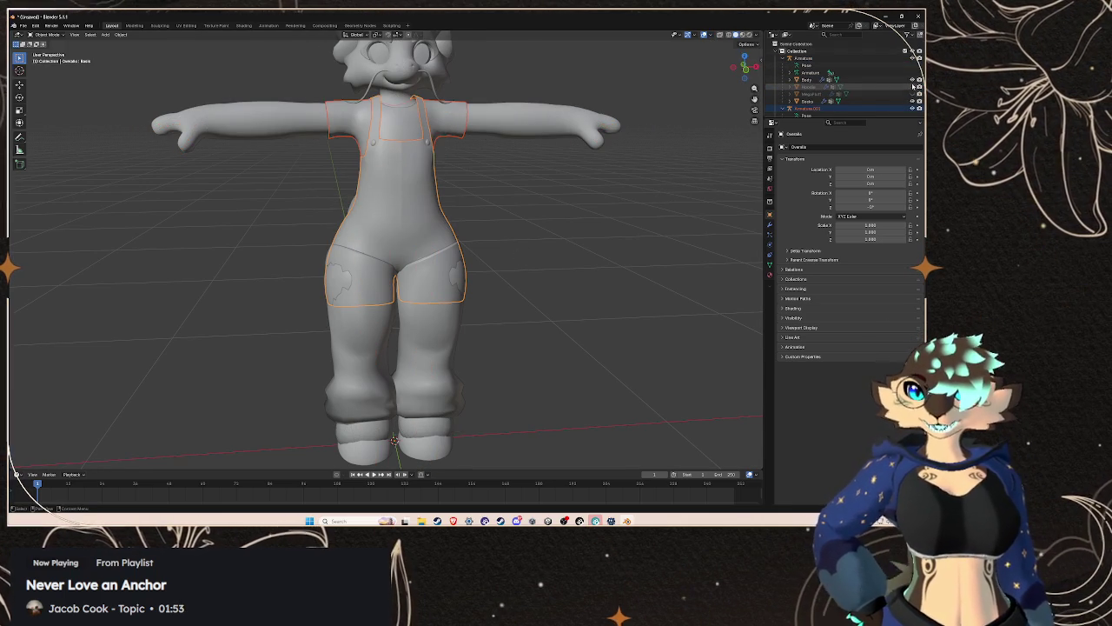
pyautogui.click(919, 107)
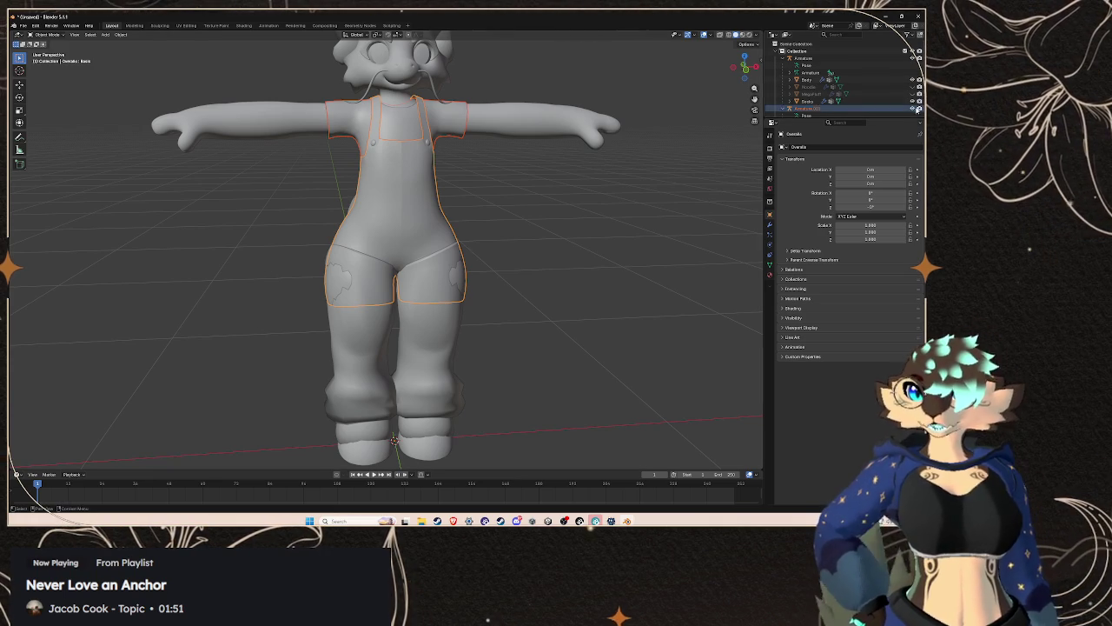
pyautogui.click(913, 94)
pyautogui.moveTo(382, 235)
pyautogui.mouseDown()
pyautogui.moveTo(468, 229)
pyautogui.moveTo(481, 188)
pyautogui.moveTo(456, 246)
pyautogui.mouseUp()
pyautogui.scroll(5, 452, 233)
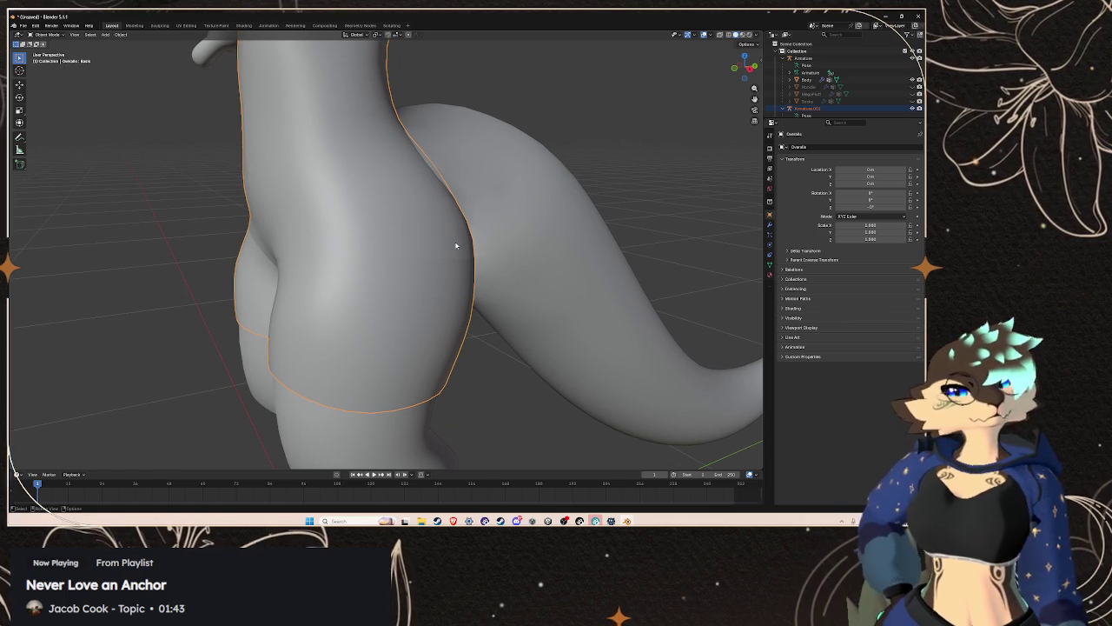
pyautogui.moveTo(595, 521)
pyautogui.click(549, 521)
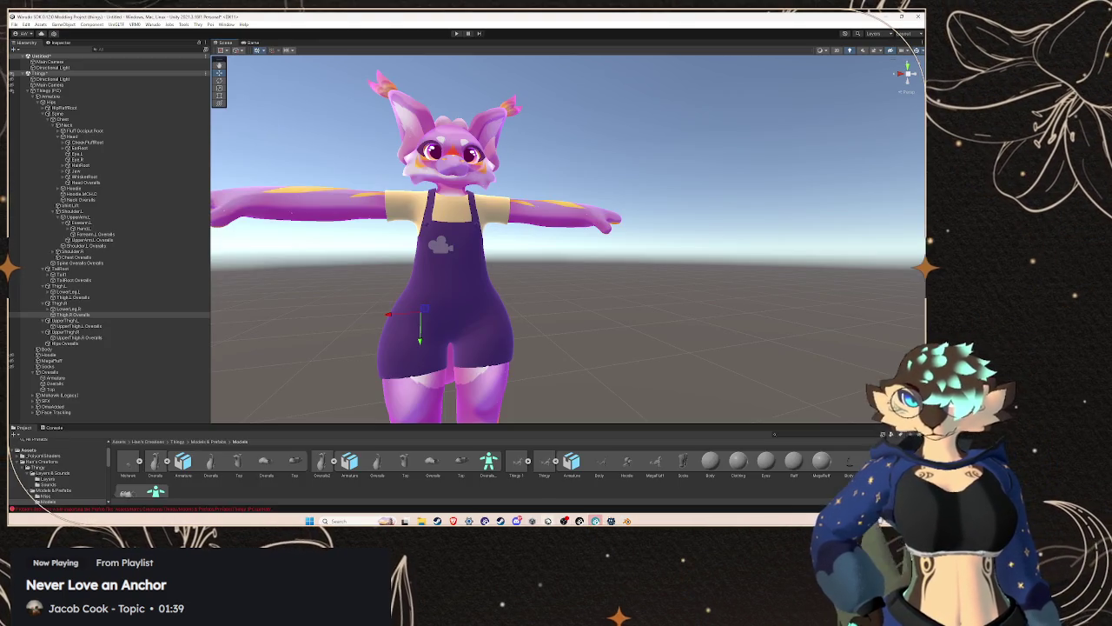
# - Select the Thingy (FBX) object, then its Armature, and frame the view on the hips
pyautogui.scroll(5, 403, 273)
pyautogui.moveTo(522, 280)
pyautogui.mouseDown()
pyautogui.moveTo(442, 281)
pyautogui.moveTo(511, 266)
pyautogui.moveTo(504, 256)
pyautogui.moveTo(509, 269)
pyautogui.moveTo(499, 265)
pyautogui.mouseUp()
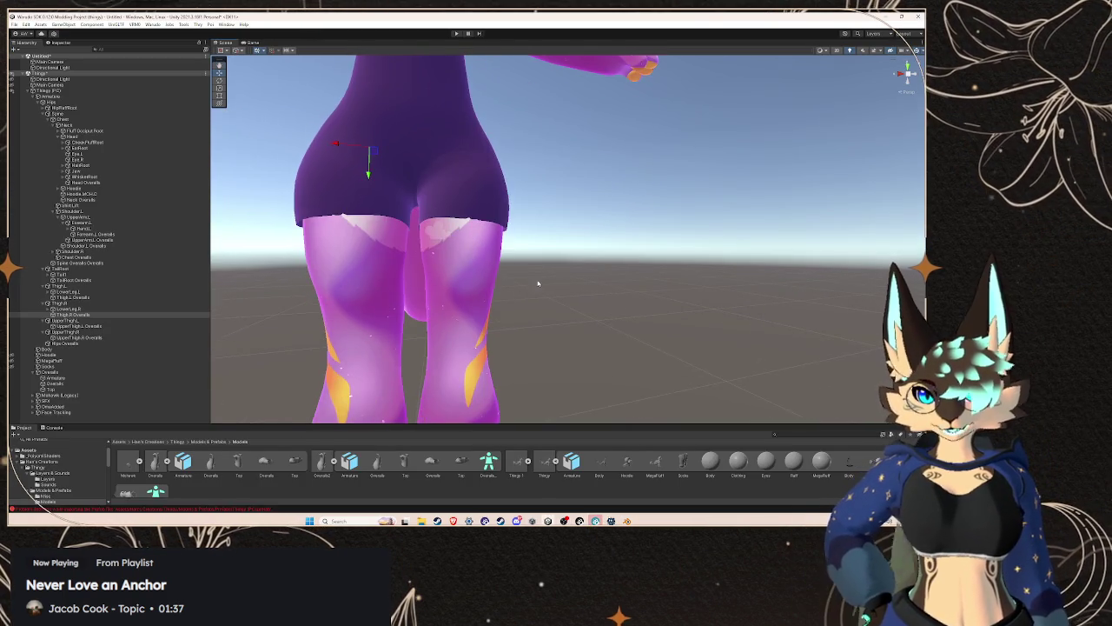
pyautogui.scroll(-3, 509, 269)
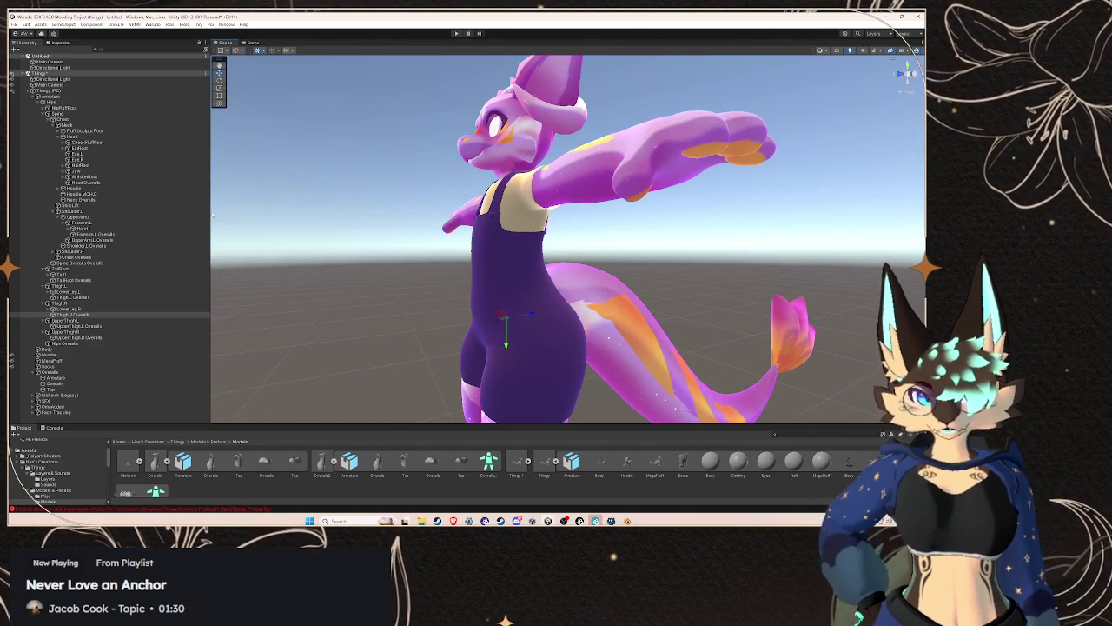
pyautogui.click(69, 91)
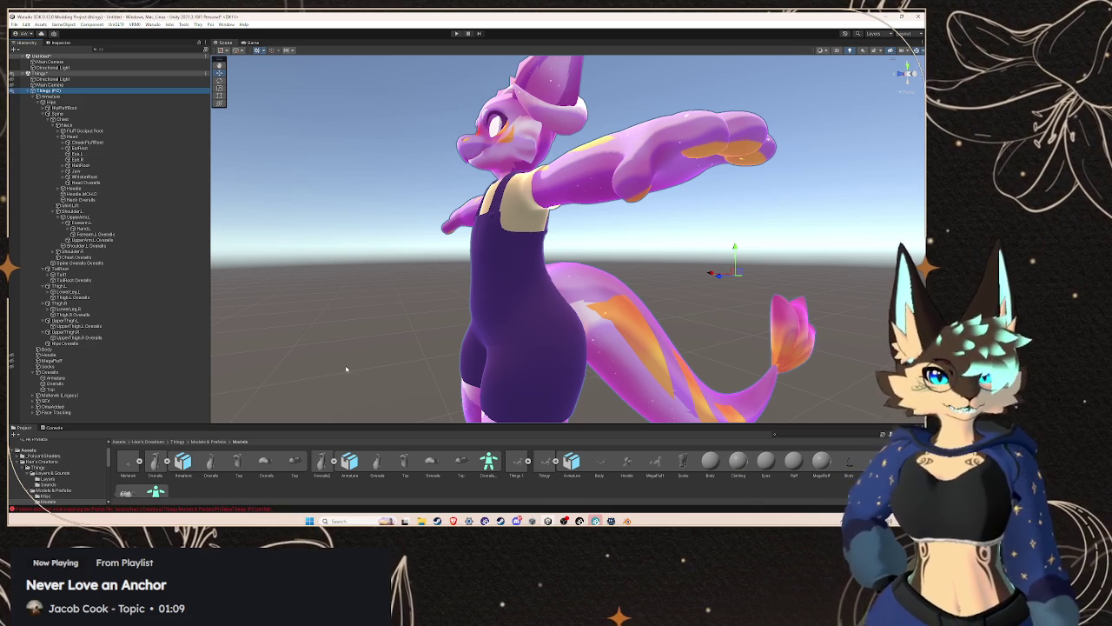
pyautogui.press('Down')
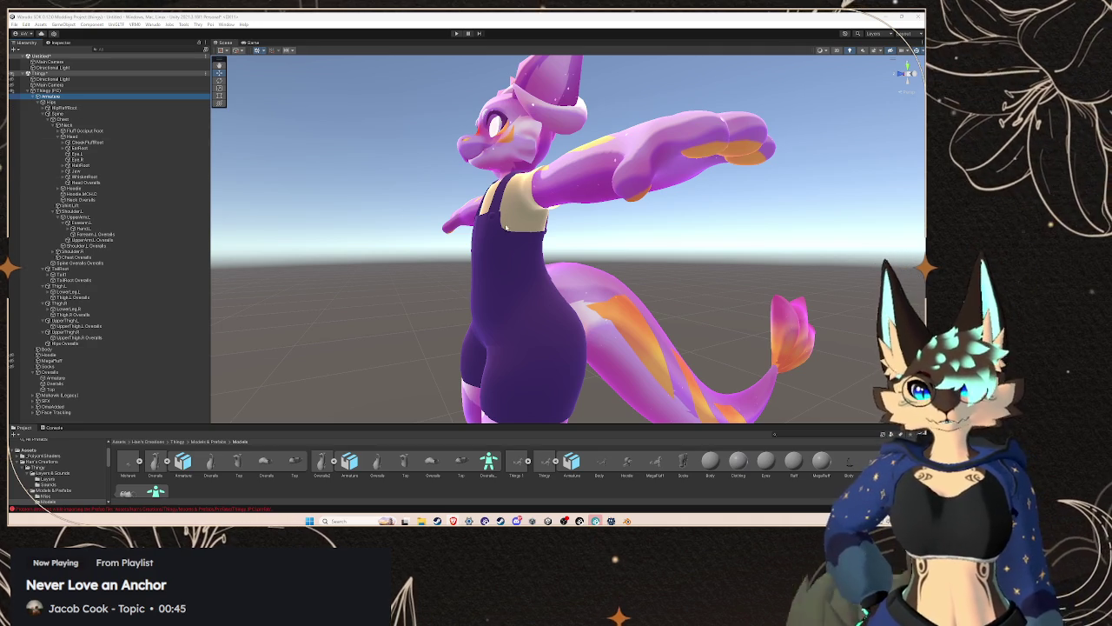
pyautogui.doubleClick(74, 111)
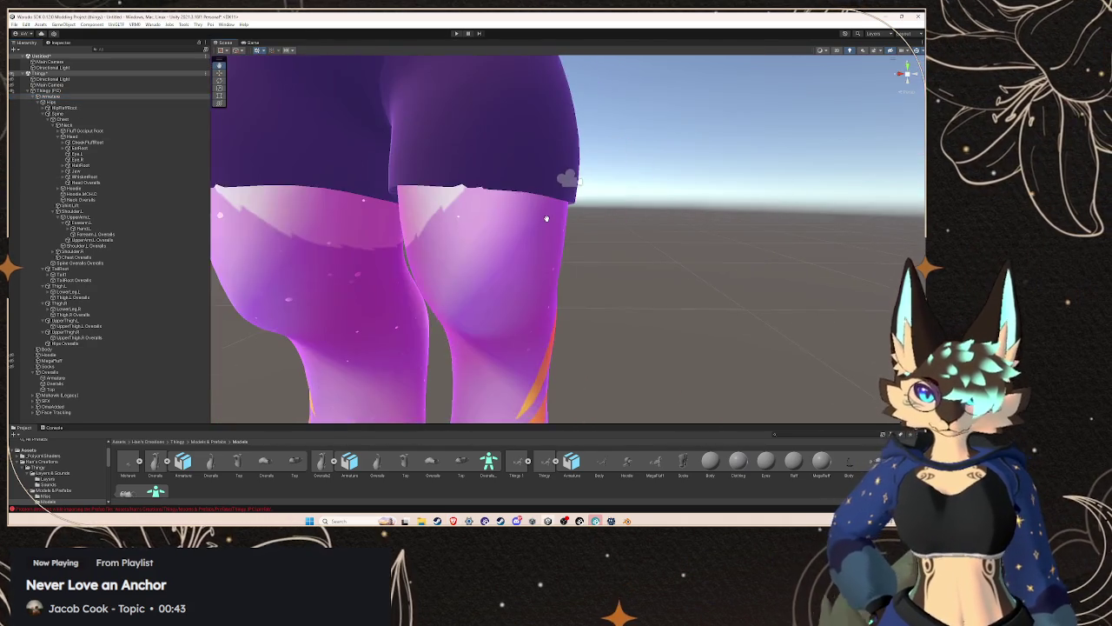
# - Orbit to the rear of the hips, select the Overalls object, and switch to Blender
pyautogui.moveTo(546, 218); pyautogui.dragTo(403, 274)
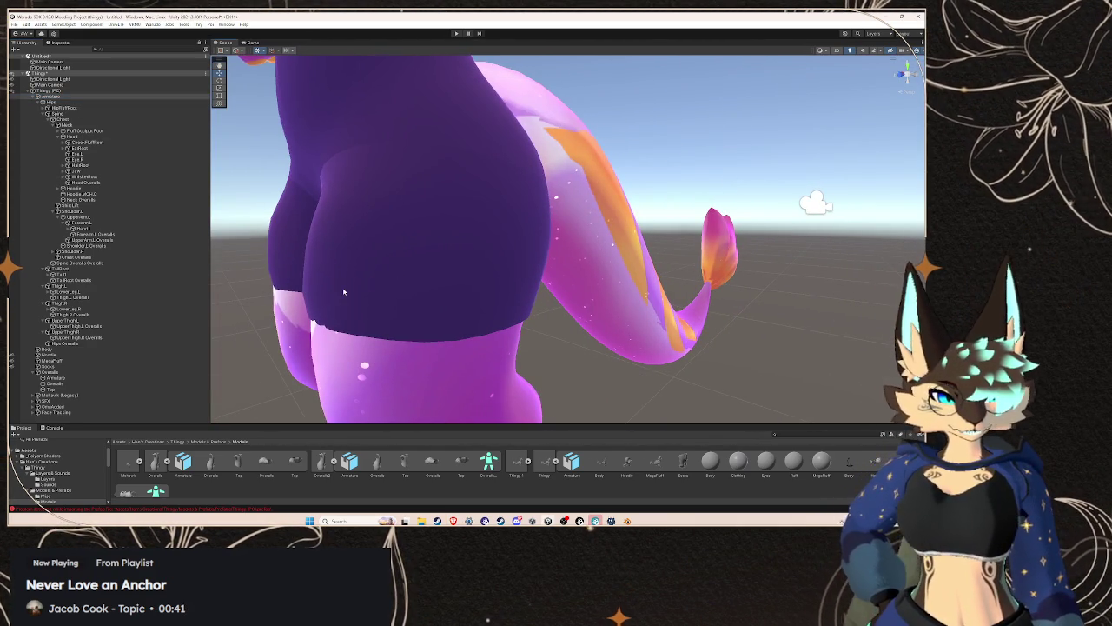
pyautogui.moveTo(343, 292); pyautogui.dragTo(400, 299)
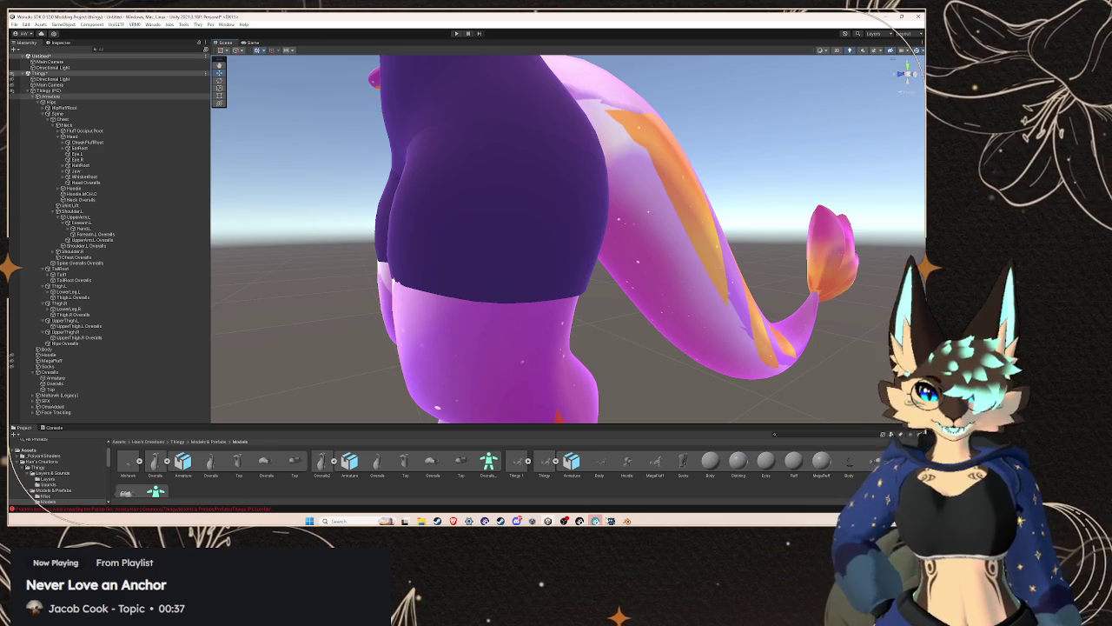
pyautogui.moveTo(626, 521)
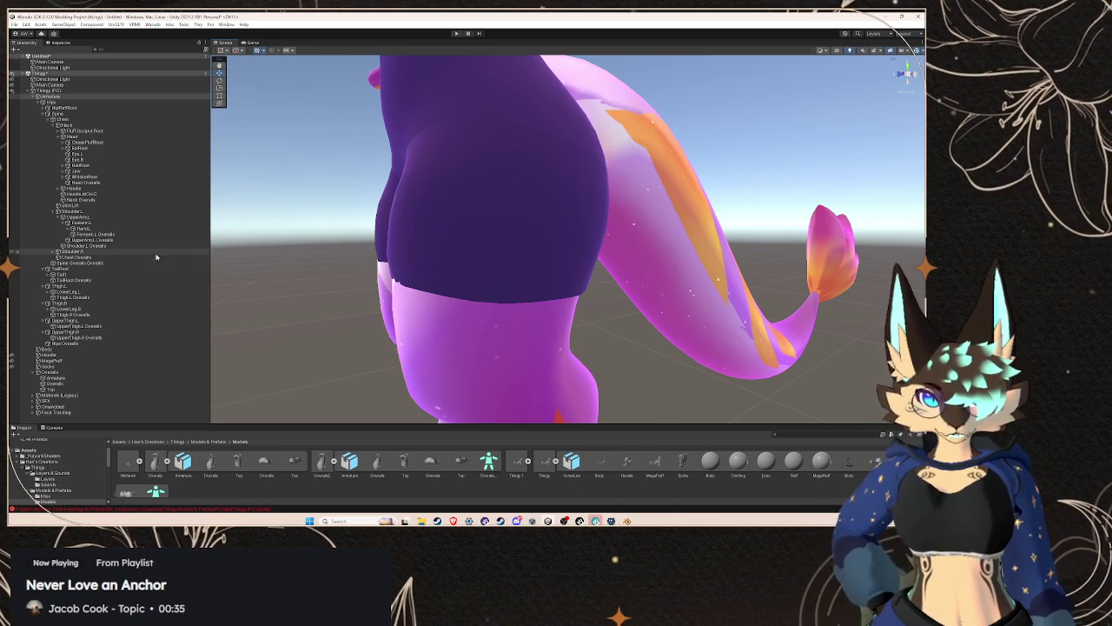
pyautogui.click(126, 383)
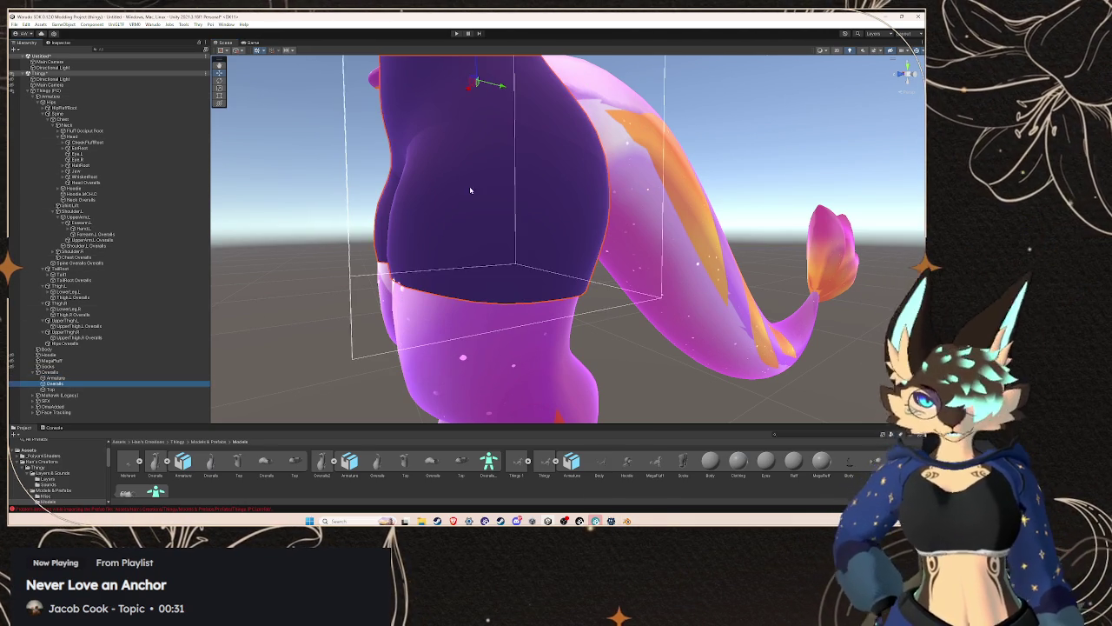
pyautogui.click(501, 88)
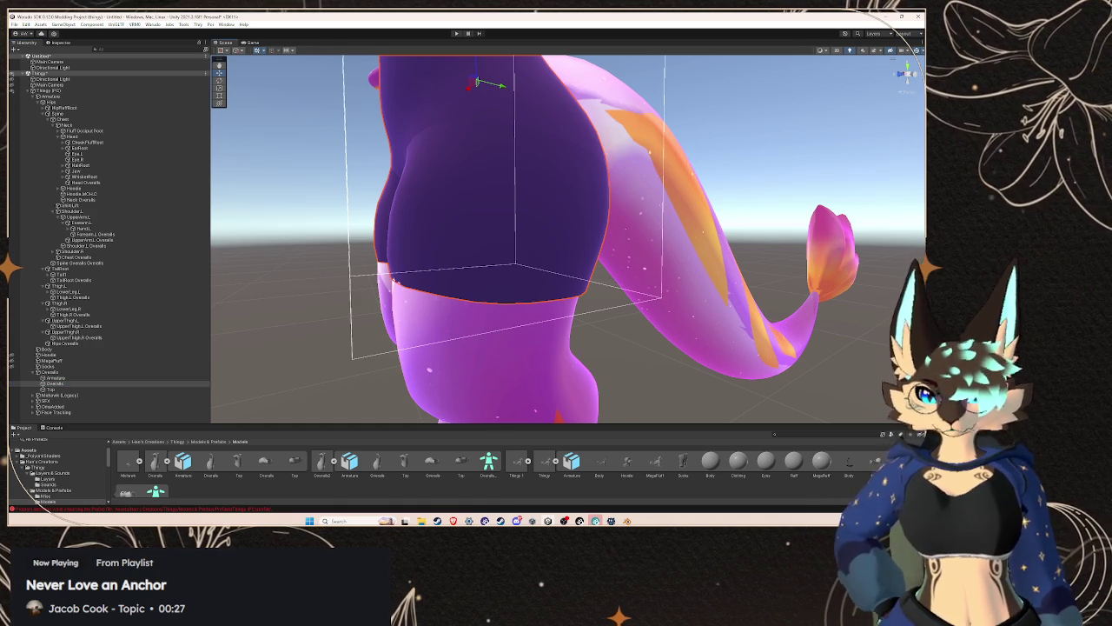
pyautogui.click(626, 521)
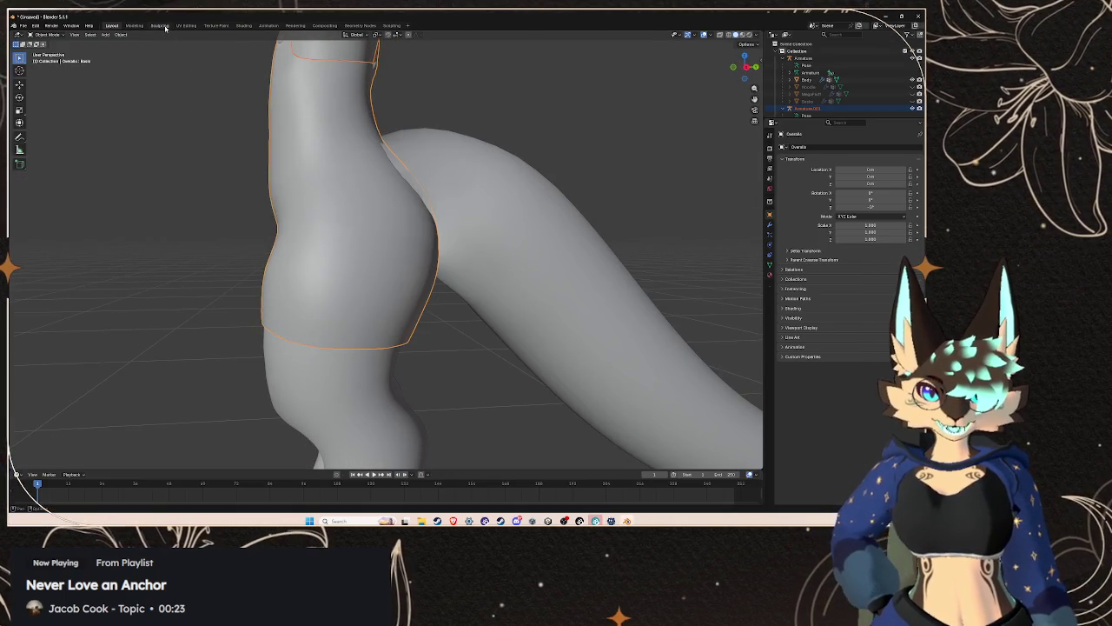
# - Switch to the Sculpting workspace and make Grab 2D the active brush
pyautogui.hotkey('ctrl', 'pagedown')
pyautogui.hotkey('ctrl', 'pagedown')
pyautogui.scroll(10, 351, 276)
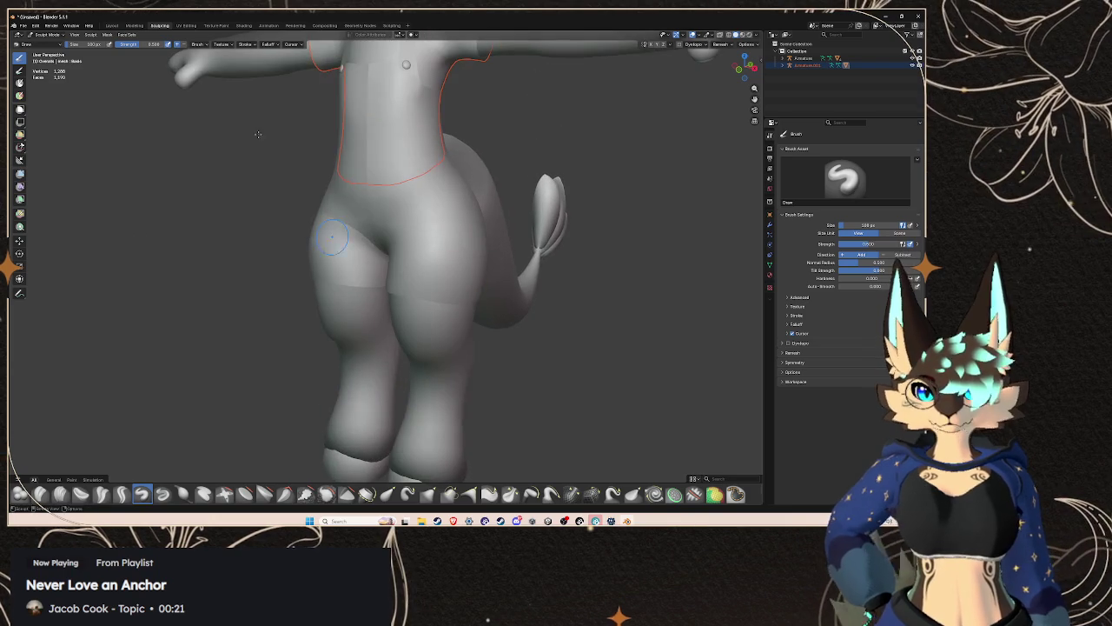
pyautogui.click(111, 25)
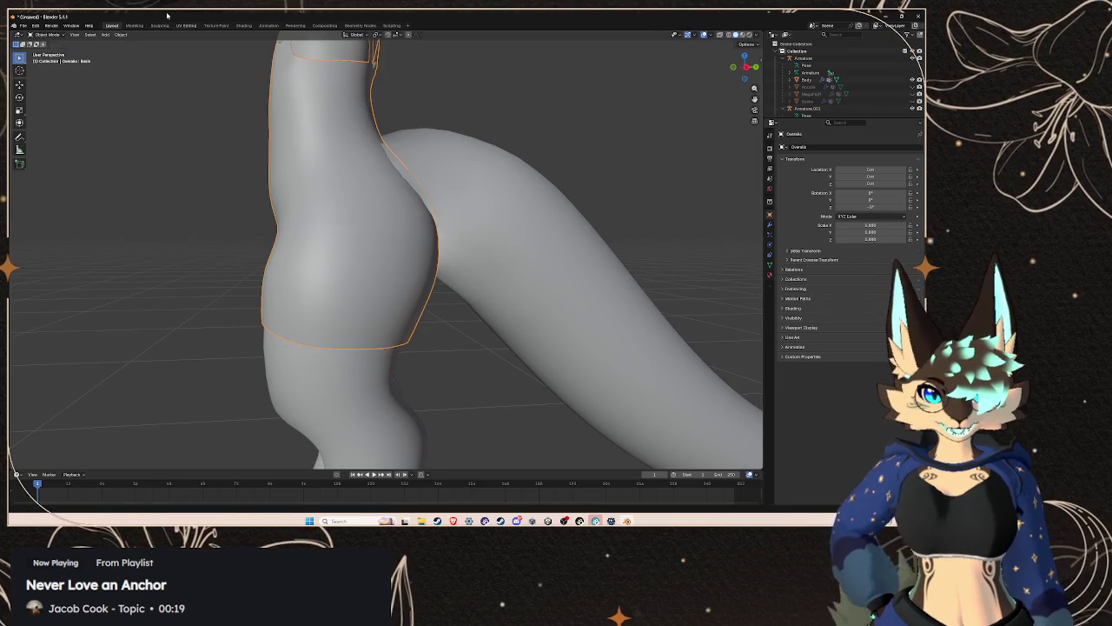
pyautogui.click(159, 25)
pyautogui.scroll(5, 419, 256)
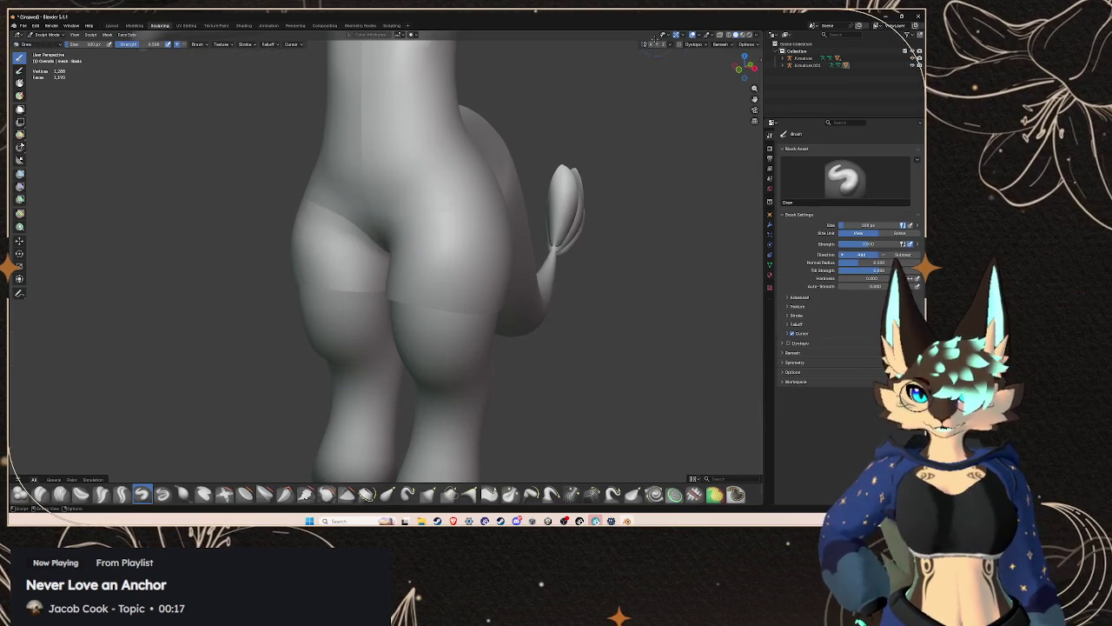
pyautogui.scroll(-6, 599, 201)
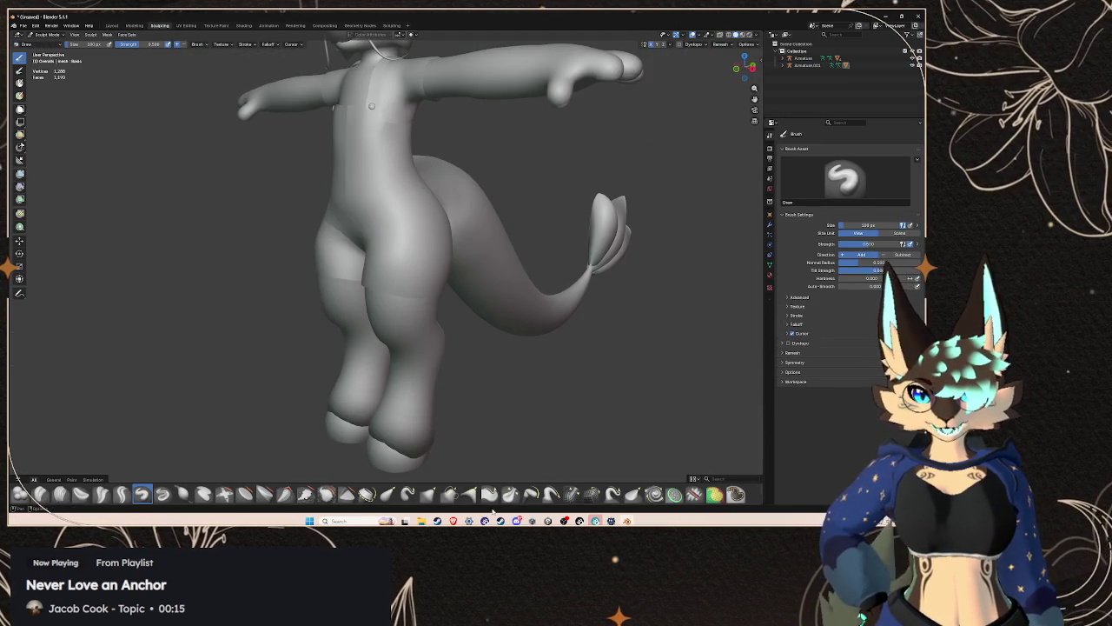
pyautogui.click(449, 494)
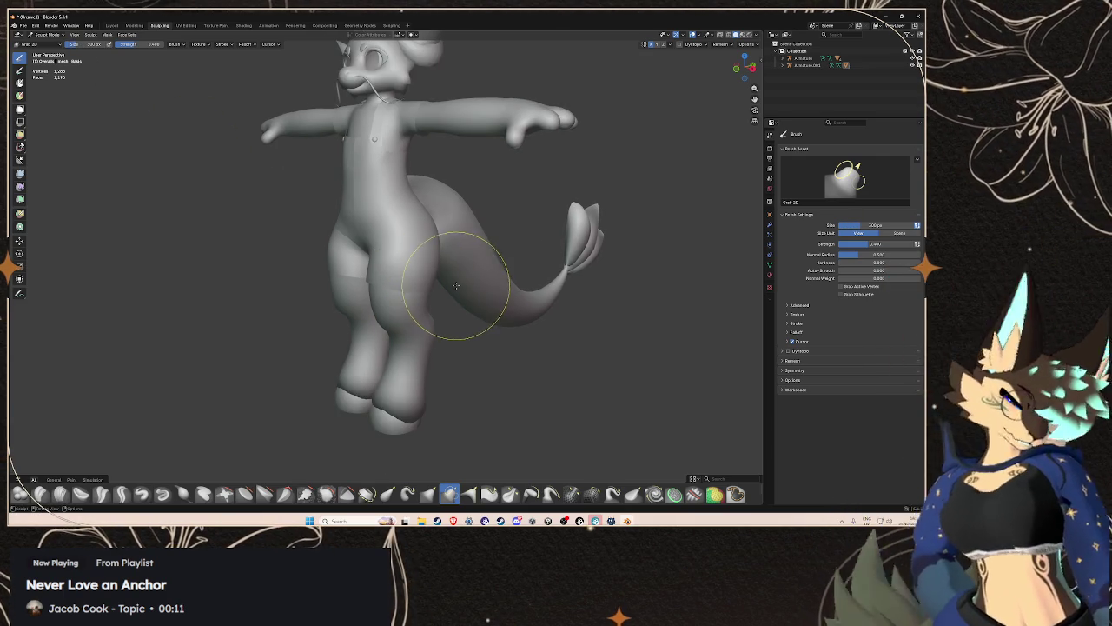
# - Orbit around the hips and return to the Layout workspace
pyautogui.scroll(2, 403, 290)
pyautogui.moveTo(403, 289)
pyautogui.mouseDown()
pyautogui.moveTo(365, 280)
pyautogui.moveTo(509, 293)
pyautogui.moveTo(452, 295)
pyautogui.moveTo(556, 286)
pyautogui.mouseUp()
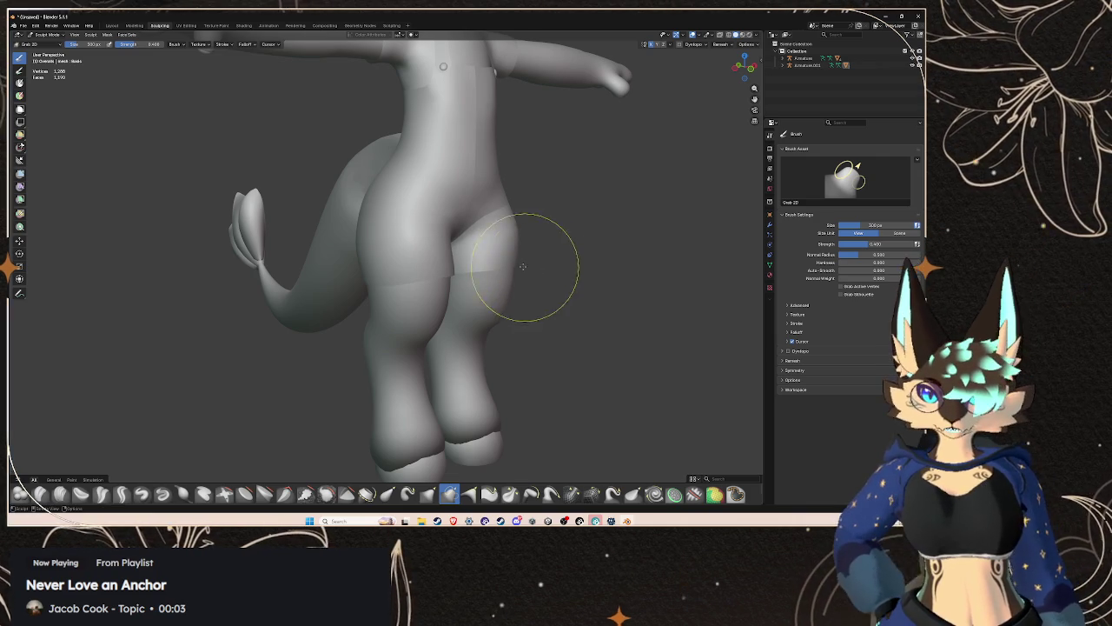
pyautogui.moveTo(520, 263); pyautogui.dragTo(361, 249)
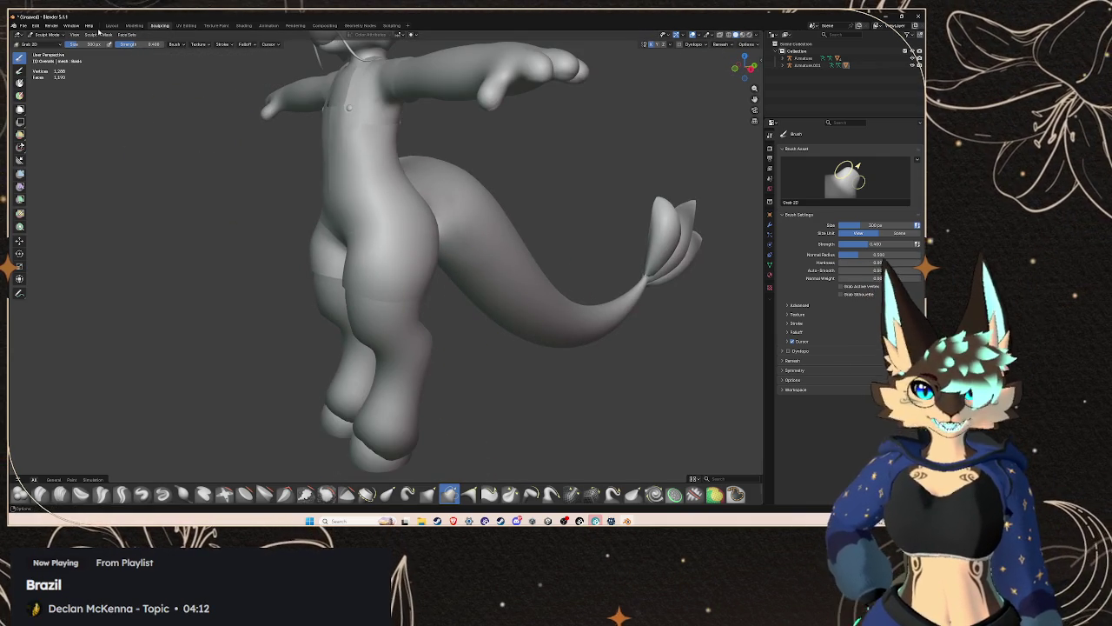
pyautogui.click(111, 25)
pyautogui.click(24, 26)
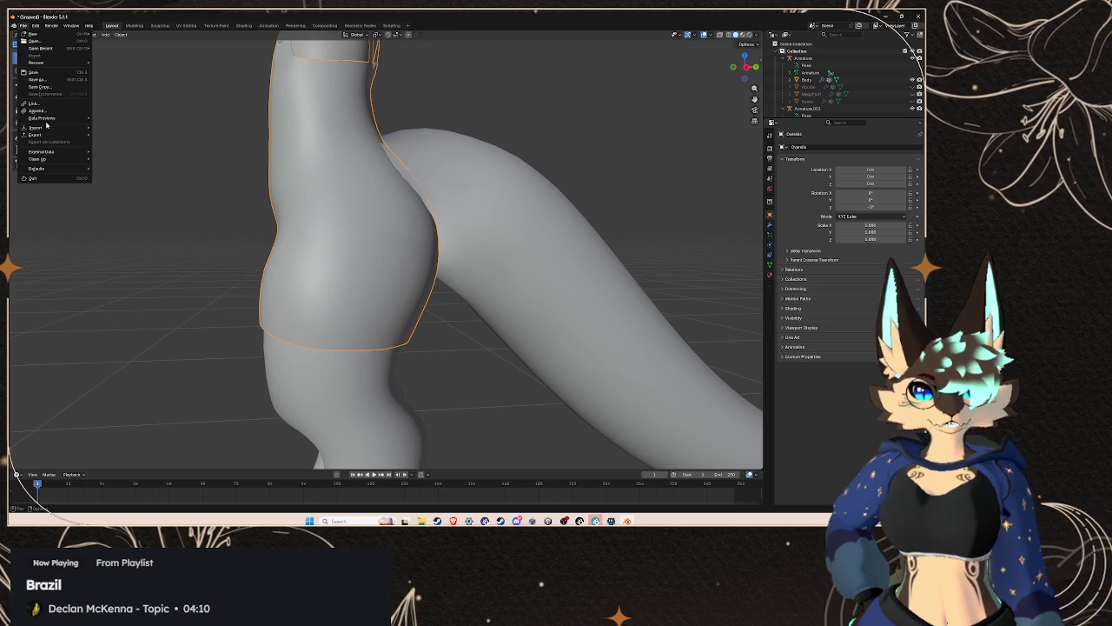
# - Start an FBX export with Forward set to Z Forward, then cancel it
pyautogui.moveTo(39, 134)
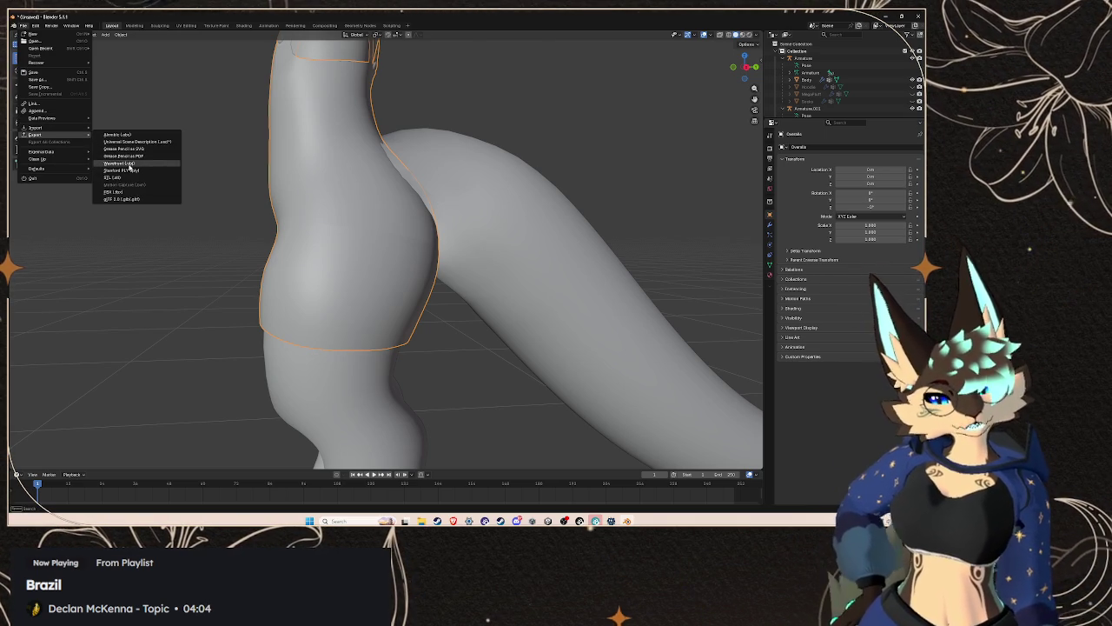
pyautogui.click(114, 191)
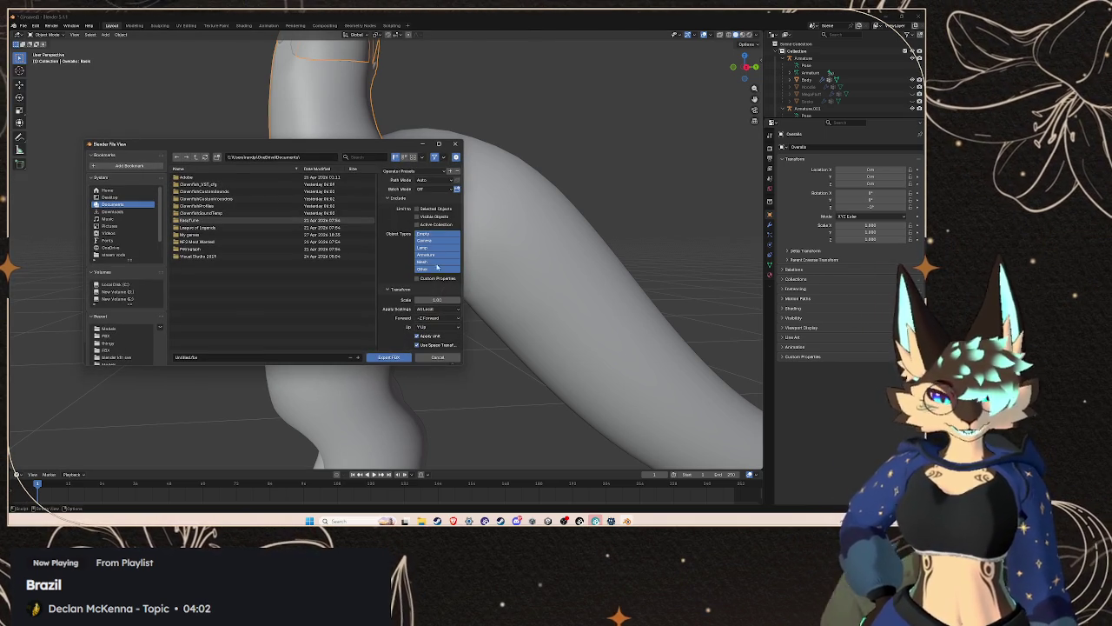
pyautogui.click(438, 318)
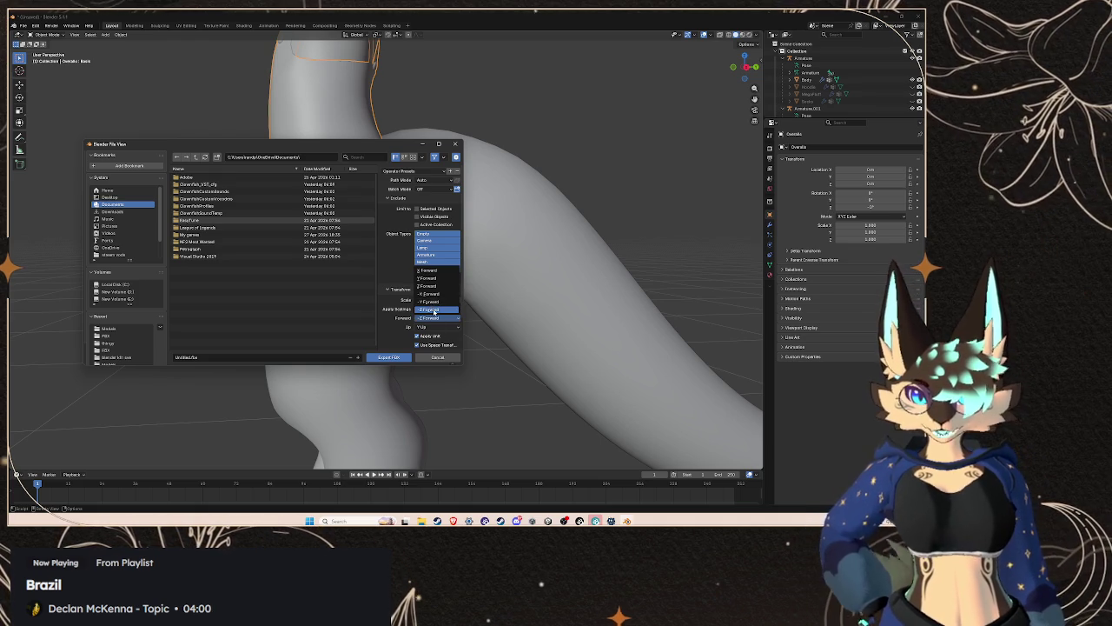
pyautogui.click(429, 287)
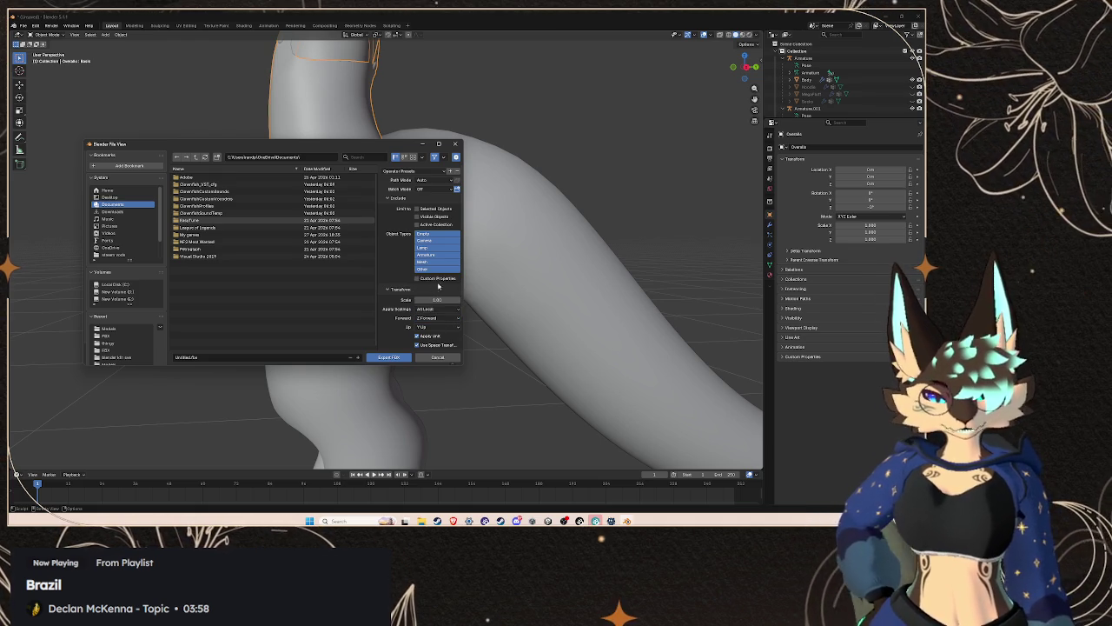
pyautogui.click(450, 361)
# - Select the Armature.001 rig with its Overalls and Top meshes in the Outliner
pyautogui.scroll(-2, 819, 86)
pyautogui.click(819, 98)
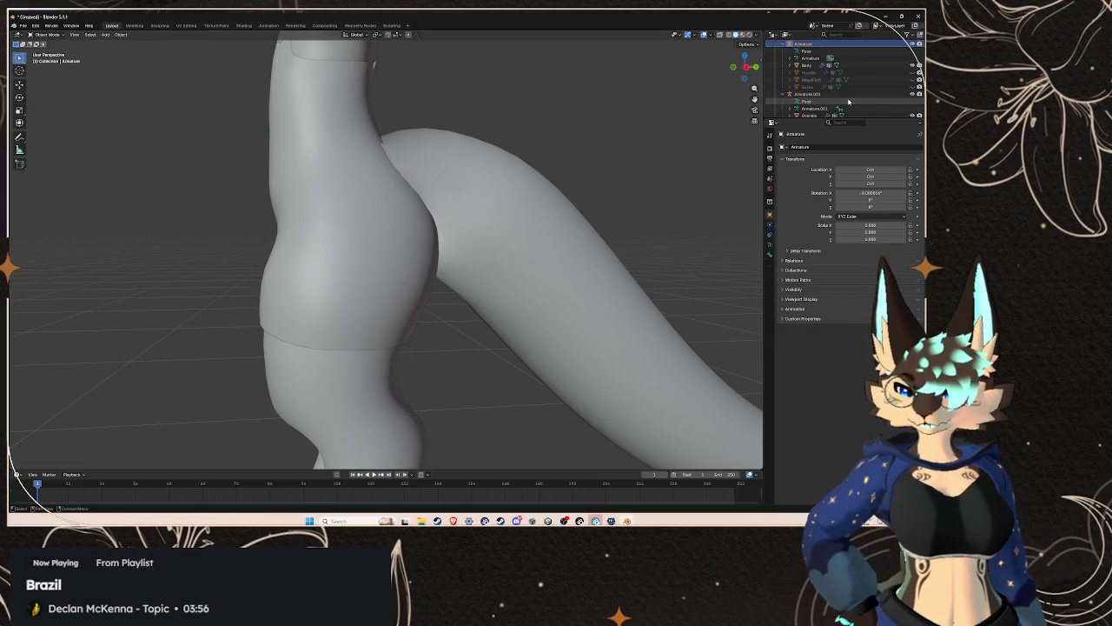
pyautogui.scroll(-1, 819, 97)
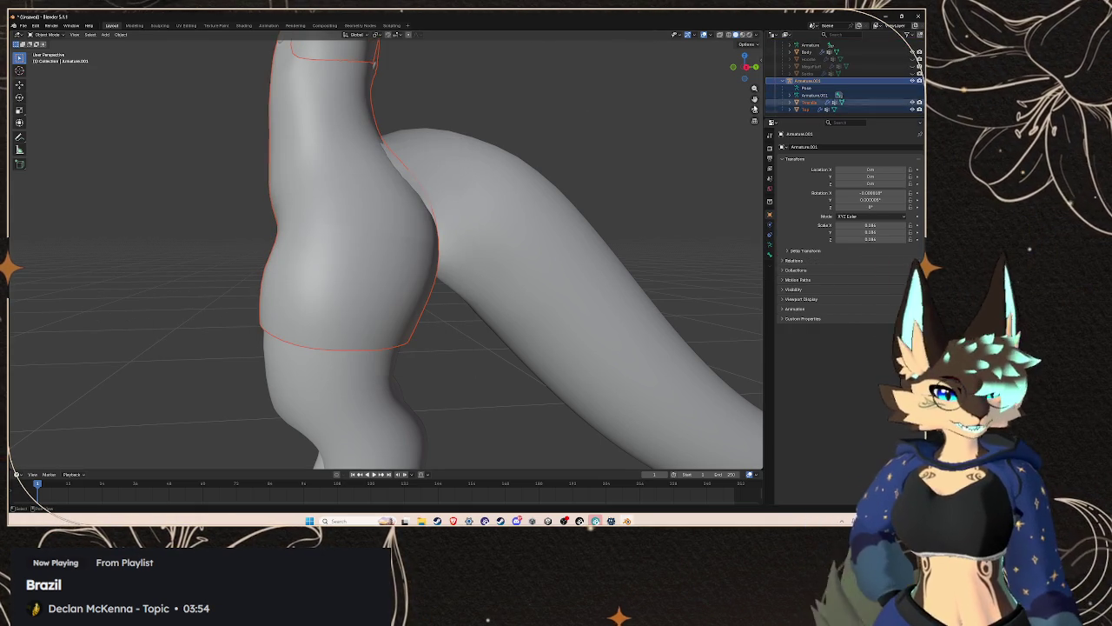
# - Start an FBX export of the selection with Forward set to Z Forward
pyautogui.click(24, 25)
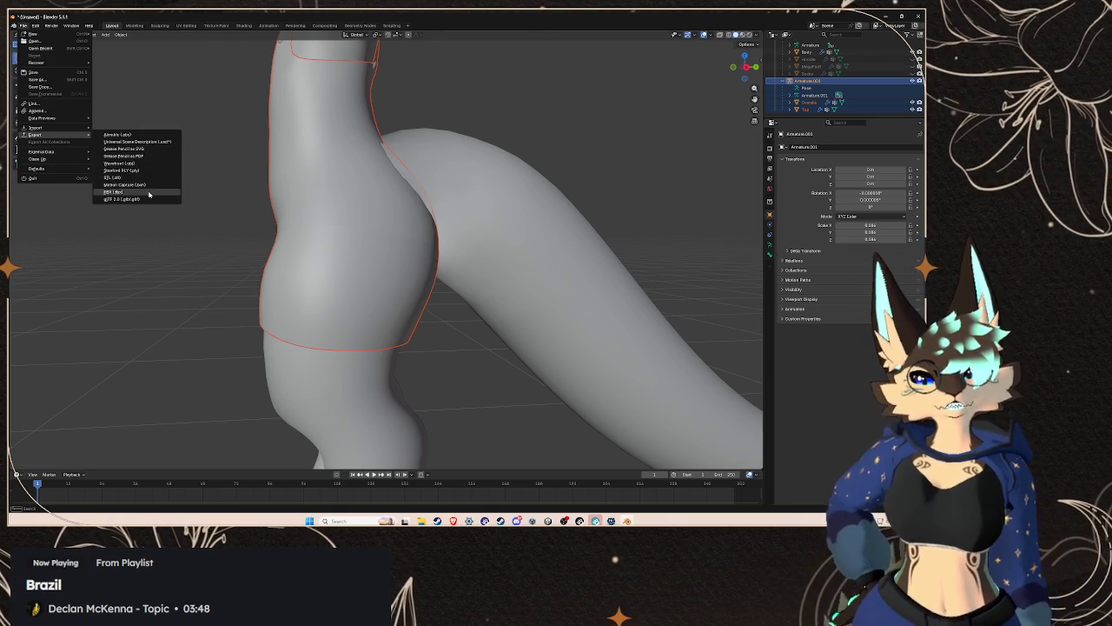
pyautogui.click(139, 188)
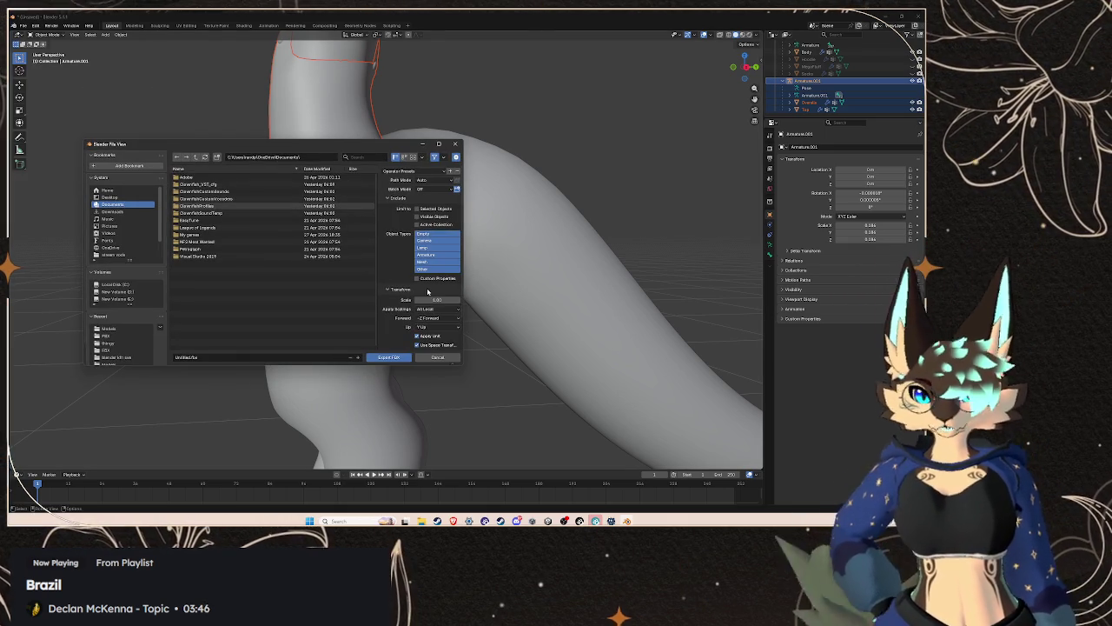
pyautogui.click(432, 328)
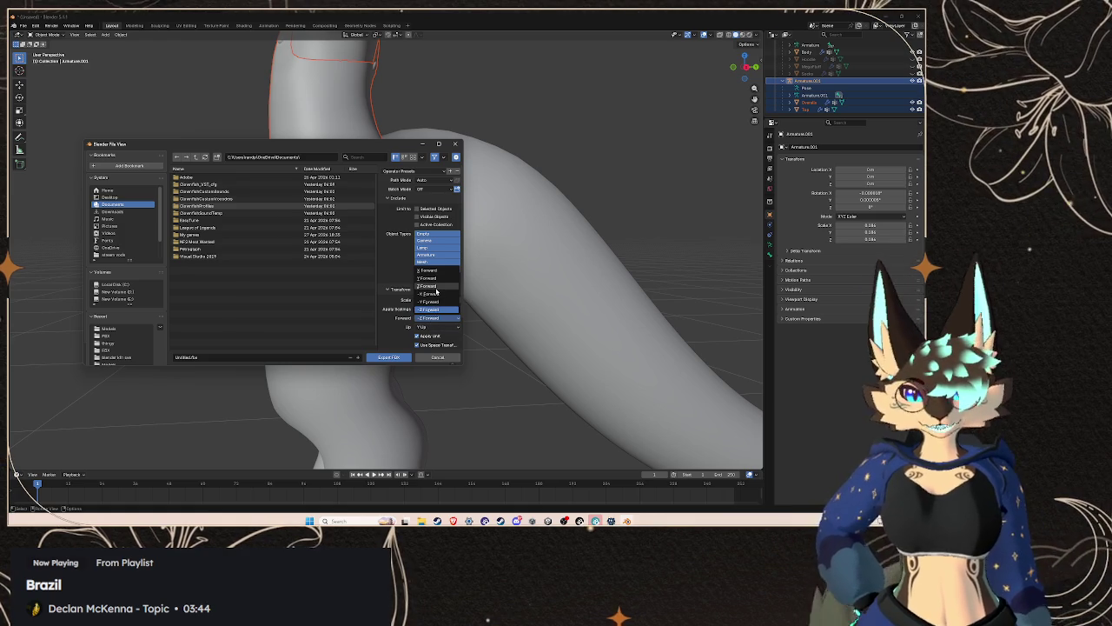
pyautogui.click(436, 291)
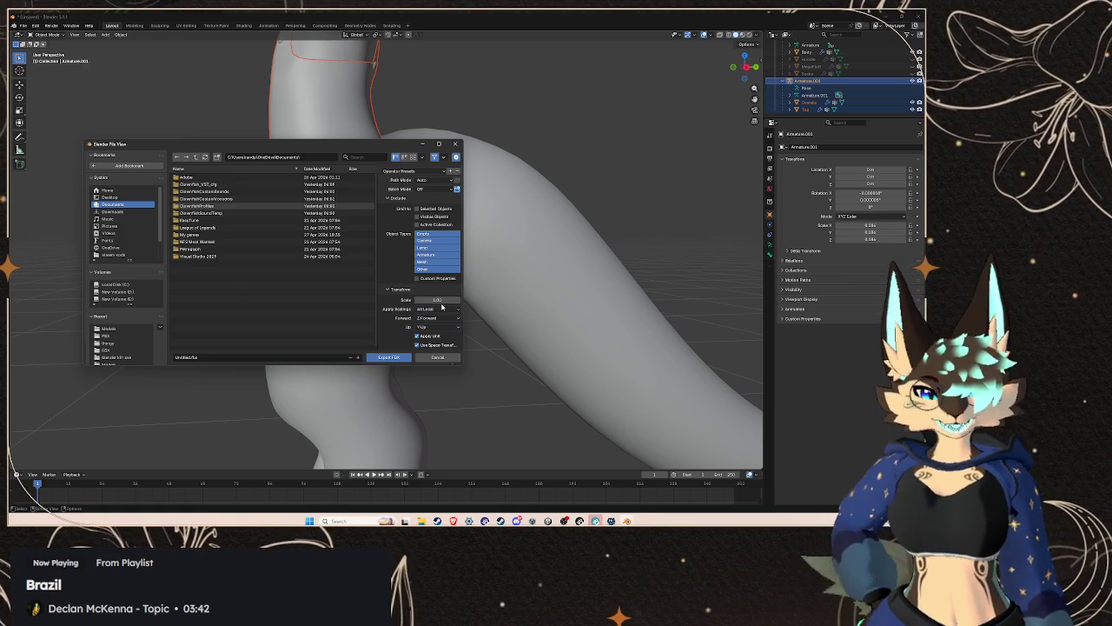
pyautogui.scroll(-2, 436, 343)
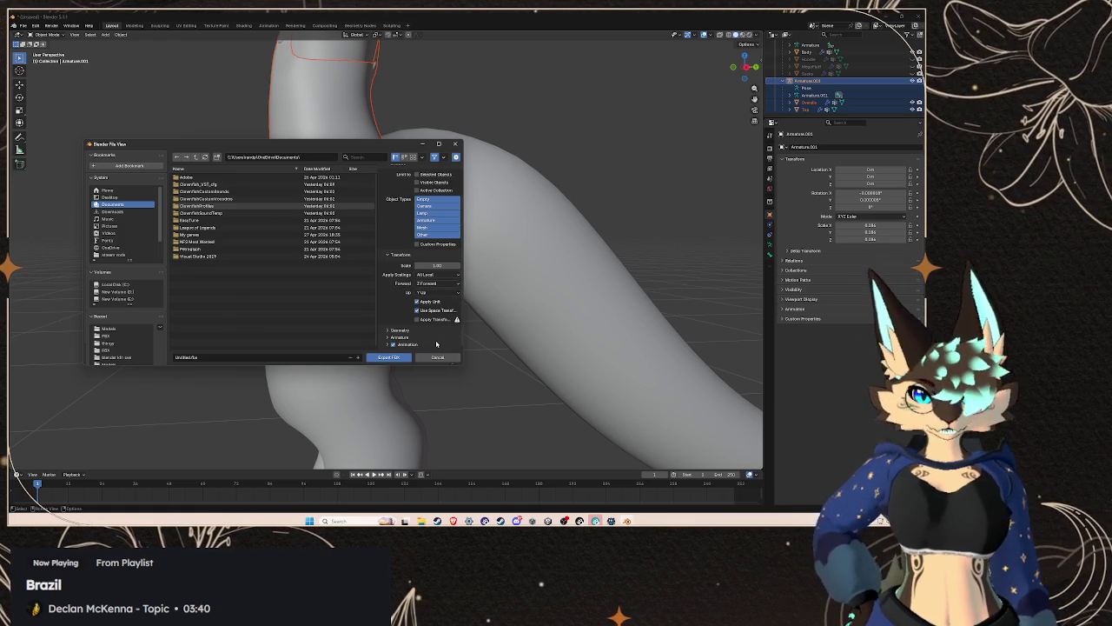
pyautogui.scroll(2, 427, 246)
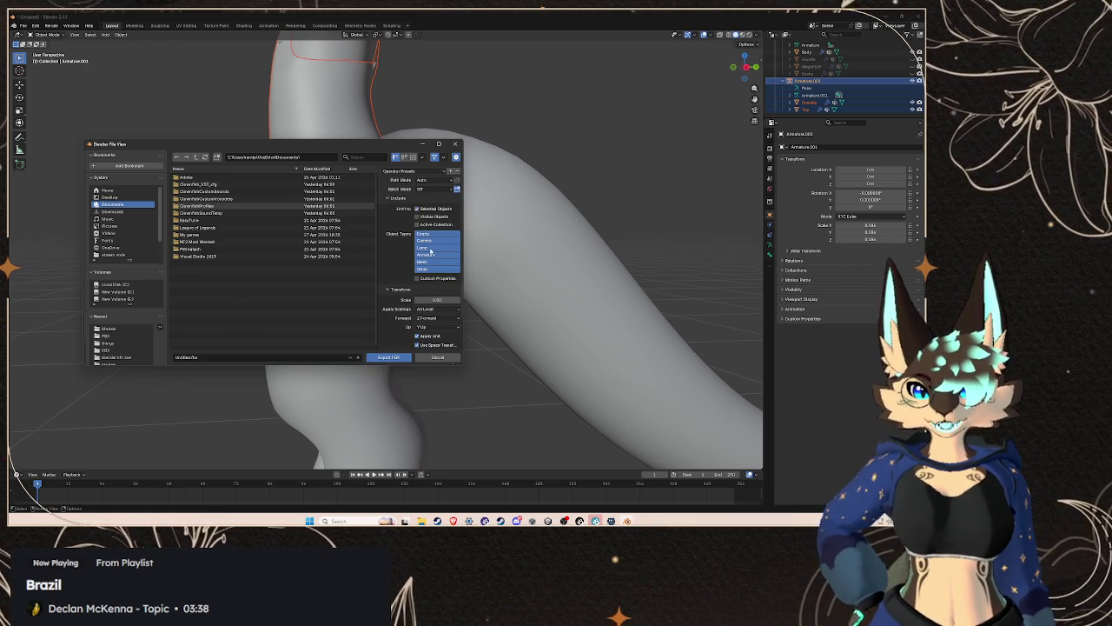
pyautogui.scroll(-2, 442, 310)
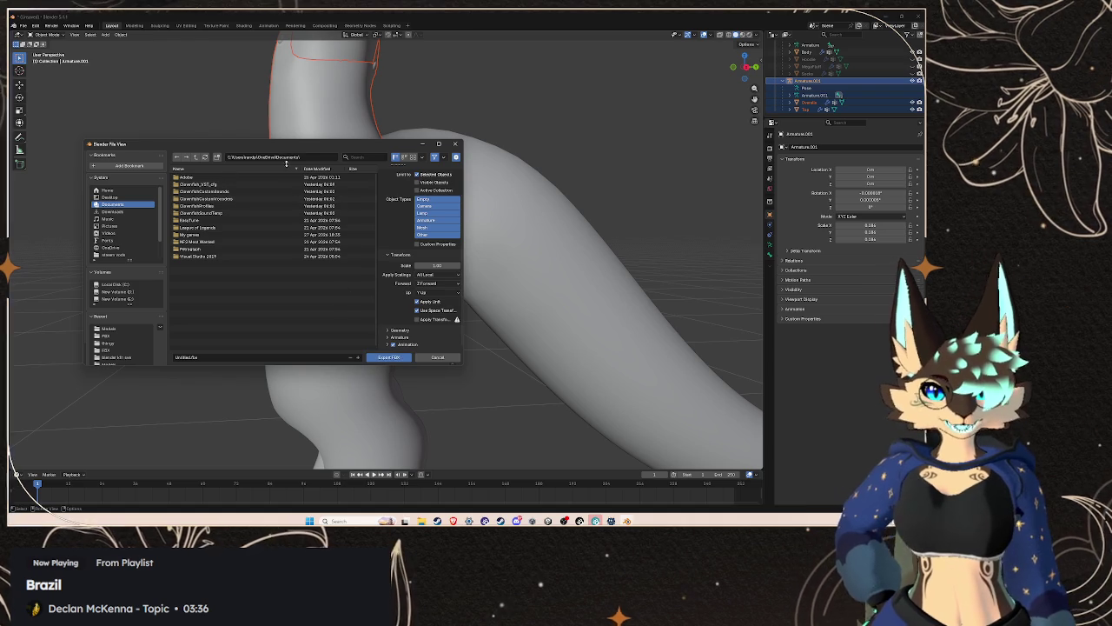
# - Overwrite Overalls.fbx in the Models folder with the export and switch to Unity
pyautogui.click(318, 158)
pyautogui.click(108, 328)
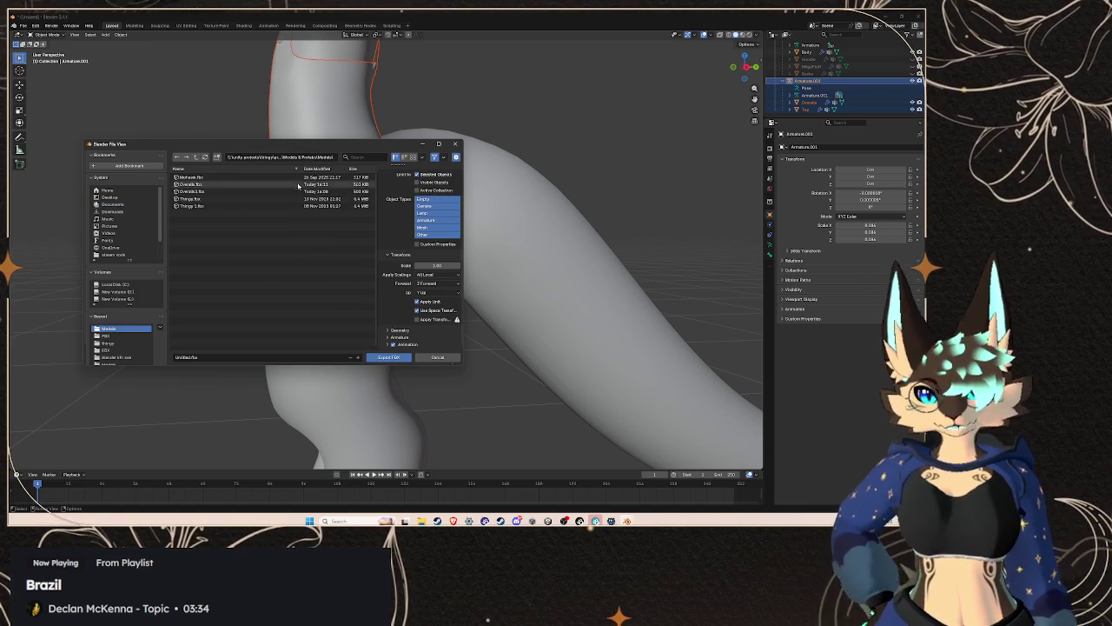
pyautogui.click(230, 185)
pyautogui.click(401, 358)
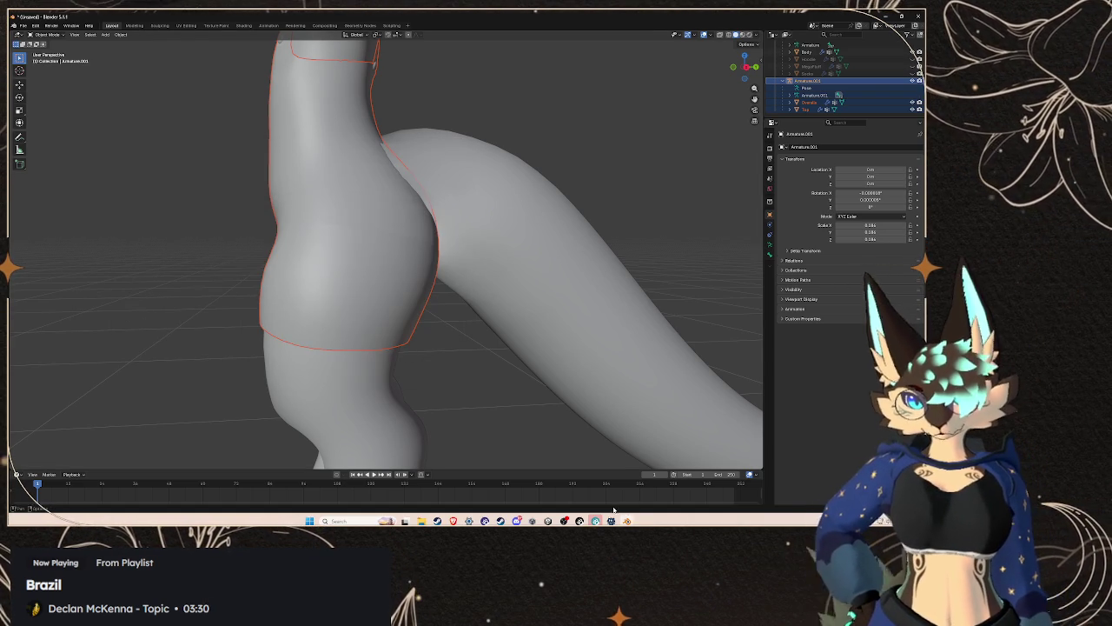
pyautogui.hotkey('alt', 'Tab')
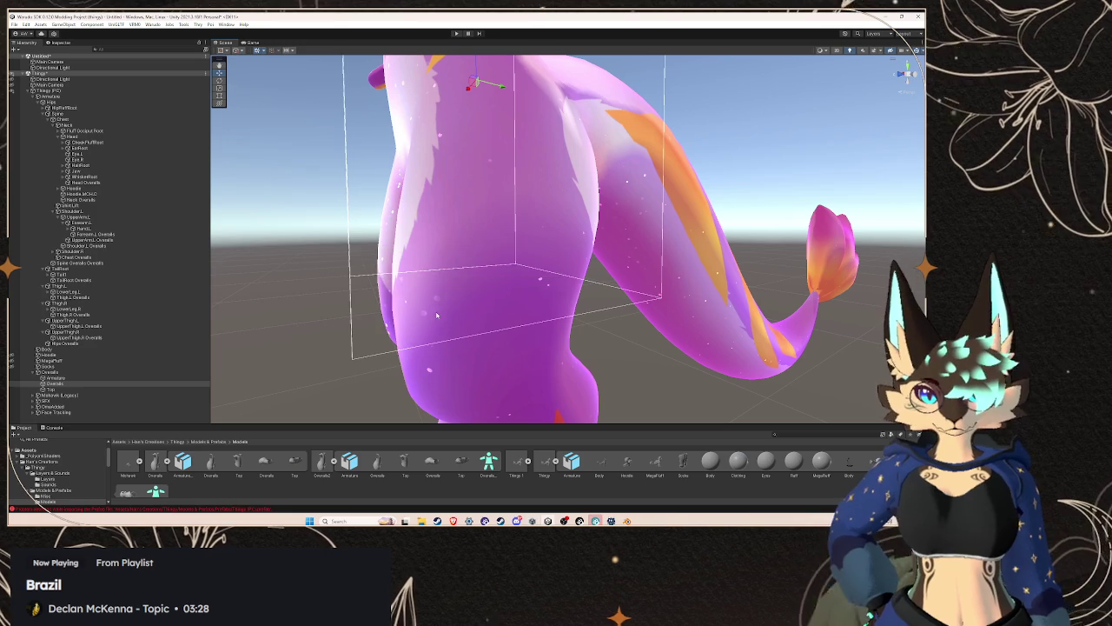
# - Back in Blender, begin another FBX export of the overalls rig
pyautogui.scroll(-5, 447, 317)
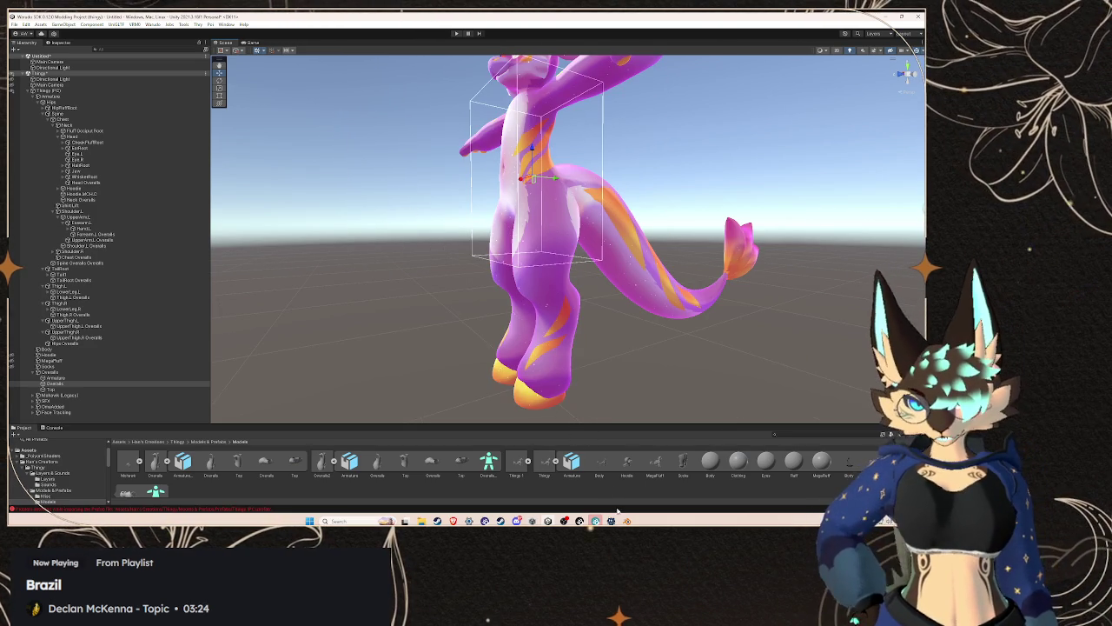
pyautogui.hotkey('alt', 'Tab')
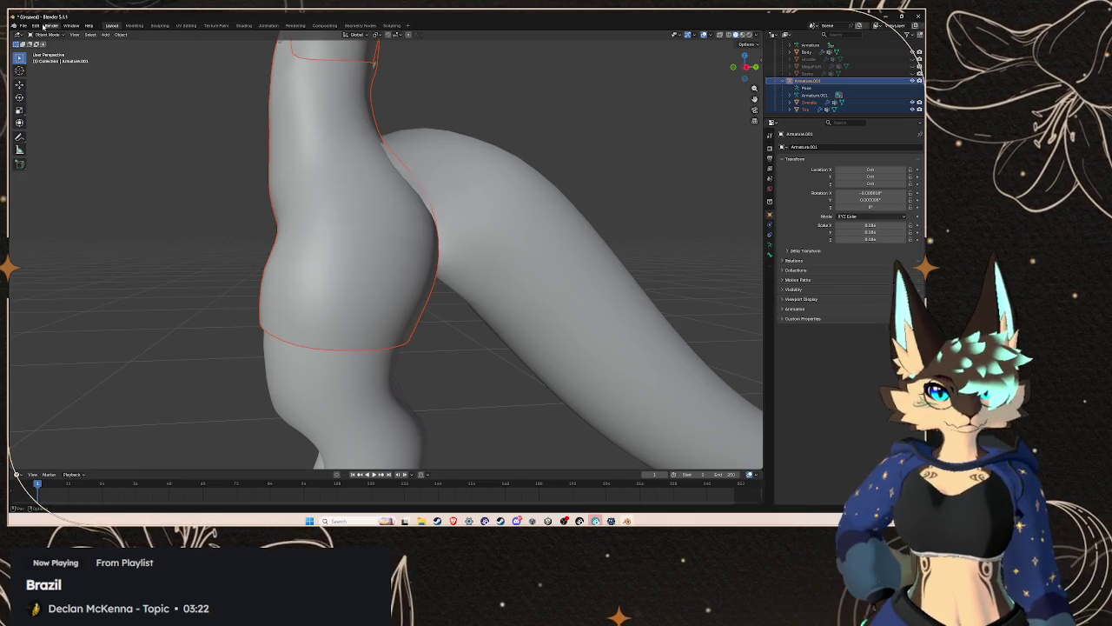
pyautogui.click(24, 25)
pyautogui.moveTo(35, 135)
pyautogui.click(113, 191)
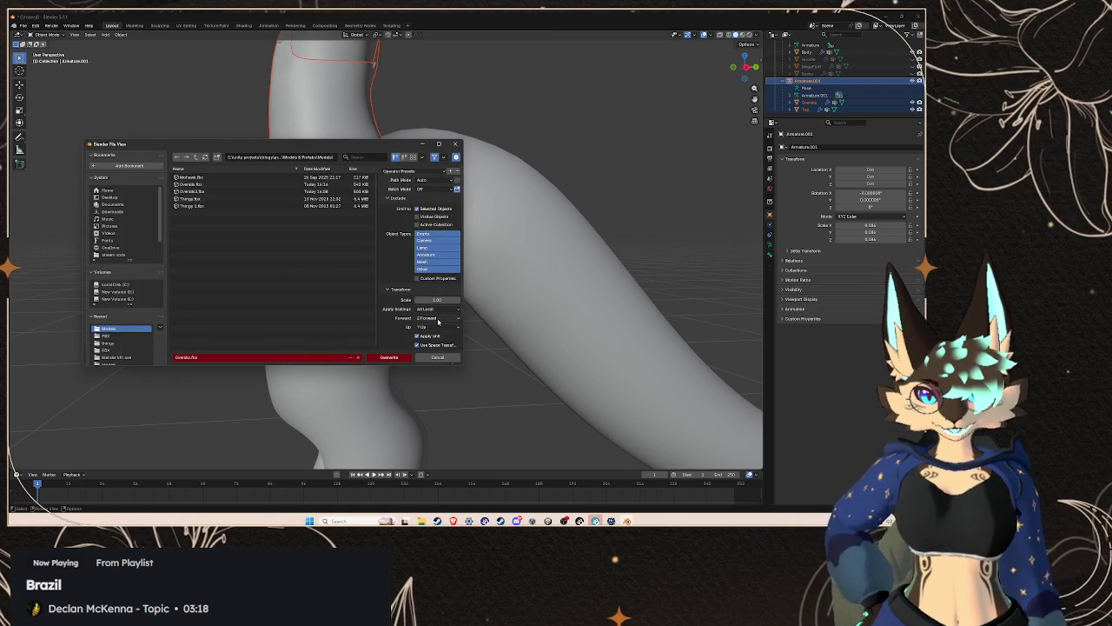
# - Set Apply Scalings to FBX All and overwrite Overalls.fbx
pyautogui.scroll(-1, 435, 320)
pyautogui.click(434, 295)
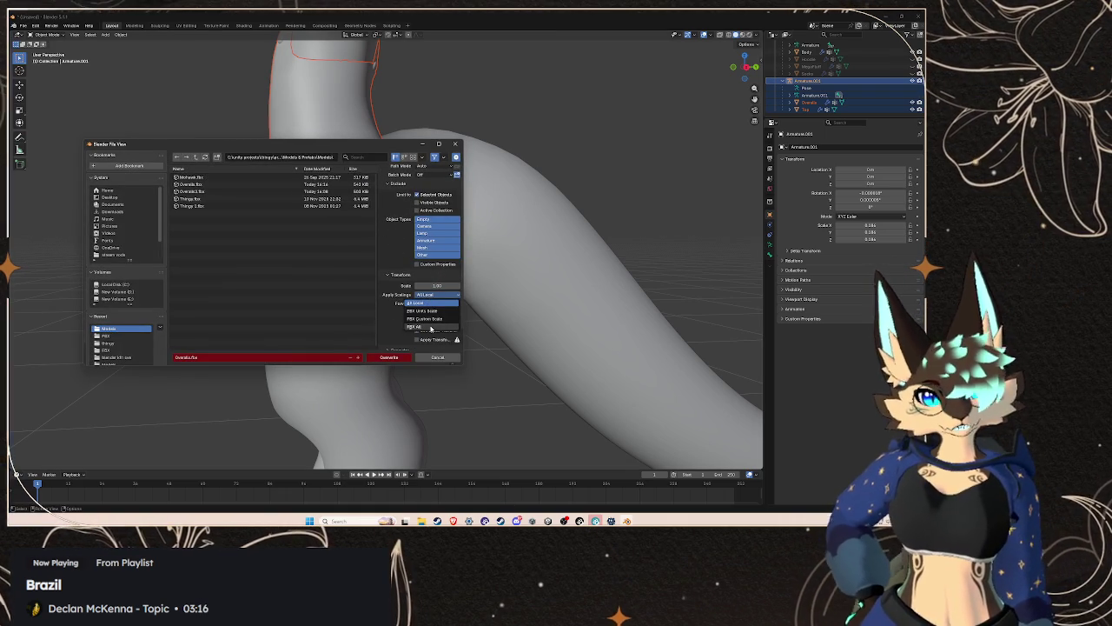
pyautogui.click(431, 327)
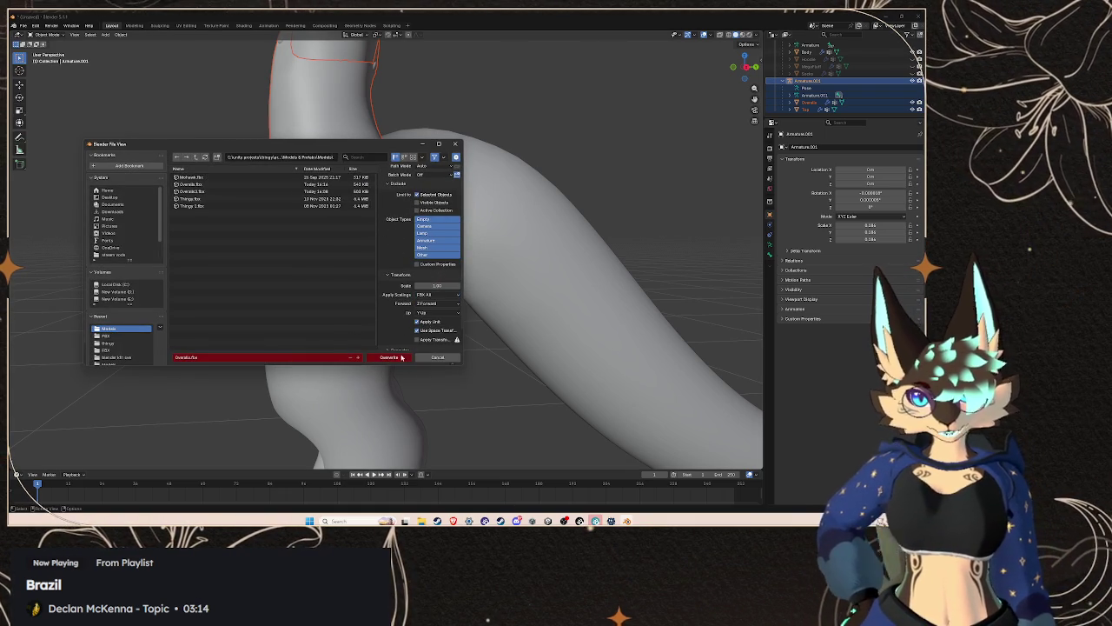
pyautogui.click(218, 184)
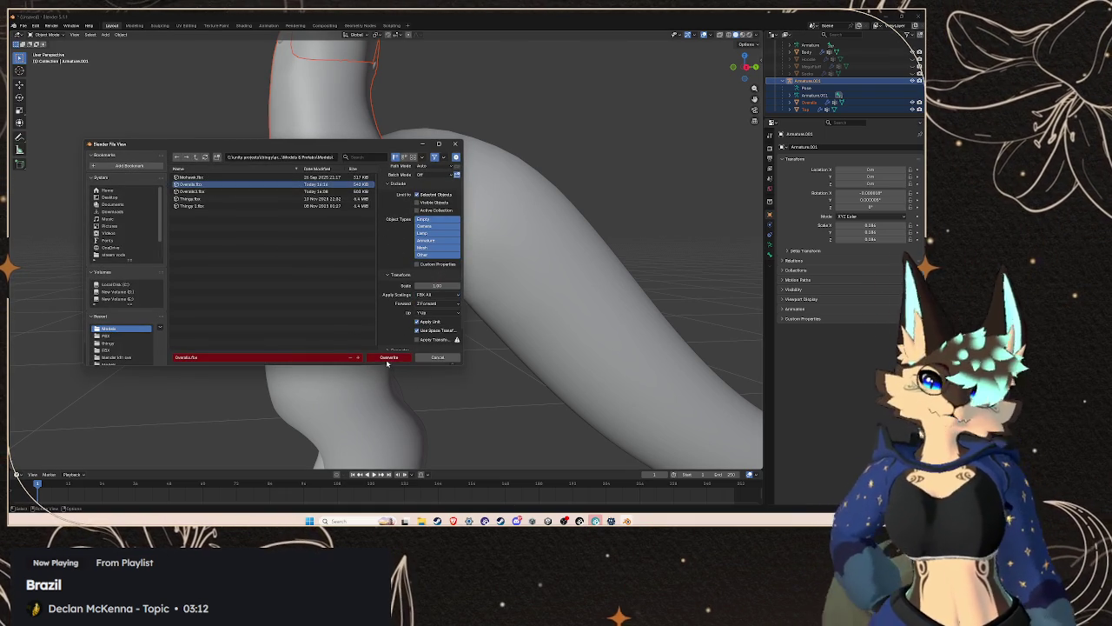
pyautogui.click(388, 359)
# - In Unity, click through the avatar until the Overalls object is selected
pyautogui.moveTo(547, 520)
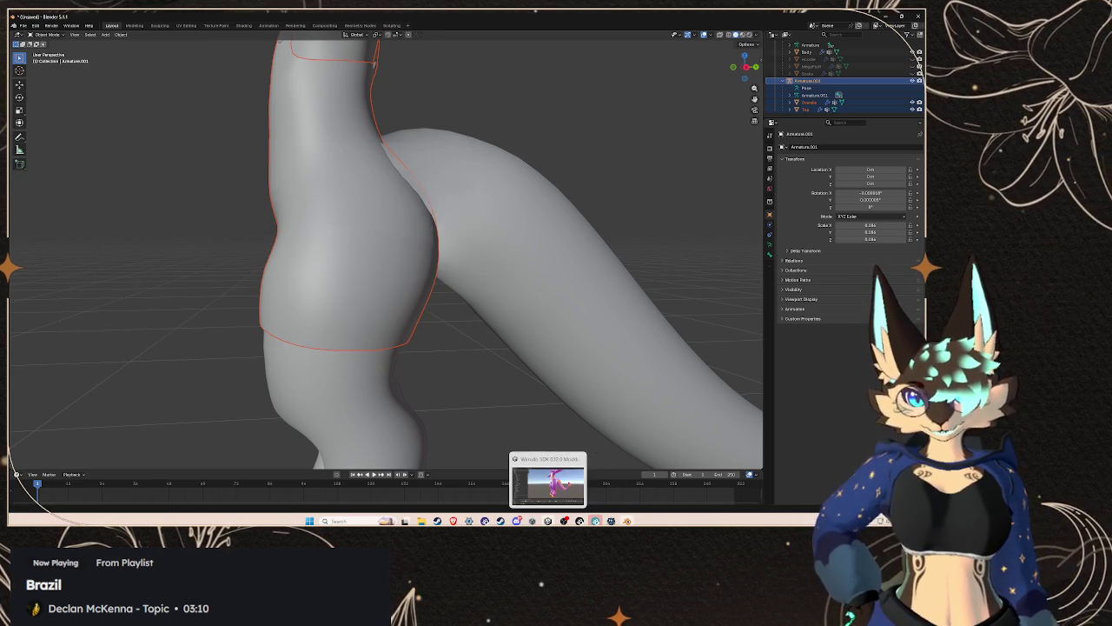
pyautogui.click(548, 483)
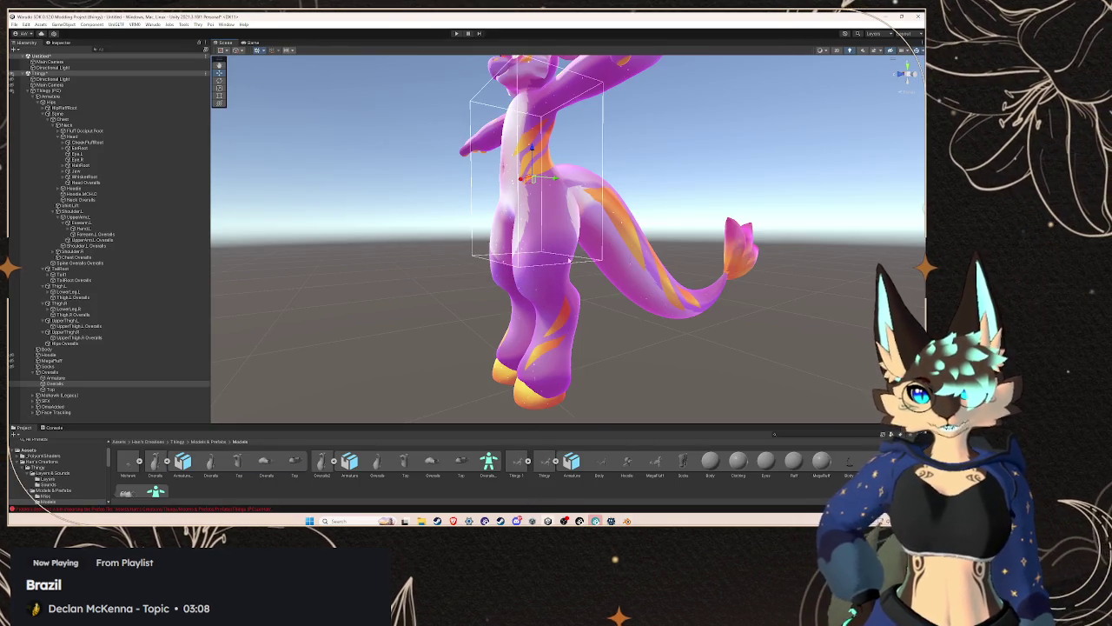
pyautogui.scroll(3, 561, 263)
pyautogui.scroll(-4, 574, 262)
pyautogui.click(589, 263)
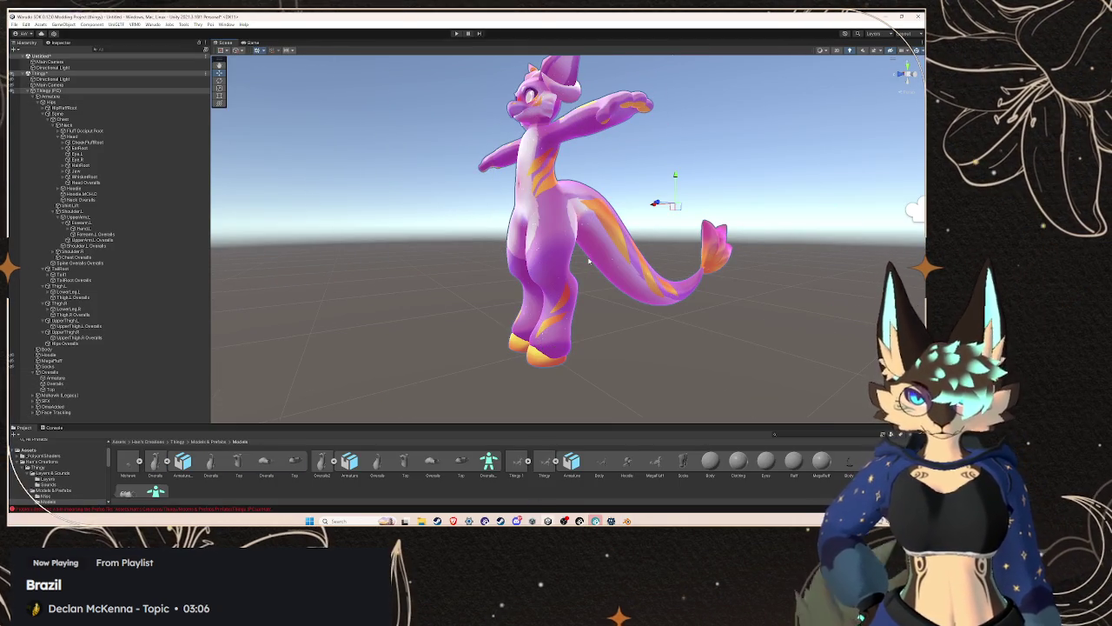
pyautogui.click(589, 262)
pyautogui.click(589, 263)
# - Re-export the overalls over Overalls.fbx once more and return to Unity
pyautogui.hotkey('alt', 'Tab')
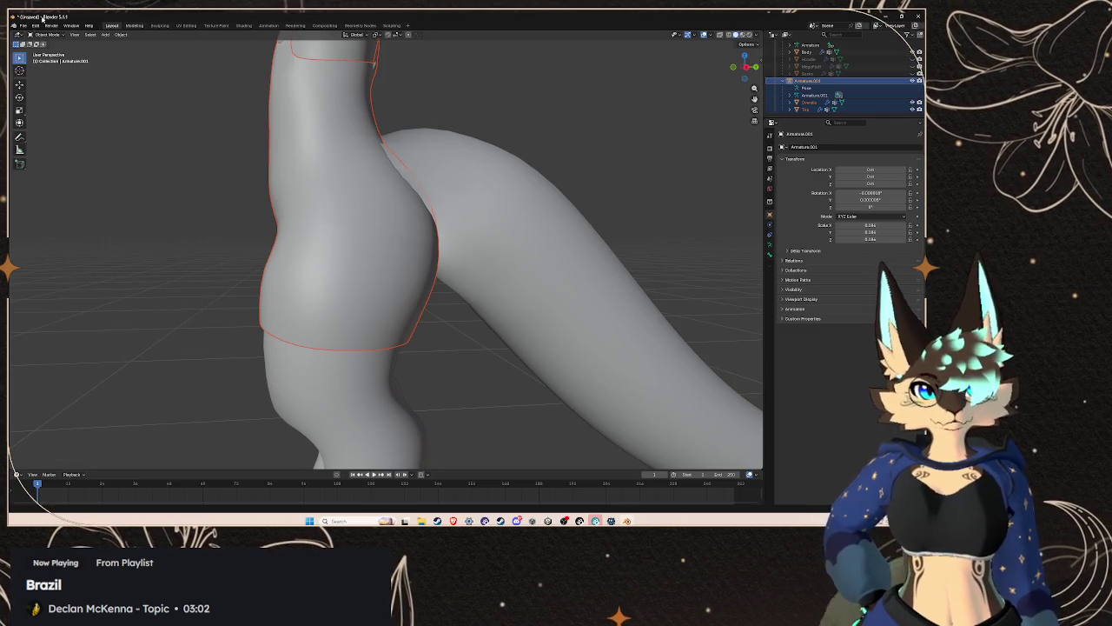
pyautogui.click(23, 26)
pyautogui.moveTo(65, 135)
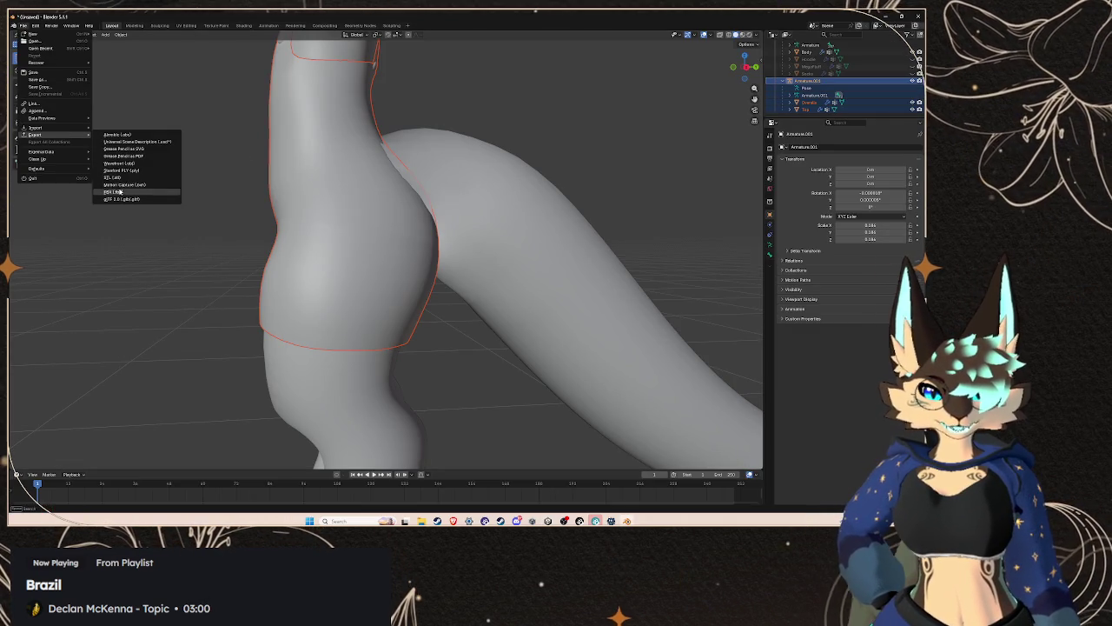
pyautogui.click(122, 185)
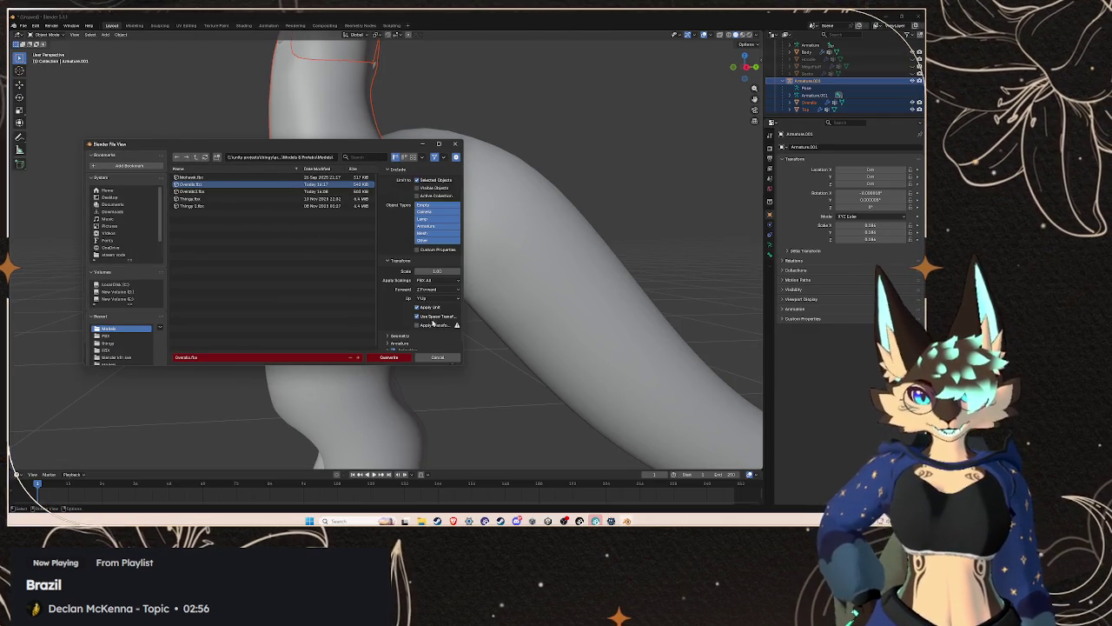
pyautogui.click(390, 357)
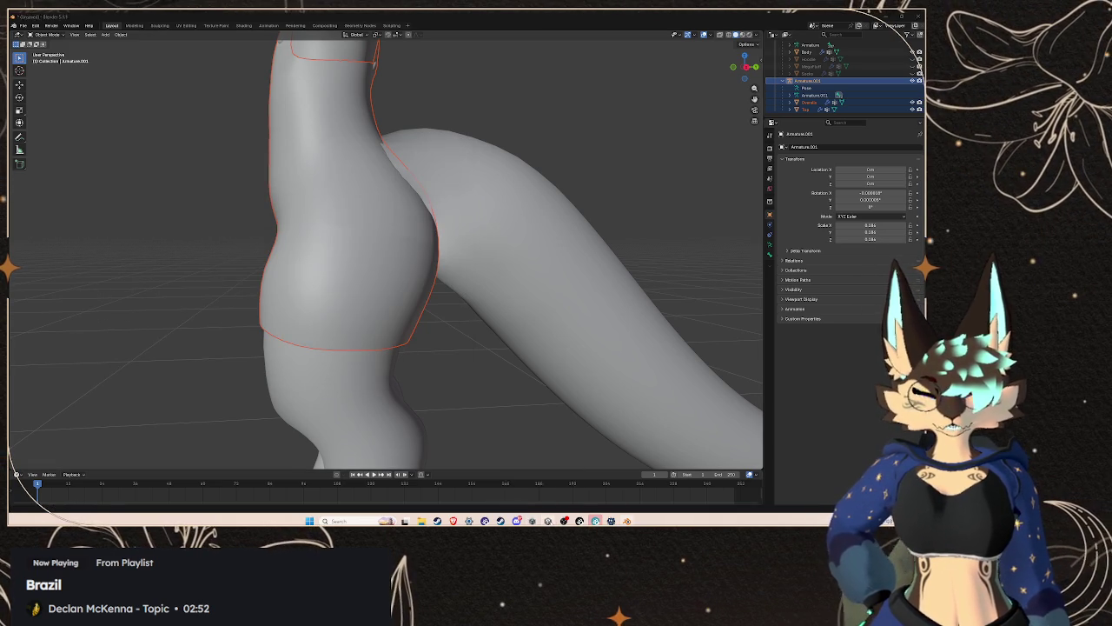
pyautogui.click(532, 521)
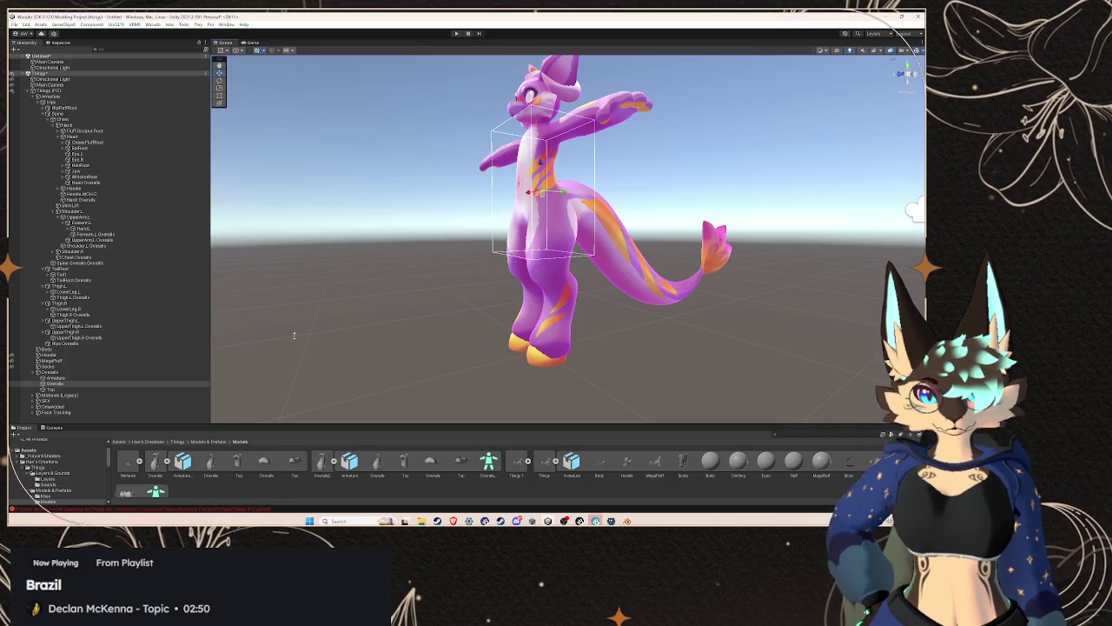
# - Select the Overalls object under Top and try opening its mesh asset, dismissing the app chooser
pyautogui.click(87, 384)
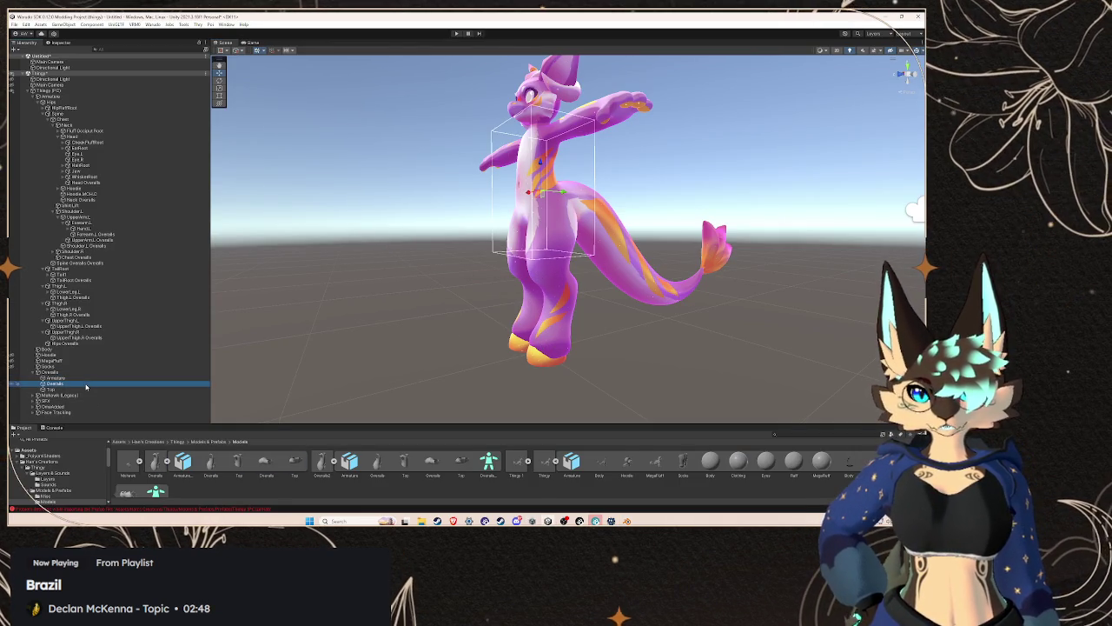
pyautogui.click(61, 42)
pyautogui.doubleClick(106, 167)
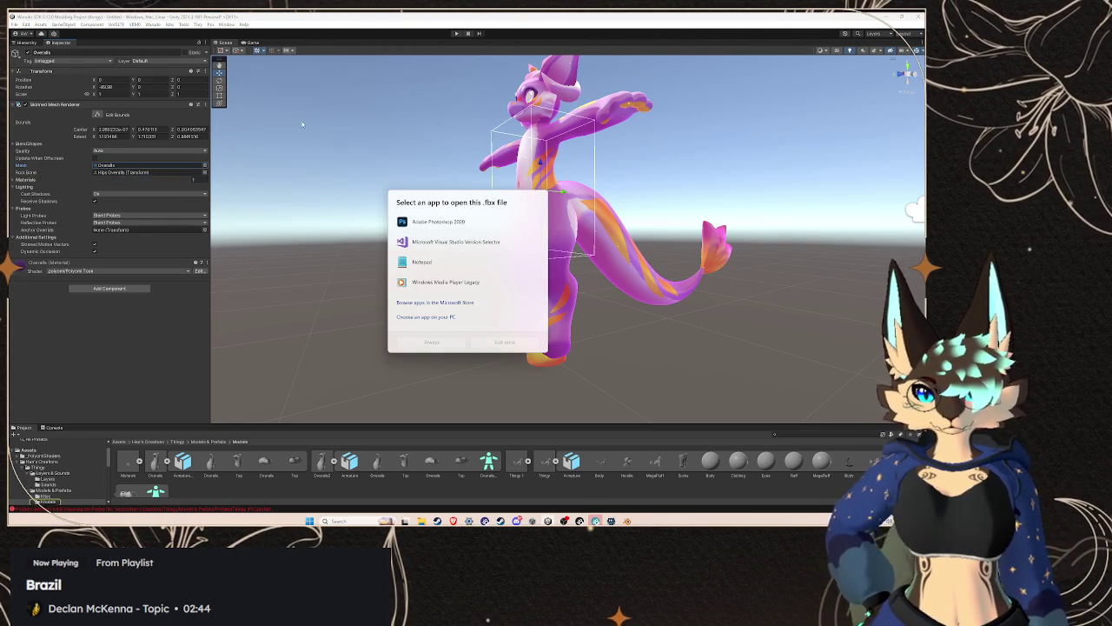
pyautogui.click(251, 145)
pyautogui.click(27, 41)
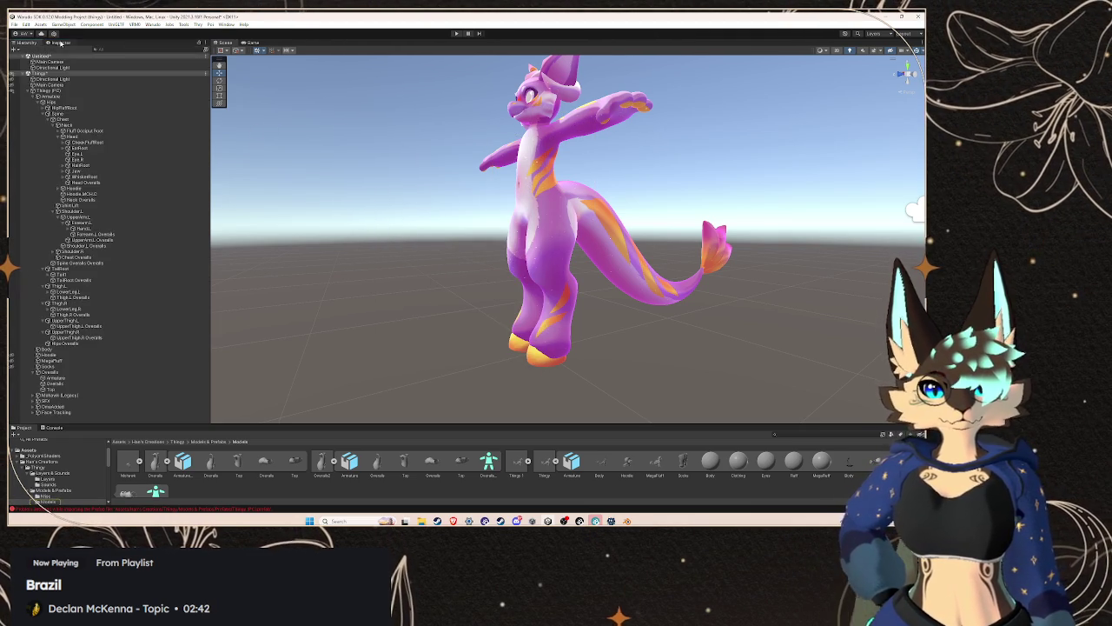
pyautogui.click(61, 42)
pyautogui.click(26, 42)
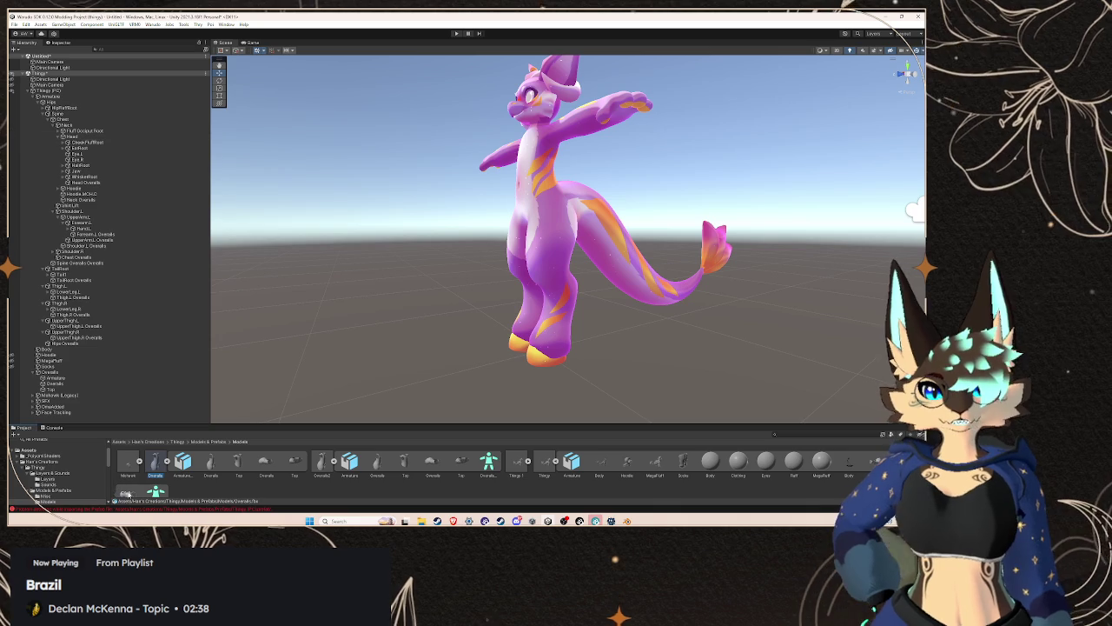
# - Bring up the Overalls model asset's import settings on the Animation tab
pyautogui.doubleClick(154, 463)
pyautogui.press('Escape')
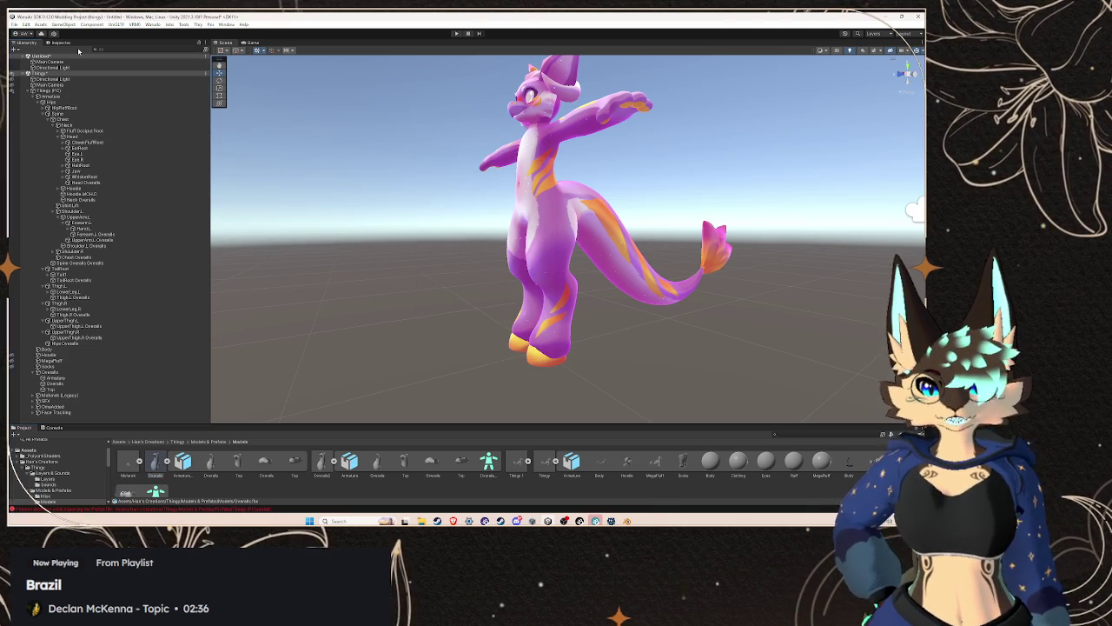
pyautogui.click(61, 42)
pyautogui.click(112, 71)
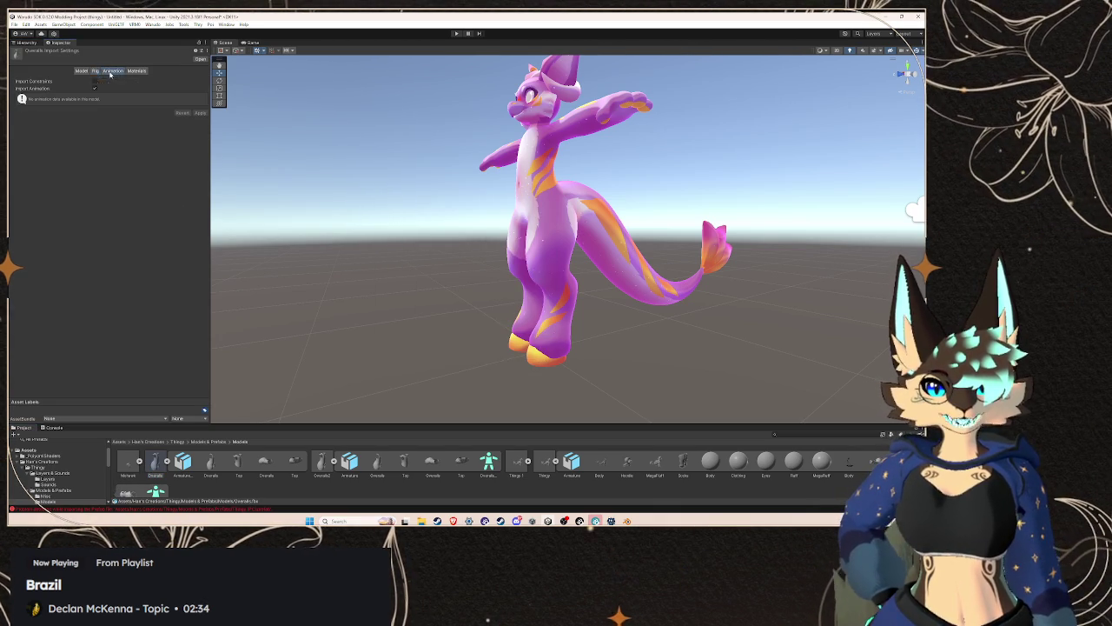
# - Set the Overalls rig's Animation Type to Humanoid, review its bone mapping, and click Done
pyautogui.click(96, 71)
pyautogui.click(122, 80)
pyautogui.click(122, 115)
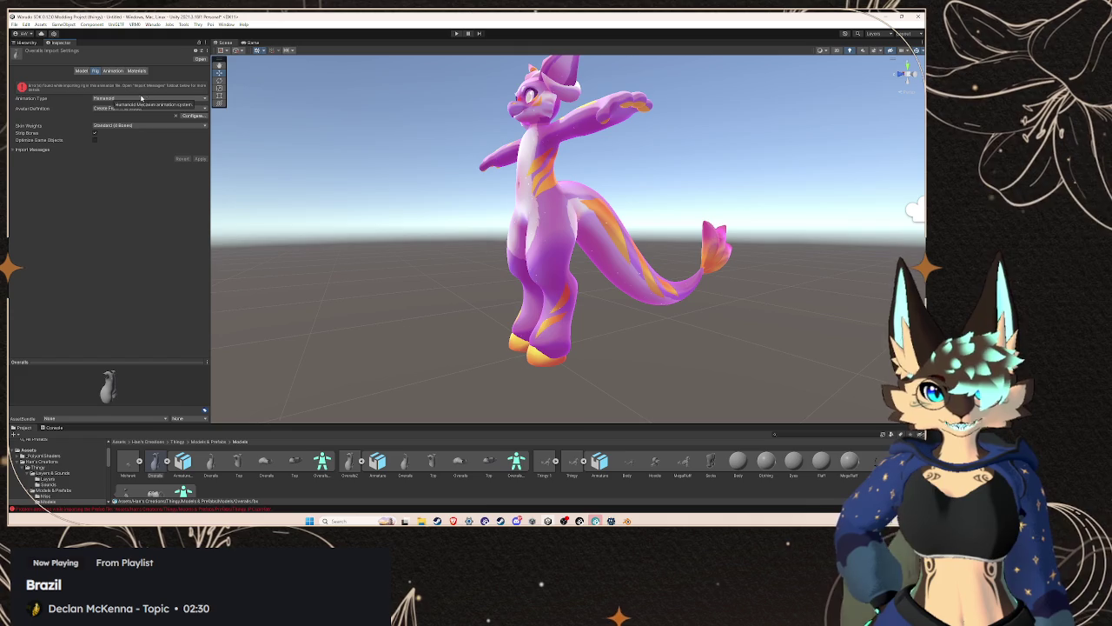
pyautogui.click(192, 105)
pyautogui.scroll(-3, 483, 278)
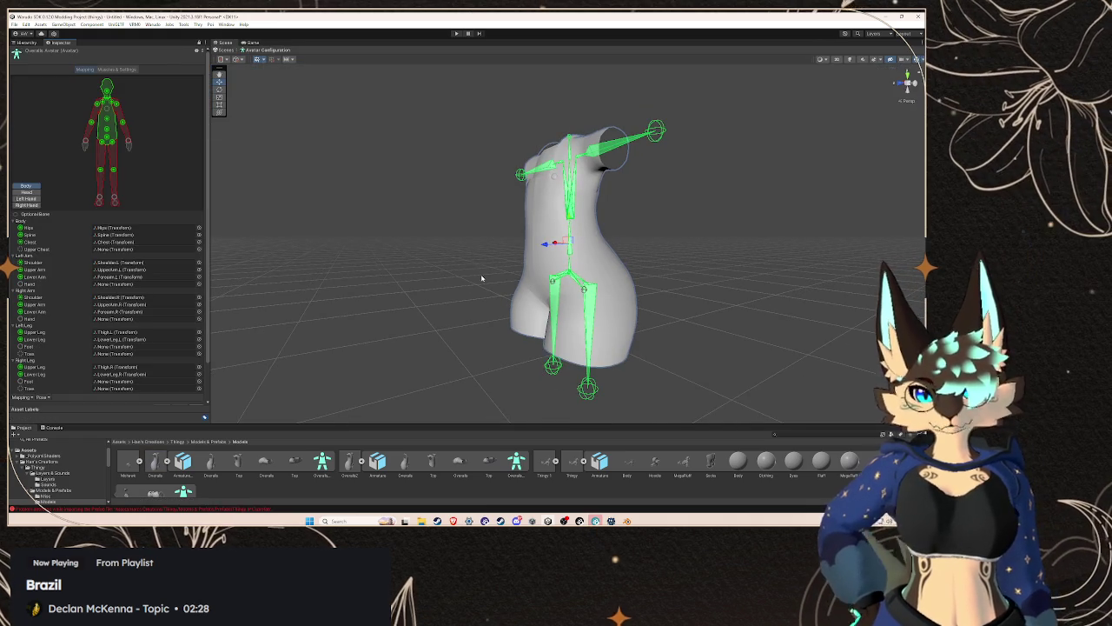
pyautogui.click(16, 25)
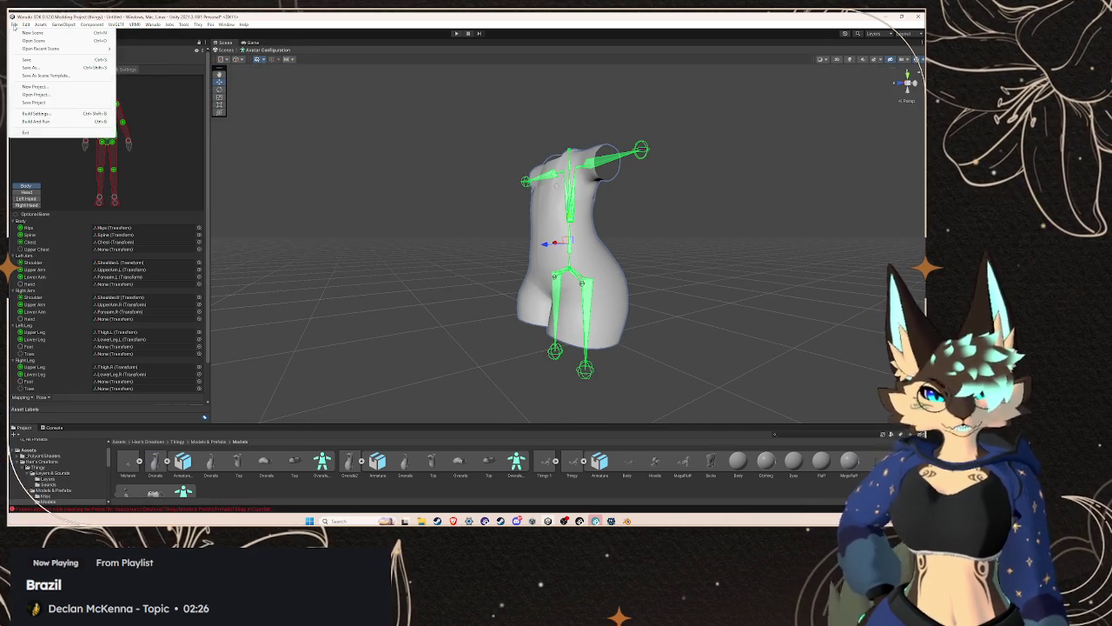
pyautogui.click(27, 42)
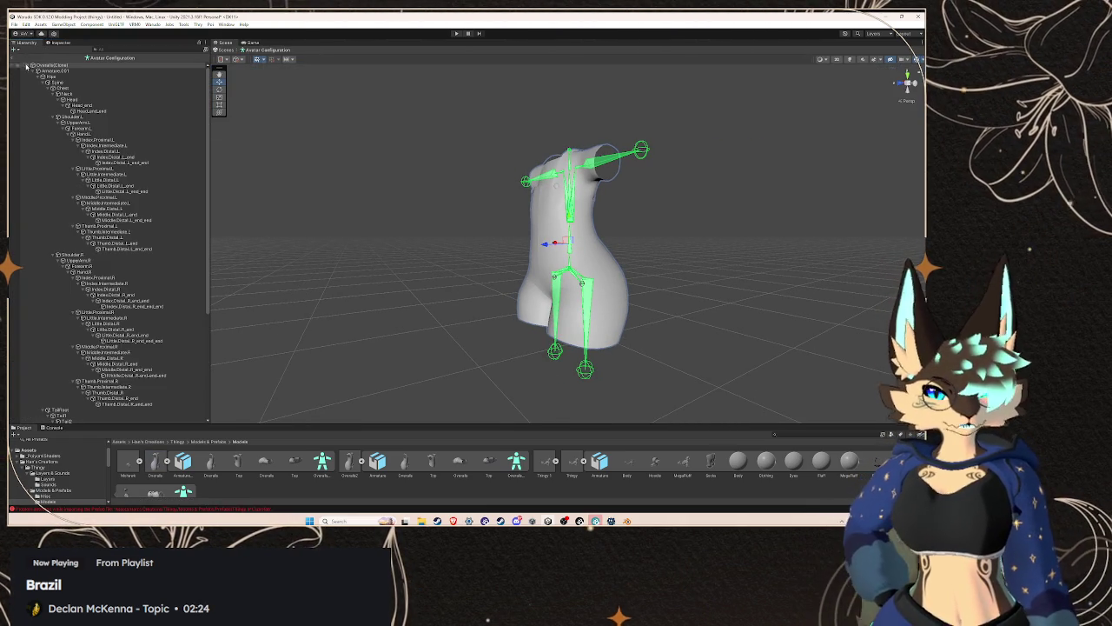
pyautogui.click(13, 57)
pyautogui.scroll(-5, 569, 330)
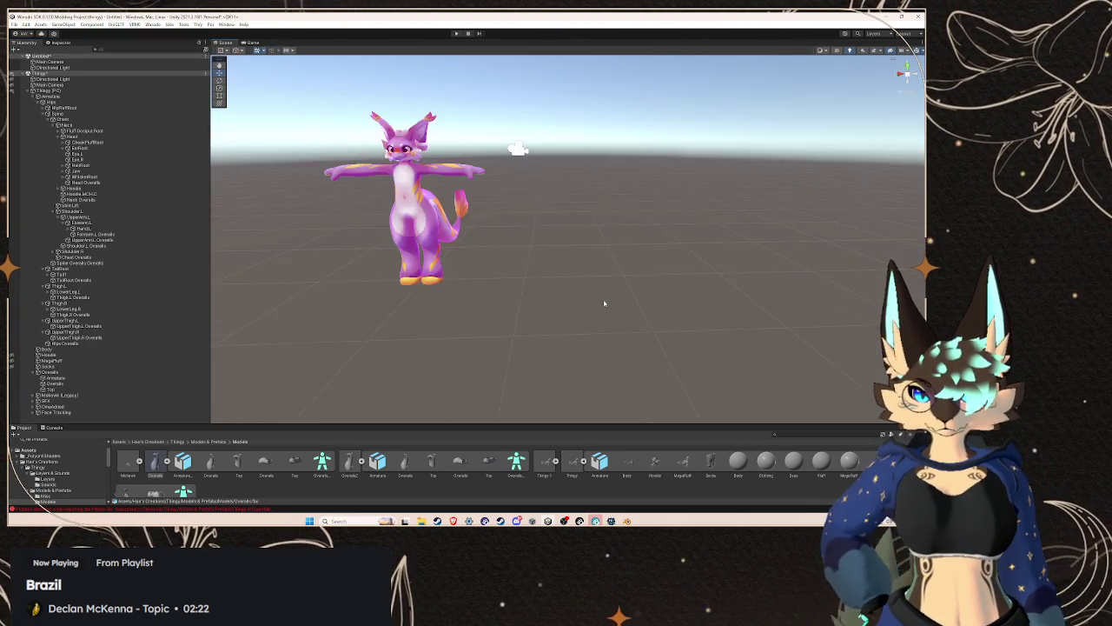
# - Drag the re-exported Overalls model from the Project panel onto the pink avatar
pyautogui.scroll(-2, 568, 330)
pyautogui.scroll(10, 568, 330)
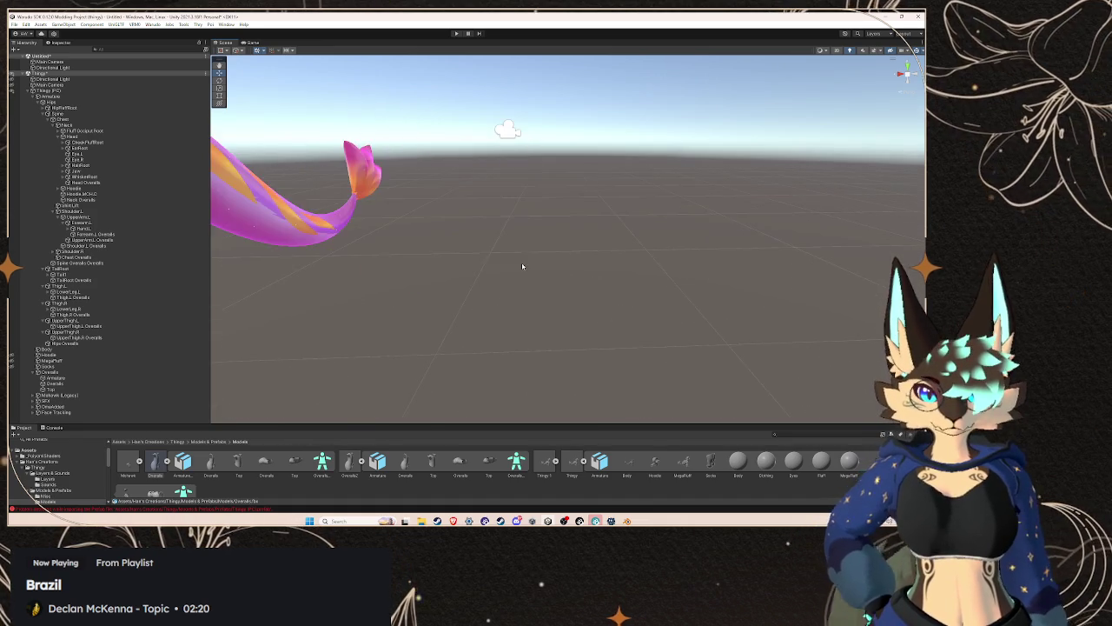
pyautogui.scroll(-5, 548, 265)
pyautogui.click(98, 383)
pyautogui.moveTo(354, 338)
pyautogui.mouseDown()
pyautogui.moveTo(576, 241)
pyautogui.moveTo(429, 410)
pyautogui.mouseUp()
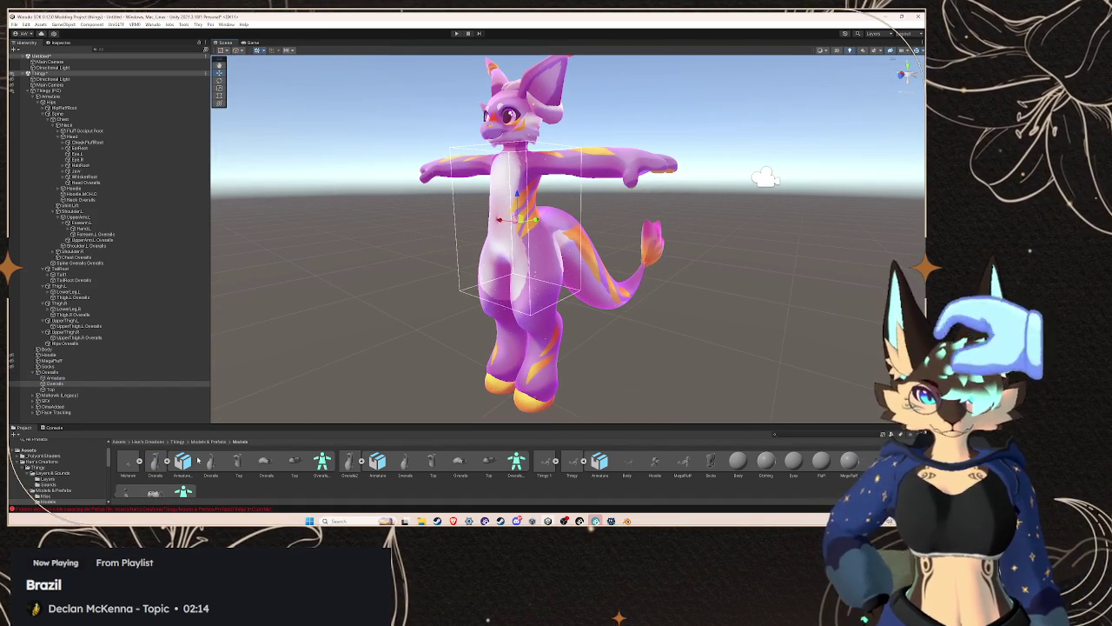
pyautogui.moveTo(153, 466)
pyautogui.mouseDown()
pyautogui.moveTo(130, 93)
pyautogui.moveTo(356, 294)
pyautogui.mouseUp()
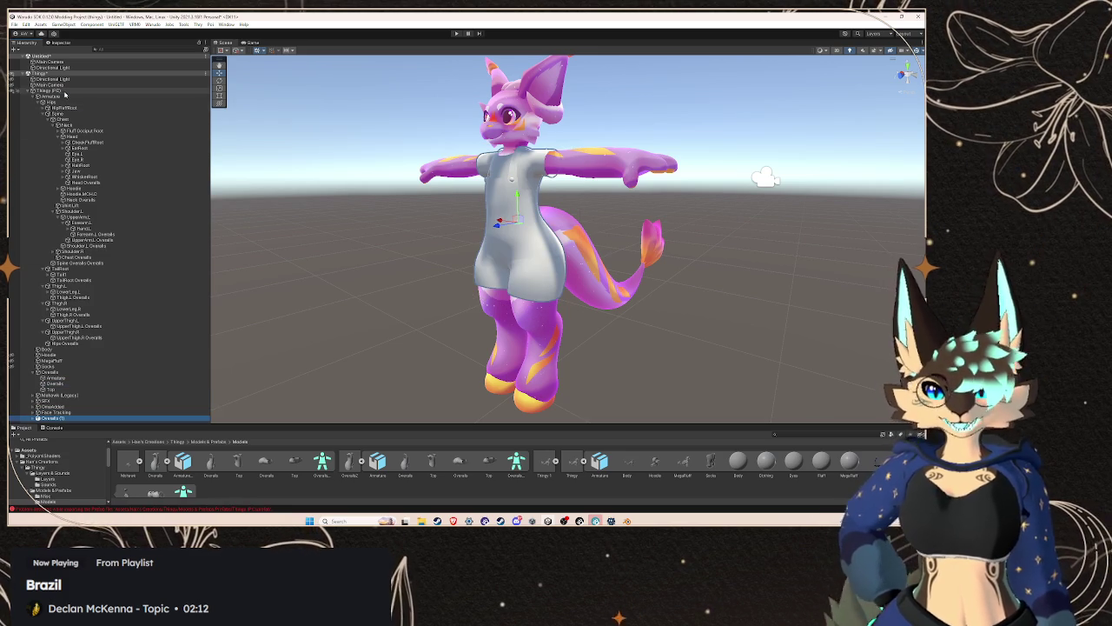
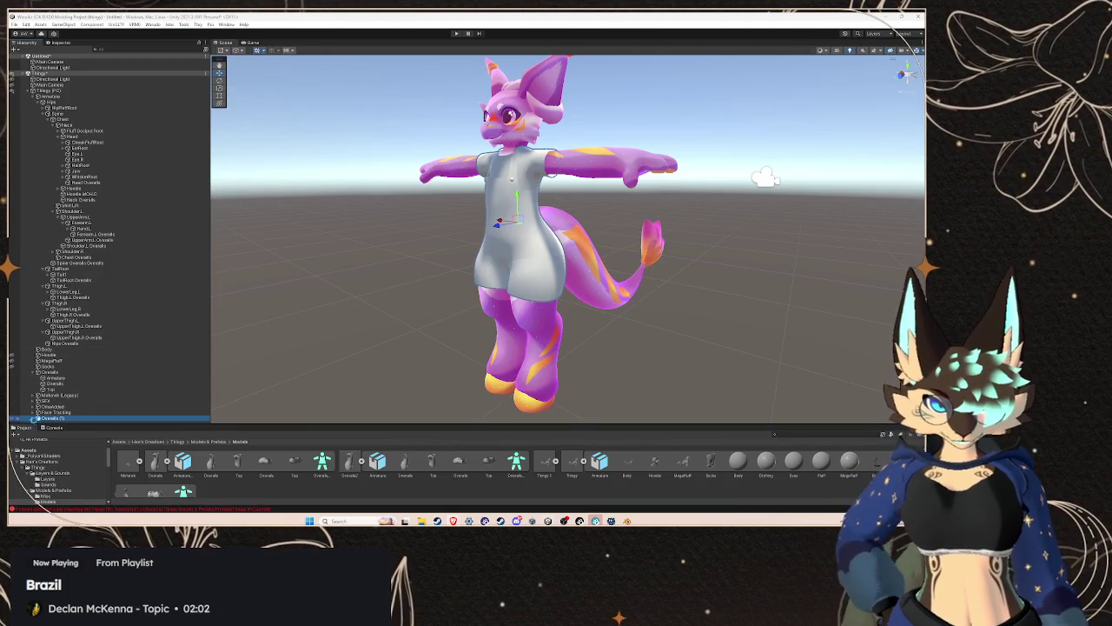
# - Expand Overalls (1) and Armature.001 in the Hierarchy and select its Hips bone
pyautogui.click(34, 418)
pyautogui.click(40, 409)
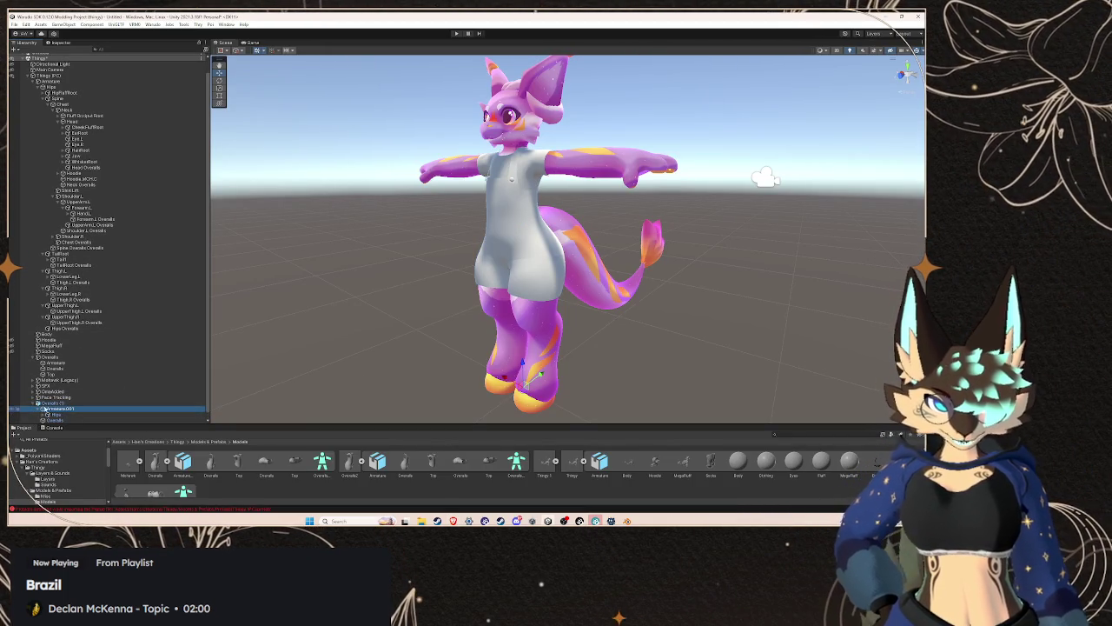
pyautogui.click(37, 409)
pyautogui.click(86, 410)
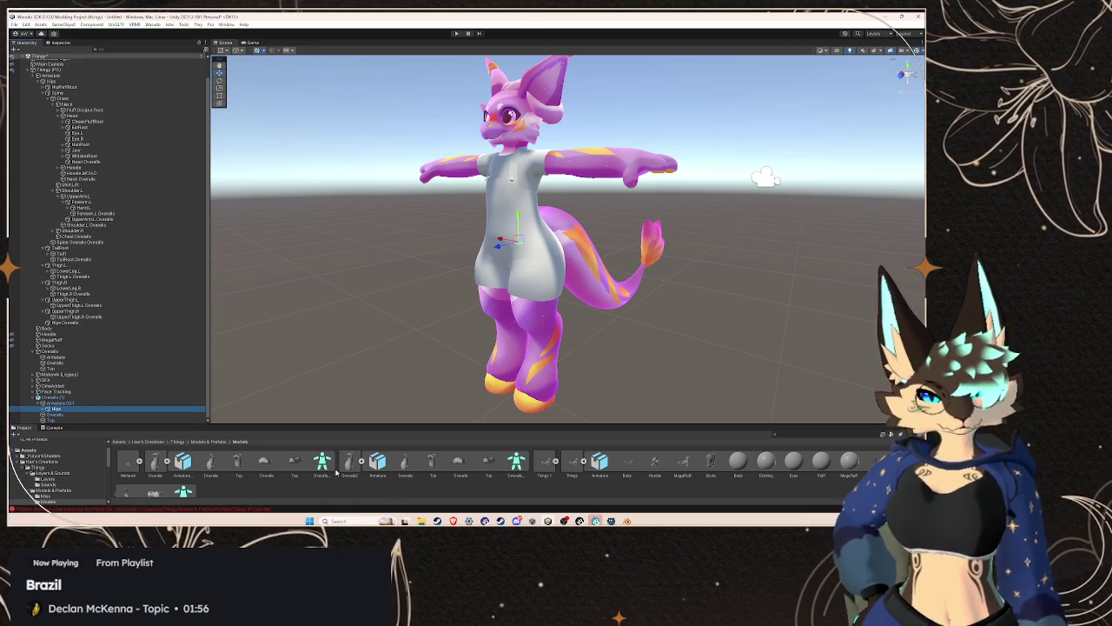
pyautogui.click(627, 520)
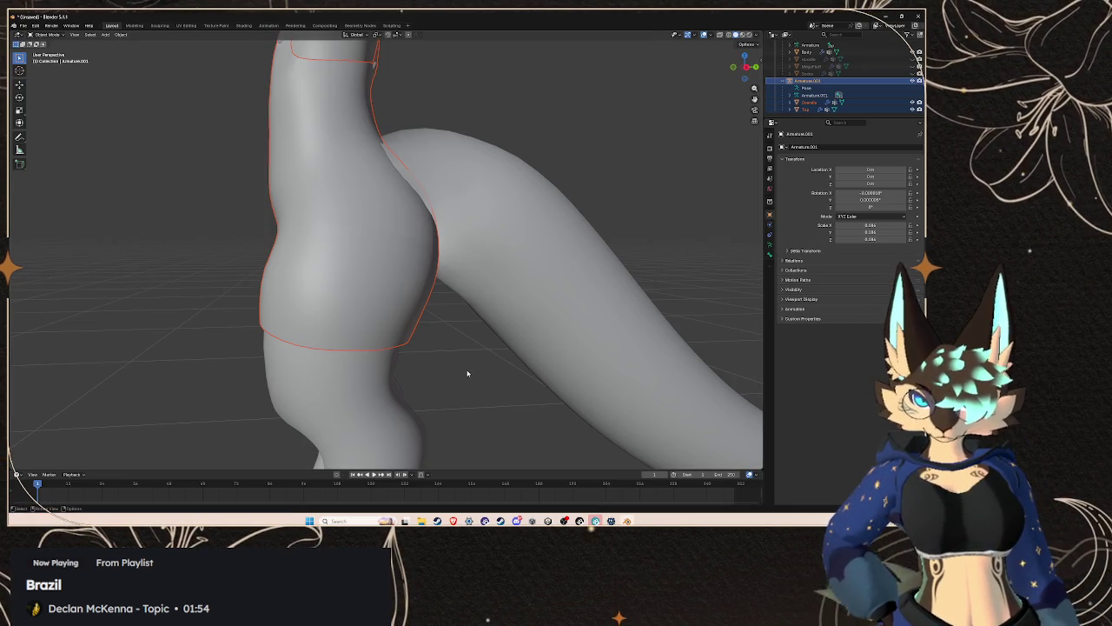
pyautogui.scroll(-8, 400, 317)
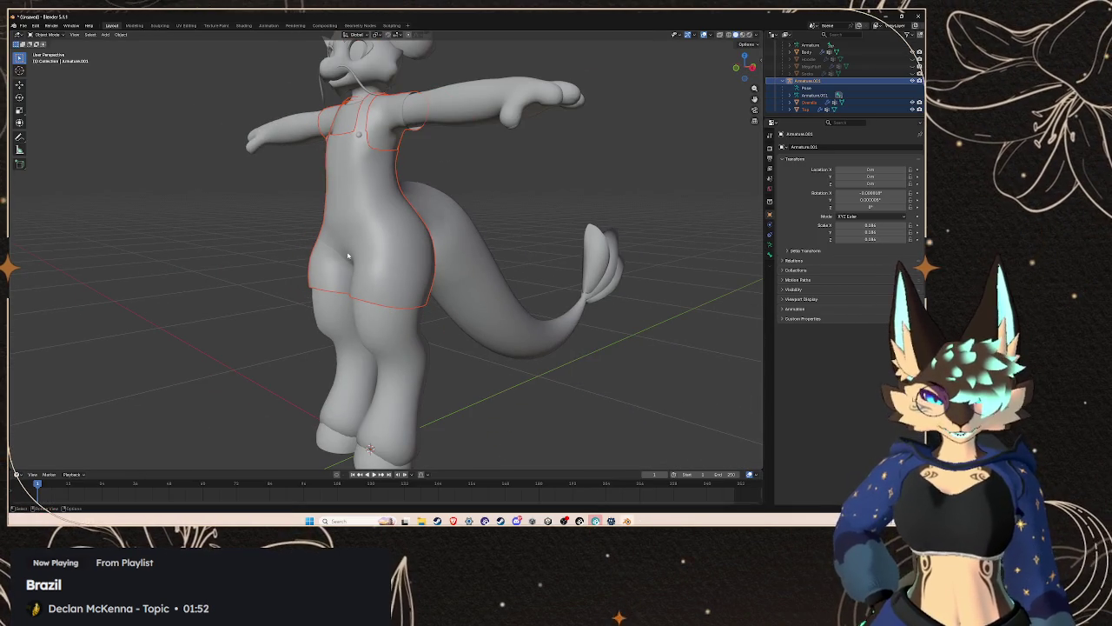
pyautogui.click(23, 26)
pyautogui.moveTo(39, 135)
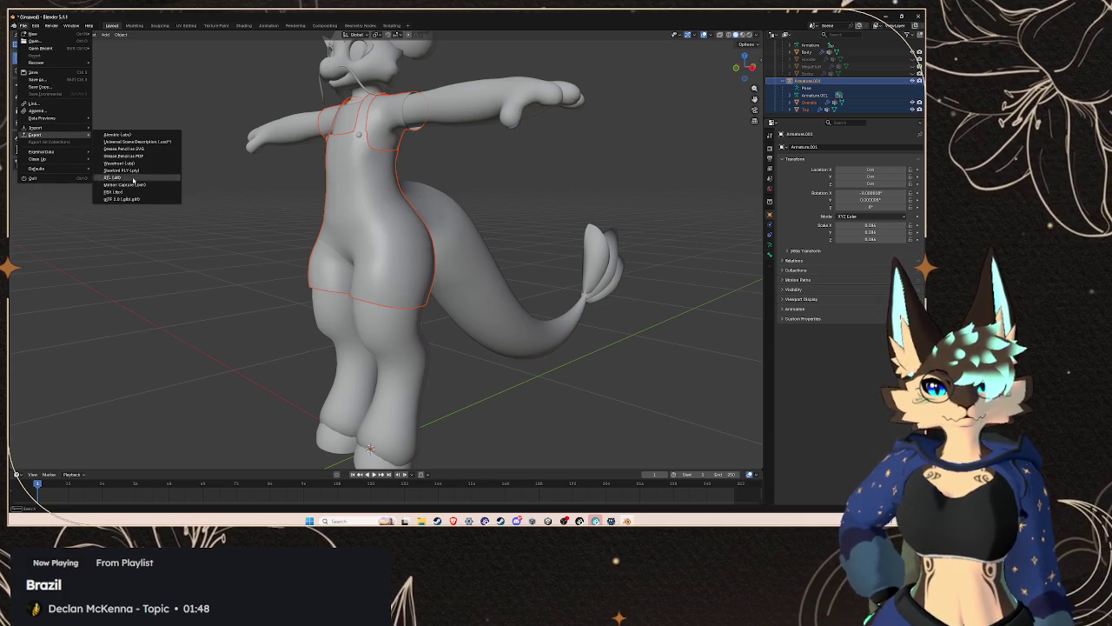
pyautogui.click(128, 192)
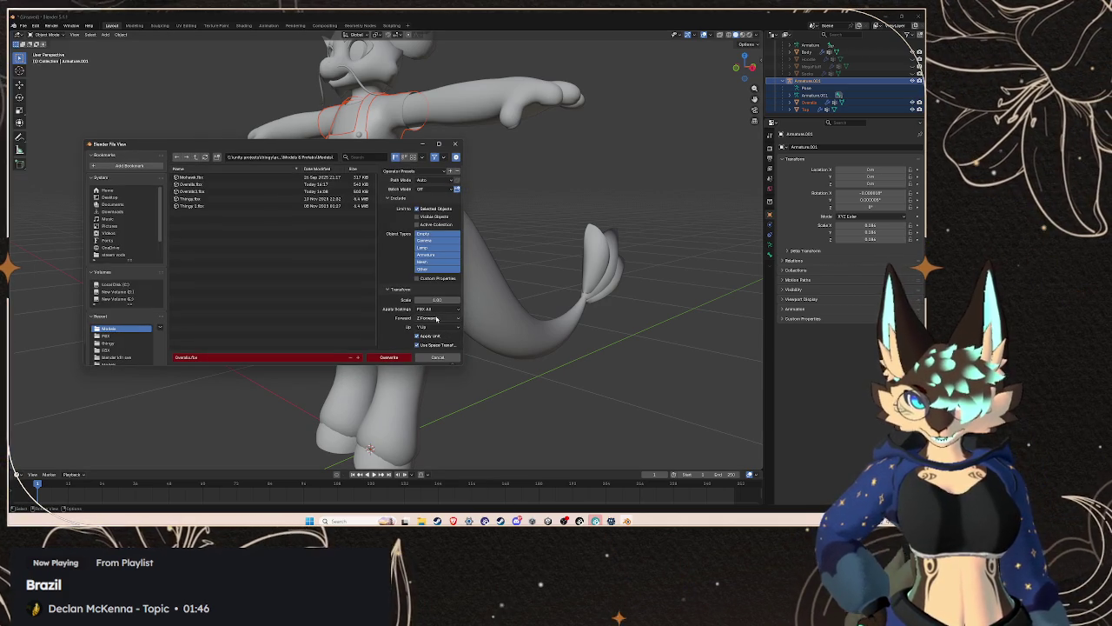
pyautogui.scroll(-3, 434, 322)
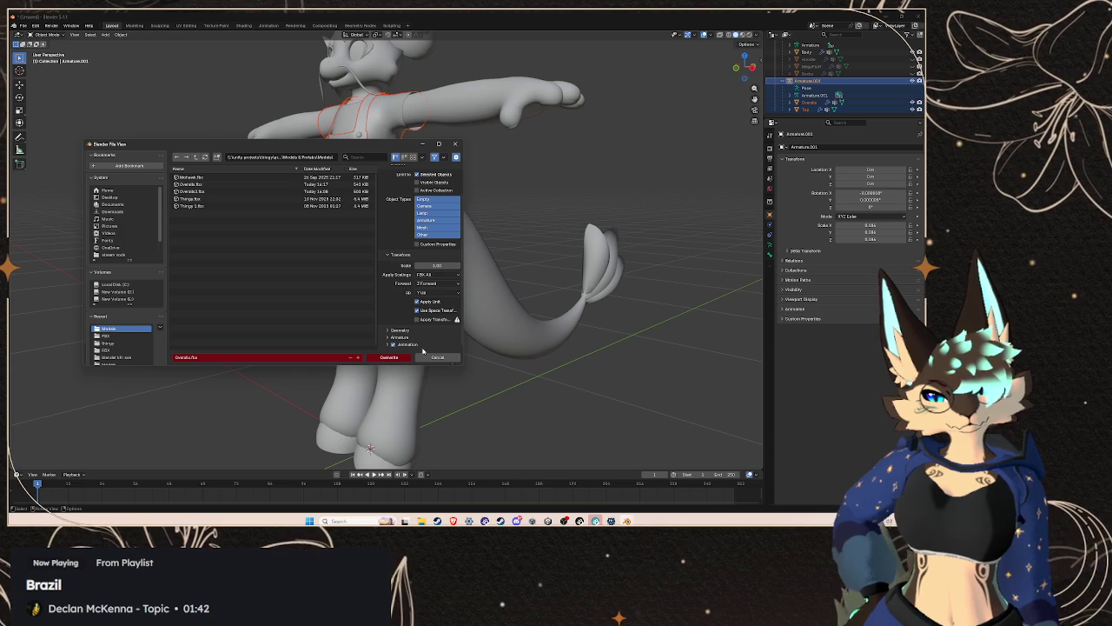
pyautogui.click(429, 357)
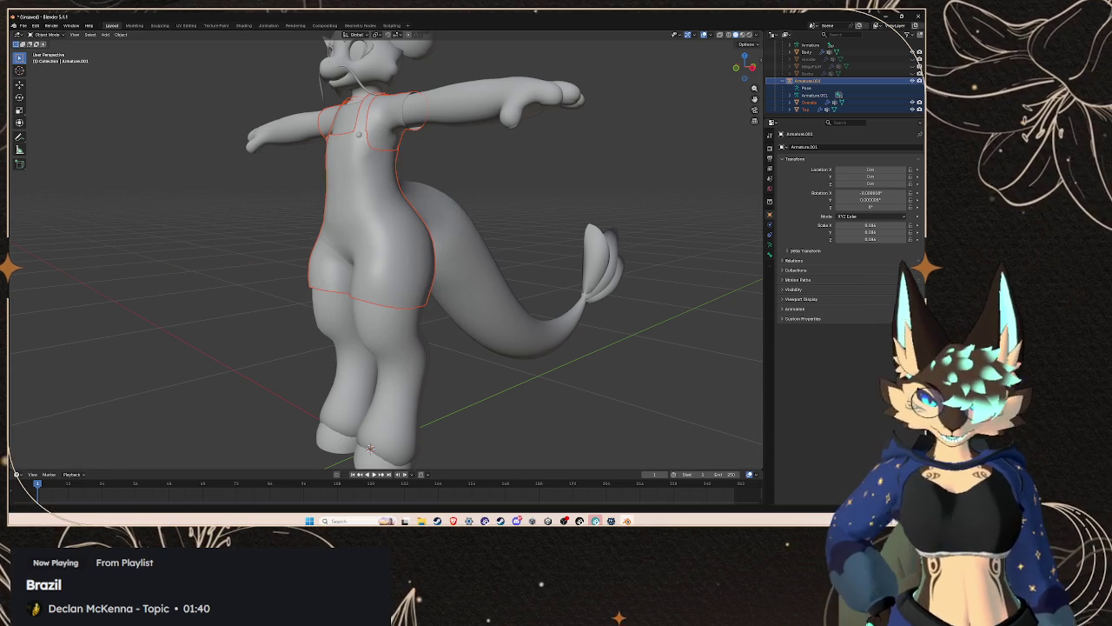
pyautogui.moveTo(611, 521)
pyautogui.hotkey('alt', 'Tab')
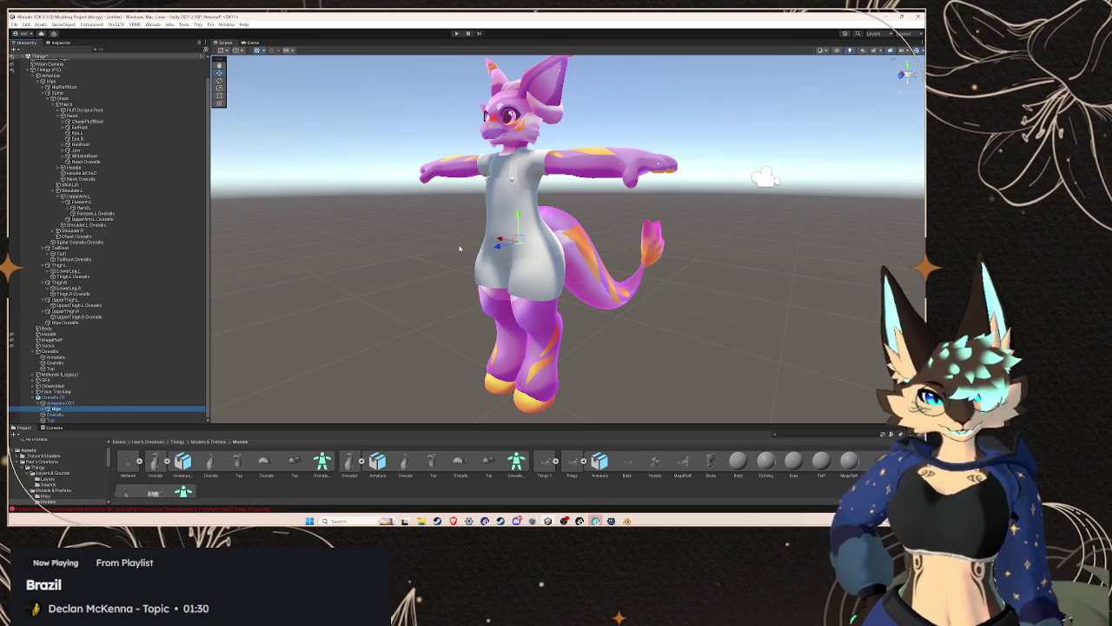
# - Delete the old Overalls object from the Hierarchy
pyautogui.click(532, 269)
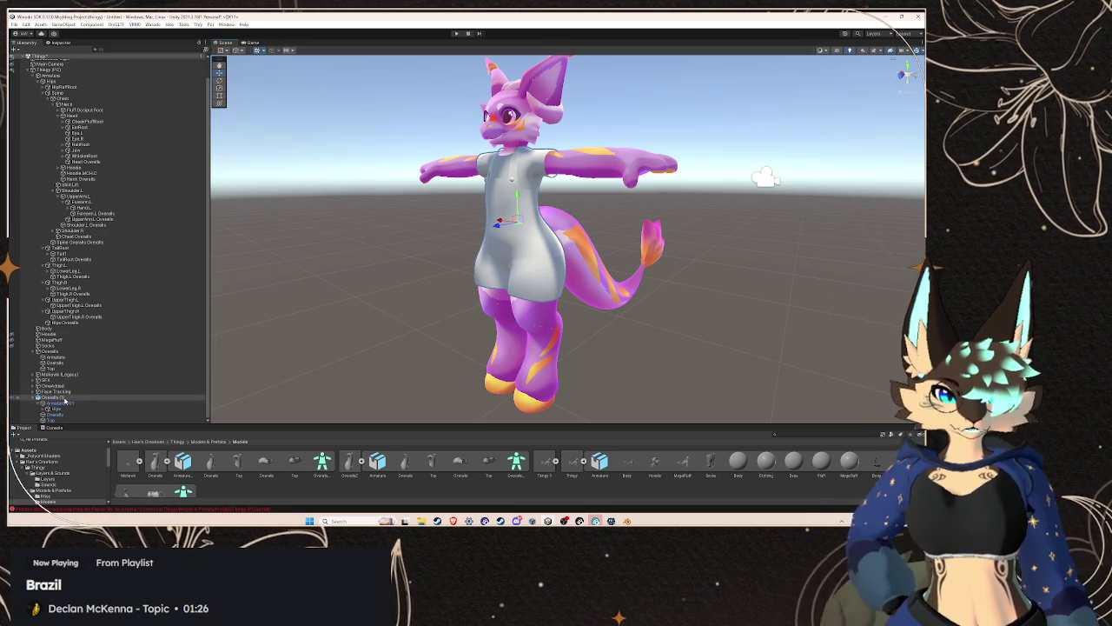
pyautogui.click(69, 362)
pyautogui.click(72, 351)
pyautogui.rightClick(71, 356)
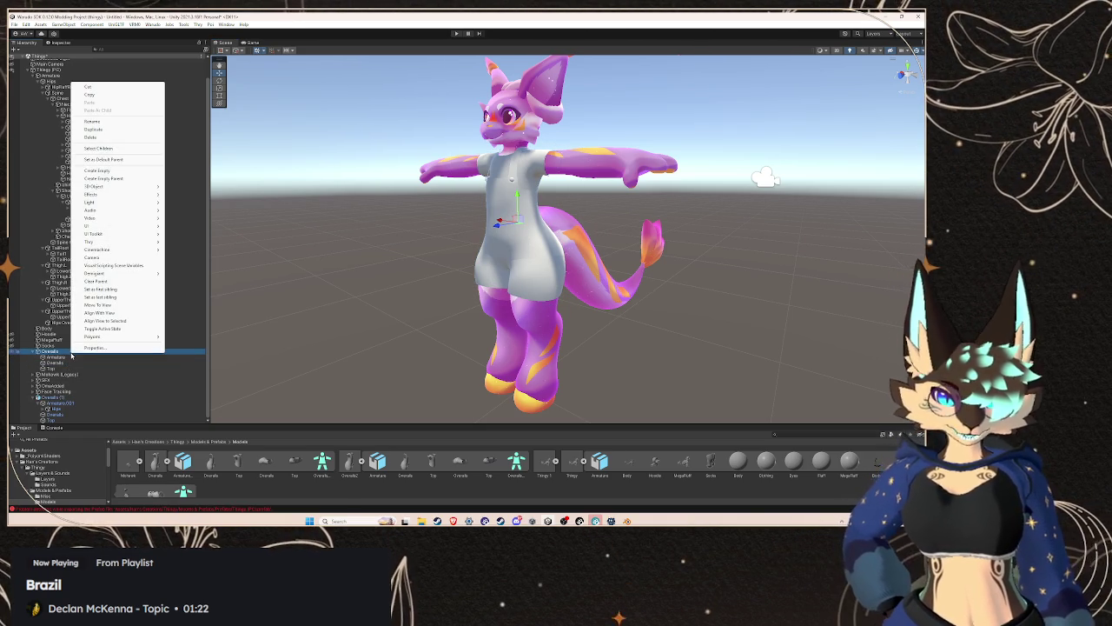
pyautogui.click(126, 138)
# - Delete UpperThigh.R Overalls and Hips Overalls, then undo the Hips Overalls deletion
pyautogui.click(106, 337)
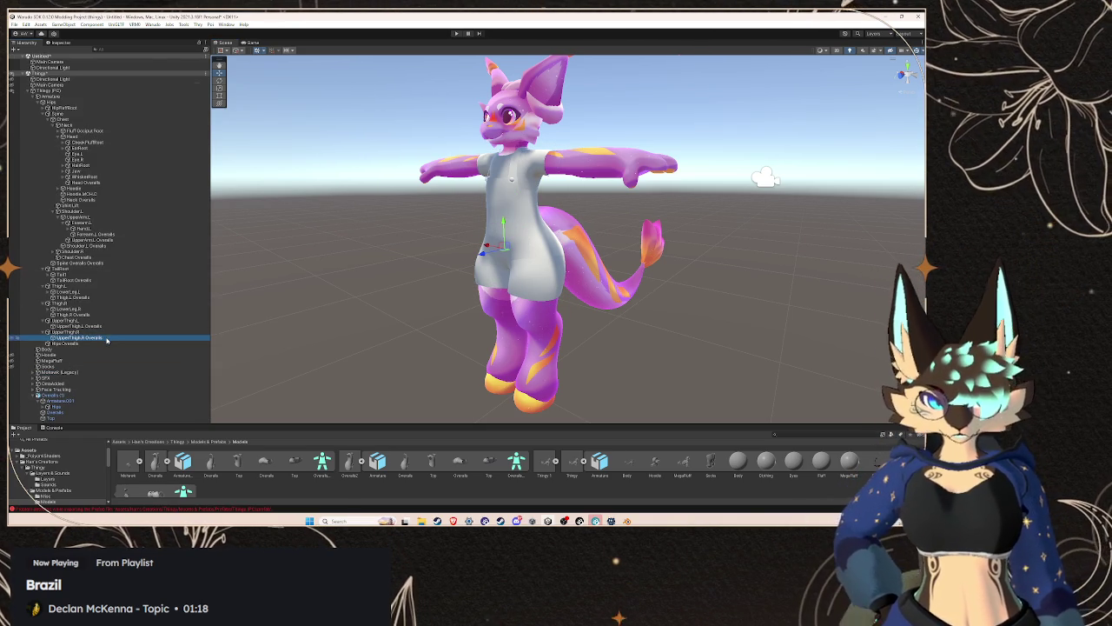
pyautogui.rightClick(106, 337)
pyautogui.click(88, 337)
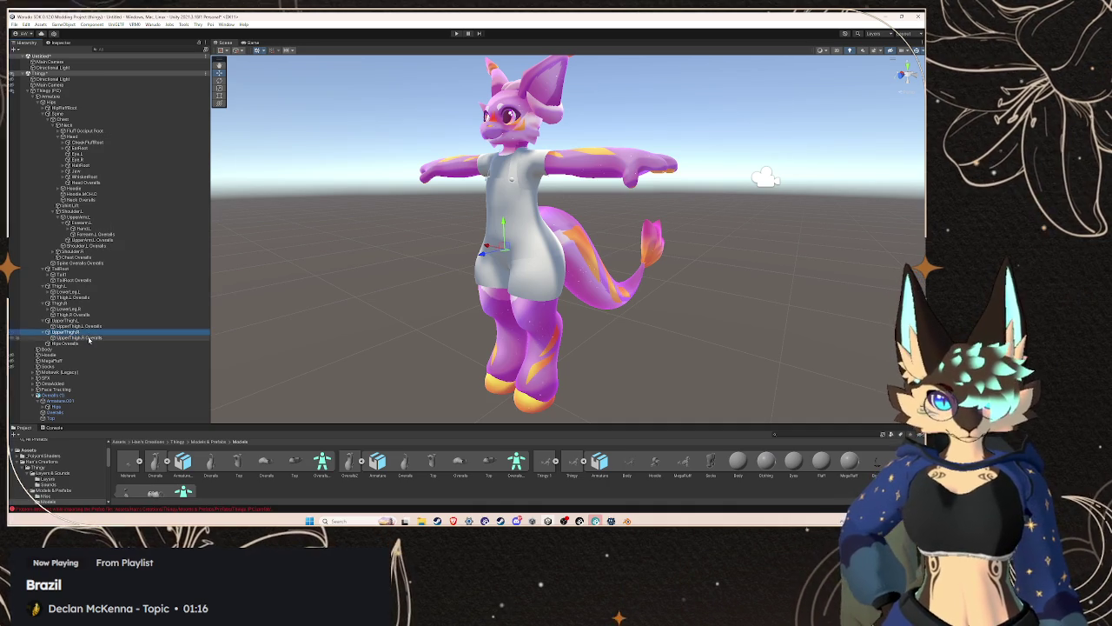
pyautogui.rightClick(89, 339)
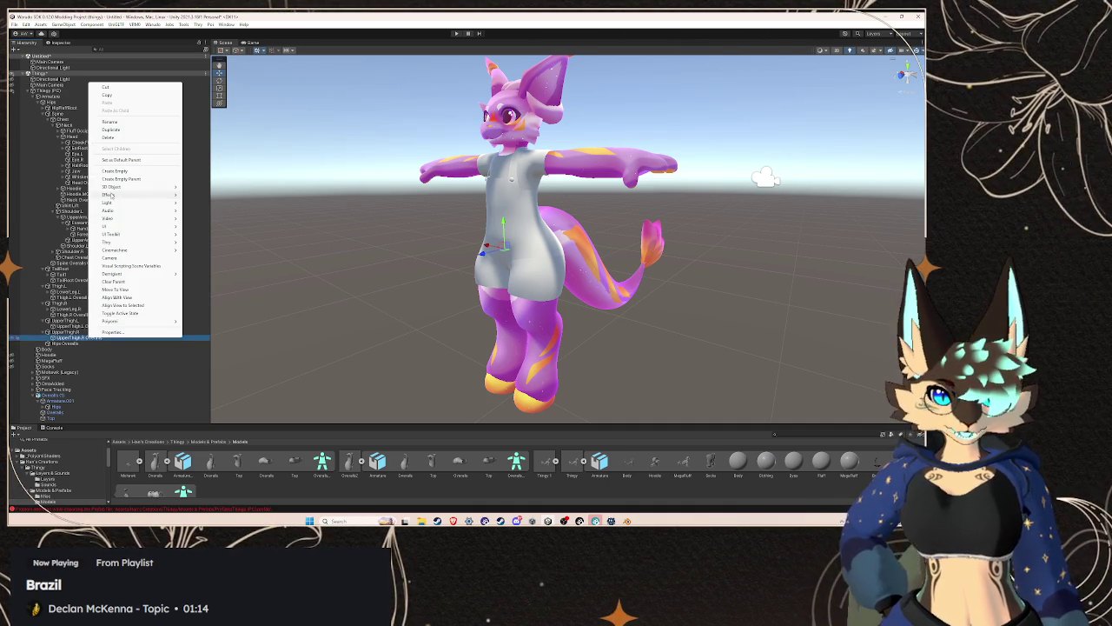
pyautogui.click(131, 136)
pyautogui.rightClick(86, 339)
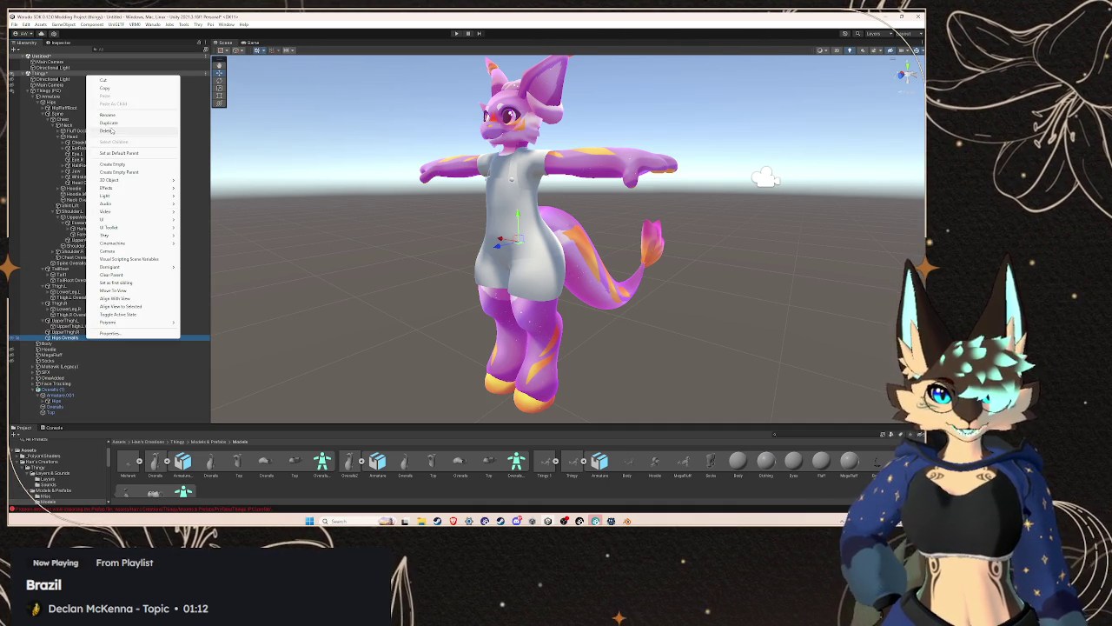
pyautogui.click(131, 131)
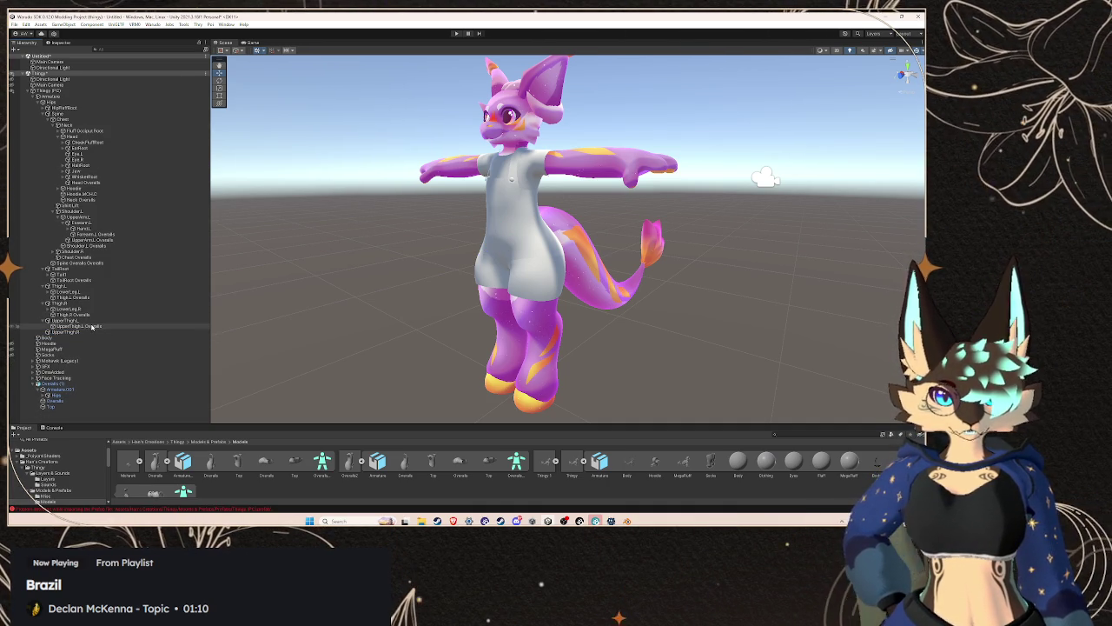
pyautogui.hotkey('ctrl', 'z')
pyautogui.hotkey('ctrl', 'z')
pyautogui.hotkey('ctrl', 'z')
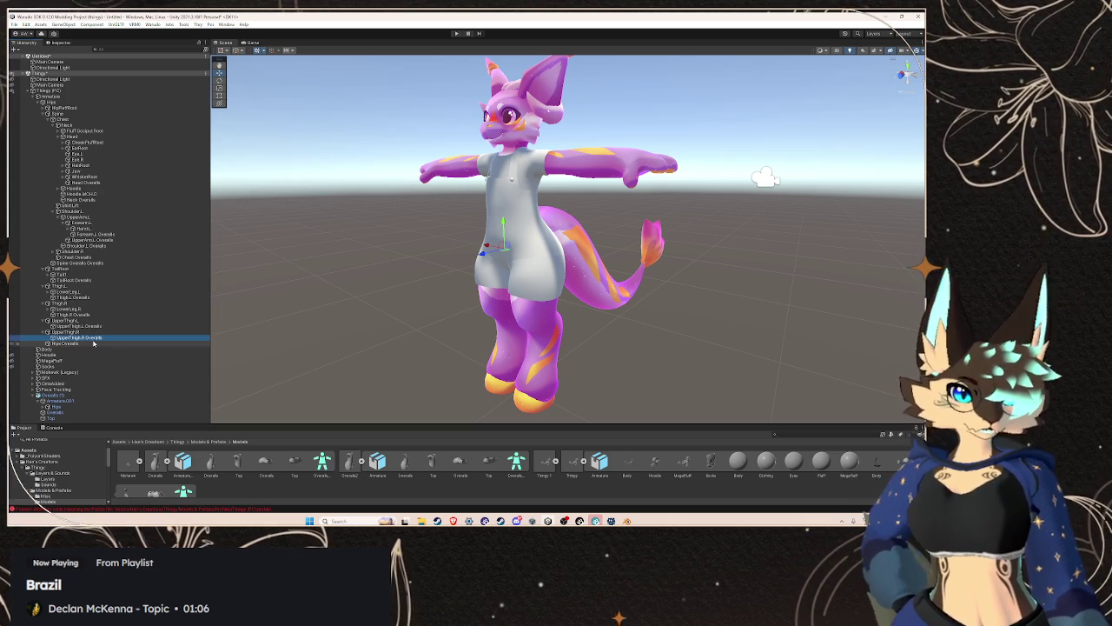
# - Multi-select the UpperThigh.L, Thigh.R, Hips, Thigh.L and TailRoot Overalls pieces
pyautogui.keyDown('ctrl'); pyautogui.click(97, 327); pyautogui.keyUp('ctrl')
pyautogui.keyDown('ctrl'); pyautogui.click(97, 314); pyautogui.keyUp('ctrl')
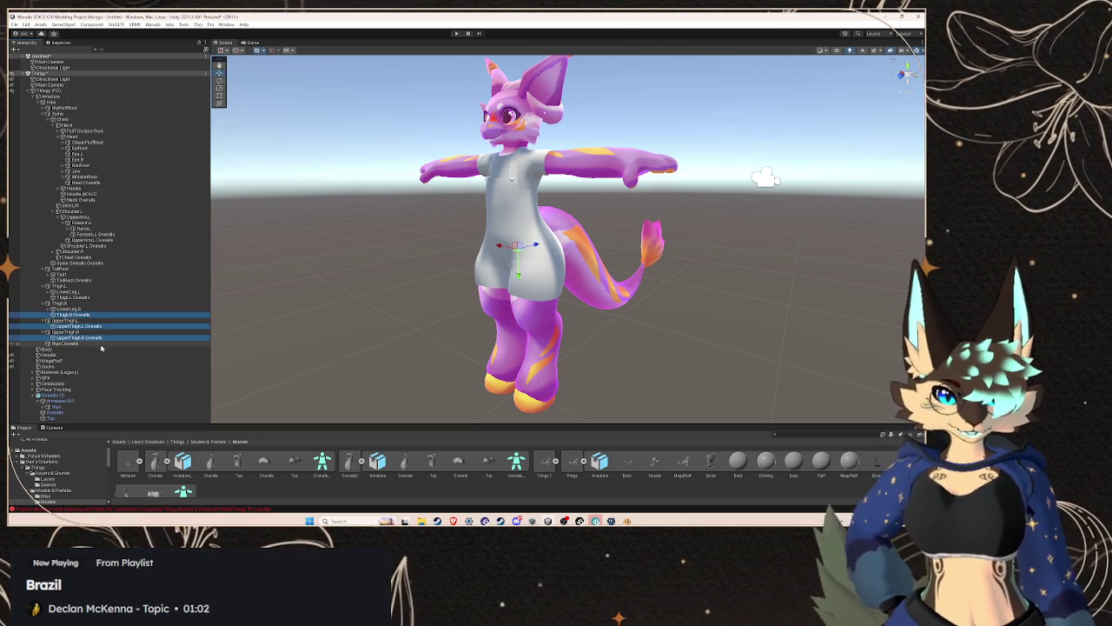
pyautogui.keyDown('ctrl'); pyautogui.click(101, 344); pyautogui.keyUp('ctrl')
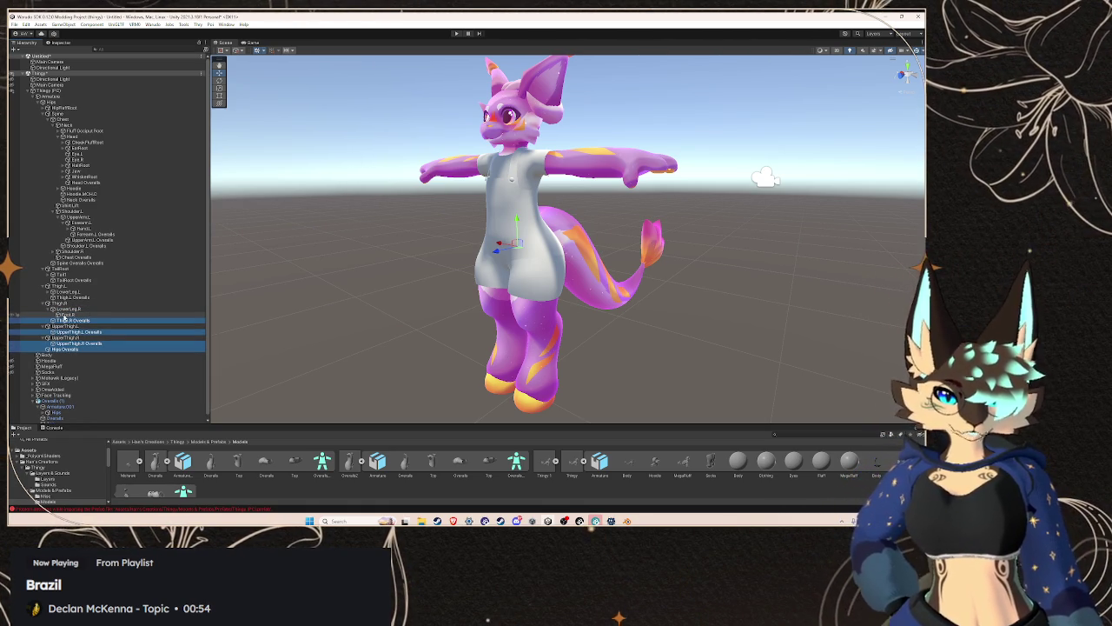
pyautogui.keyDown('ctrl'); pyautogui.click(71, 297); pyautogui.keyUp('ctrl')
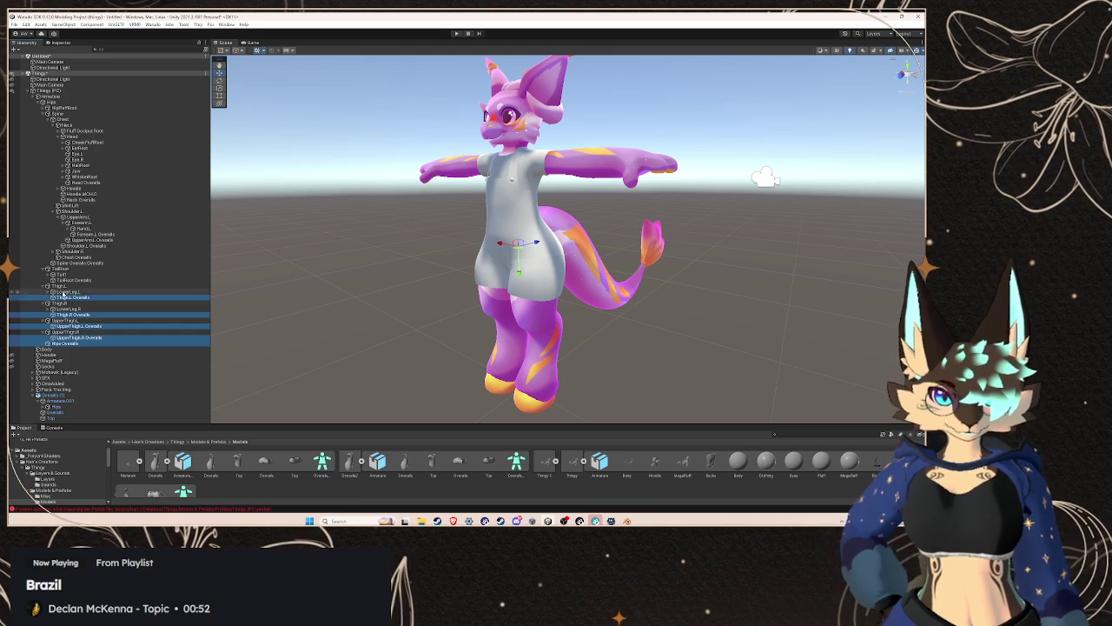
pyautogui.keyDown('ctrl'); pyautogui.click(74, 280); pyautogui.keyUp('ctrl')
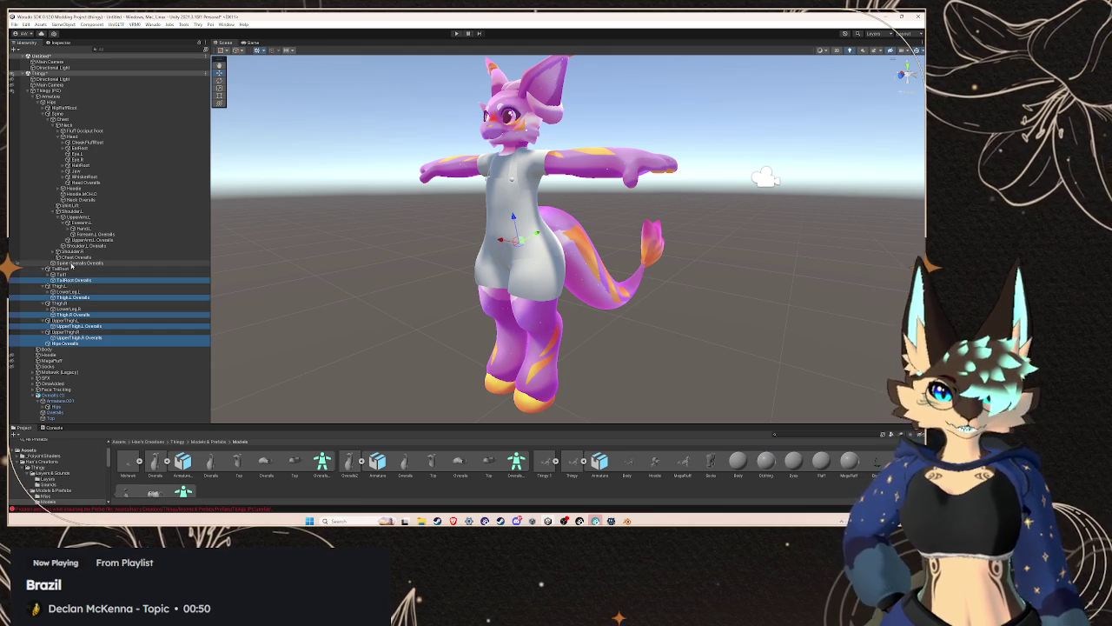
# - Add the Spine, Chest, left arm, Neck and Head Overalls pieces to the selection
pyautogui.keyDown('ctrl'); pyautogui.click(78, 262); pyautogui.keyUp('ctrl')
pyautogui.keyDown('ctrl'); pyautogui.click(80, 257); pyautogui.keyUp('ctrl')
pyautogui.keyDown('ctrl'); pyautogui.click(87, 245); pyautogui.keyUp('ctrl')
pyautogui.keyDown('ctrl'); pyautogui.click(90, 240); pyautogui.keyUp('ctrl')
pyautogui.keyDown('ctrl'); pyautogui.click(90, 233); pyautogui.keyUp('ctrl')
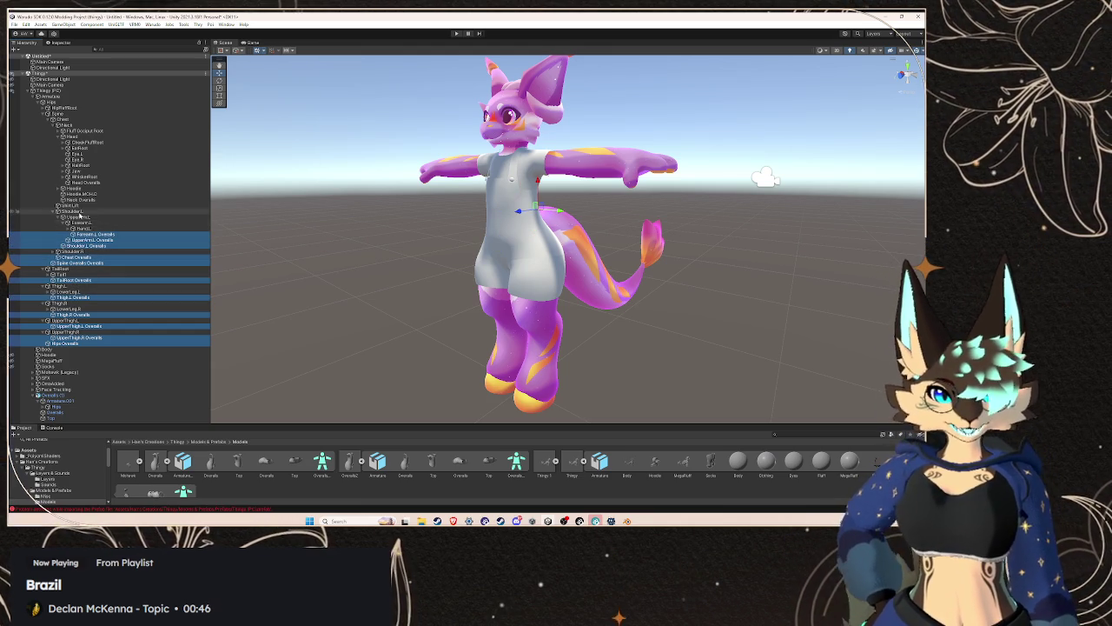
pyautogui.click(58, 189)
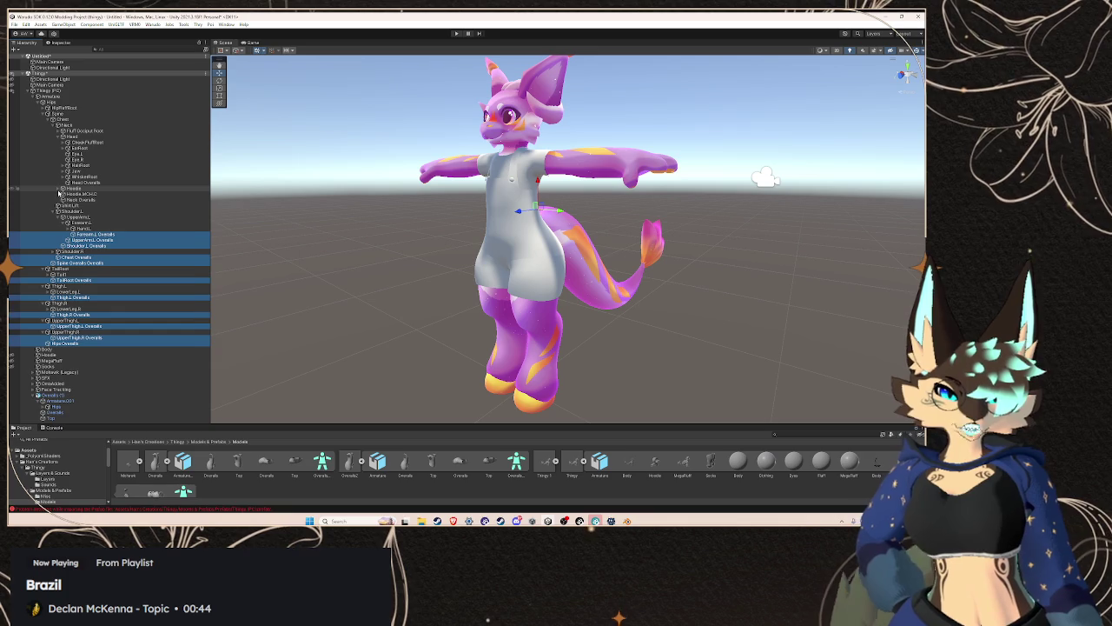
pyautogui.click(58, 188)
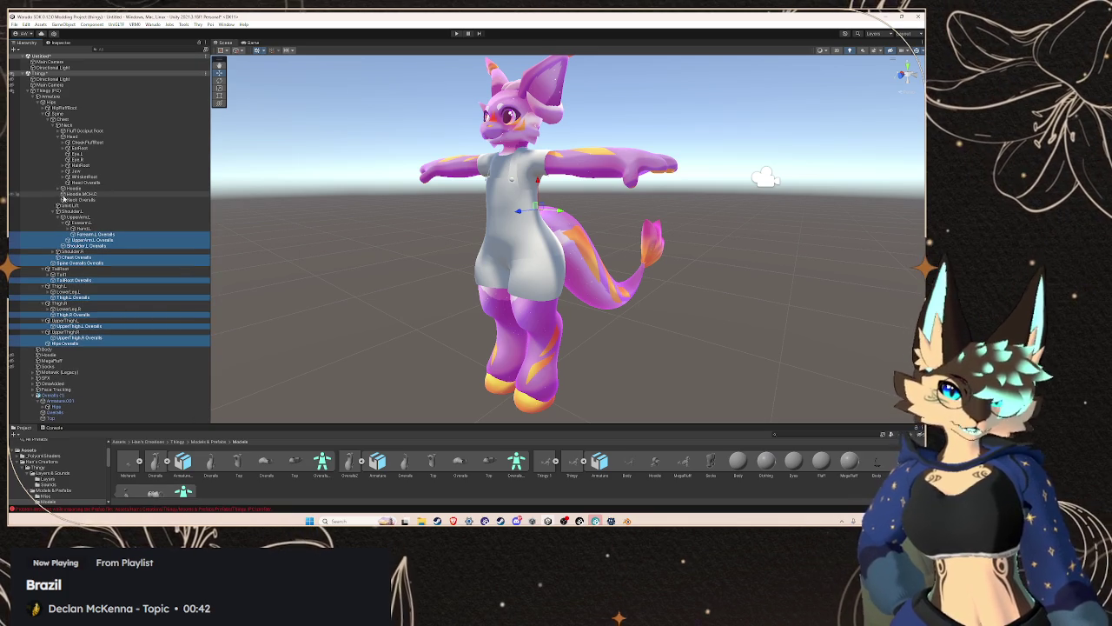
pyautogui.keyDown('ctrl'); pyautogui.click(78, 199); pyautogui.keyUp('ctrl')
pyautogui.keyDown('ctrl'); pyautogui.click(78, 183); pyautogui.keyUp('ctrl')
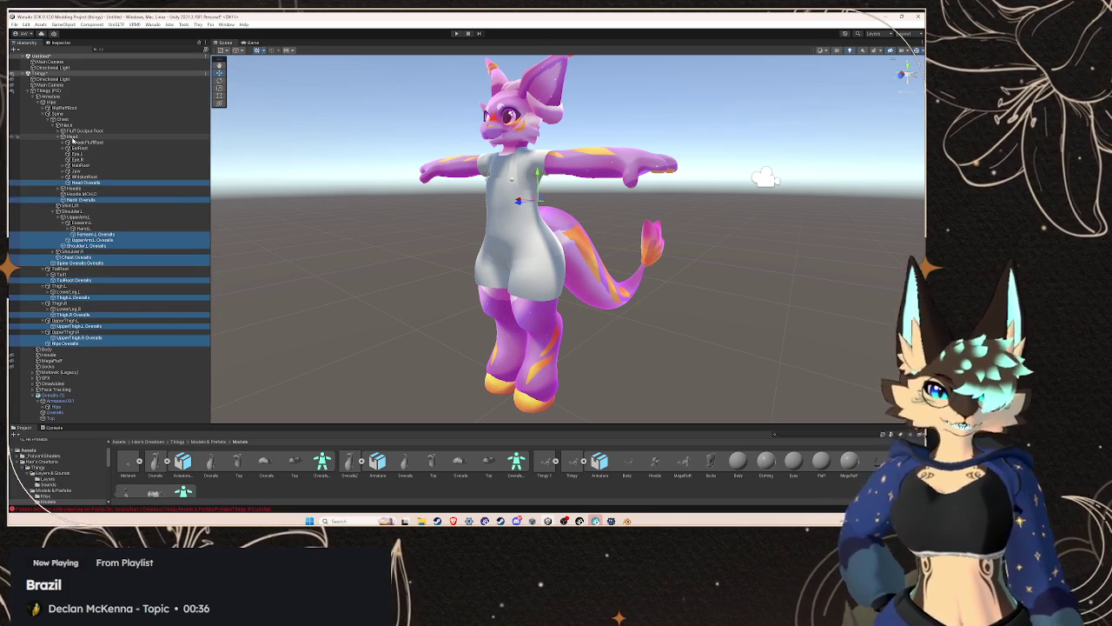
# - Add the right arm Overalls pieces and delete all selected Overalls pieces
pyautogui.click(57, 252)
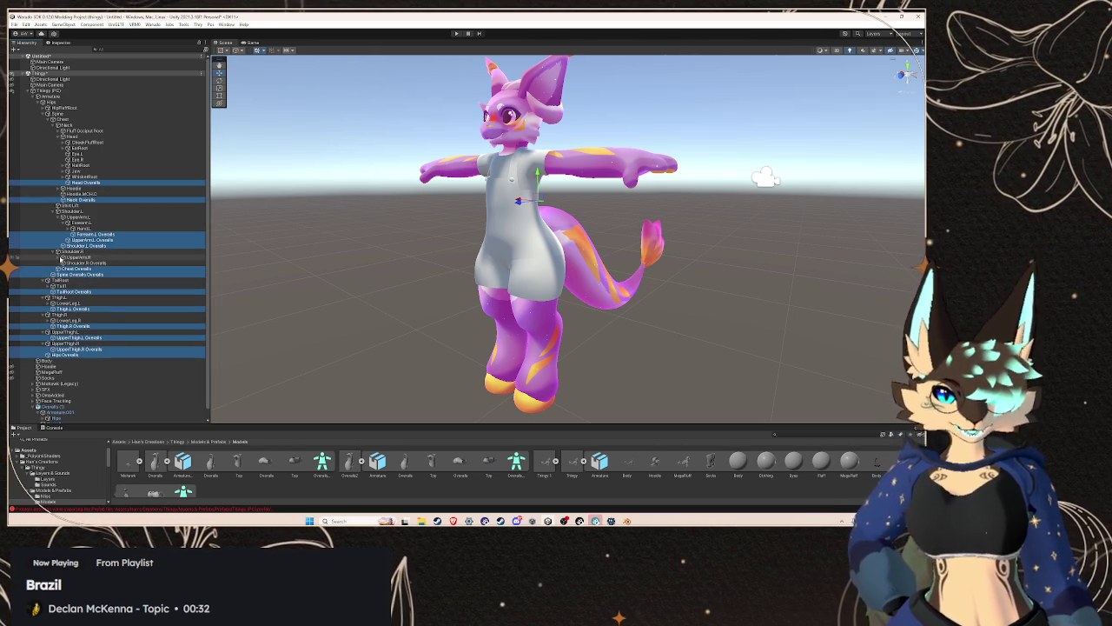
pyautogui.click(63, 257)
pyautogui.click(67, 263)
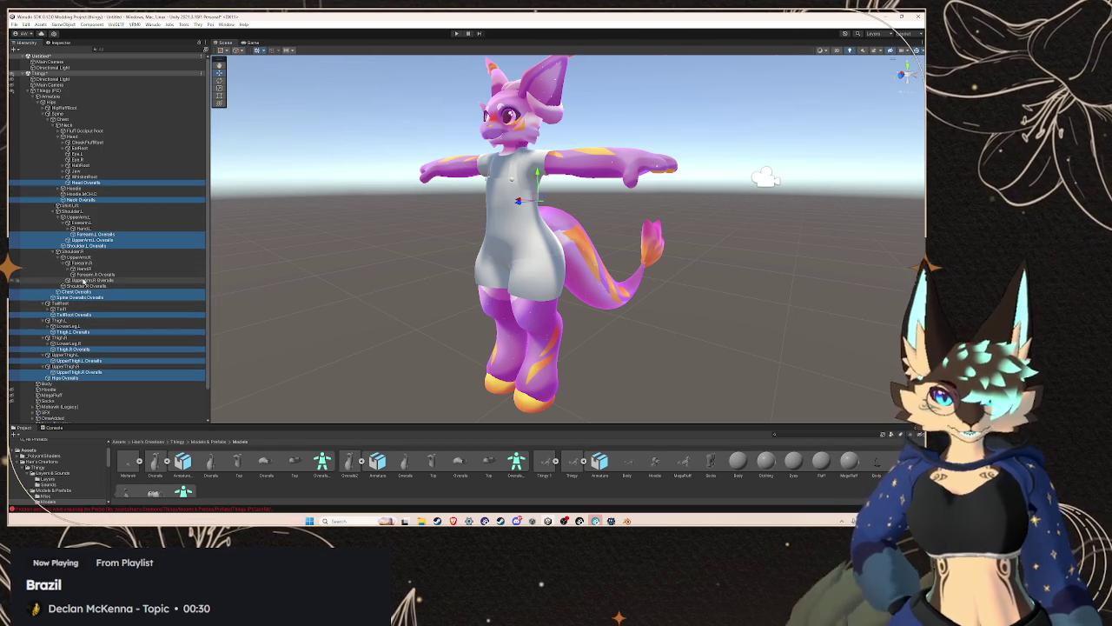
pyautogui.keyDown('ctrl'); pyautogui.click(87, 285); pyautogui.keyUp('ctrl')
pyautogui.keyDown('ctrl'); pyautogui.click(86, 279); pyautogui.keyUp('ctrl')
pyautogui.keyDown('ctrl'); pyautogui.click(91, 274); pyautogui.keyUp('ctrl')
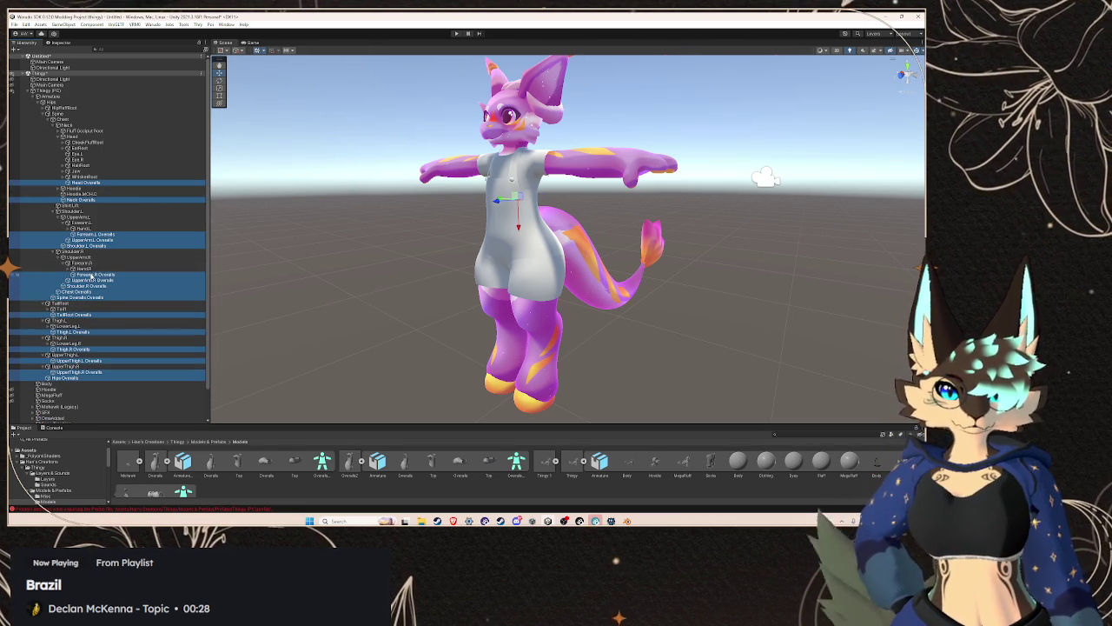
pyautogui.press('Delete')
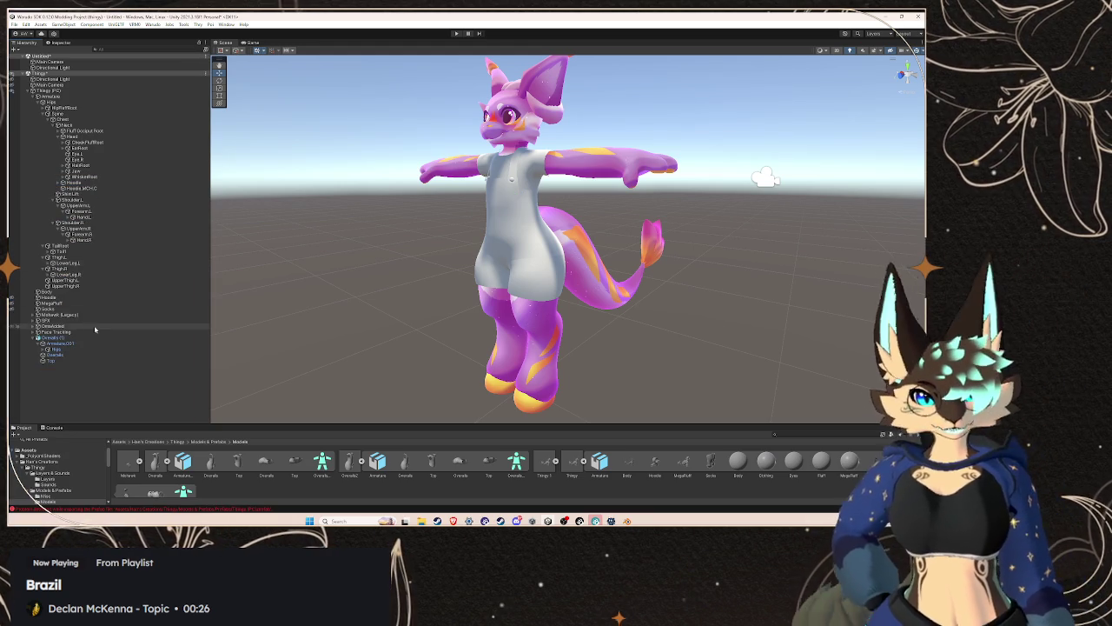
# - Apply a prefab option to Overalls (1) and drag an outline item onto it
pyautogui.click(57, 344)
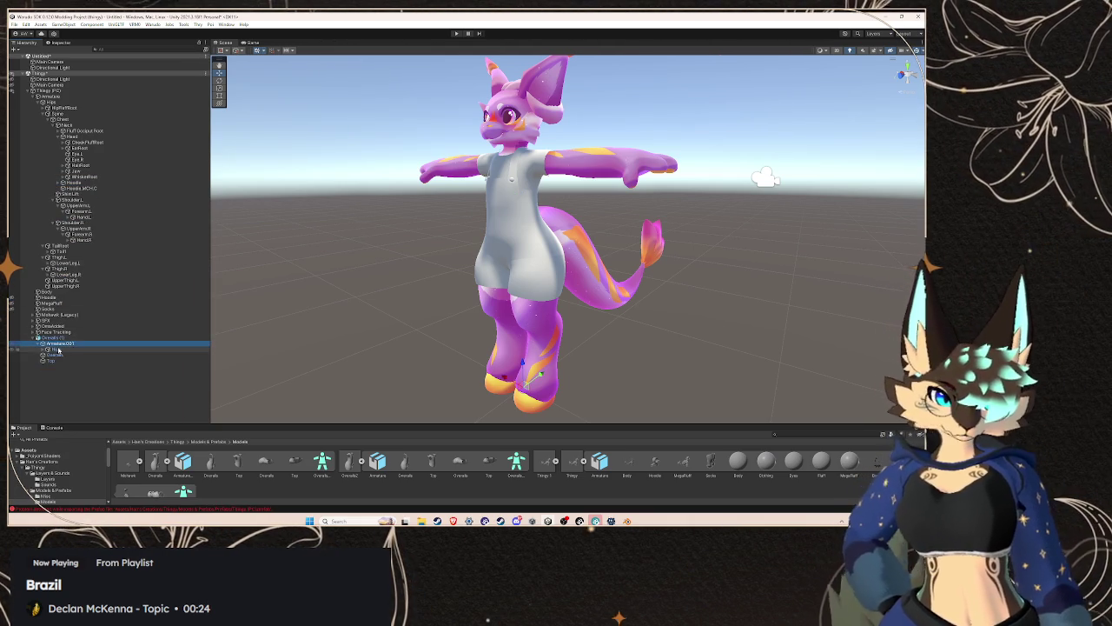
pyautogui.rightClick(57, 337)
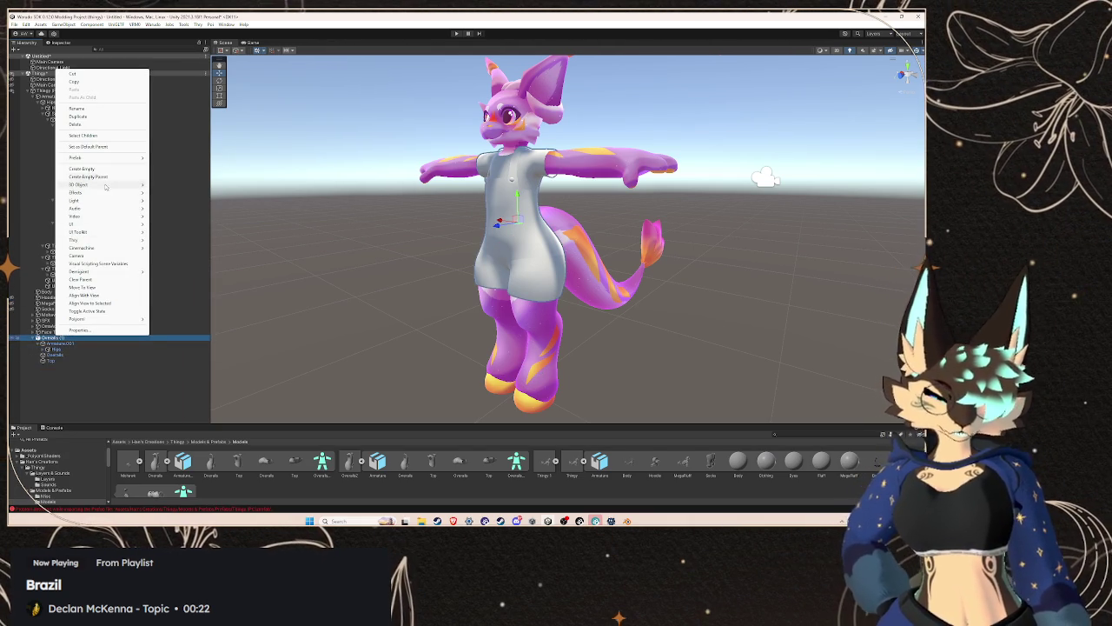
pyautogui.moveTo(87, 157)
pyautogui.click(178, 173)
pyautogui.rightClick(90, 341)
pyautogui.moveTo(132, 116); pyautogui.dragTo(70, 341)
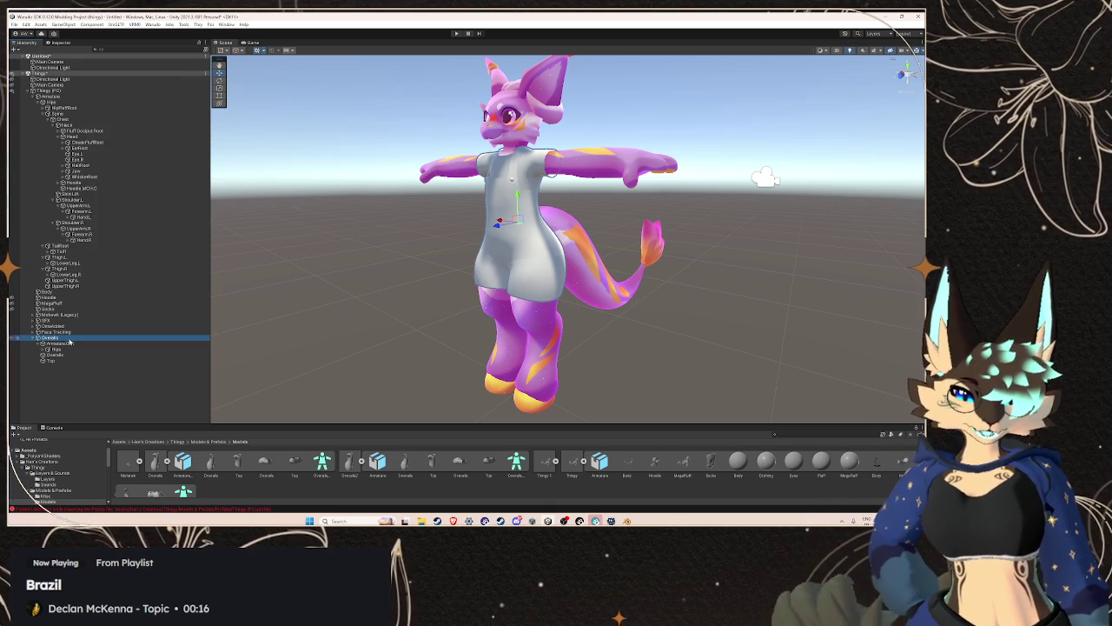
# - Rename the Overalls object and expand Armature.001's Hips bone to show its children
pyautogui.rightClick(79, 338)
pyautogui.moveTo(87, 220)
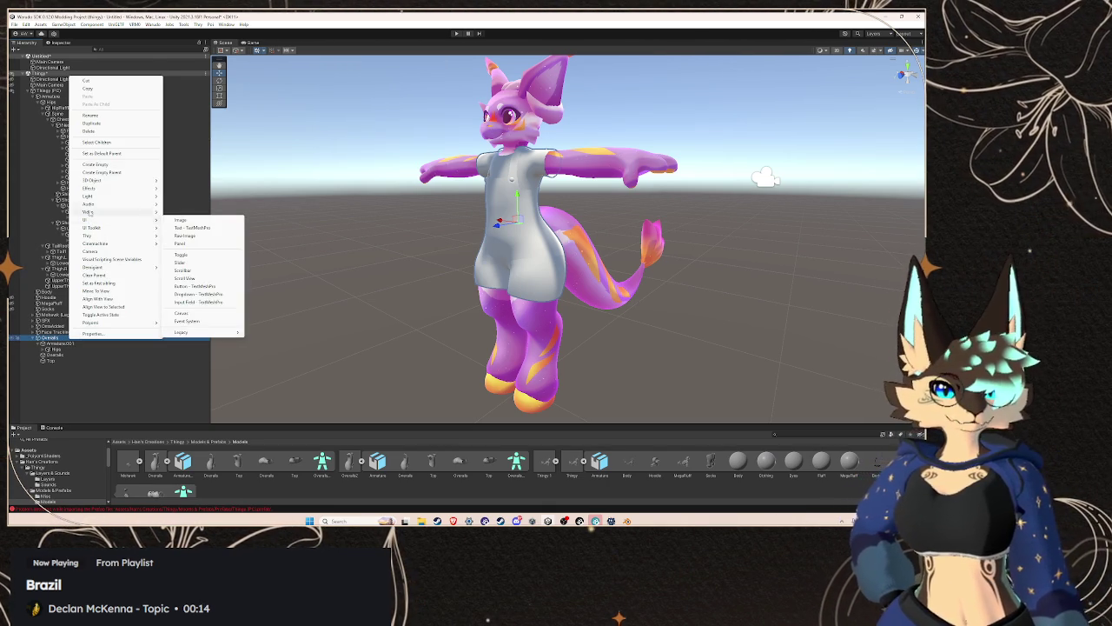
pyautogui.click(91, 115)
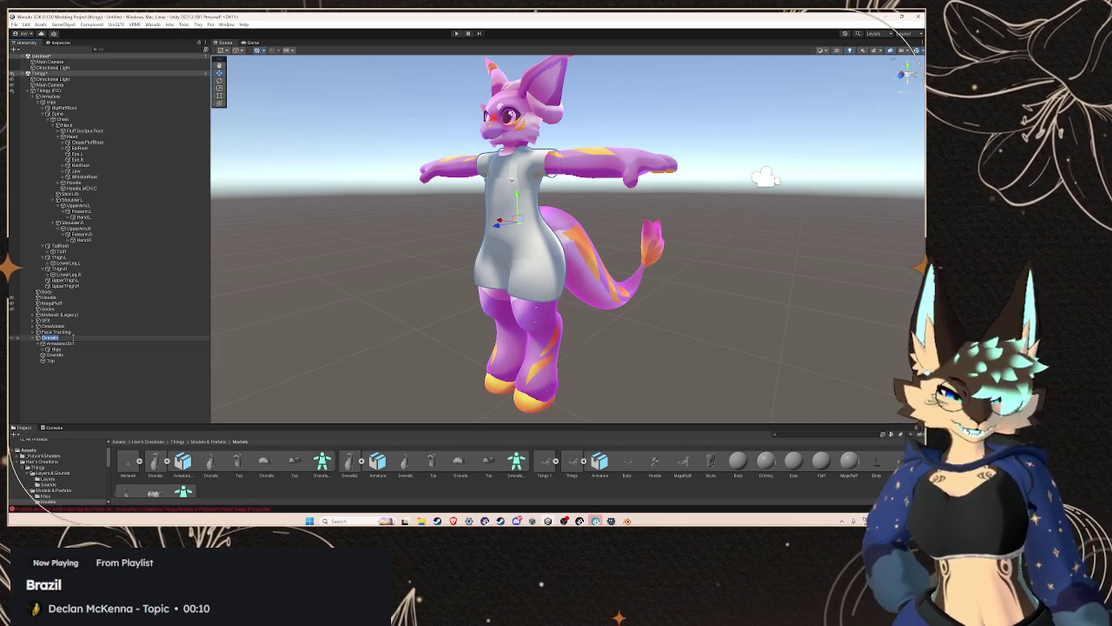
pyautogui.rightClick(60, 344)
pyautogui.click(57, 349)
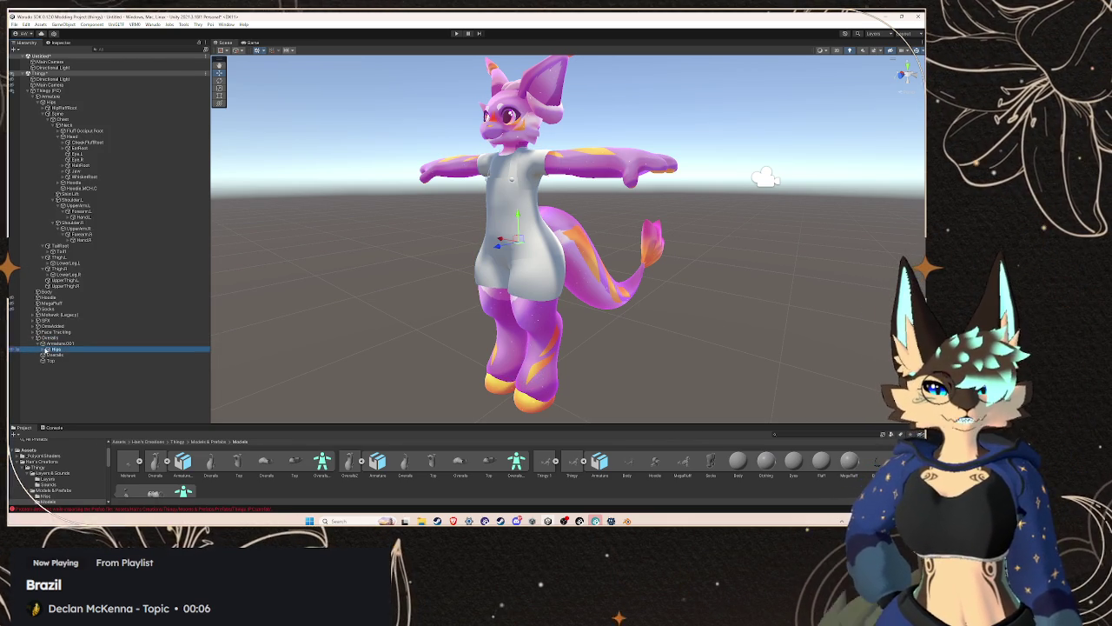
pyautogui.click(45, 349)
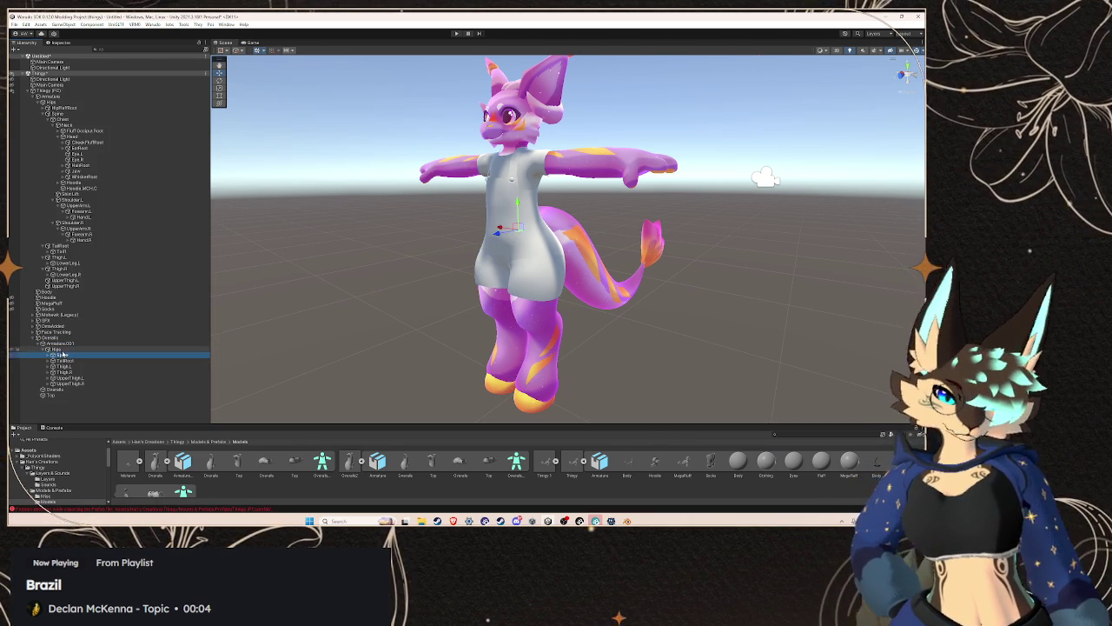
pyautogui.rightClick(57, 349)
# - Rename the Hips and Spine bones with an 'Overalls' suffix
pyautogui.click(88, 135)
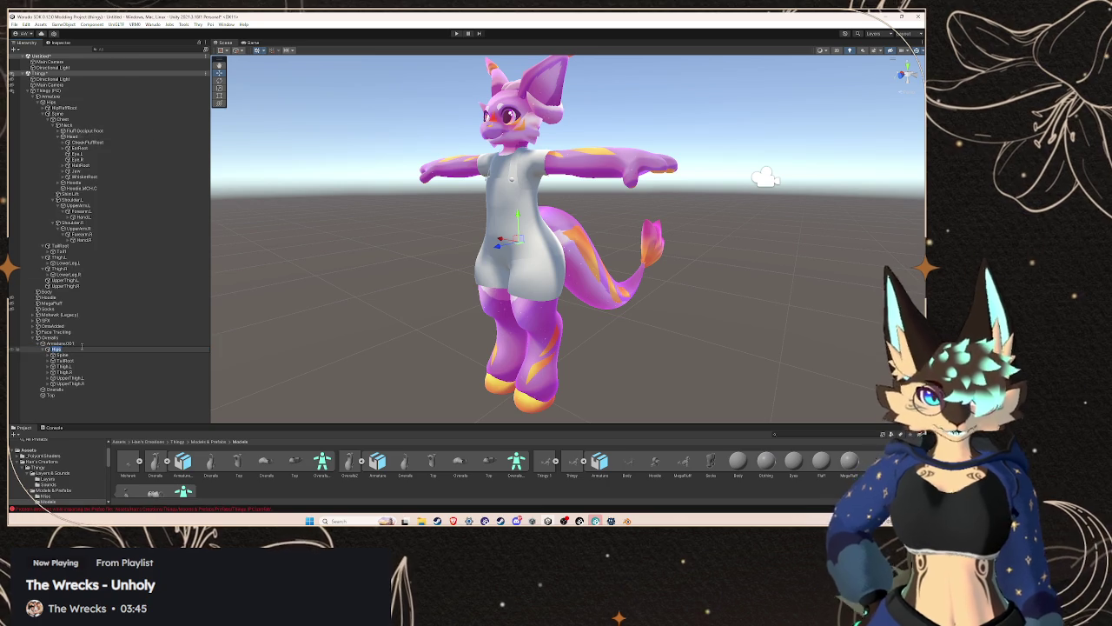
pyautogui.write('Overalls')
pyautogui.rightClick(75, 355)
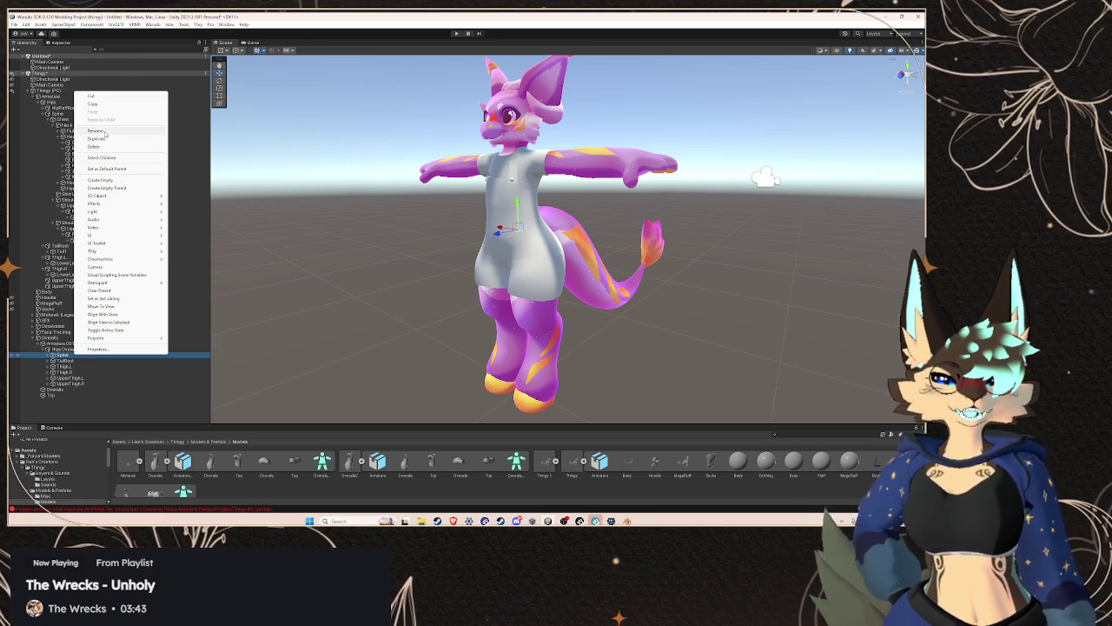
pyautogui.click(105, 131)
pyautogui.write('Overalls')
pyautogui.press('Return')
pyautogui.press('Right')
# - Rename the Chest and Neck bones to Chest Overalls and Neck Overalls
pyautogui.click(94, 361)
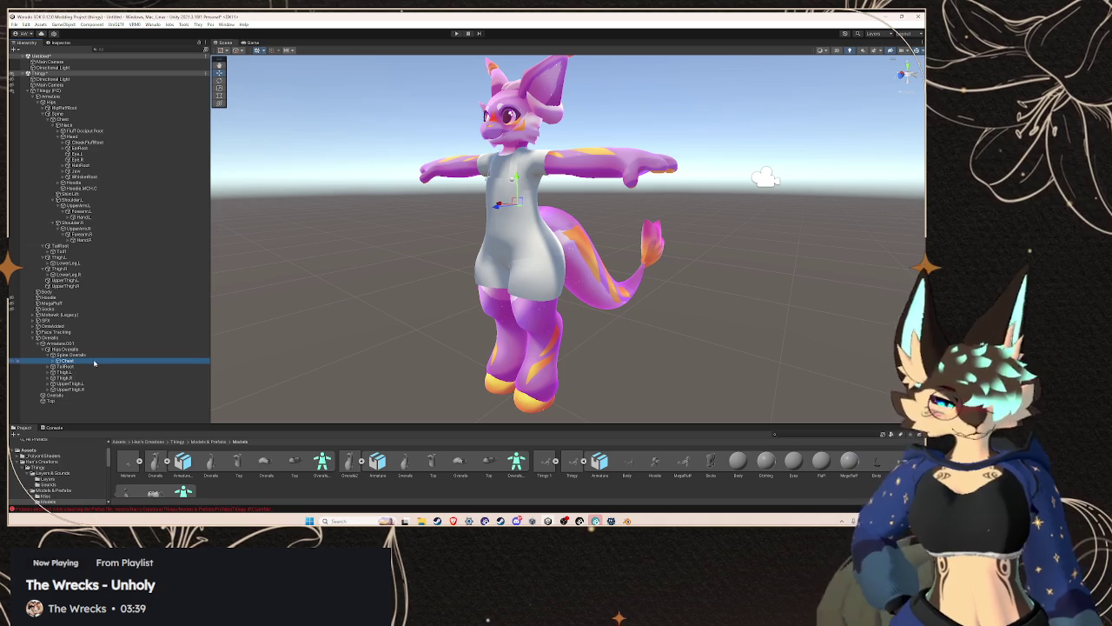
pyautogui.rightClick(94, 363)
pyautogui.click(122, 146)
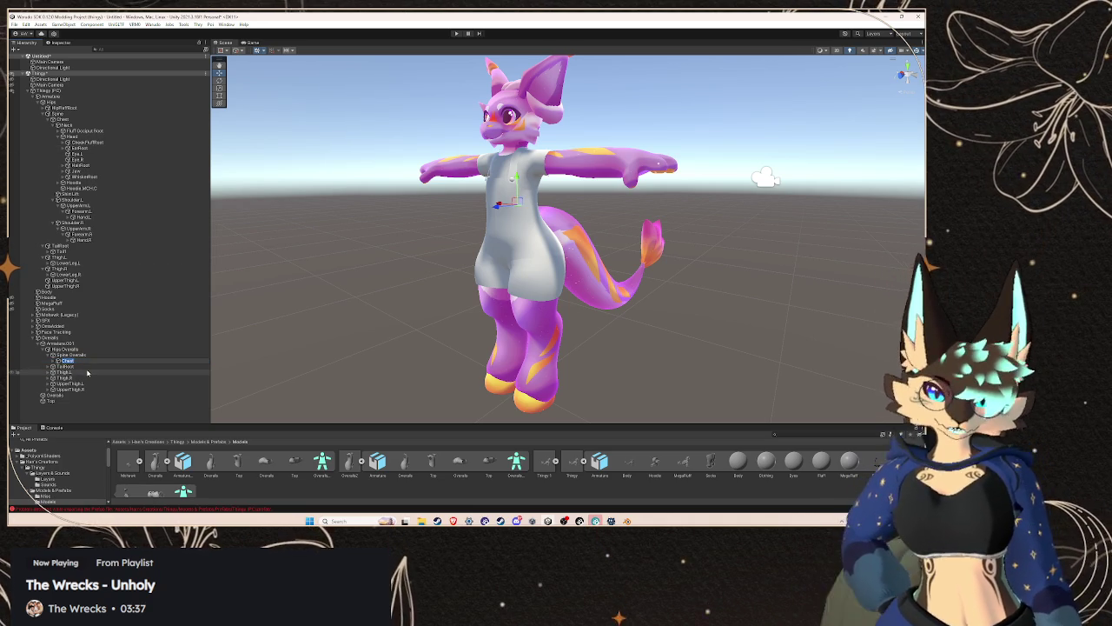
pyautogui.write('Overalls')
pyautogui.click(66, 366)
pyautogui.click(51, 359)
pyautogui.rightClick(78, 366)
pyautogui.click(100, 142)
pyautogui.write('Overalls')
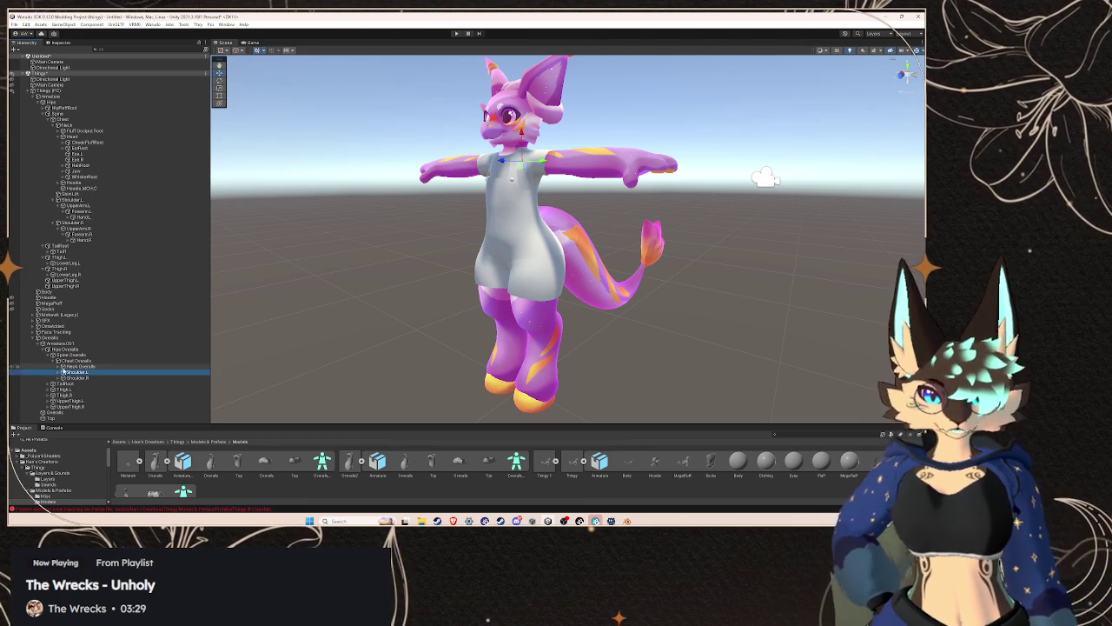
pyautogui.press('Return')
pyautogui.press('Right')
# - Rename the Head bone to Head Overalls and delete its extra child bone
pyautogui.rightClick(90, 372)
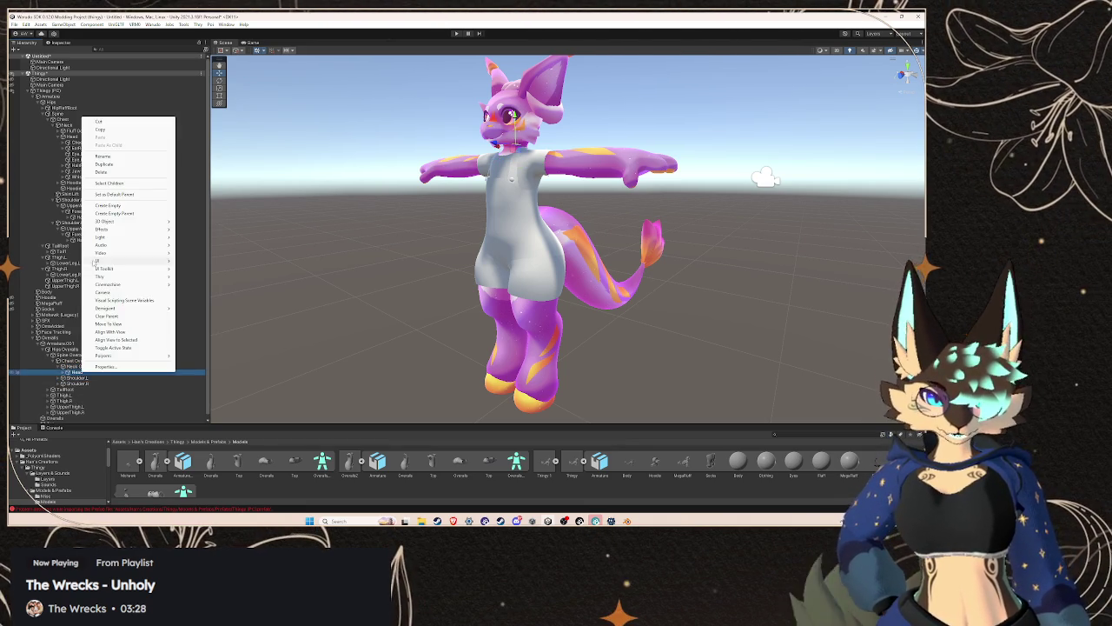
pyautogui.click(111, 157)
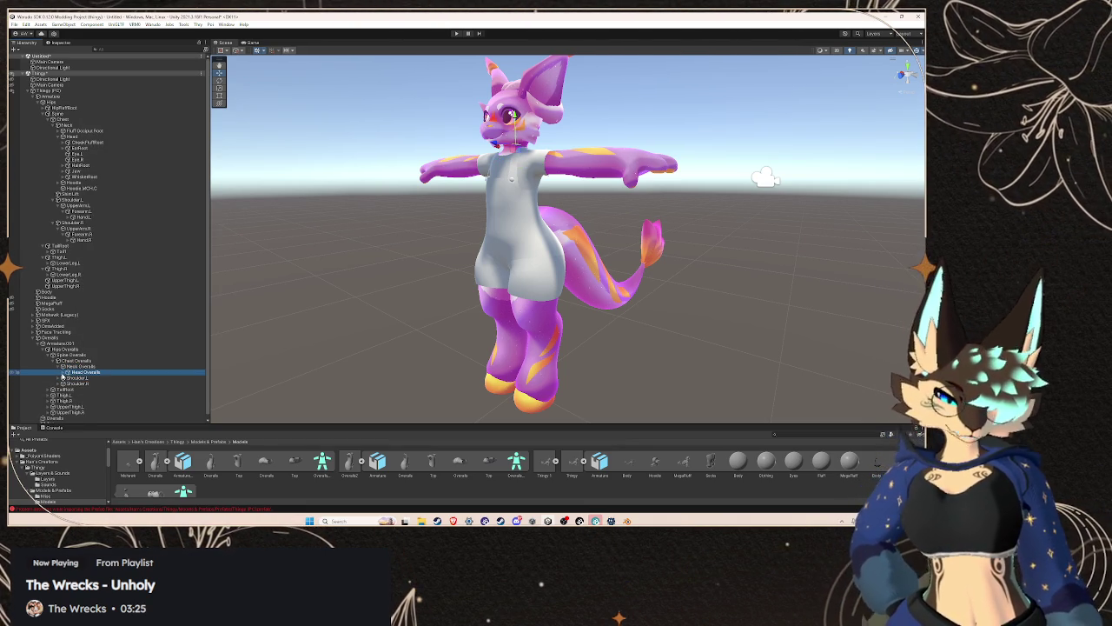
pyautogui.press('Right')
pyautogui.click(86, 379)
pyautogui.press('Delete')
# - Add the 'Overalls' suffix to the Shoulder.L, UpperArm.L and Forearm.L bones
pyautogui.click(59, 379)
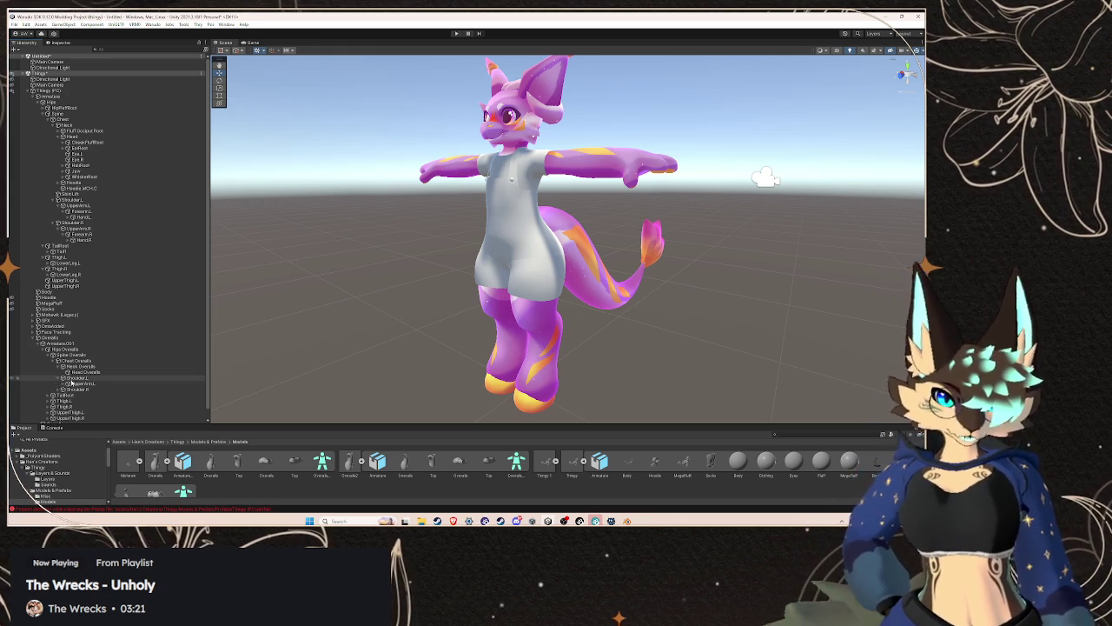
pyautogui.rightClick(80, 379)
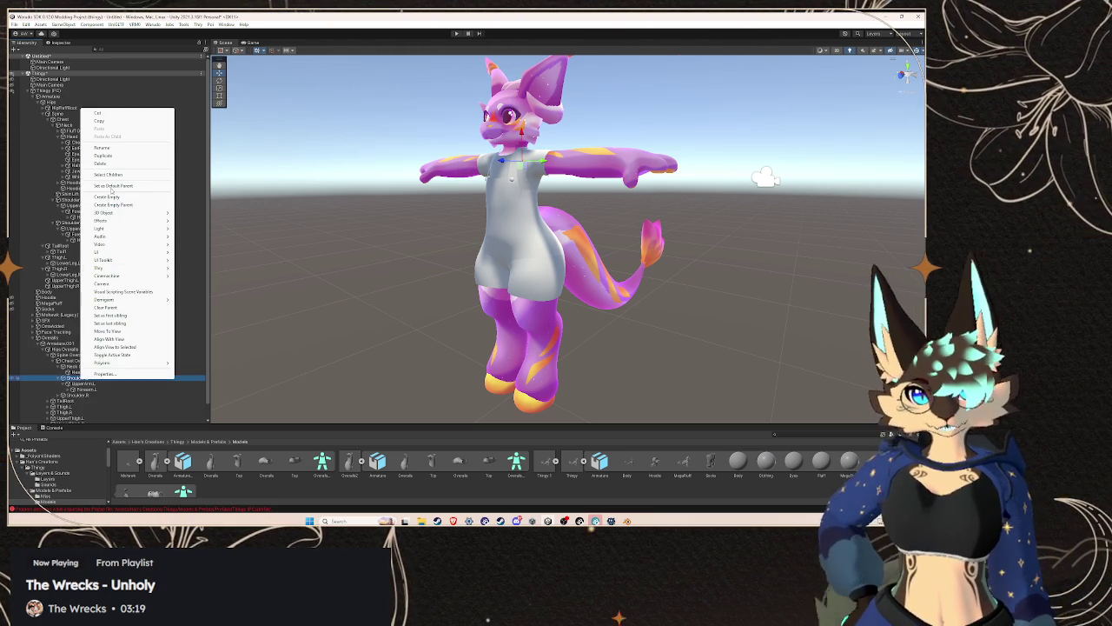
pyautogui.click(114, 149)
pyautogui.rightClick(97, 385)
pyautogui.press('Escape')
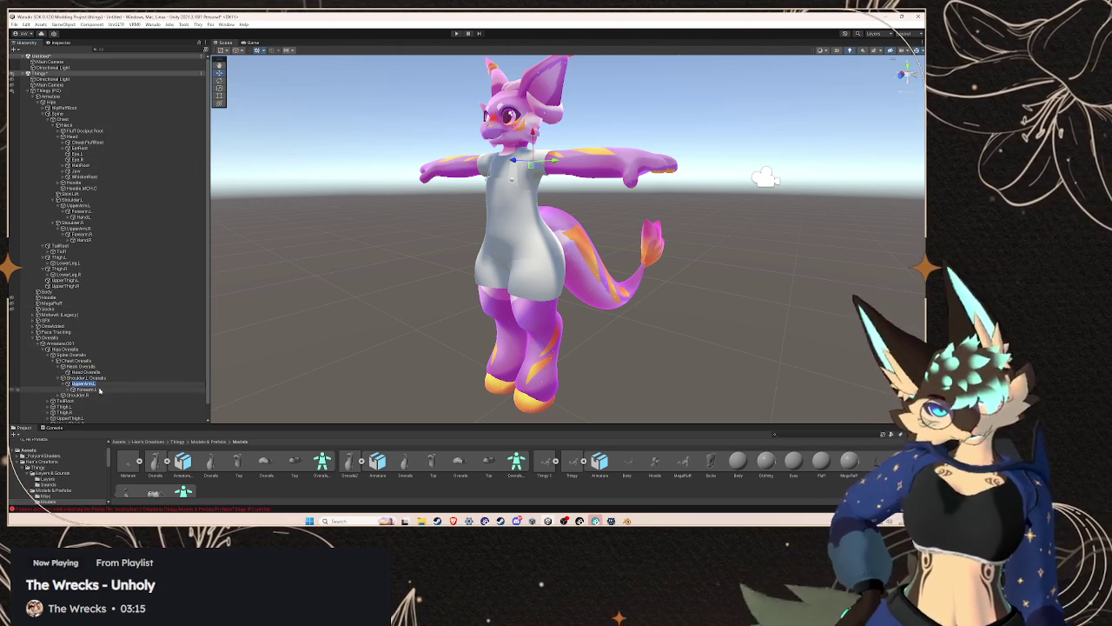
pyautogui.rightClick(100, 389)
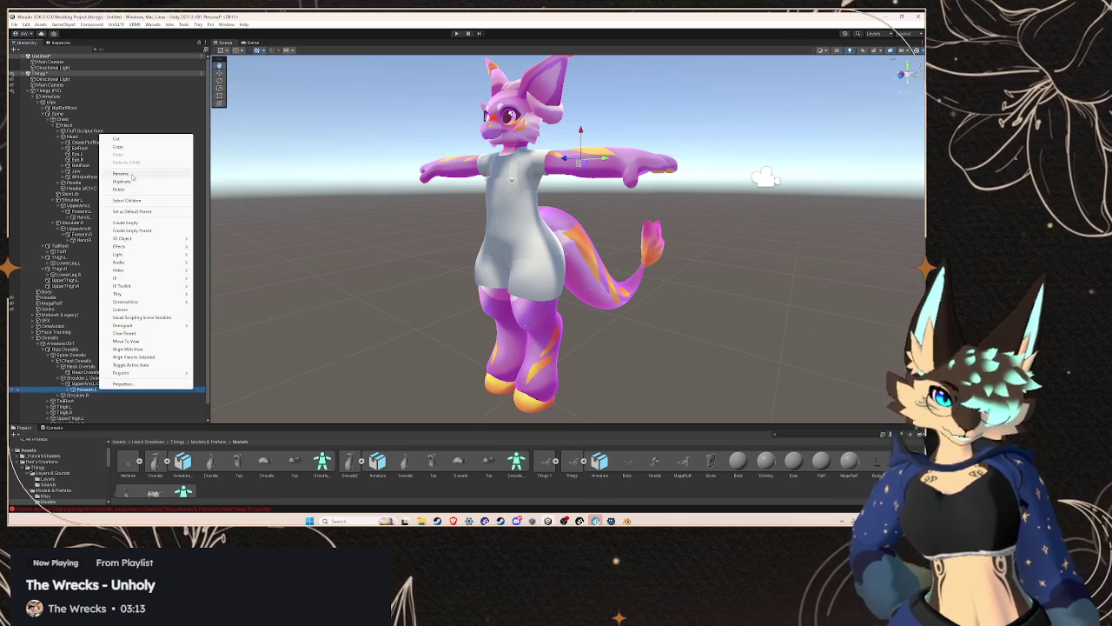
pyautogui.click(120, 174)
pyautogui.write('Overalls')
pyautogui.press('Return')
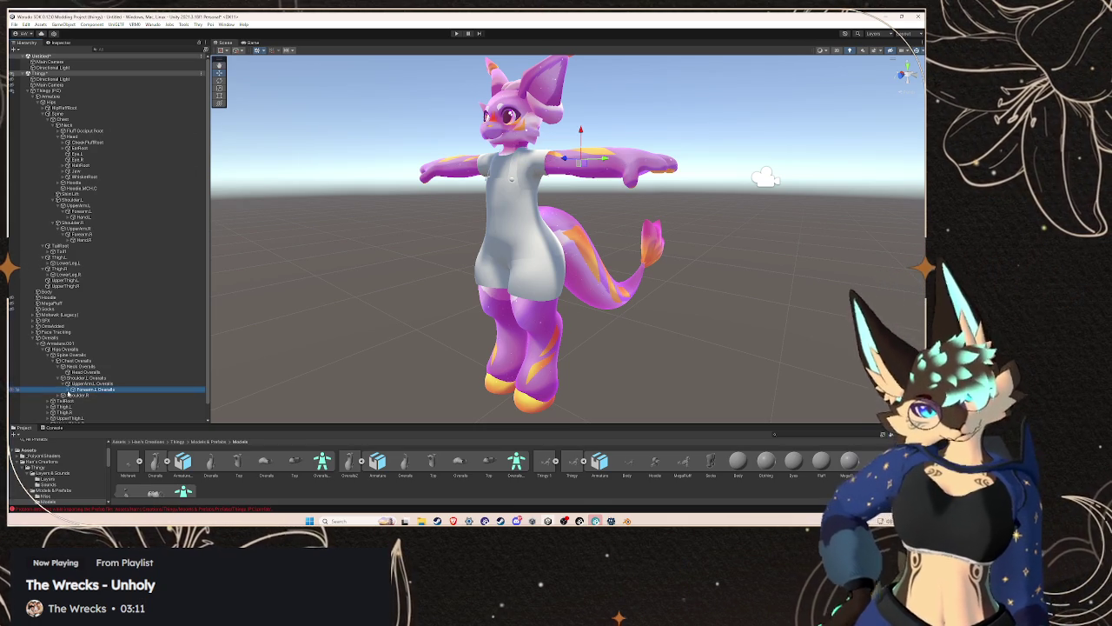
# - Expand the right arm chain and rename Shoulder.R with the 'Overalls' suffix
pyautogui.click(76, 395)
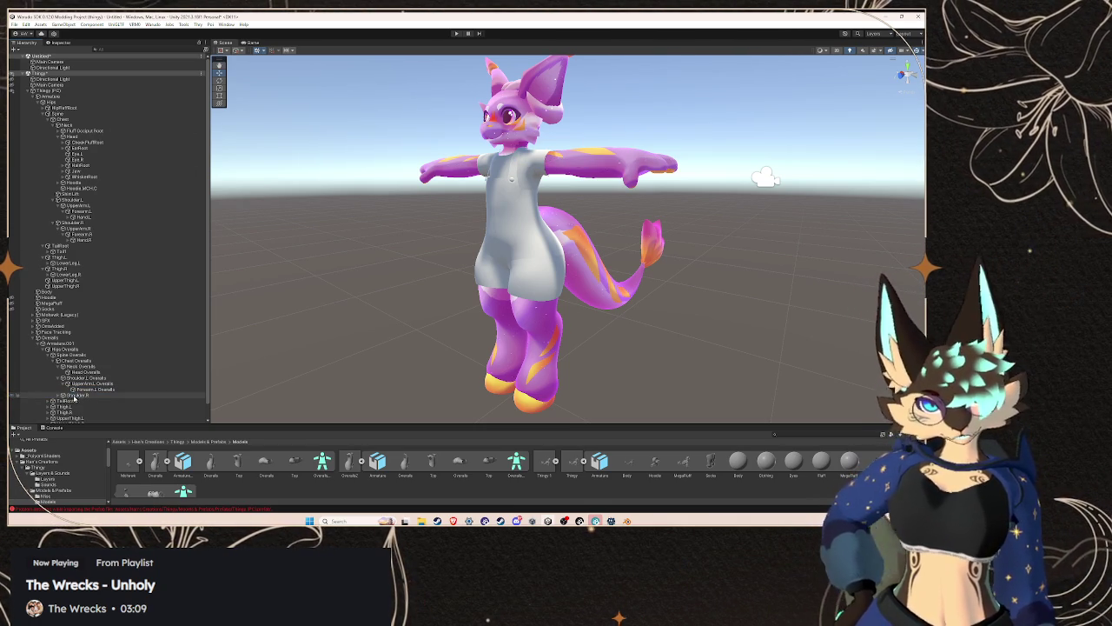
pyautogui.click(57, 396)
pyautogui.scroll(-1, 86, 390)
pyautogui.click(62, 380)
pyautogui.scroll(-1, 75, 386)
pyautogui.click(68, 380)
pyautogui.scroll(-1, 71, 383)
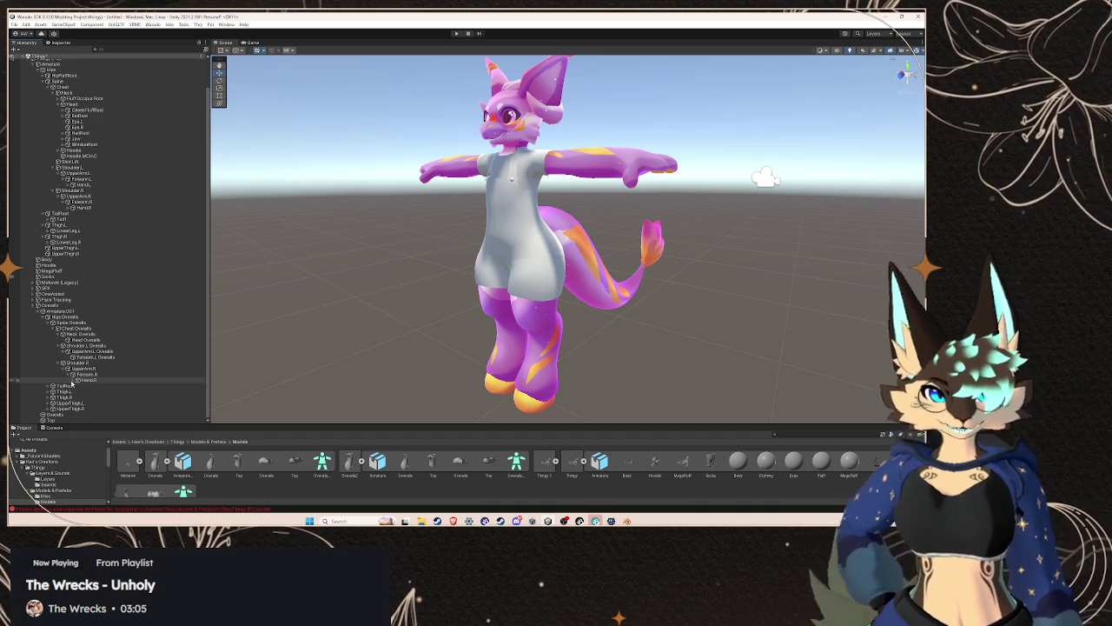
pyautogui.click(68, 373)
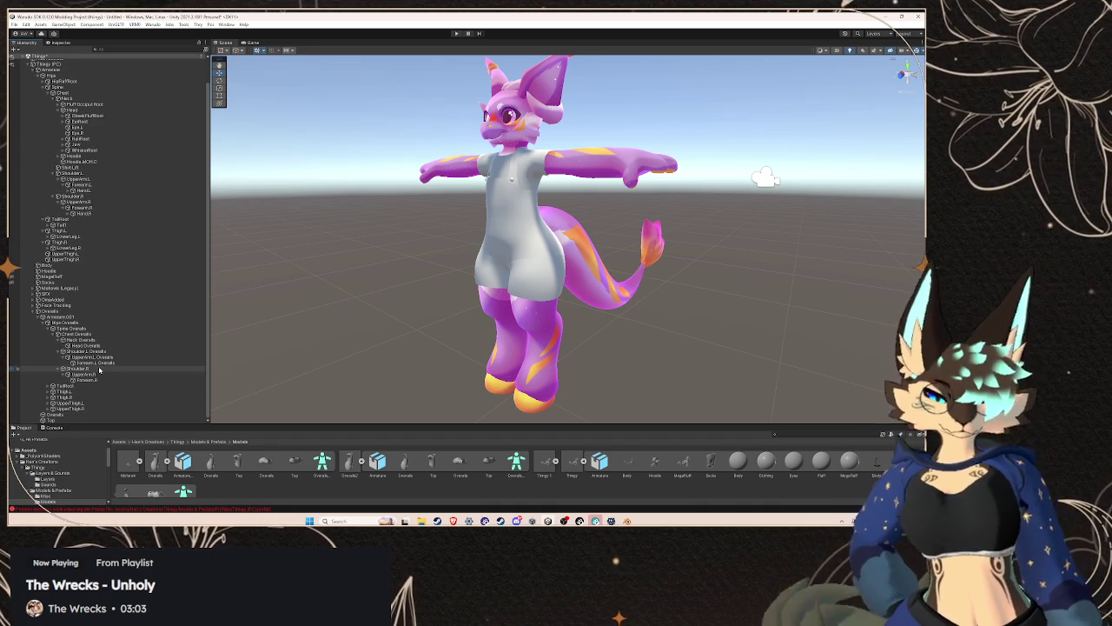
pyautogui.rightClick(99, 370)
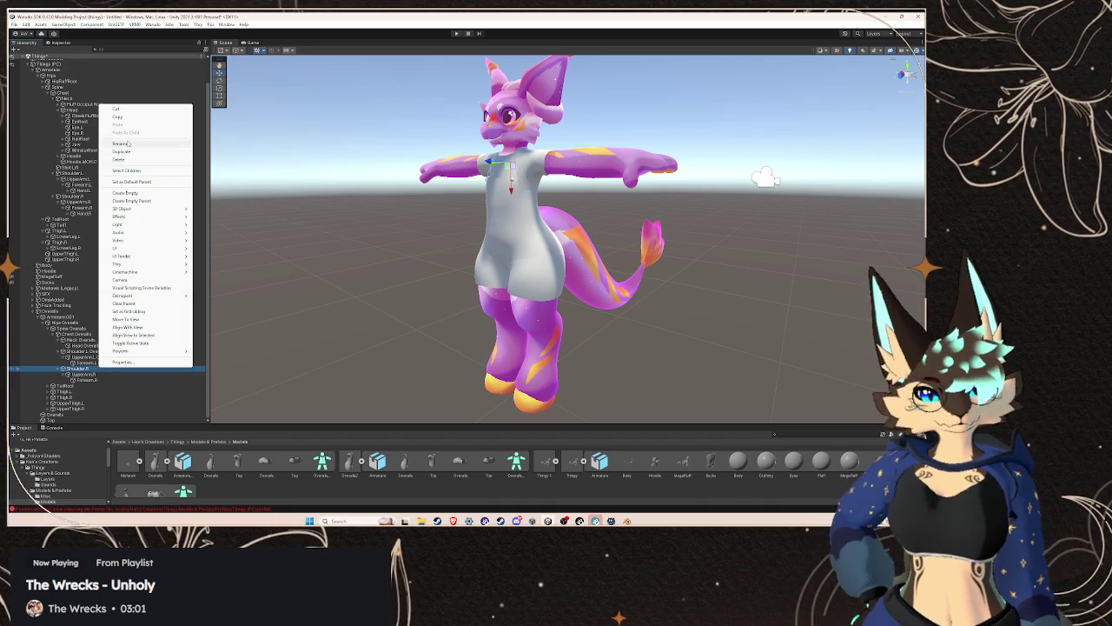
pyautogui.click(108, 371)
pyautogui.write('Overalls')
# - Rename UpperArm.R and Forearm.R to UpperArm.R Overalls and Forearm.R Overalls
pyautogui.rightClick(101, 374)
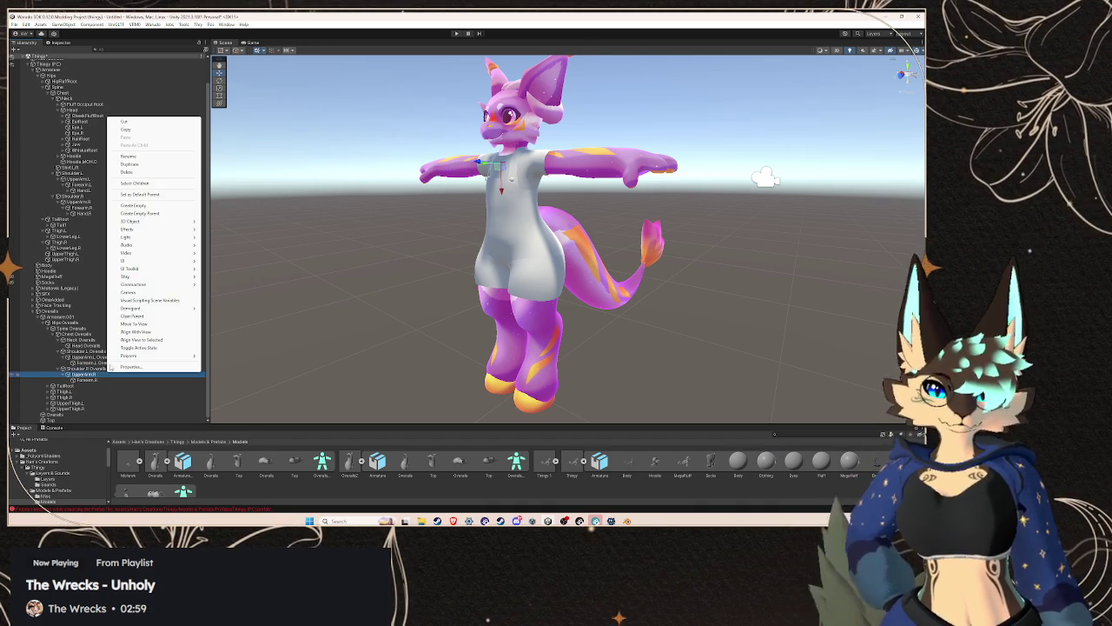
pyautogui.click(147, 148)
pyautogui.write('Overalls')
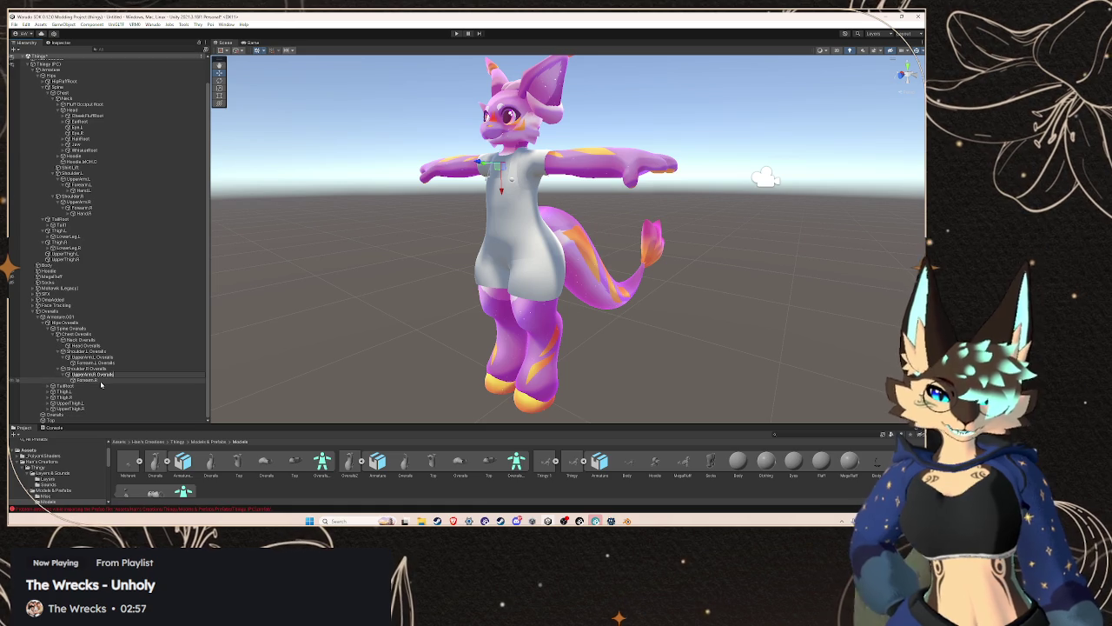
pyautogui.rightClick(101, 381)
pyautogui.click(157, 168)
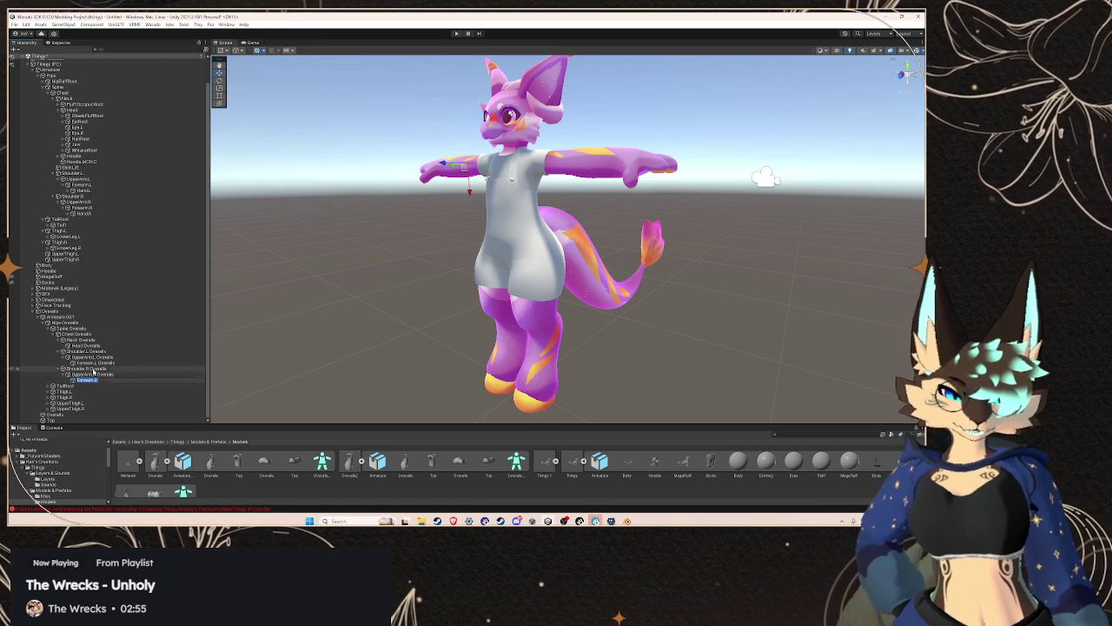
pyautogui.write('Overalls')
pyautogui.press('Return')
pyautogui.press('Up')
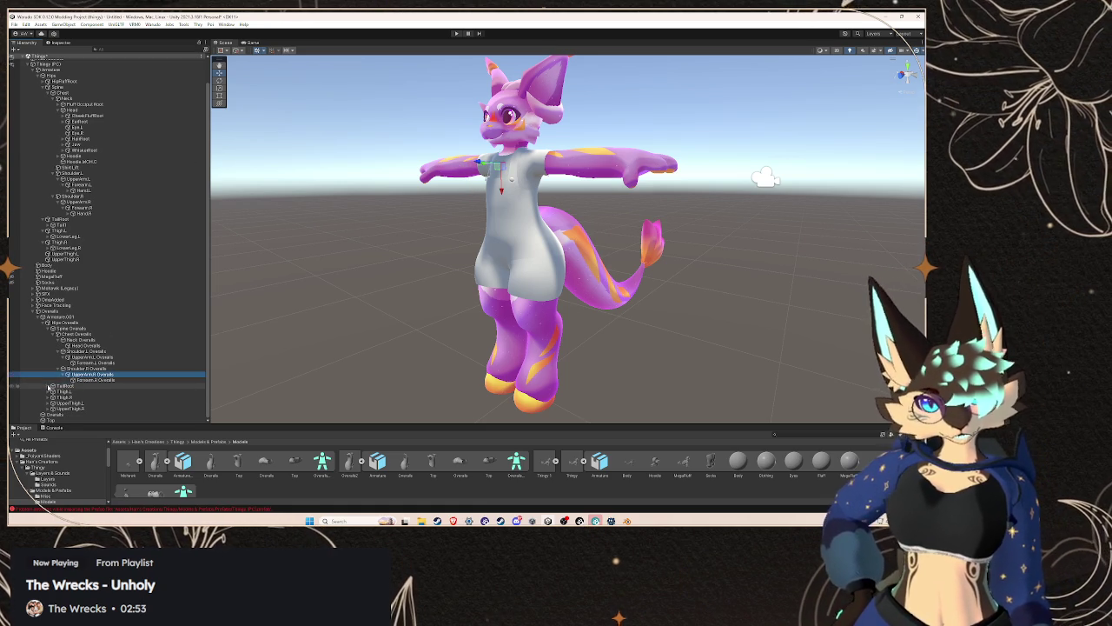
# - Rename TailRoot to TailRoot Overalls, then expand Thigh.L to show LowerLeg.L
pyautogui.click(58, 387)
pyautogui.rightClick(80, 385)
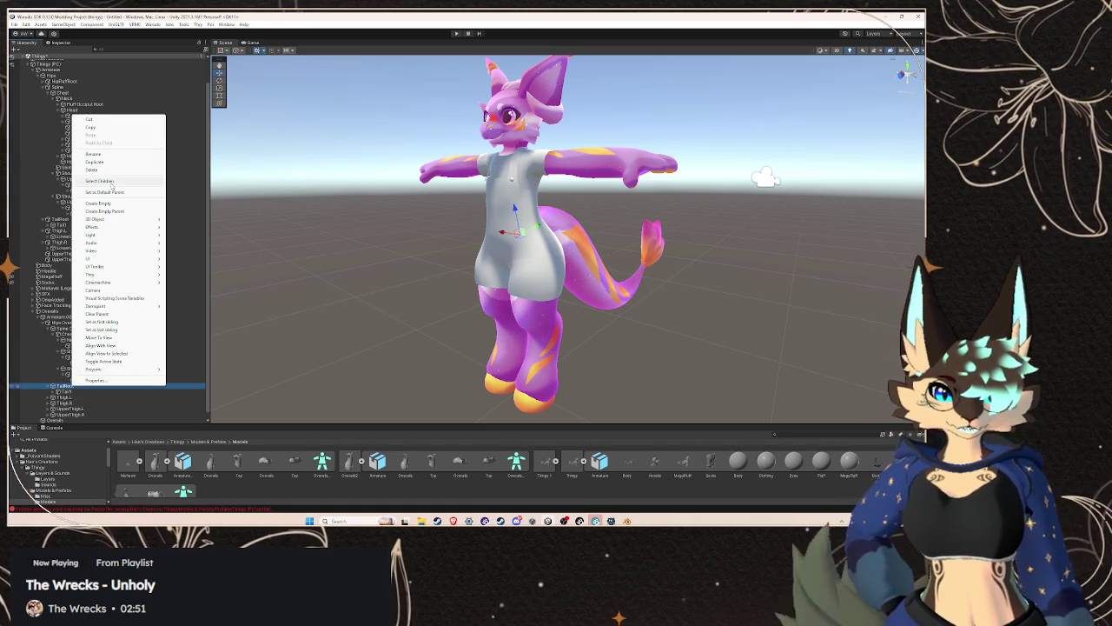
pyautogui.click(93, 154)
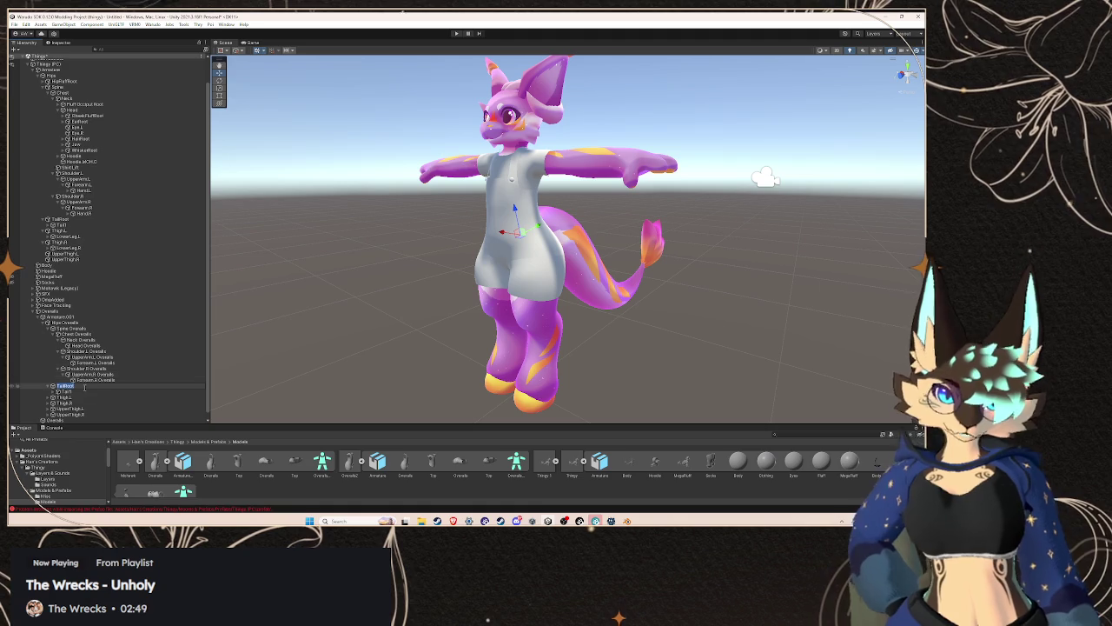
pyautogui.write('Overalls')
pyautogui.press('Return')
pyautogui.press('Down')
pyautogui.press('F2')
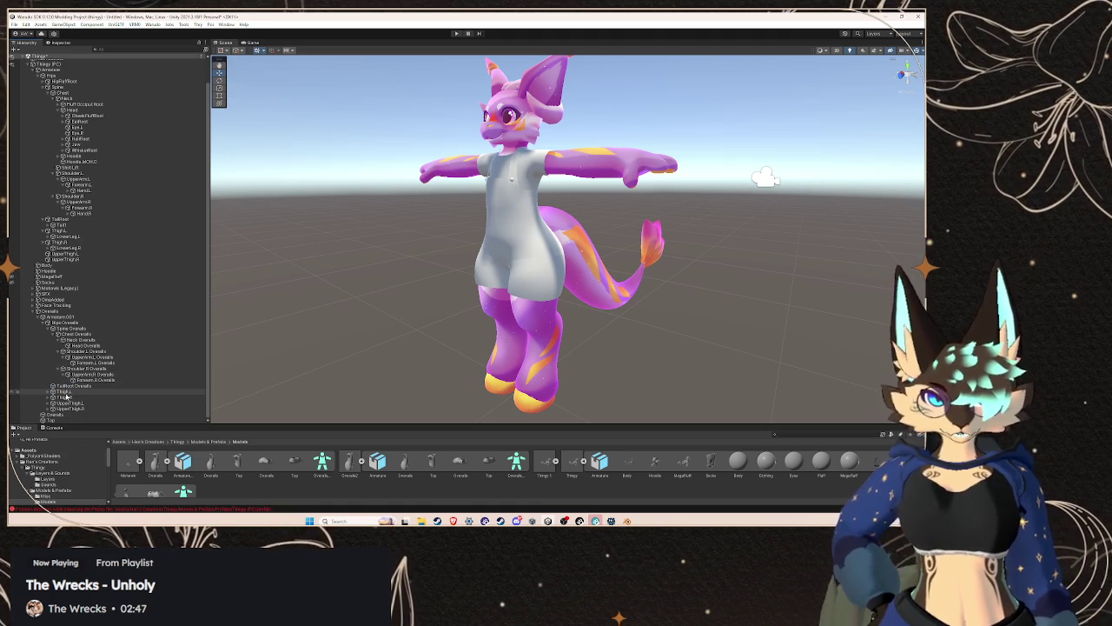
pyautogui.click(49, 393)
# - Append 'Overalls' to the Thigh.L and LowerLeg.L bone names
pyautogui.rightClick(66, 384)
pyautogui.click(87, 154)
pyautogui.write('Overalls')
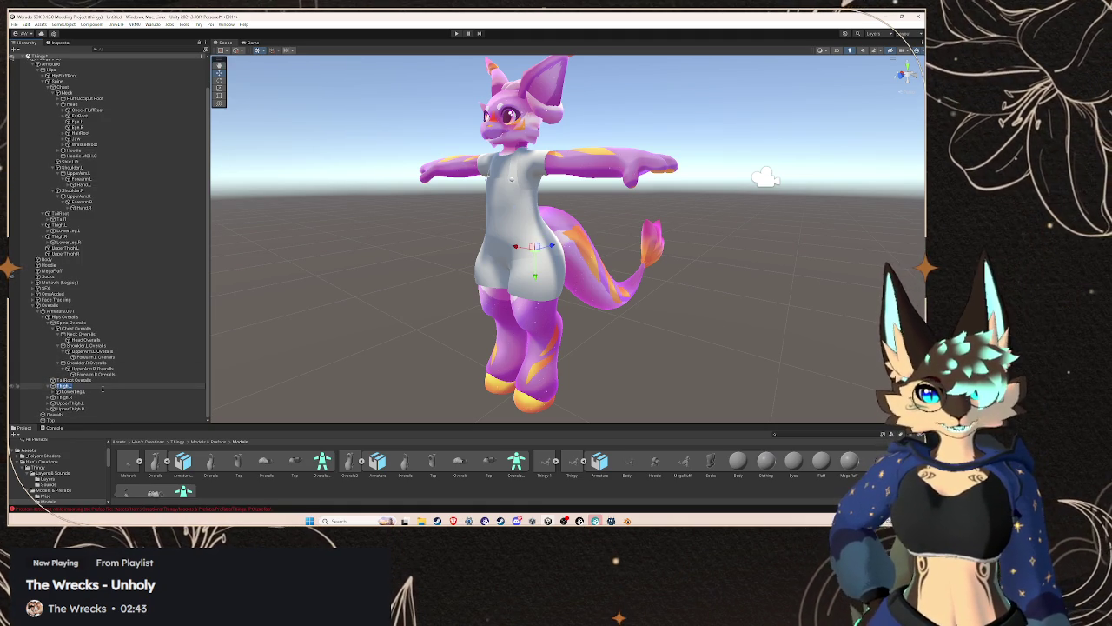
pyautogui.rightClick(98, 393)
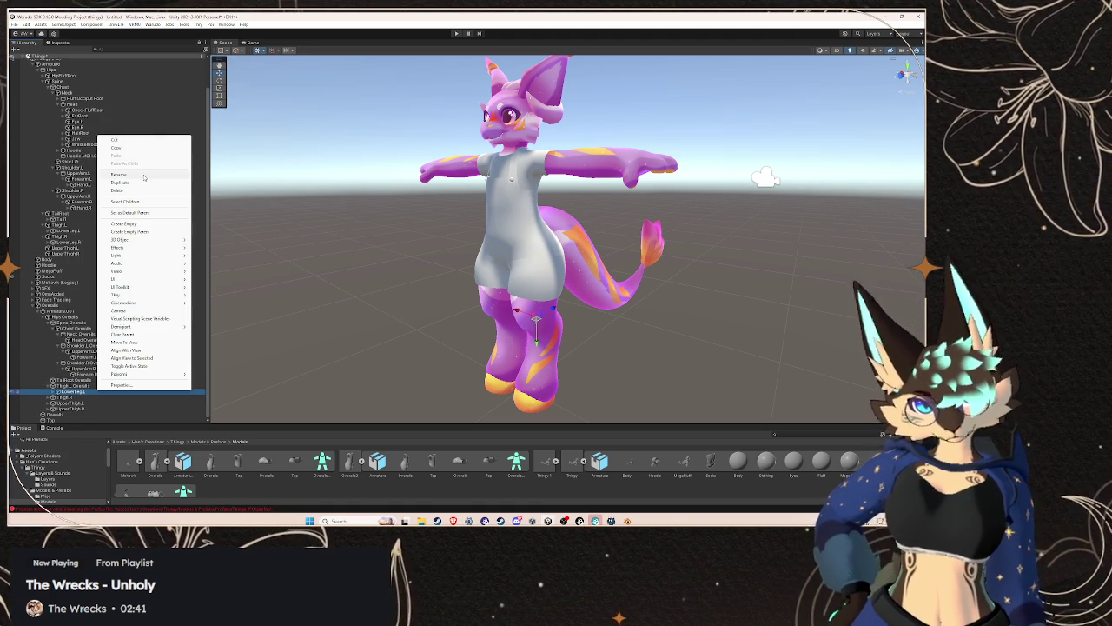
pyautogui.click(130, 176)
pyautogui.write('Overalls')
pyautogui.press('Return')
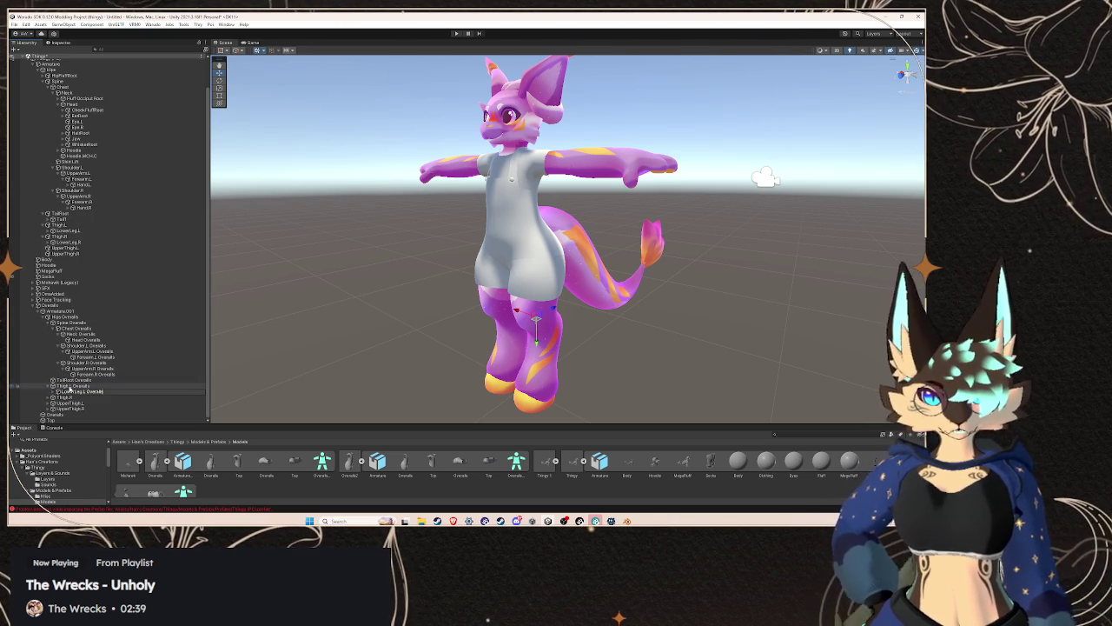
# - Check the Foot.L and LowerLeg.L Overalls bones on the model, then clear the selection
pyautogui.click(52, 387)
pyautogui.click(79, 397)
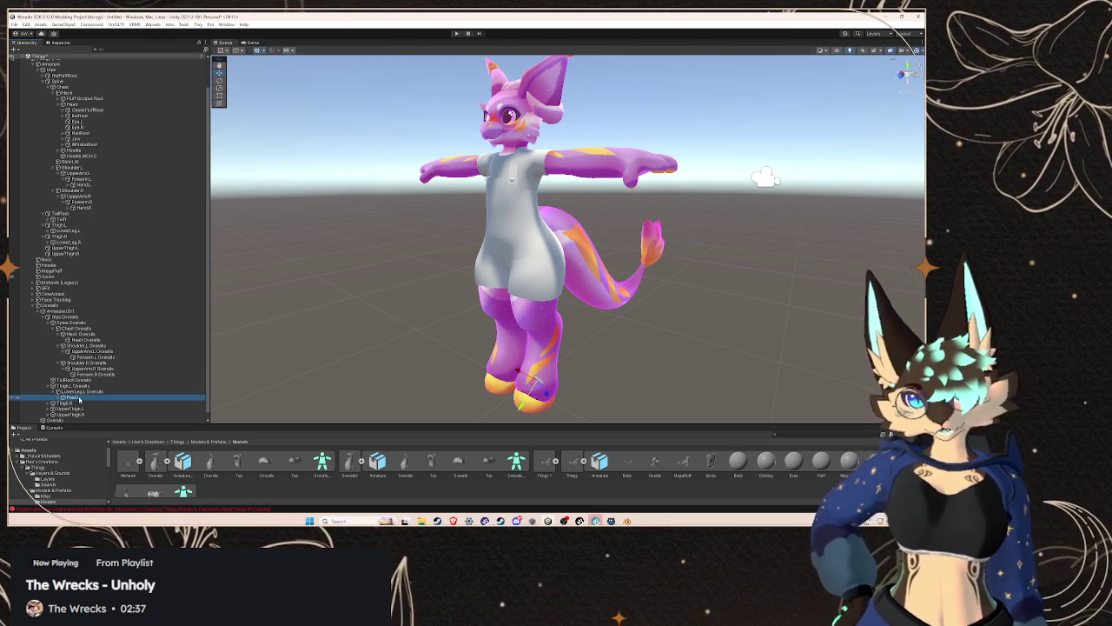
pyautogui.click(64, 399)
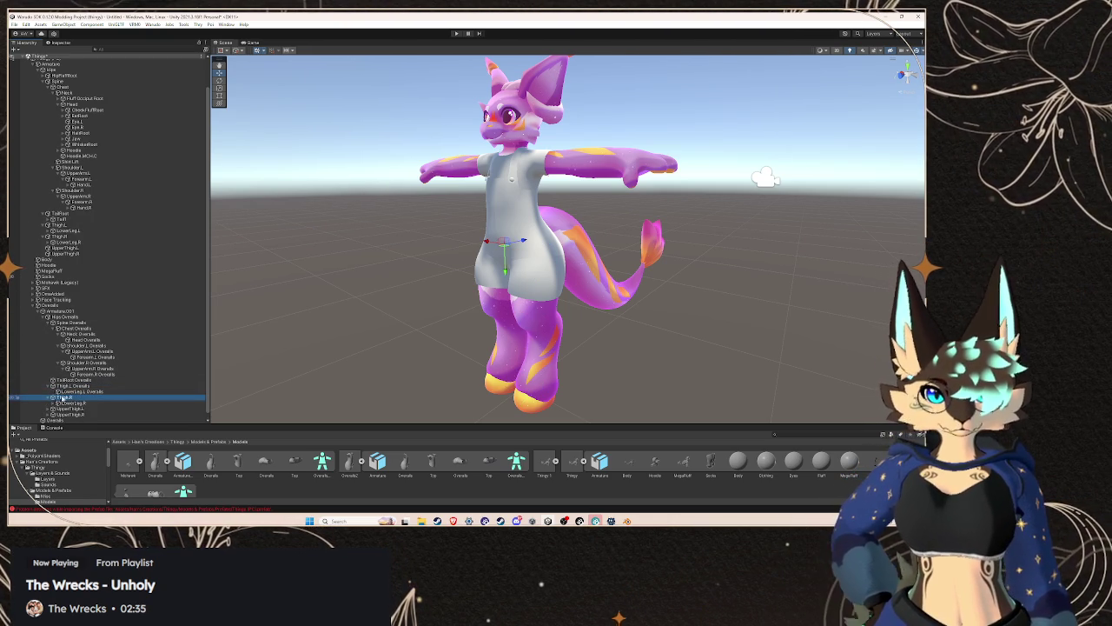
pyautogui.click(87, 387)
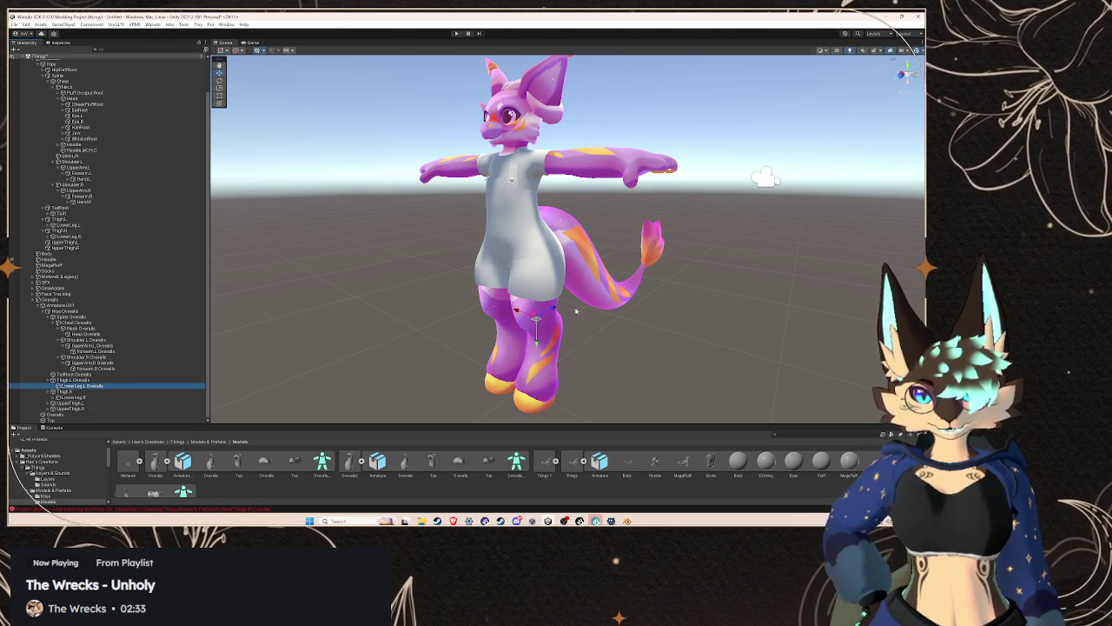
pyautogui.click(103, 387)
pyautogui.click(45, 407)
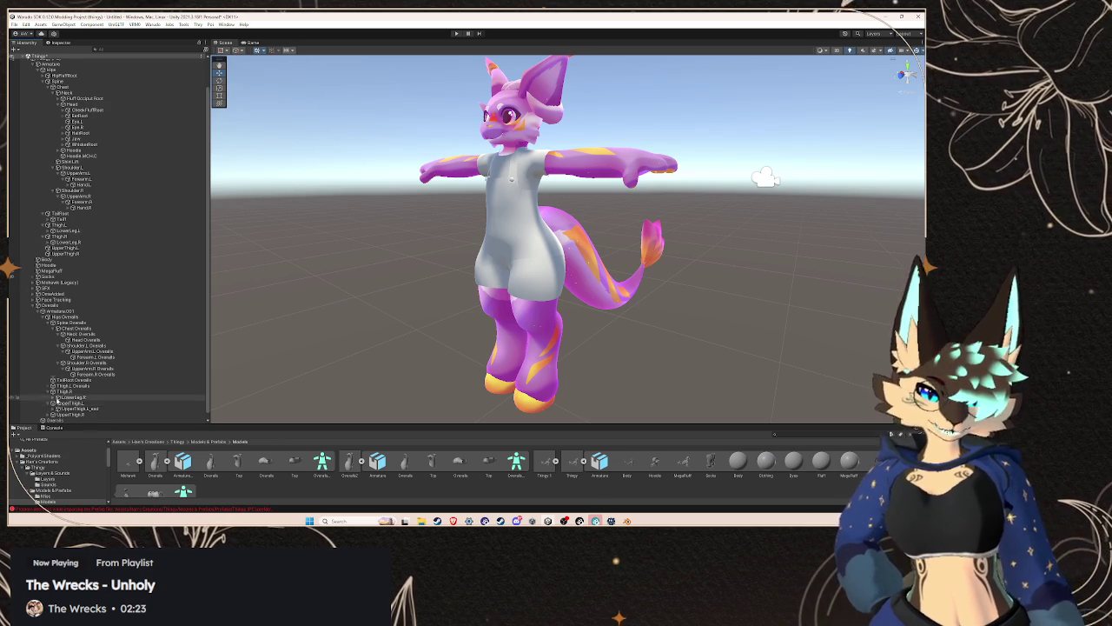
pyautogui.scroll(-1, 61, 398)
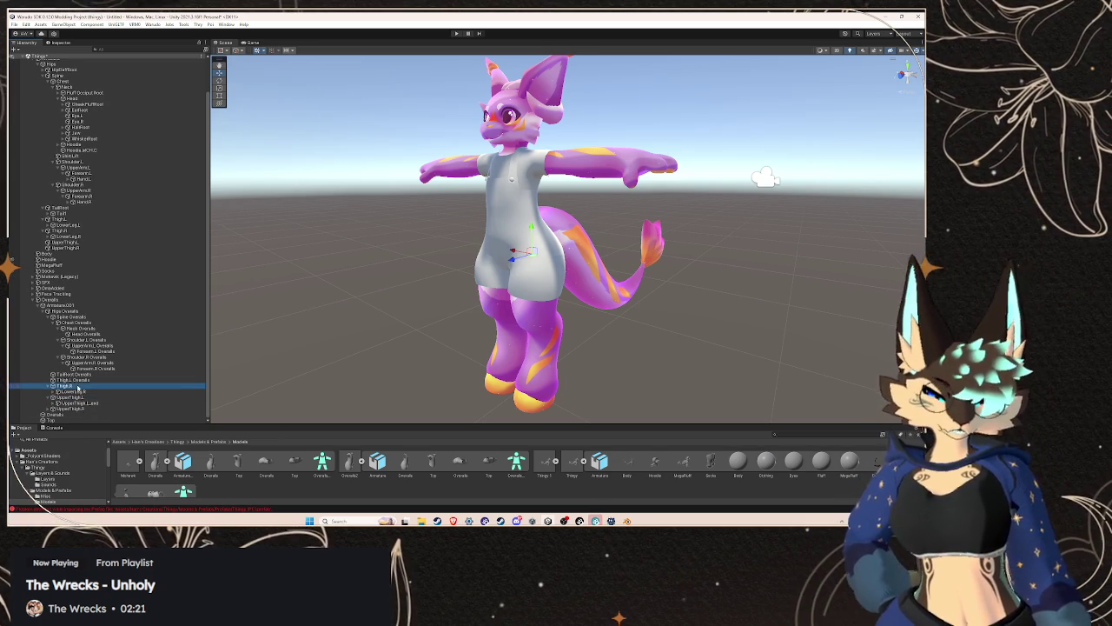
# - Append 'Overalls' to the Thigh.R and LowerLeg.R bone names
pyautogui.rightClick(85, 385)
pyautogui.click(100, 153)
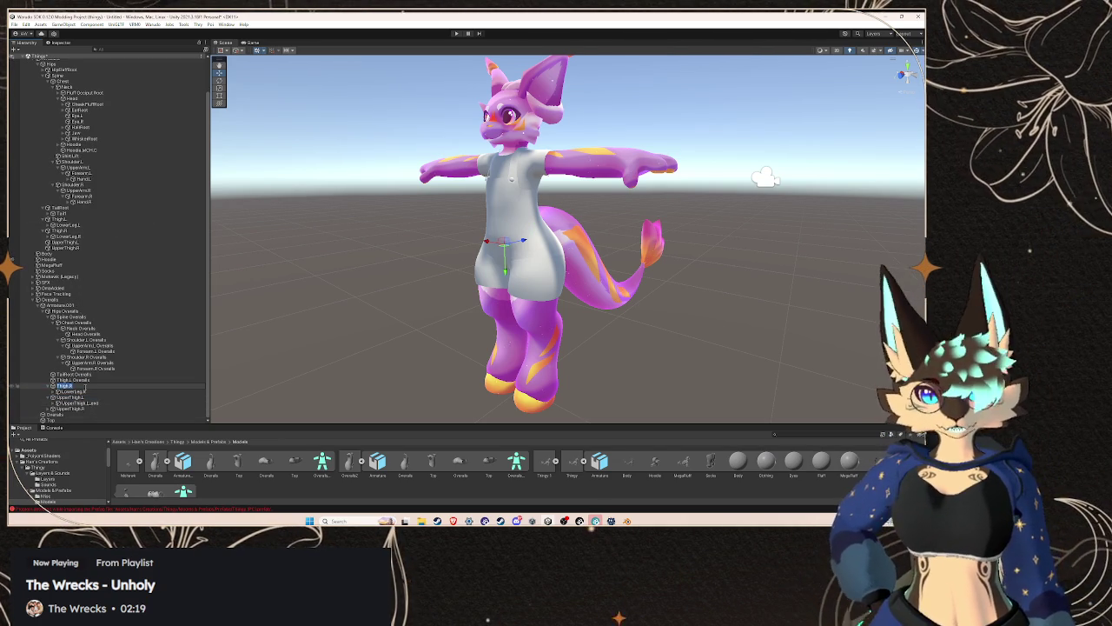
pyautogui.write('Overalls')
pyautogui.rightClick(87, 391)
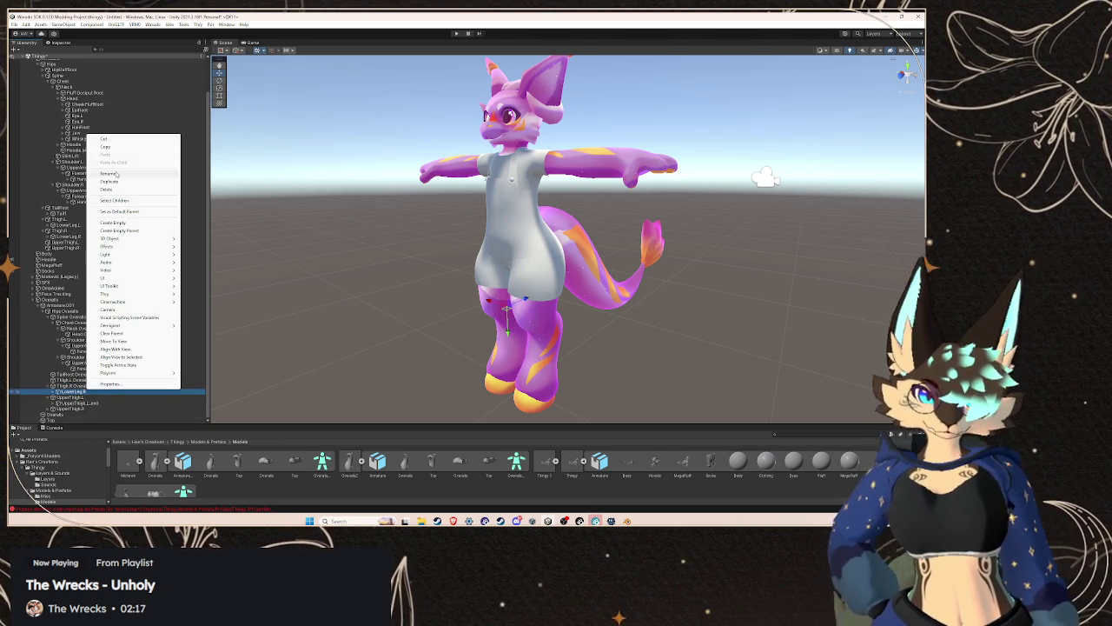
pyautogui.click(115, 174)
pyautogui.press('Return')
# - Rename the UpperThigh.L bone to UpperThigh.L Overalls
pyautogui.click(70, 397)
pyautogui.rightClick(72, 397)
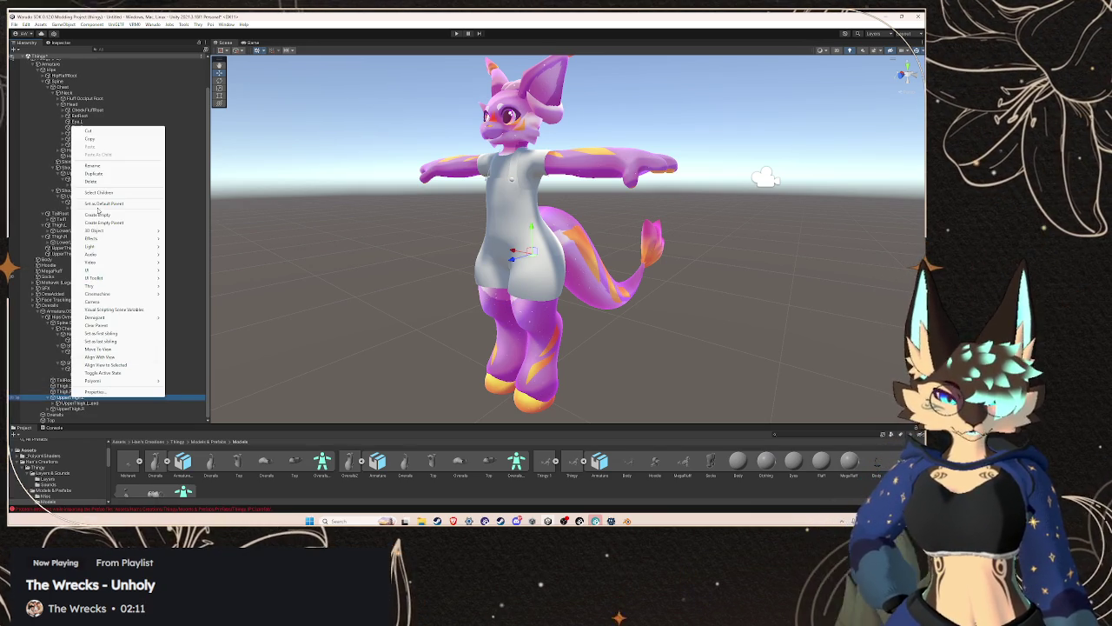
pyautogui.click(108, 167)
pyautogui.write('Overalls')
pyautogui.press('Return')
pyautogui.click(91, 404)
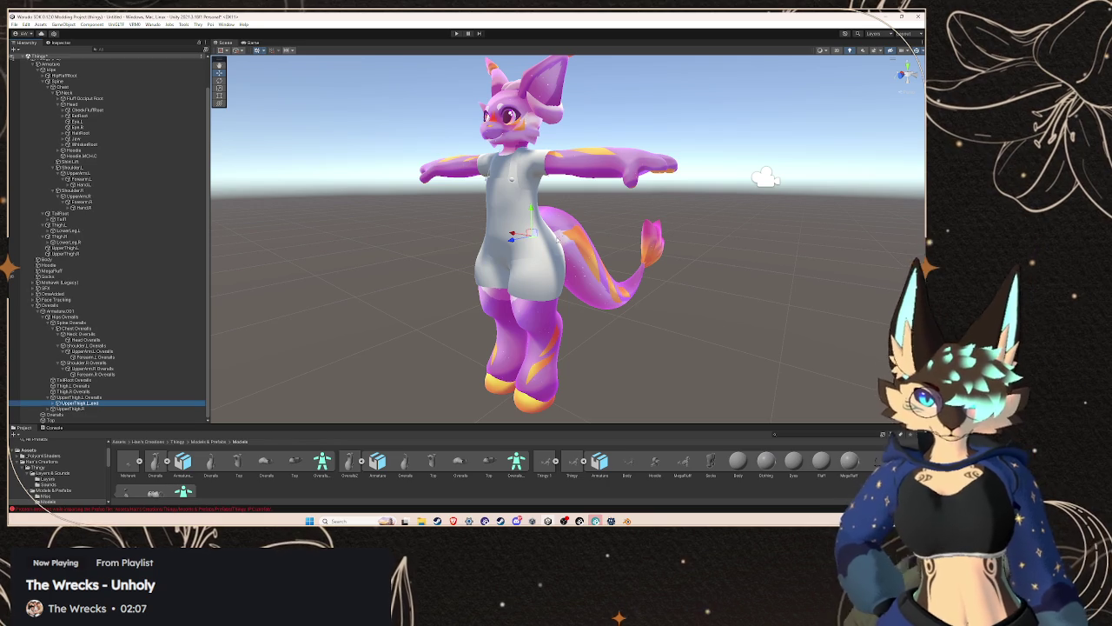
# - After checking the tail side of the model, start renaming UpperThigh.R with Overalls appended
pyautogui.moveTo(705, 216)
pyautogui.mouseDown()
pyautogui.moveTo(593, 261)
pyautogui.moveTo(470, 244)
pyautogui.mouseUp()
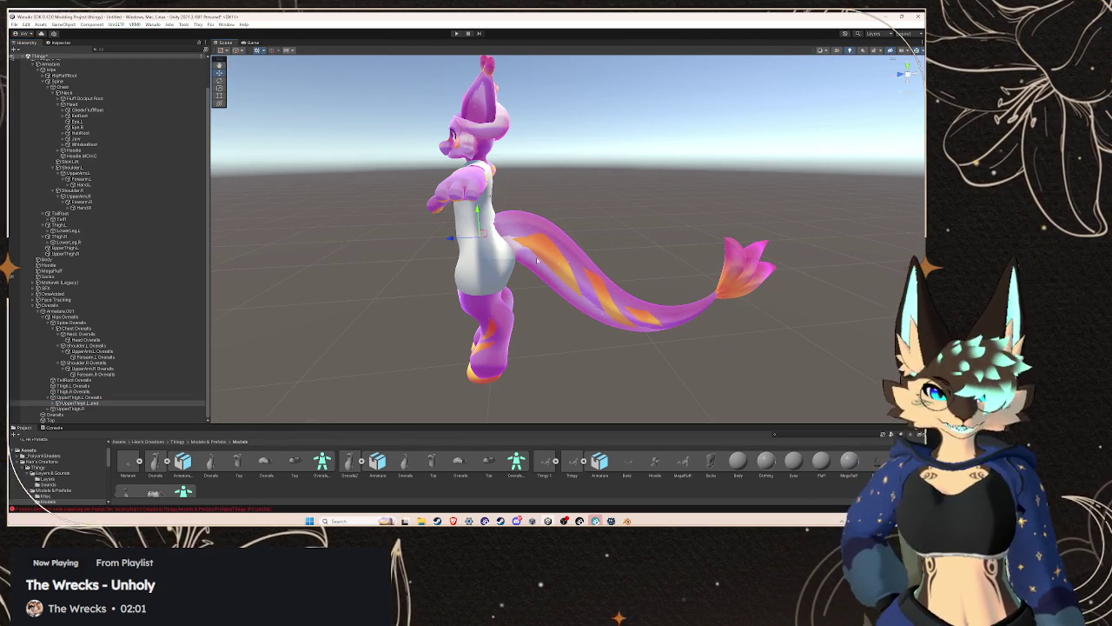
pyautogui.scroll(5, 547, 261)
pyautogui.scroll(-8, 526, 266)
pyautogui.moveTo(525, 266)
pyautogui.mouseDown()
pyautogui.moveTo(534, 255)
pyautogui.moveTo(556, 261)
pyautogui.mouseUp()
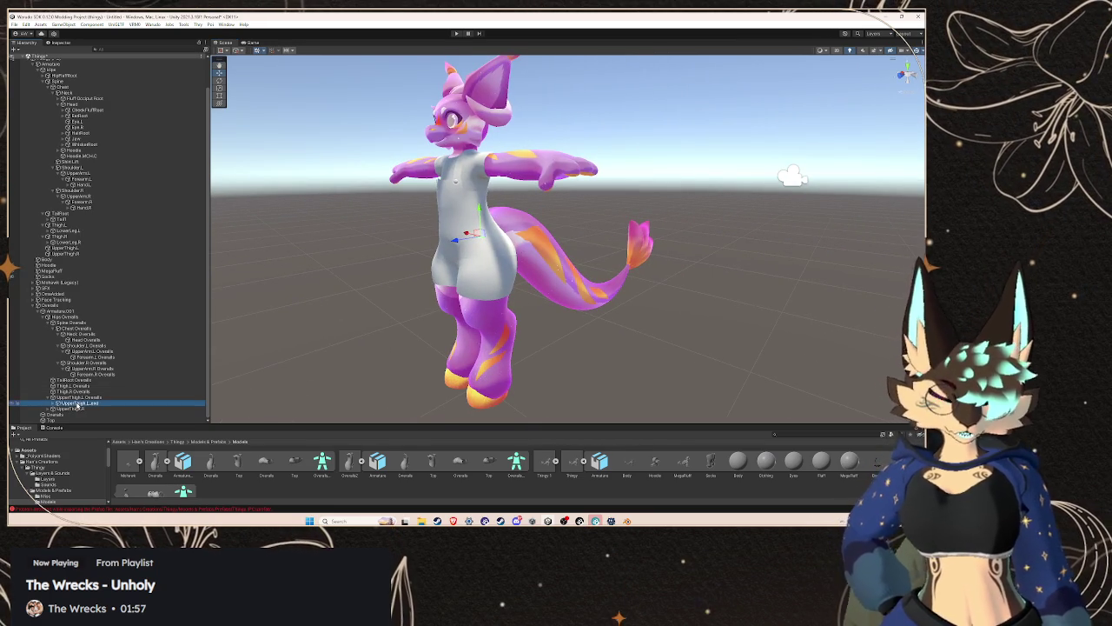
pyautogui.click(54, 412)
pyautogui.click(52, 411)
pyautogui.rightClick(75, 408)
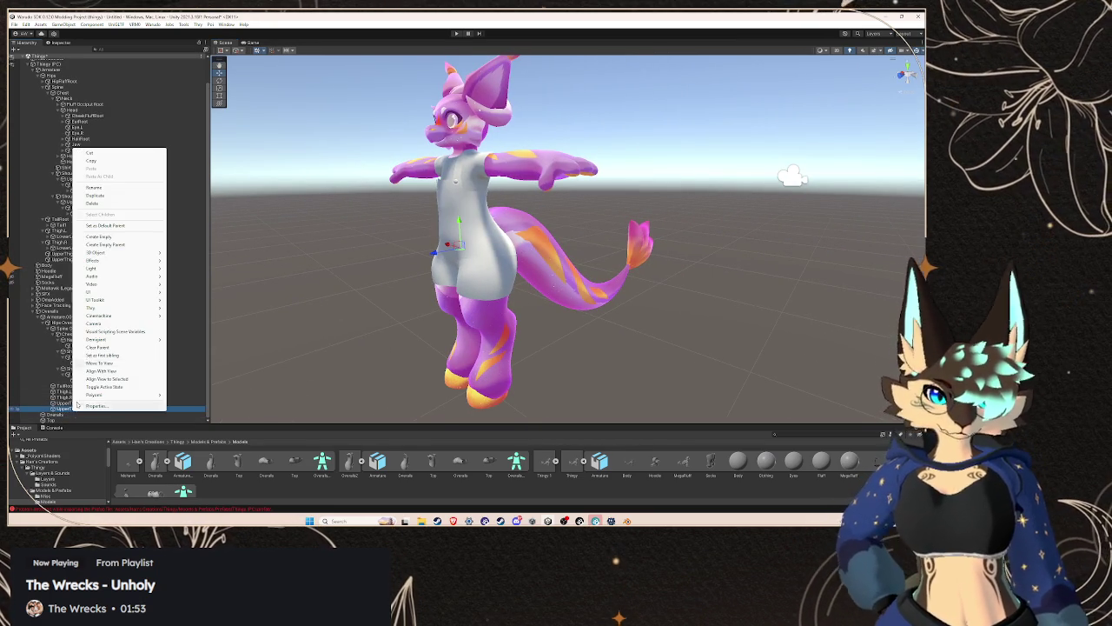
pyautogui.click(107, 187)
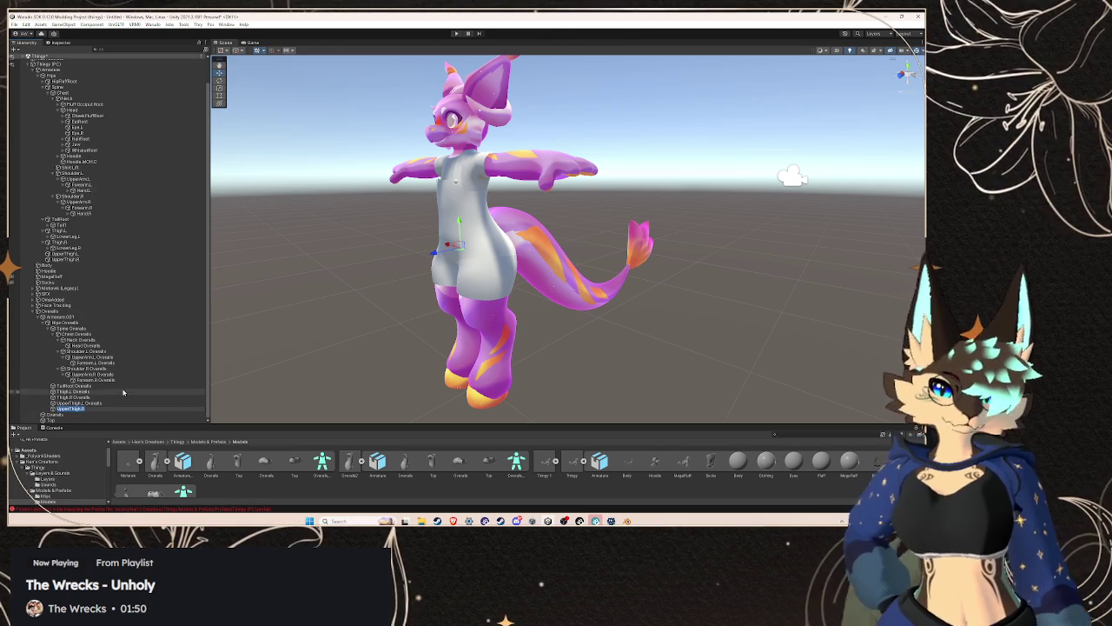
pyautogui.click(87, 323)
# - Parent the Hips, Spine, Chest, Neck and Head Overalls bones under the avatar's matching bones
pyautogui.moveTo(93, 319)
pyautogui.mouseDown()
pyautogui.moveTo(78, 97)
pyautogui.moveTo(63, 76)
pyautogui.mouseUp()
pyautogui.moveTo(74, 270); pyautogui.dragTo(91, 91)
pyautogui.moveTo(77, 224); pyautogui.dragTo(103, 94)
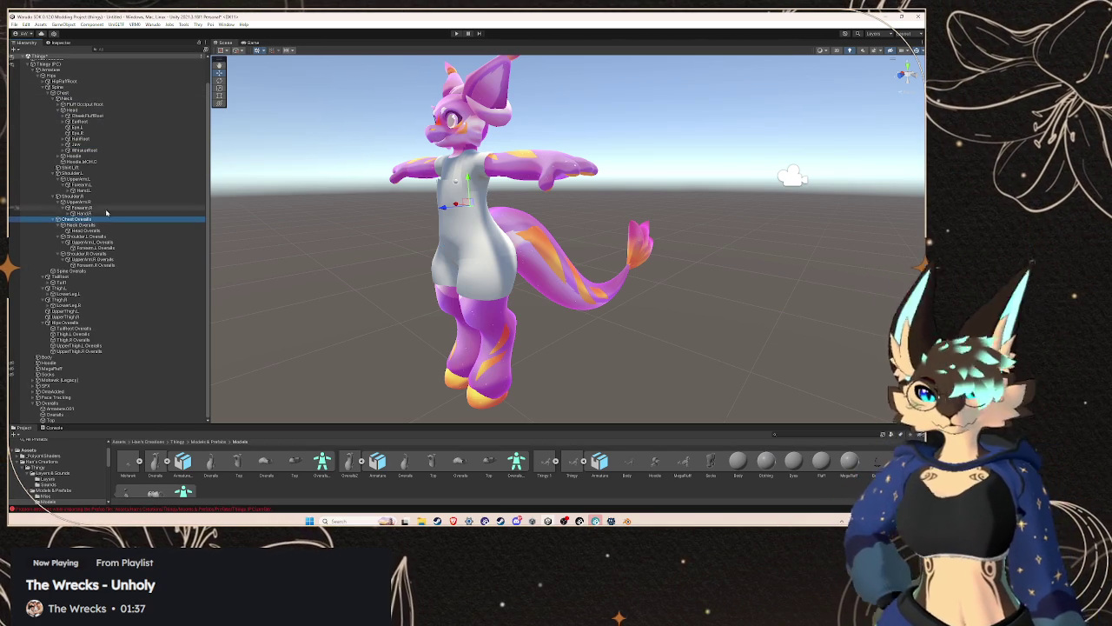
pyautogui.moveTo(80, 224); pyautogui.dragTo(96, 97)
pyautogui.moveTo(85, 172)
pyautogui.mouseDown()
pyautogui.moveTo(87, 129)
pyautogui.moveTo(89, 157)
pyautogui.mouseUp()
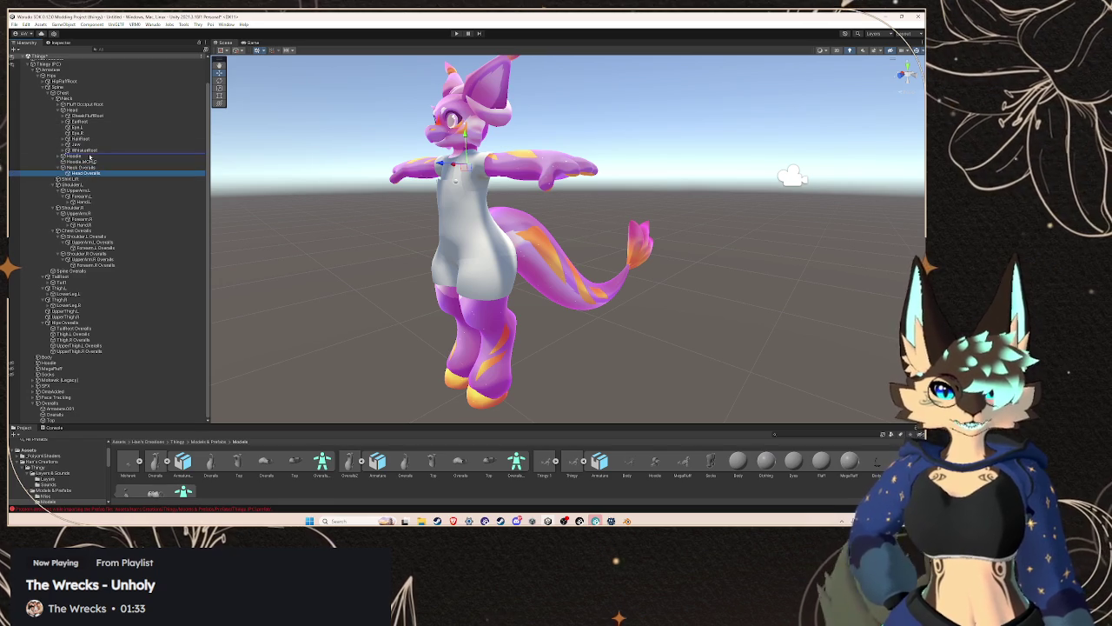
pyautogui.moveTo(87, 108); pyautogui.dragTo(86, 109)
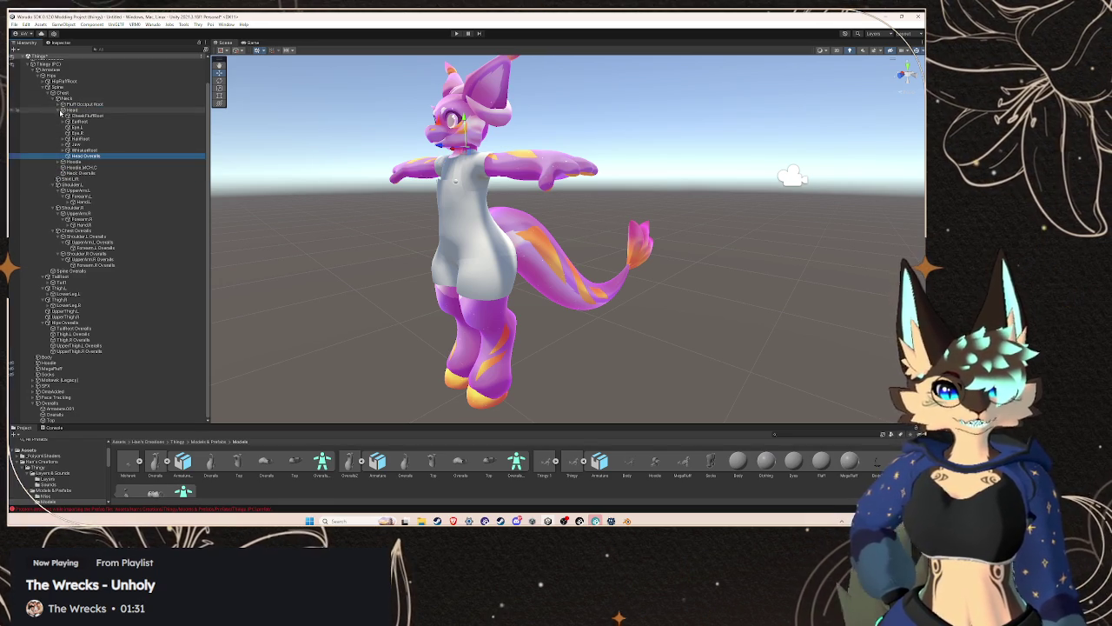
pyautogui.click(61, 110)
pyautogui.click(59, 111)
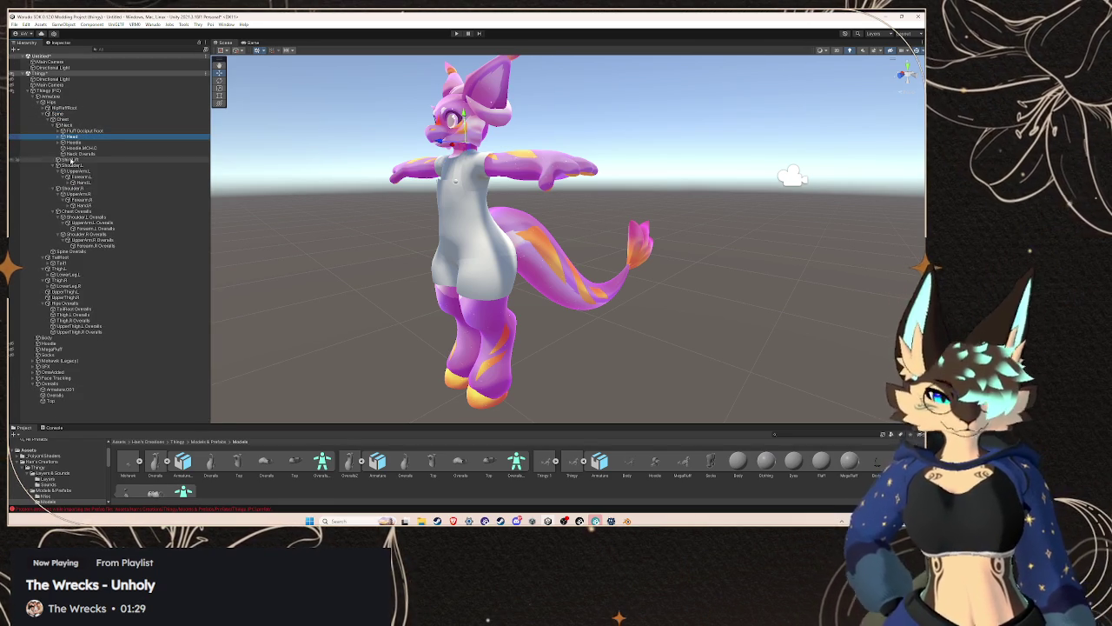
# - Parent Shoulder.L Overalls under the avatar's Shoulder.L and collapse the left arm branch
pyautogui.click(80, 171)
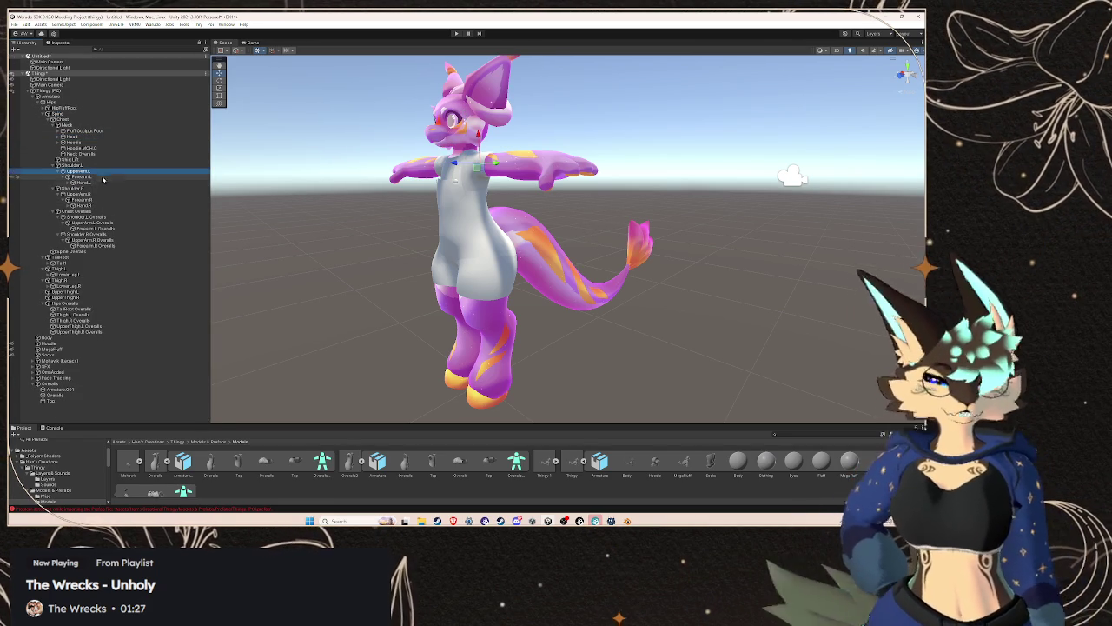
pyautogui.moveTo(102, 218)
pyautogui.mouseDown()
pyautogui.moveTo(96, 166)
pyautogui.moveTo(96, 191)
pyautogui.moveTo(95, 180)
pyautogui.mouseUp()
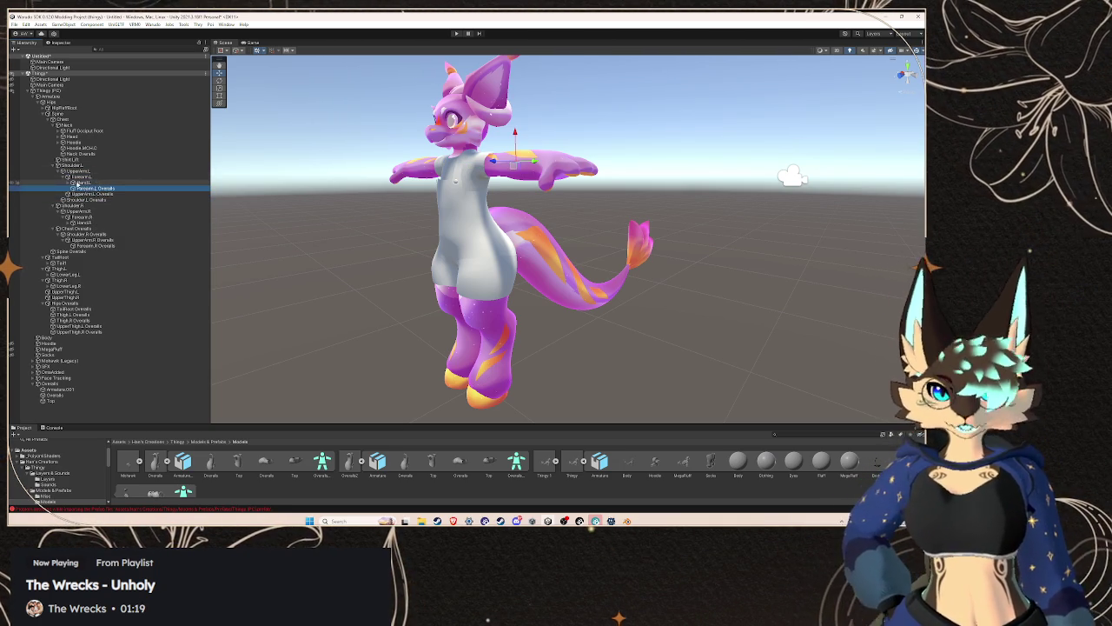
pyautogui.click(57, 172)
pyautogui.click(54, 166)
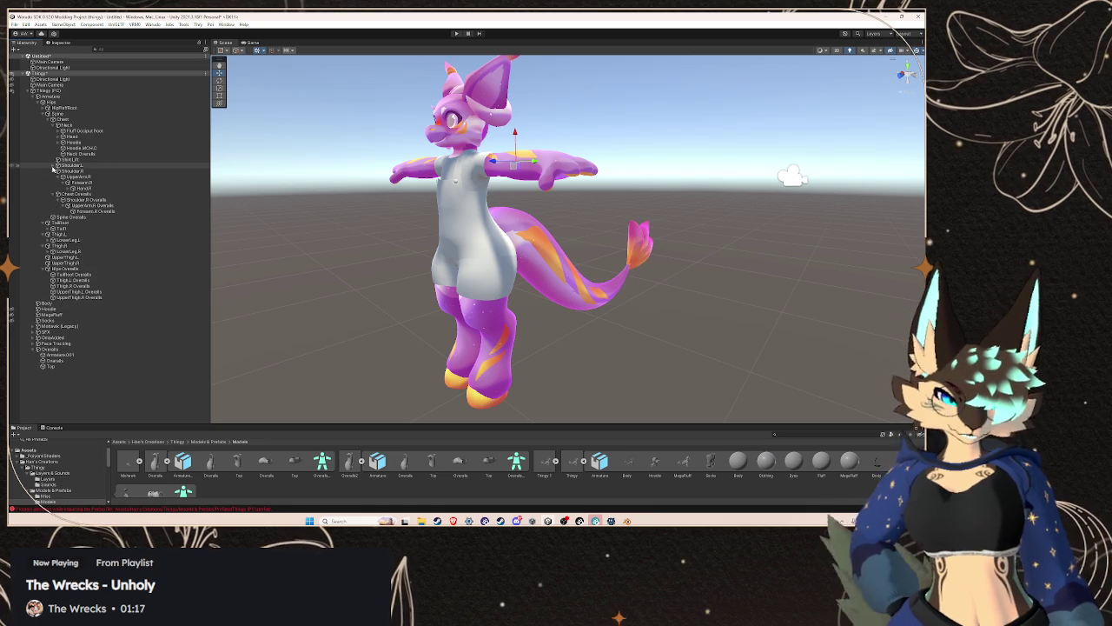
# - Parent the right-arm Overalls bones under the avatar's Forearm.R, collapse the branches, and bring Blender forward
pyautogui.click(94, 201)
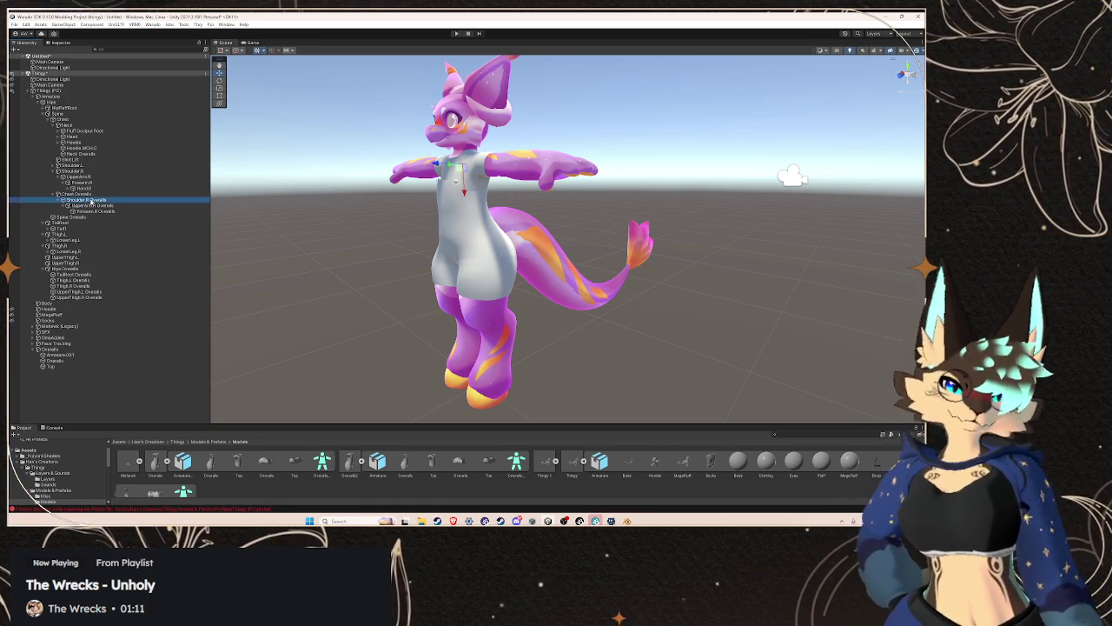
pyautogui.click(94, 200)
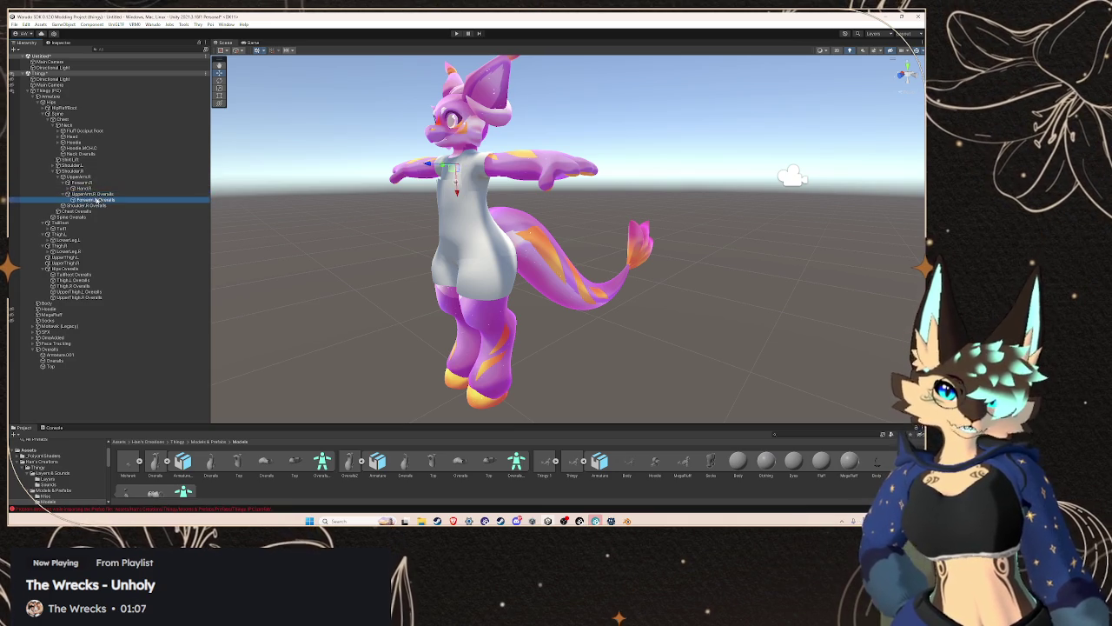
pyautogui.moveTo(92, 205); pyautogui.dragTo(67, 187)
pyautogui.click(61, 182)
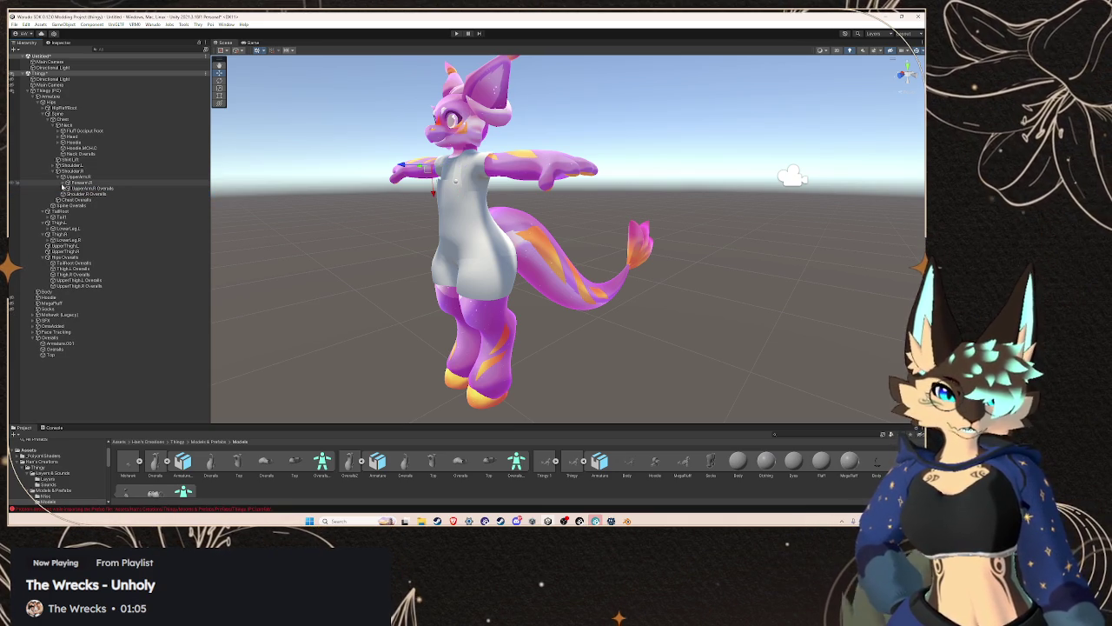
pyautogui.click(62, 177)
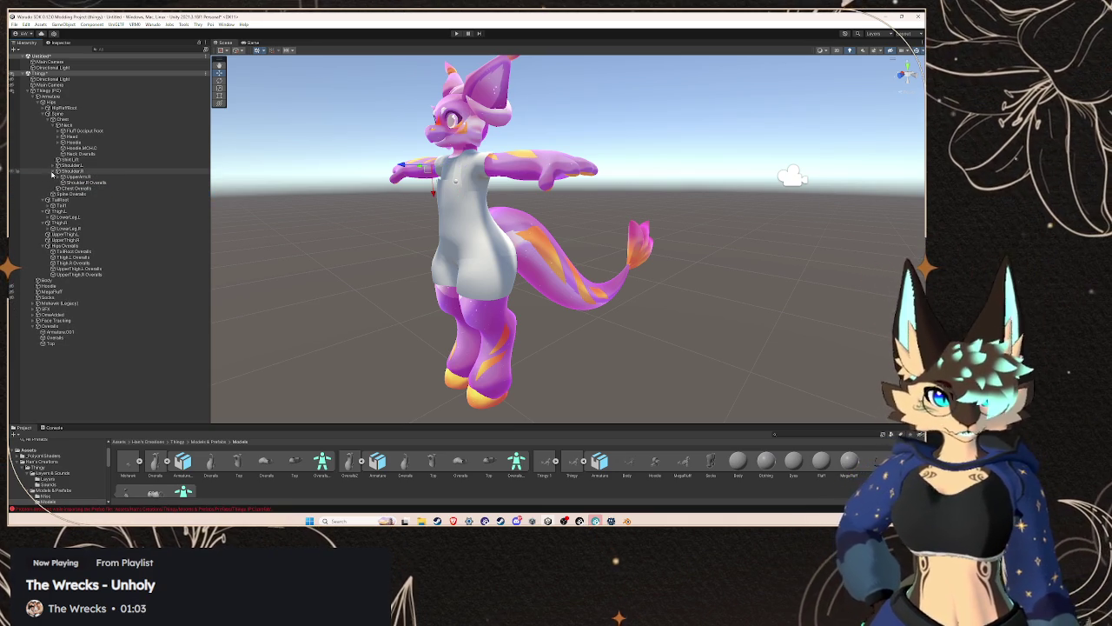
pyautogui.click(55, 171)
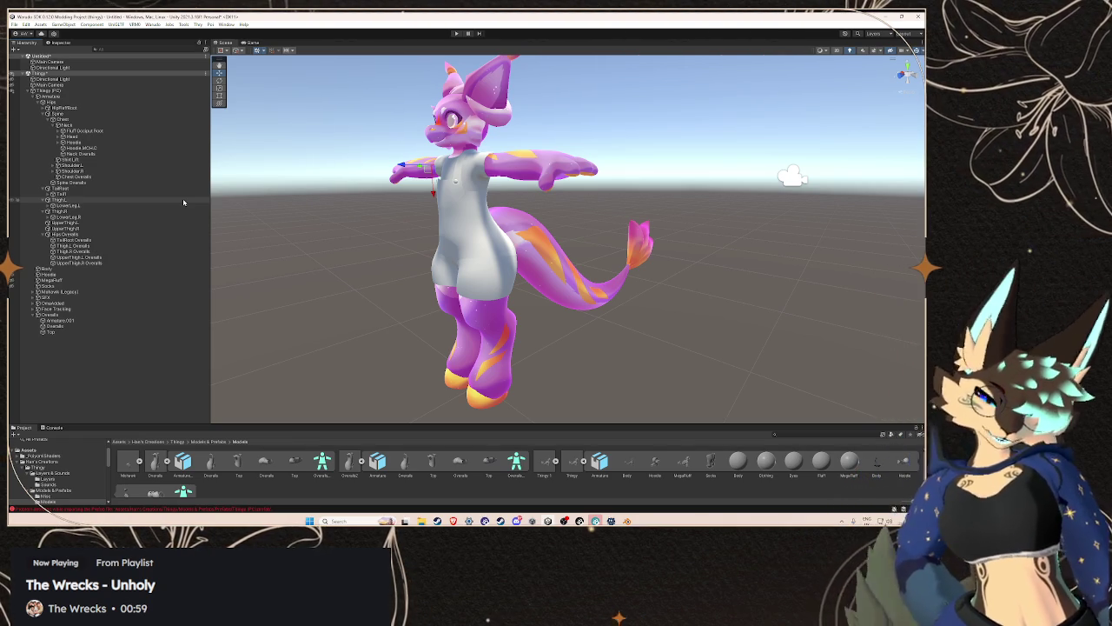
pyautogui.click(626, 520)
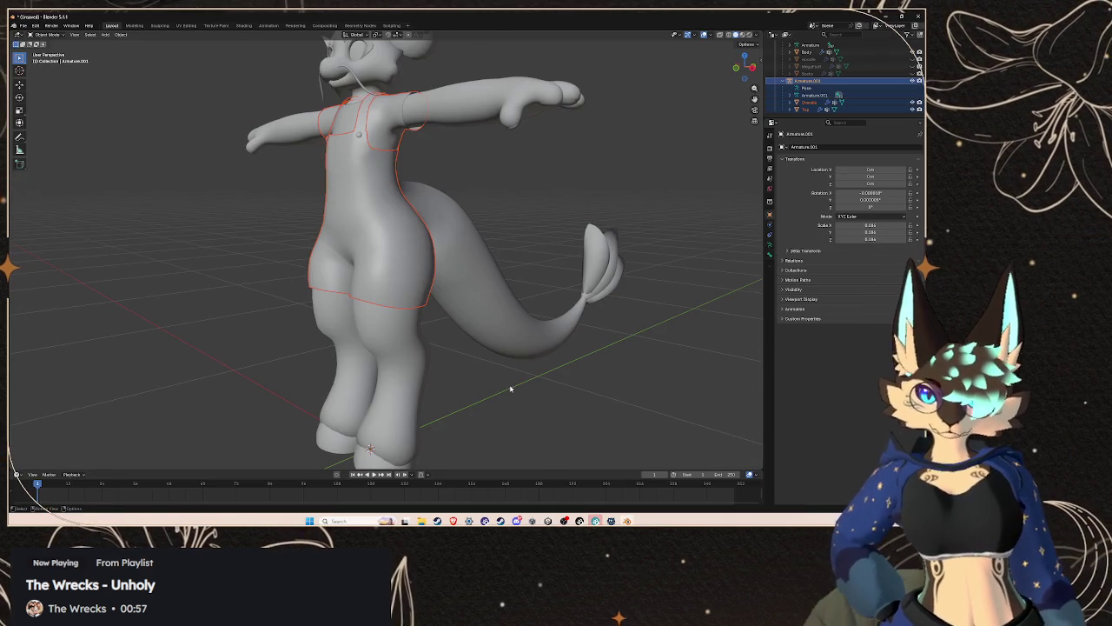
# - Review the FBX export with Apply Scalings at FBX All, cancel it, and return to Unity
pyautogui.click(23, 25)
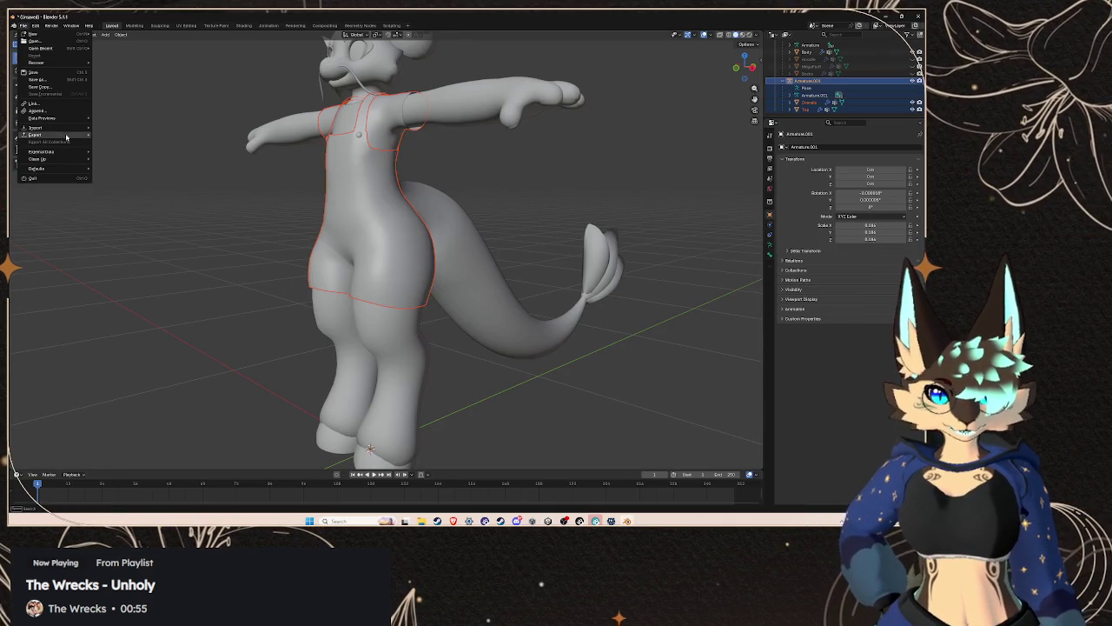
pyautogui.moveTo(66, 137)
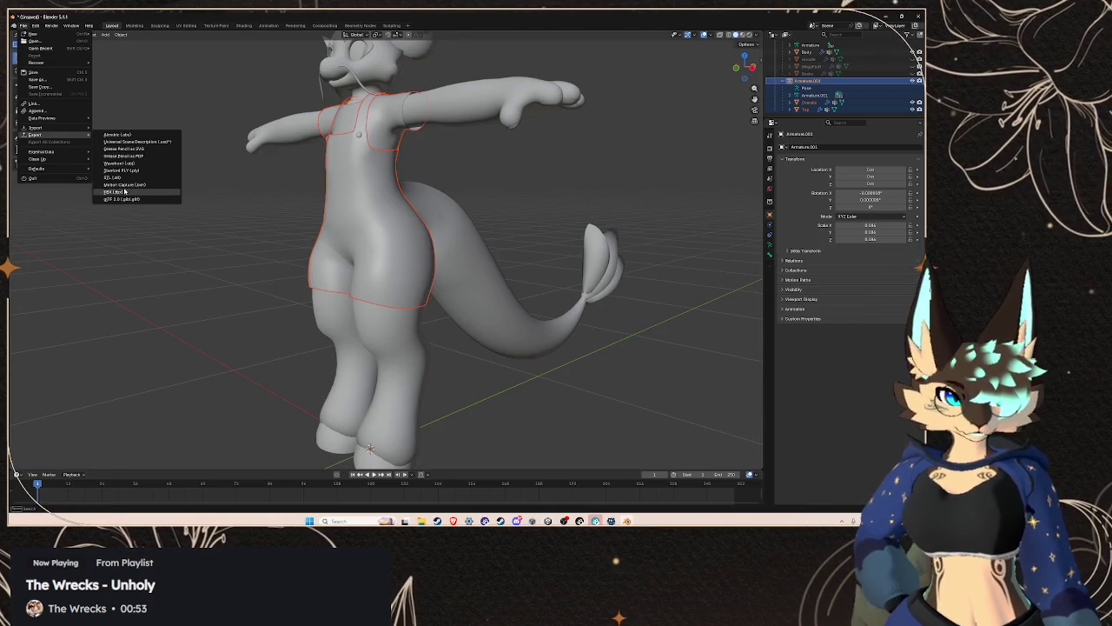
pyautogui.click(125, 191)
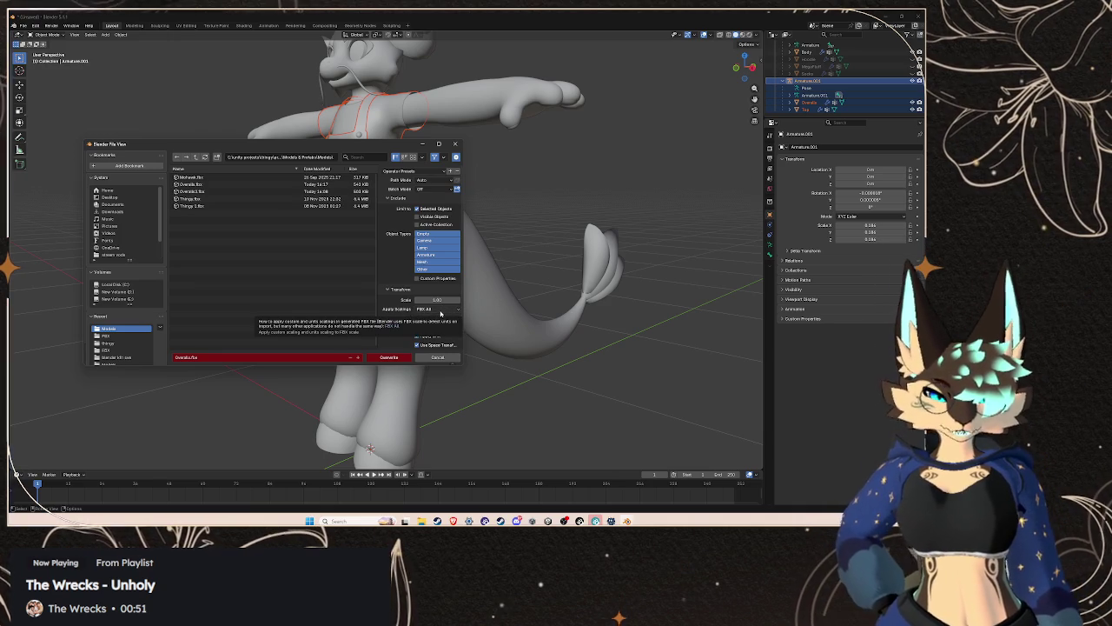
pyautogui.click(440, 311)
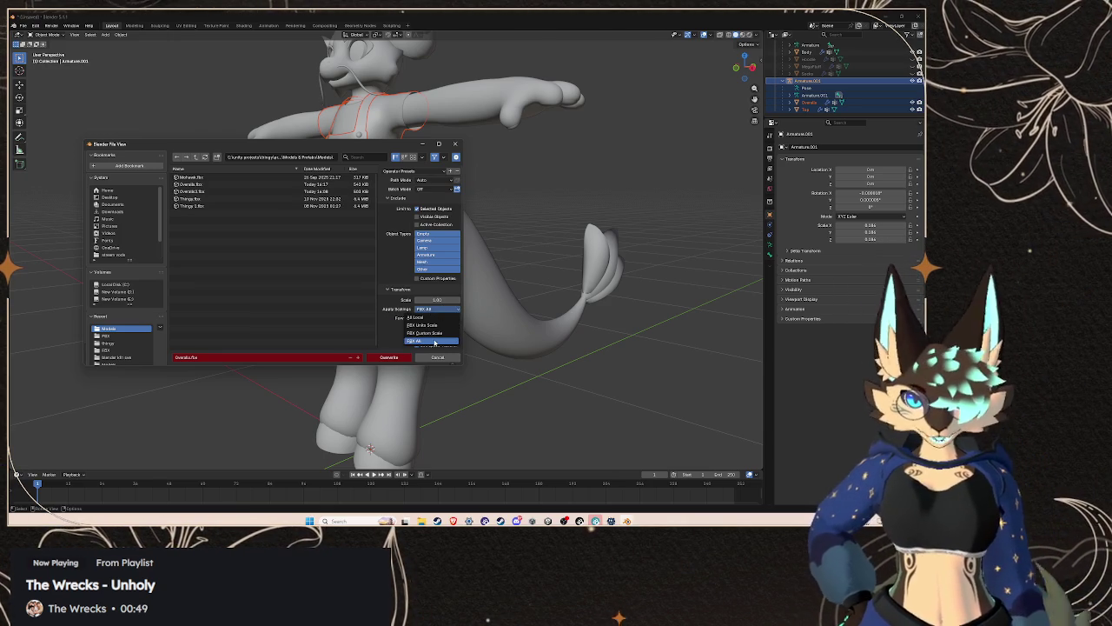
pyautogui.click(432, 341)
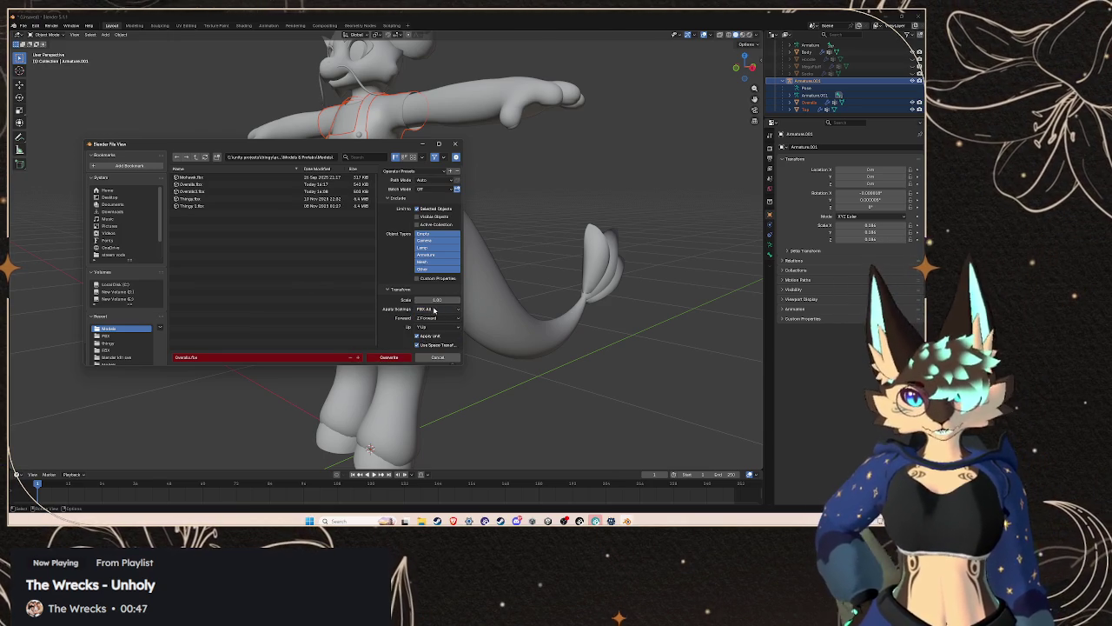
pyautogui.click(424, 359)
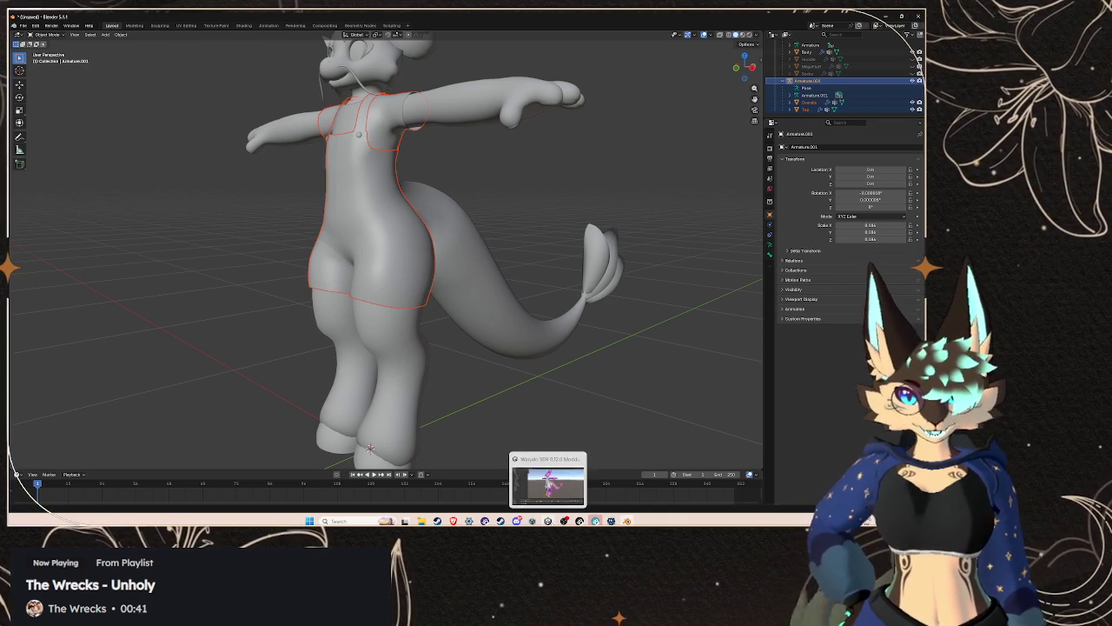
pyautogui.click(548, 520)
pyautogui.scroll(5, 511, 322)
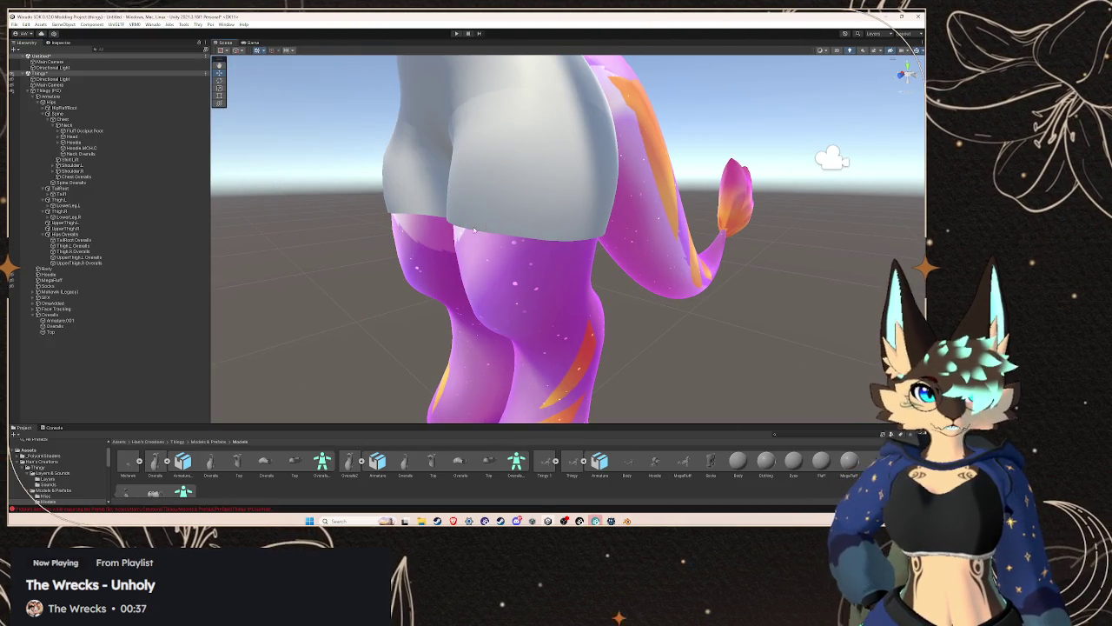
pyautogui.scroll(-3, 469, 302)
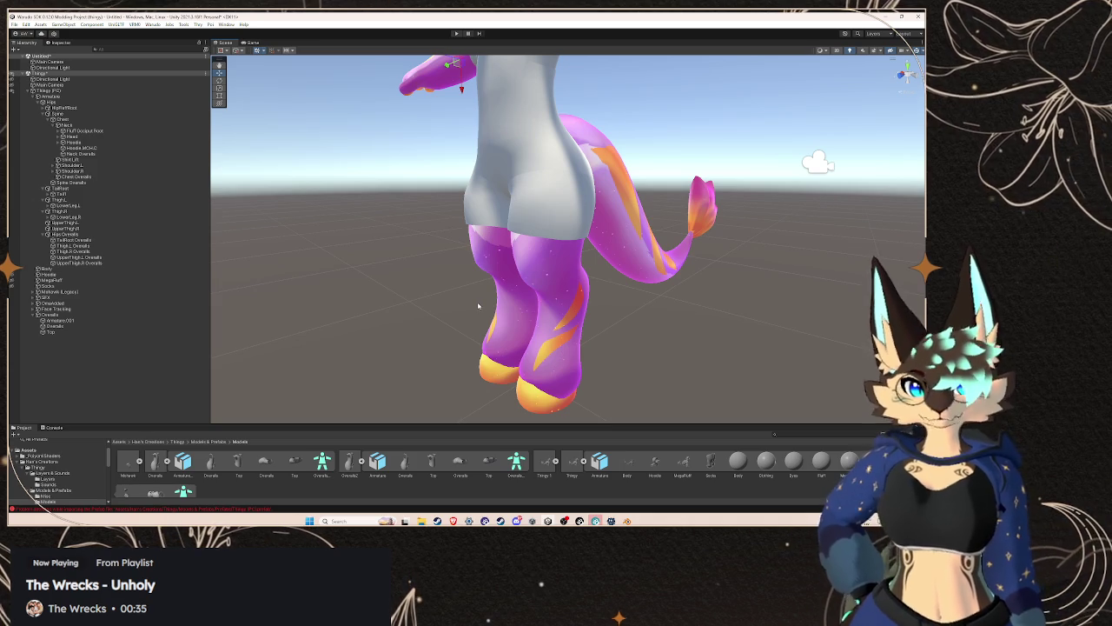
pyautogui.hotkey('alt', 'Tab')
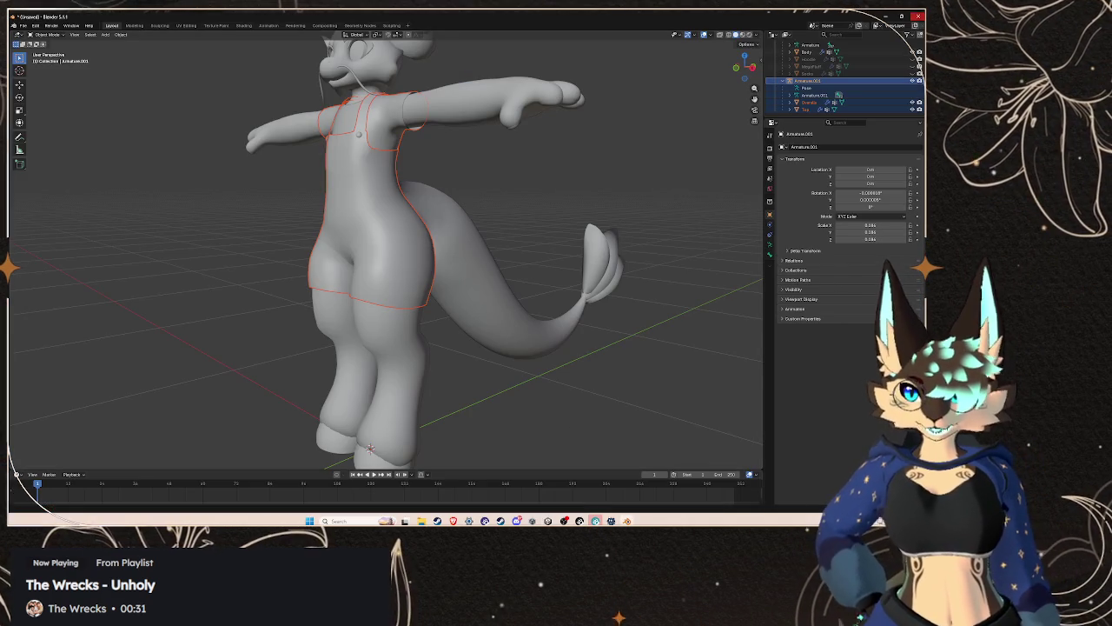
pyautogui.hotkey('ctrl', 'q')
pyautogui.click(471, 283)
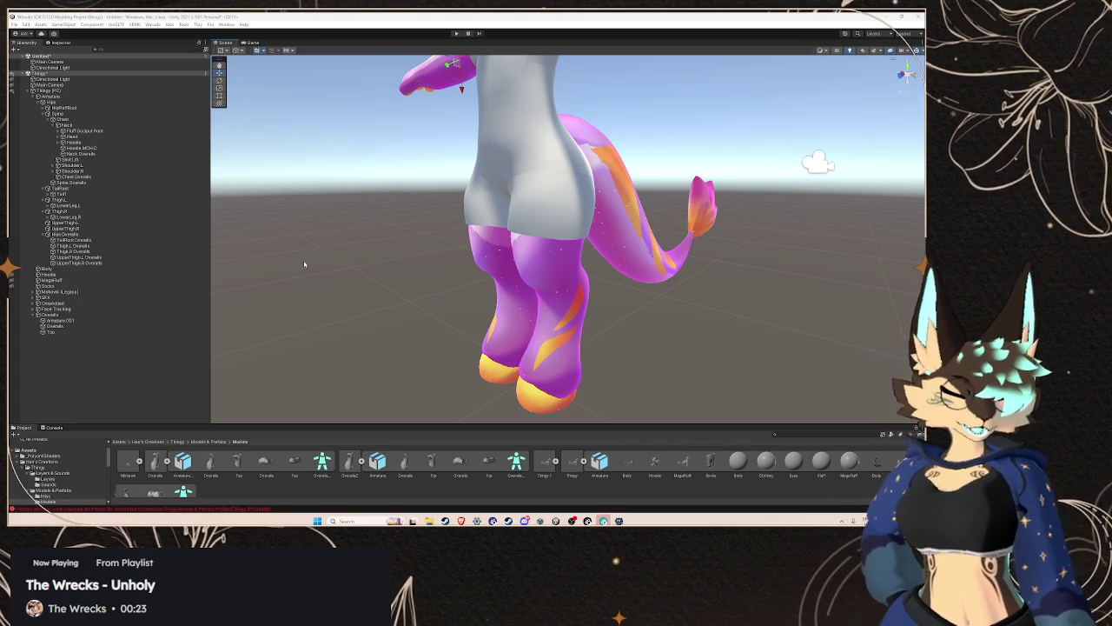
# - Parent TailRoot Overalls under Tail, Thigh.L Overalls under ThighL, and Thigh.R Overalls under ThighR
pyautogui.click(135, 240)
pyautogui.moveTo(136, 241); pyautogui.dragTo(87, 195)
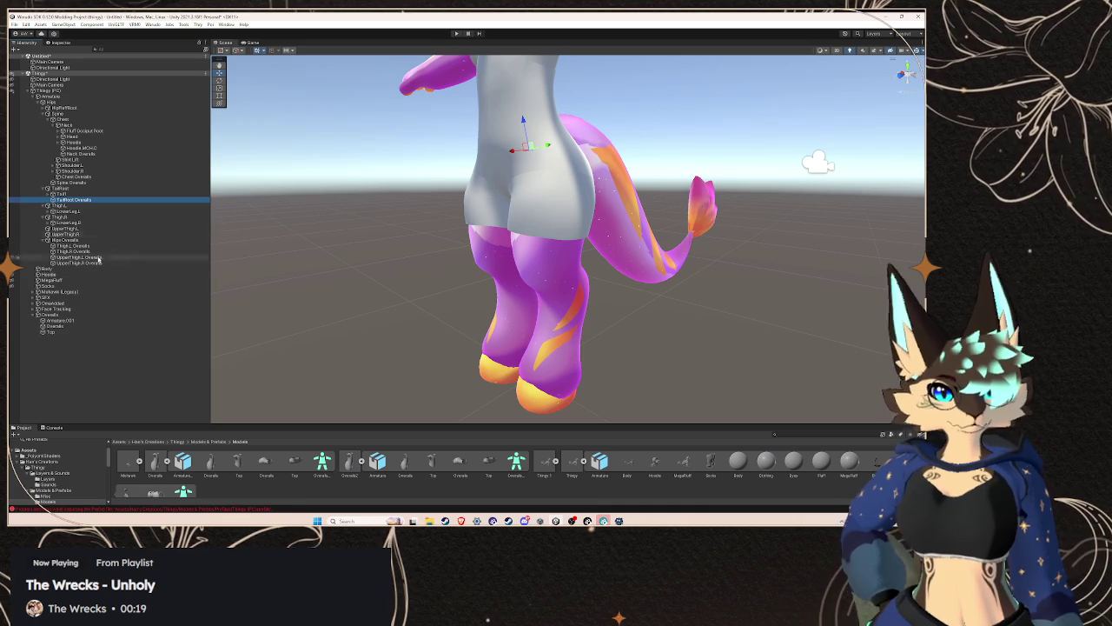
pyautogui.moveTo(87, 246); pyautogui.dragTo(93, 209)
pyautogui.moveTo(78, 251); pyautogui.dragTo(86, 226)
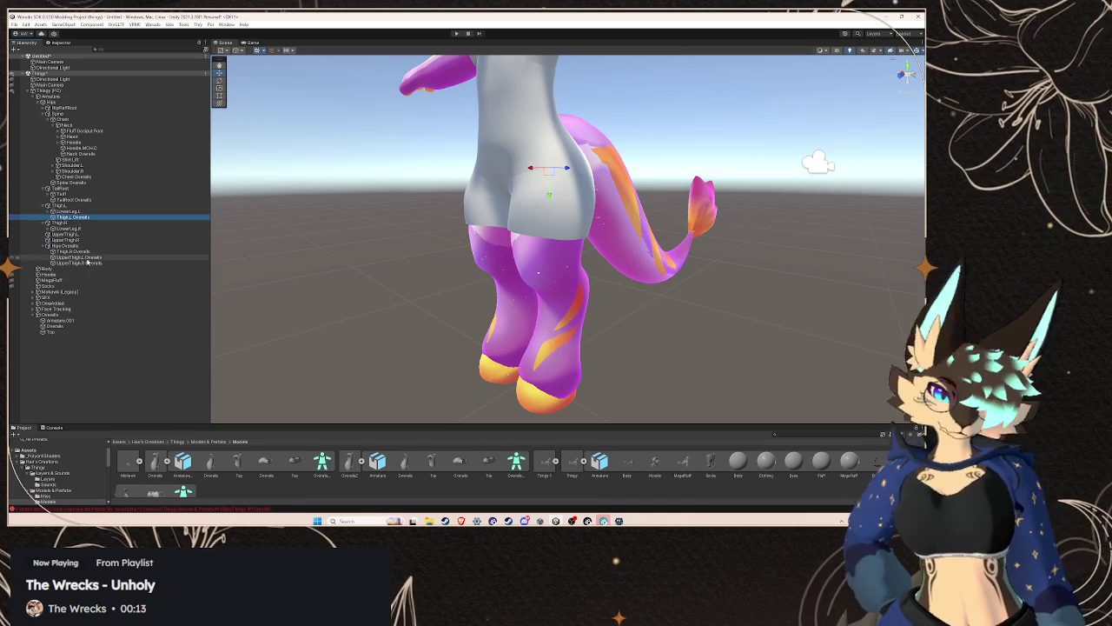
pyautogui.moveTo(87, 251)
pyautogui.mouseDown()
pyautogui.moveTo(87, 227)
pyautogui.moveTo(89, 261)
pyautogui.moveTo(93, 252)
pyautogui.mouseUp()
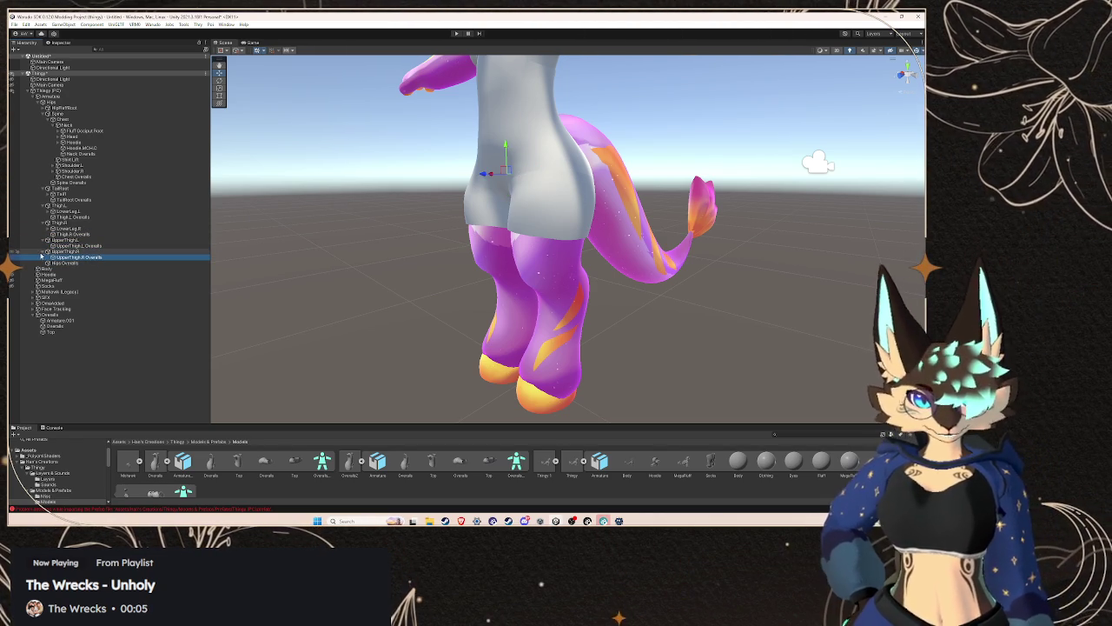
pyautogui.click(64, 262)
pyautogui.moveTo(608, 217)
pyautogui.mouseDown()
pyautogui.moveTo(660, 185)
pyautogui.moveTo(487, 181)
pyautogui.mouseUp()
pyautogui.click(479, 180)
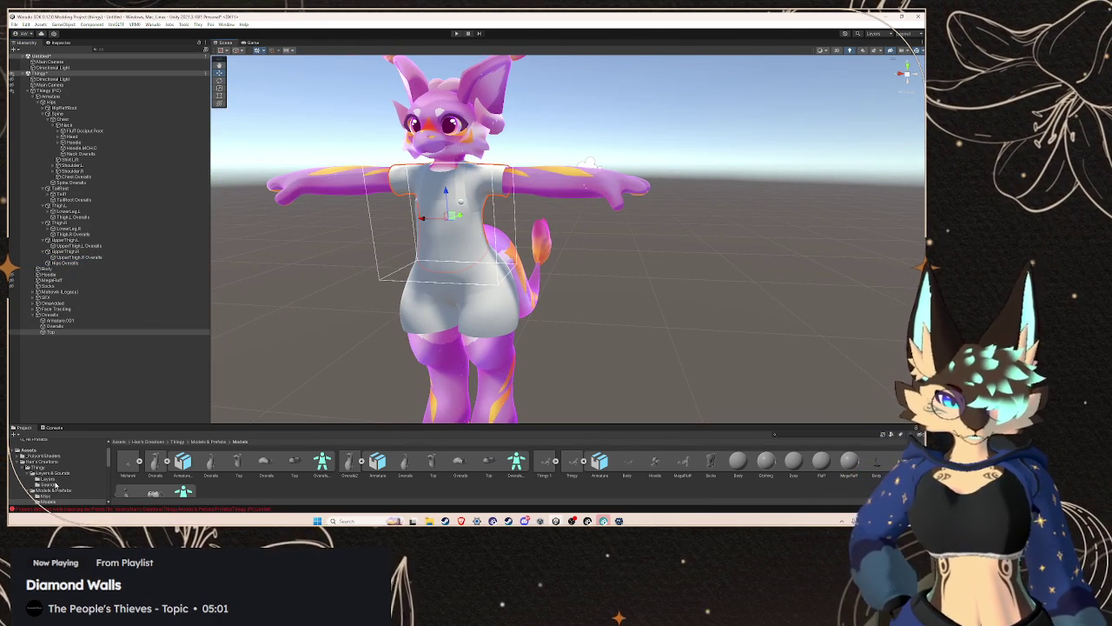
# - Apply the pale yellow Shirt material from Textures & Materials/Materials to the Top's Skinned Mesh Renderer
pyautogui.scroll(-2, 56, 472)
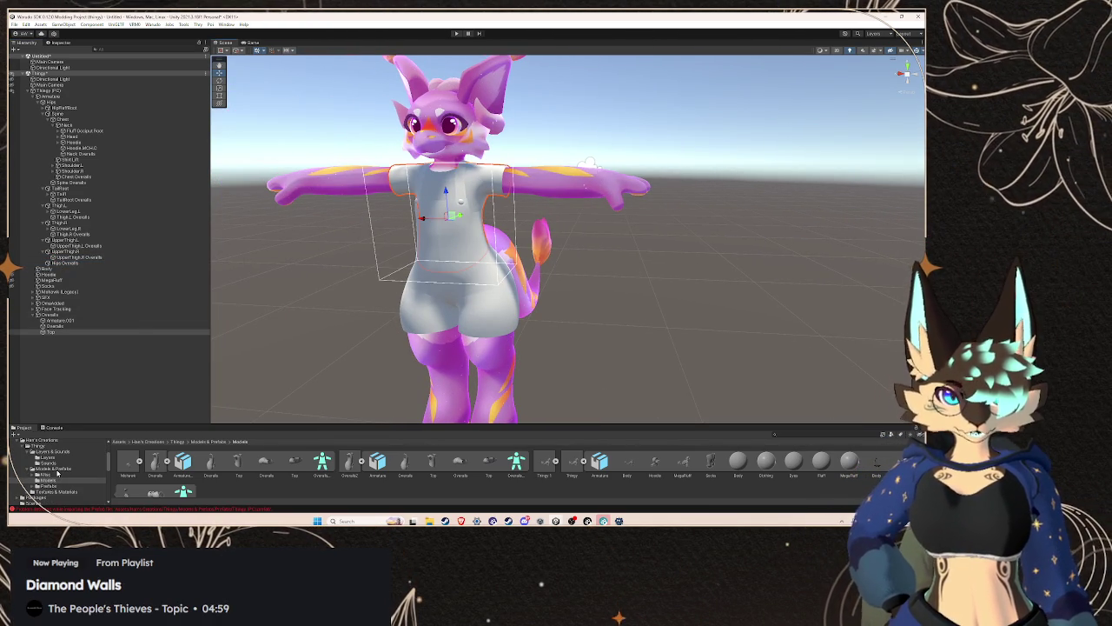
pyautogui.click(50, 485)
pyautogui.click(45, 492)
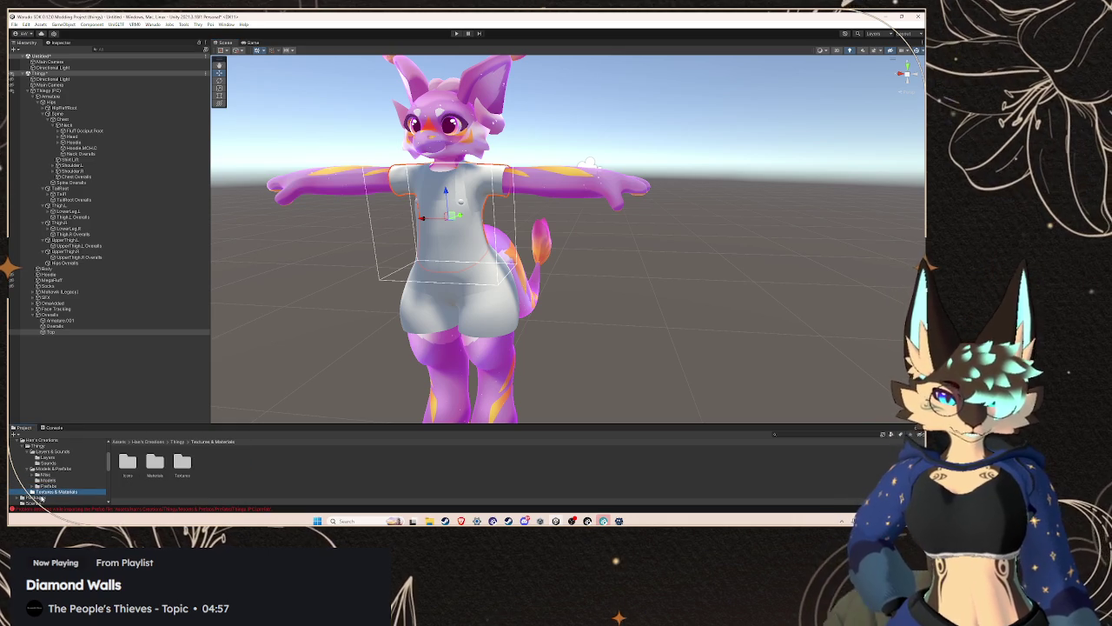
pyautogui.click(31, 492)
pyautogui.click(48, 460)
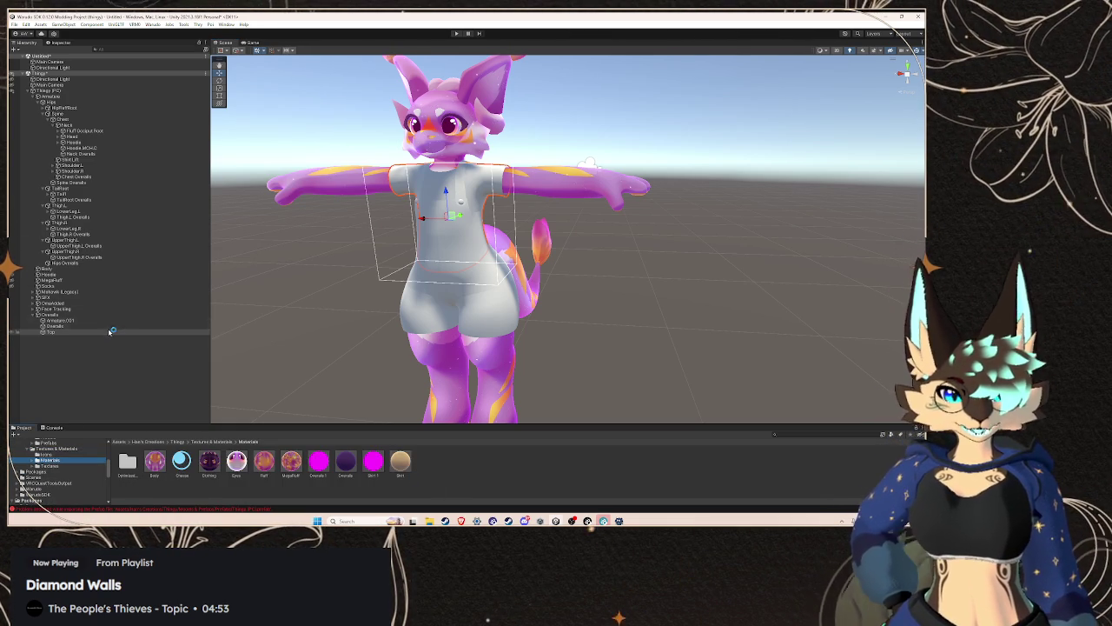
pyautogui.click(60, 43)
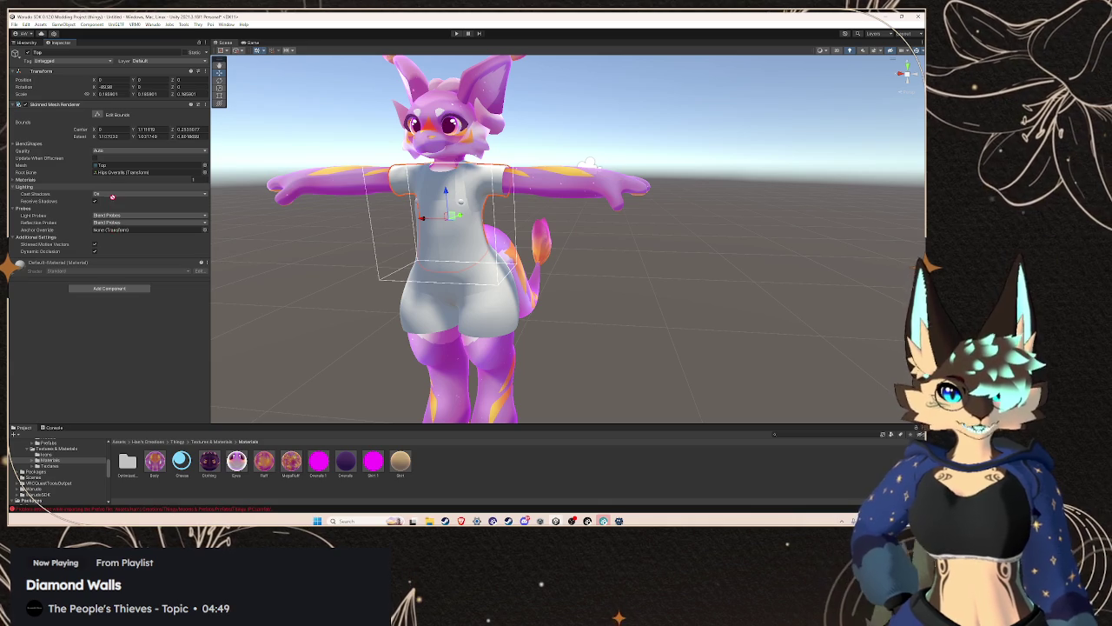
pyautogui.moveTo(83, 214); pyautogui.dragTo(53, 186)
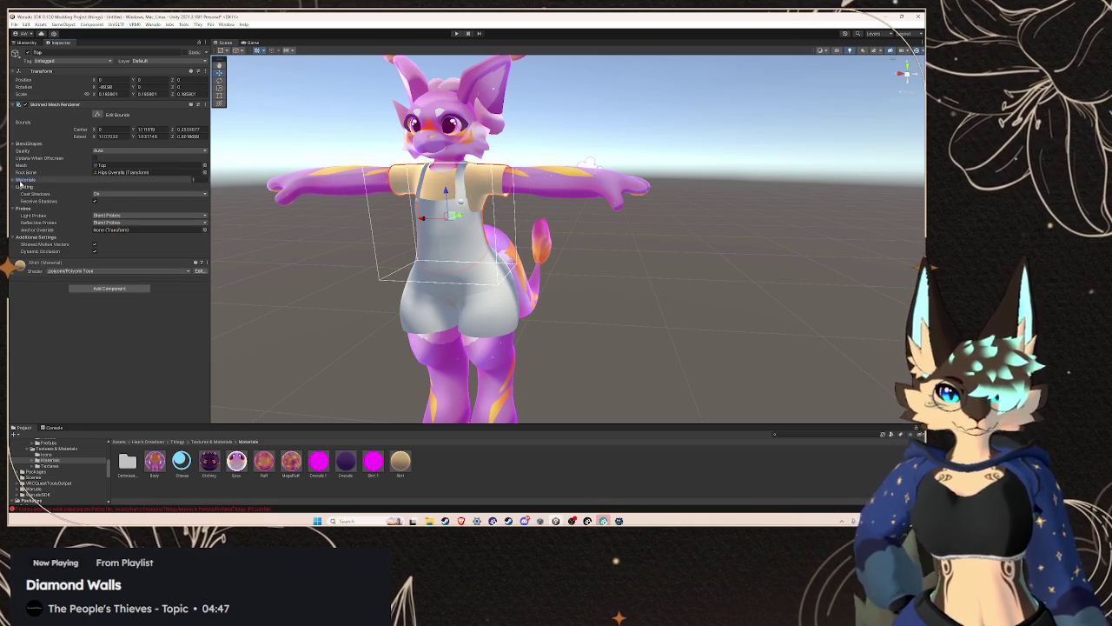
pyautogui.click(18, 180)
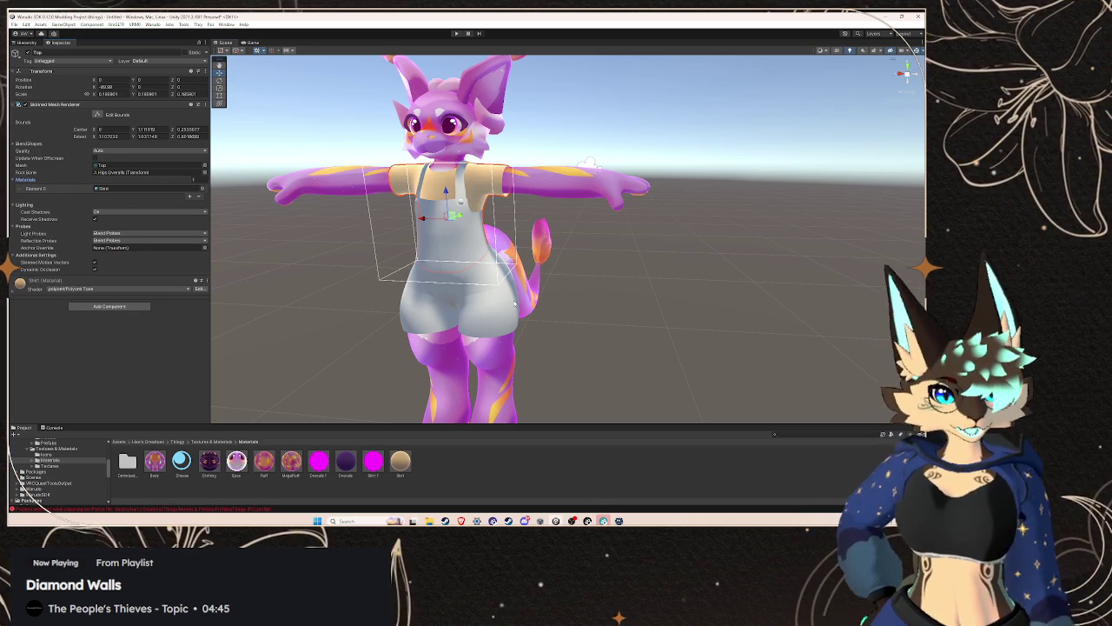
# - Put the dark purple Overalls material into the Overalls mesh's Element 0 slot
pyautogui.click(407, 339)
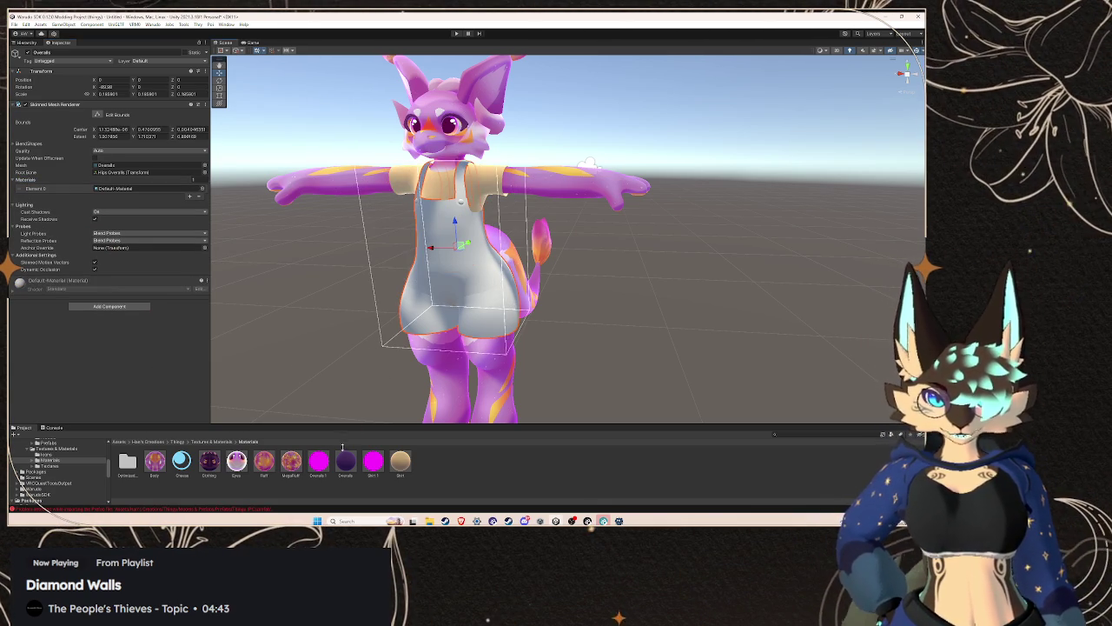
pyautogui.click(40, 44)
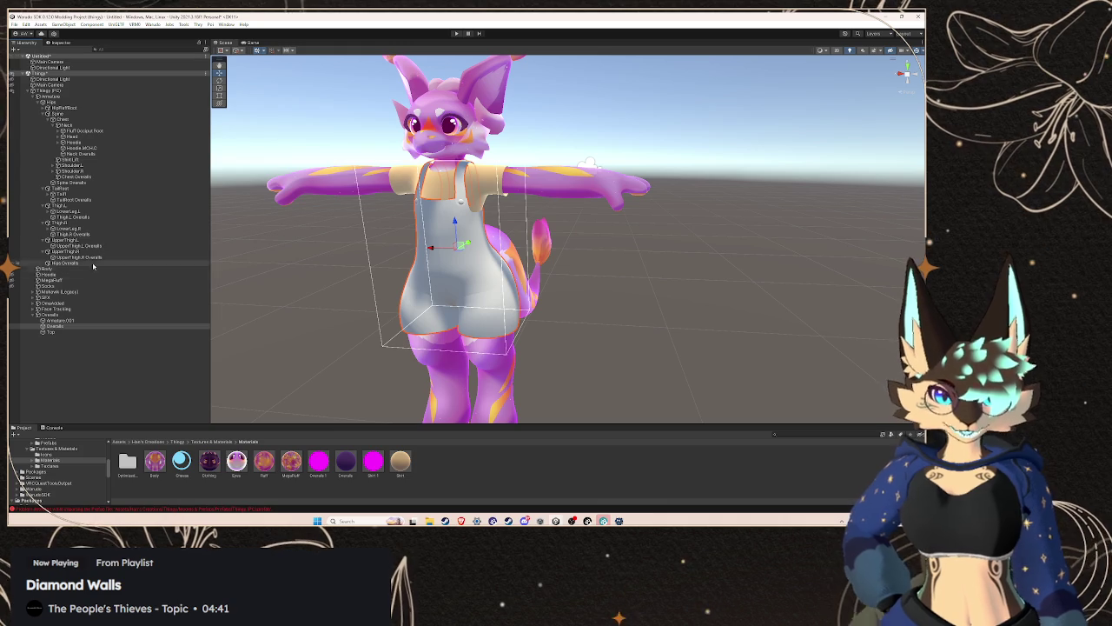
pyautogui.click(60, 44)
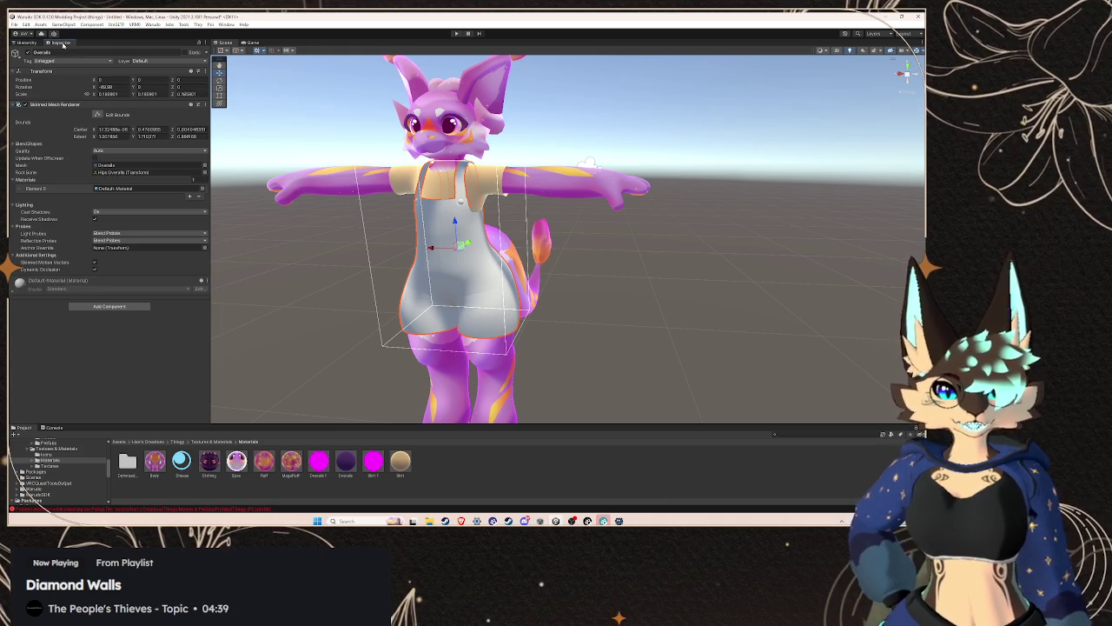
pyautogui.moveTo(354, 466)
pyautogui.mouseDown()
pyautogui.moveTo(144, 189)
pyautogui.moveTo(121, 205)
pyautogui.mouseUp()
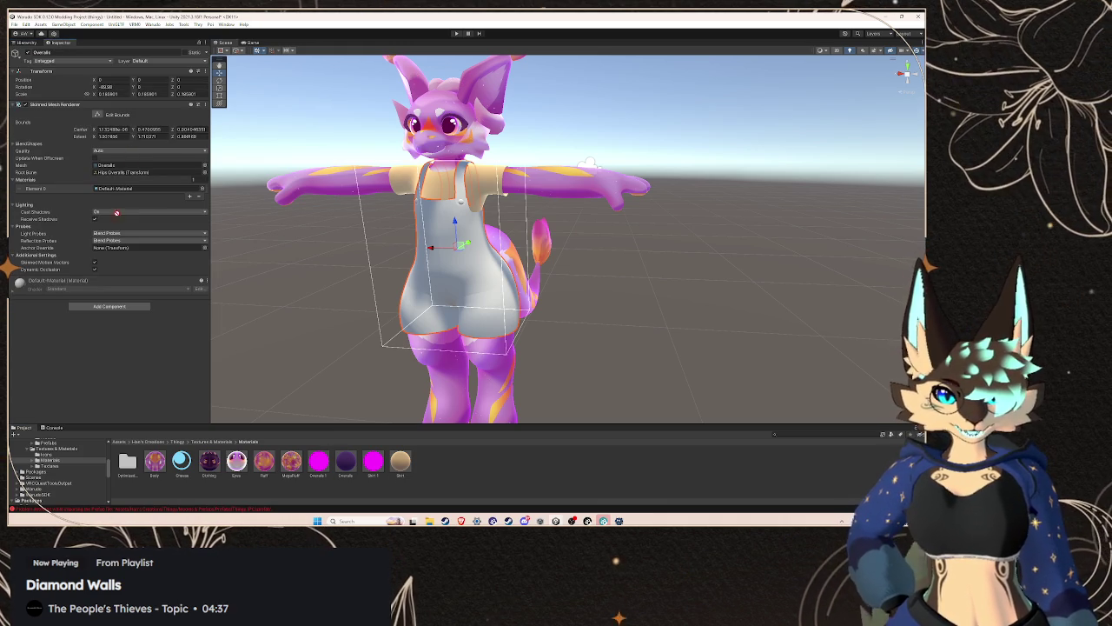
pyautogui.moveTo(39, 197); pyautogui.dragTo(144, 189)
pyautogui.moveTo(487, 265); pyautogui.dragTo(533, 265)
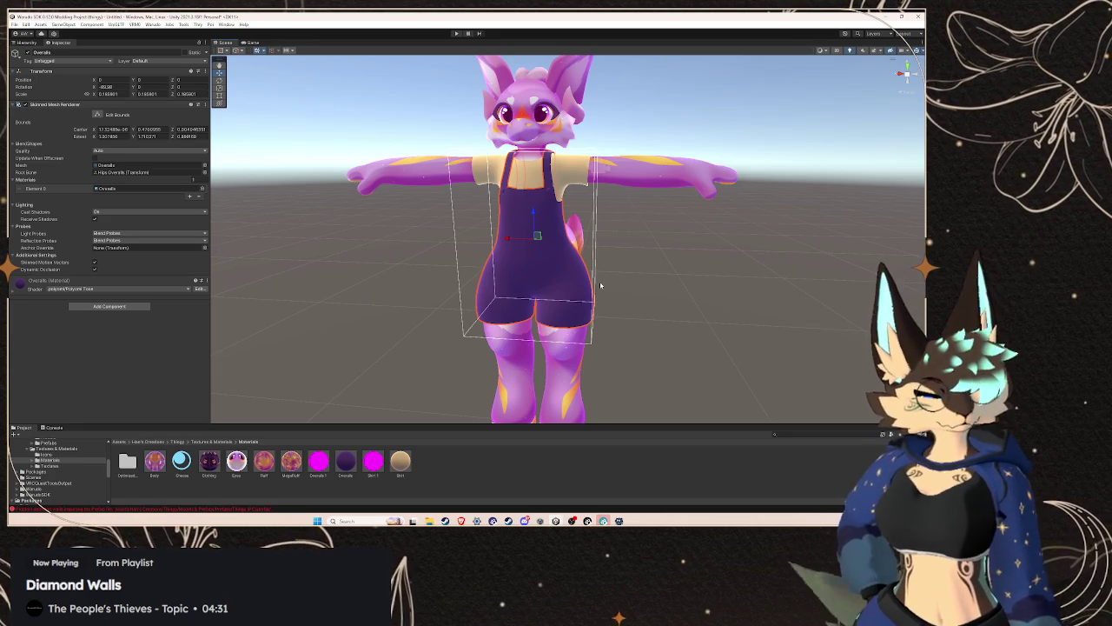
pyautogui.click(29, 43)
pyautogui.click(626, 224)
pyautogui.moveTo(625, 223)
pyautogui.mouseDown()
pyautogui.moveTo(700, 265)
pyautogui.moveTo(444, 222)
pyautogui.mouseUp()
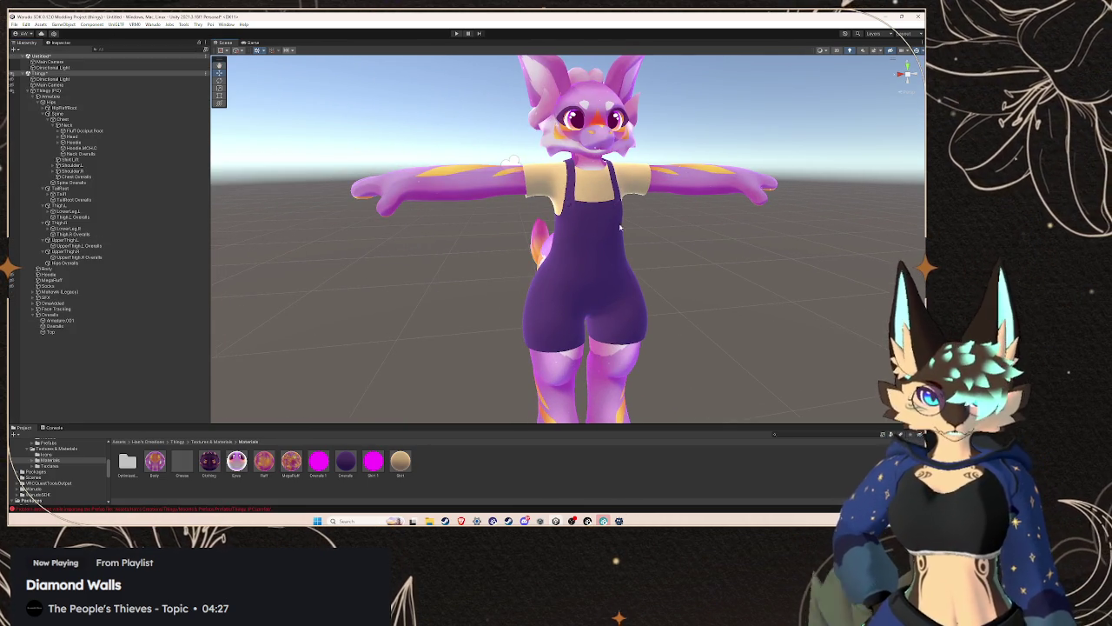
# - Rotate the Thigh.R bone with the rotate tool (E) to confirm the overalls bend with the leg
pyautogui.click(78, 258)
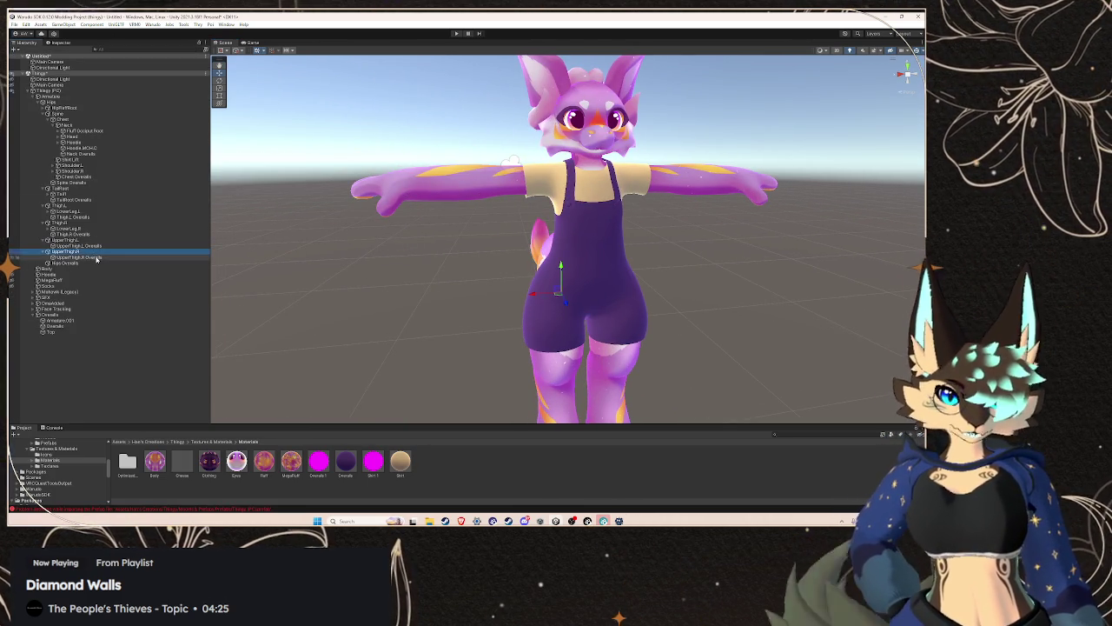
pyautogui.moveTo(521, 307); pyautogui.dragTo(305, 145)
pyautogui.press('e')
pyautogui.moveTo(287, 250)
pyautogui.mouseDown()
pyautogui.moveTo(492, 245)
pyautogui.moveTo(363, 241)
pyautogui.mouseUp()
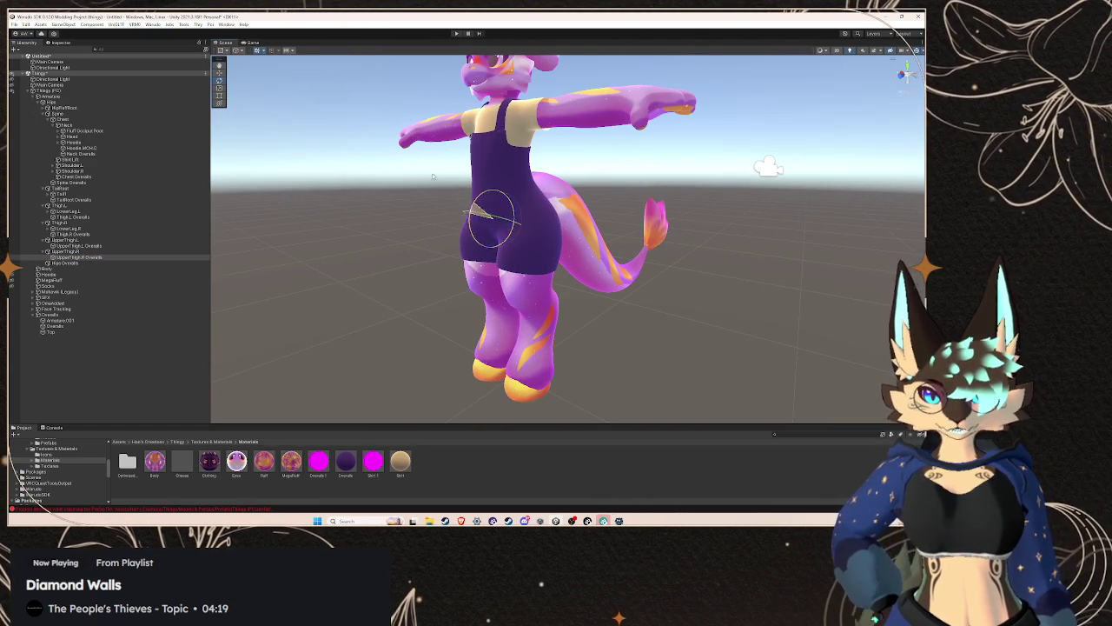
pyautogui.click(139, 251)
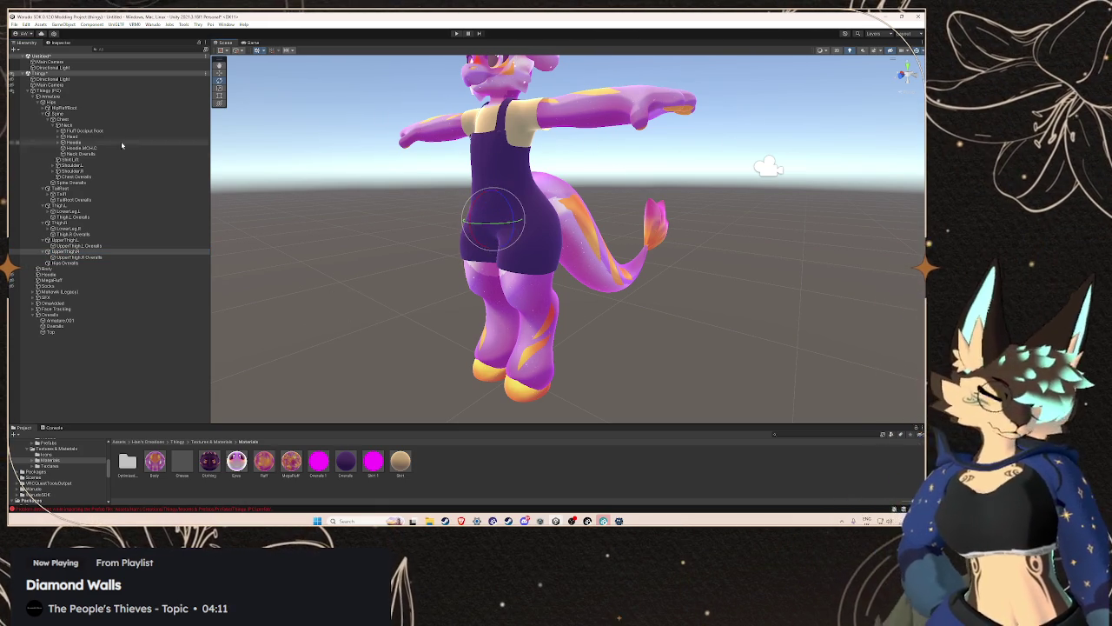
pyautogui.click(92, 224)
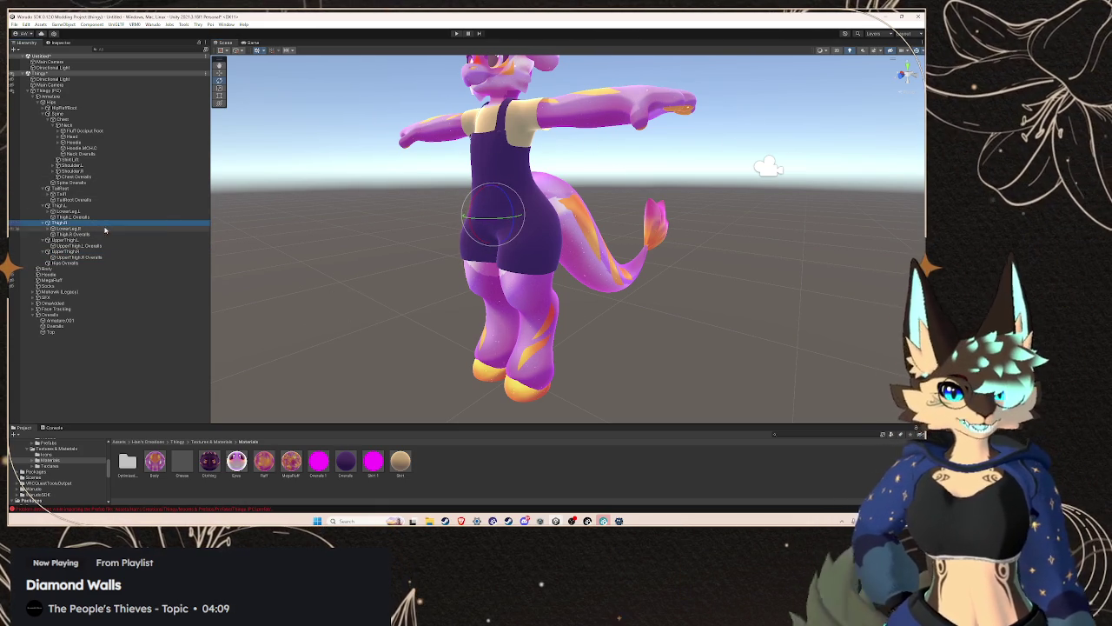
pyautogui.moveTo(474, 210)
pyautogui.mouseDown()
pyautogui.moveTo(476, 178)
pyautogui.moveTo(485, 224)
pyautogui.moveTo(471, 173)
pyautogui.moveTo(494, 219)
pyautogui.moveTo(579, 218)
pyautogui.moveTo(487, 200)
pyautogui.moveTo(514, 197)
pyautogui.mouseUp()
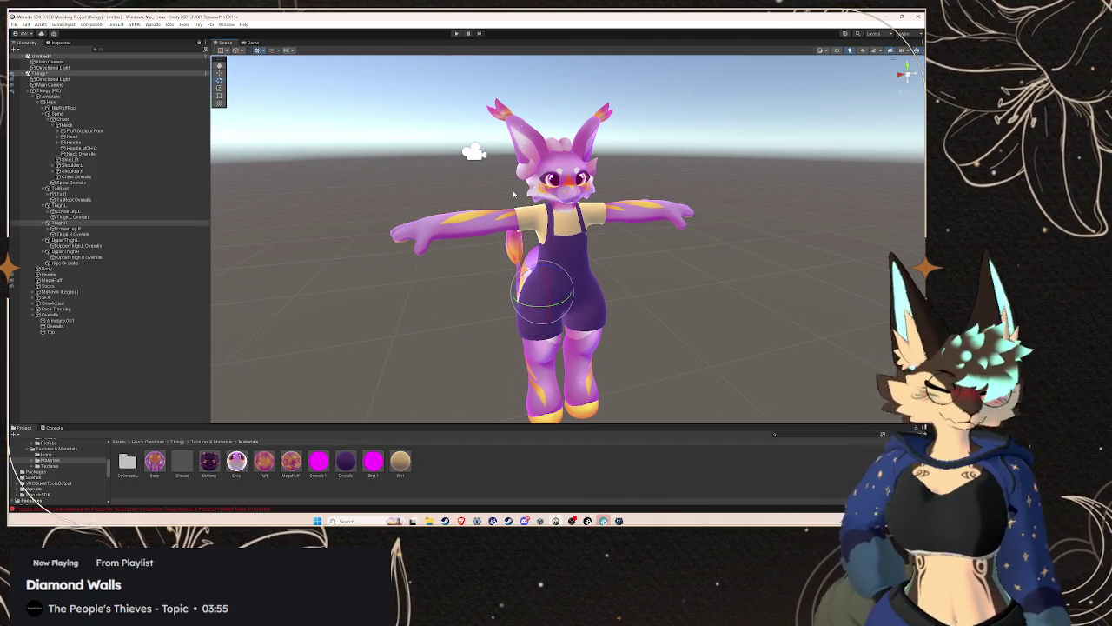
# - Inspect the Hoodie bone's children under Neck, then select the Thingy (PC) avatar root
pyautogui.scroll(2, 513, 198)
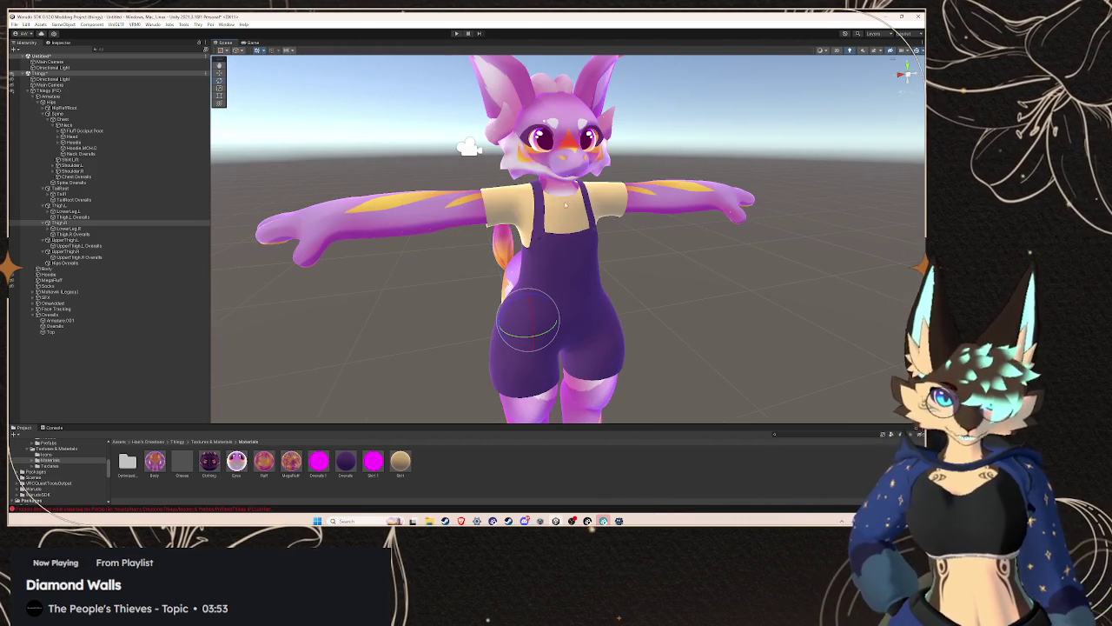
pyautogui.scroll(-3, 541, 201)
pyautogui.click(71, 165)
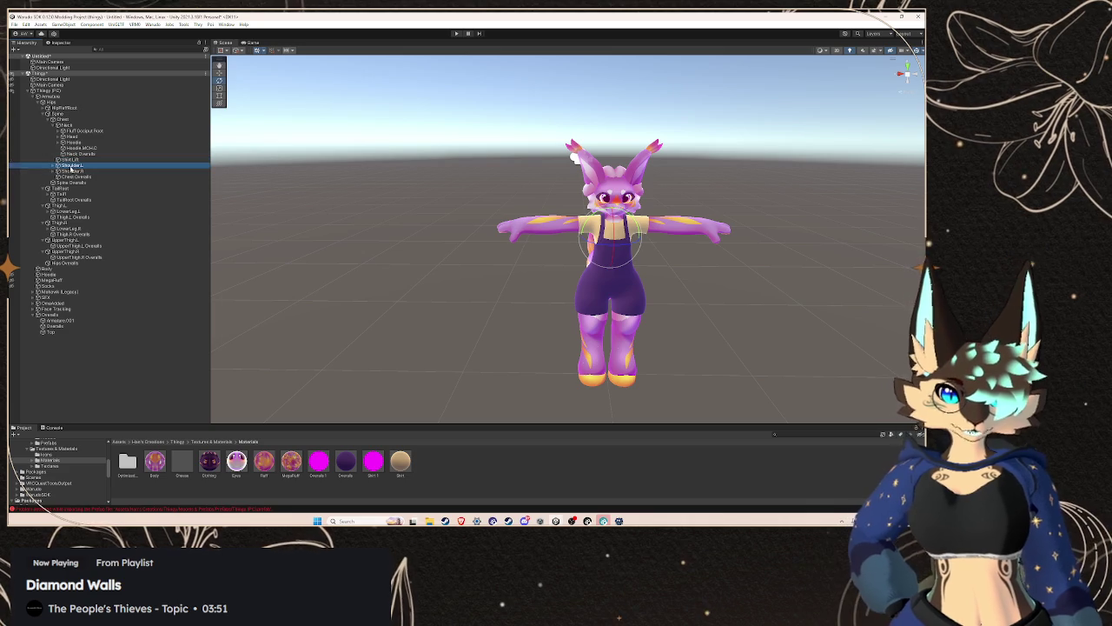
pyautogui.click(59, 143)
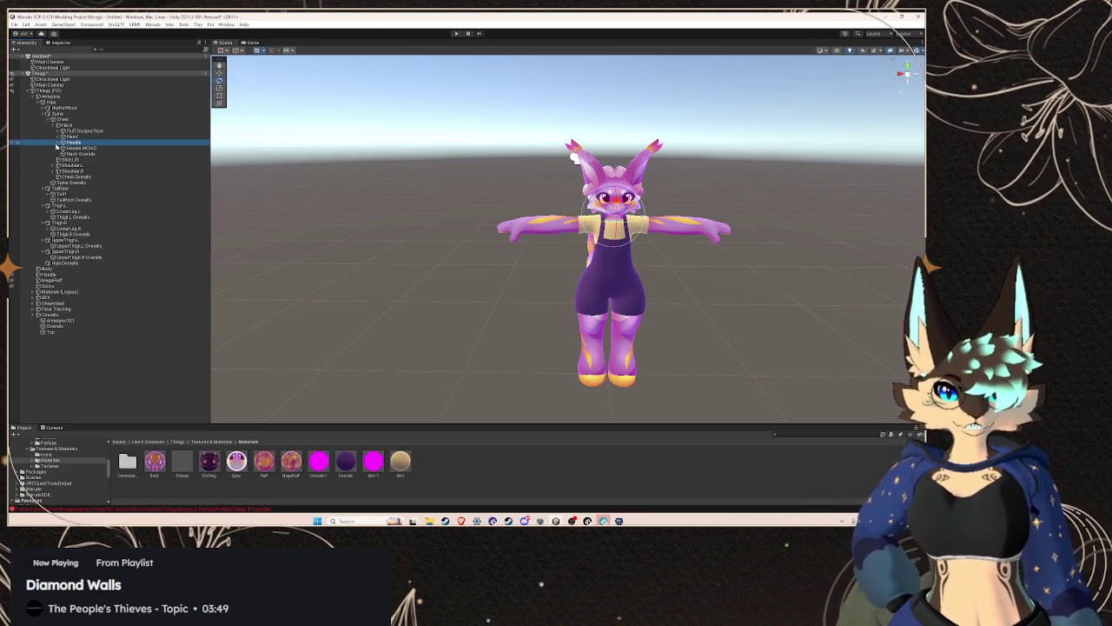
pyautogui.click(57, 143)
pyautogui.click(57, 143)
pyautogui.moveTo(755, 245); pyautogui.dragTo(662, 254)
pyautogui.click(663, 254)
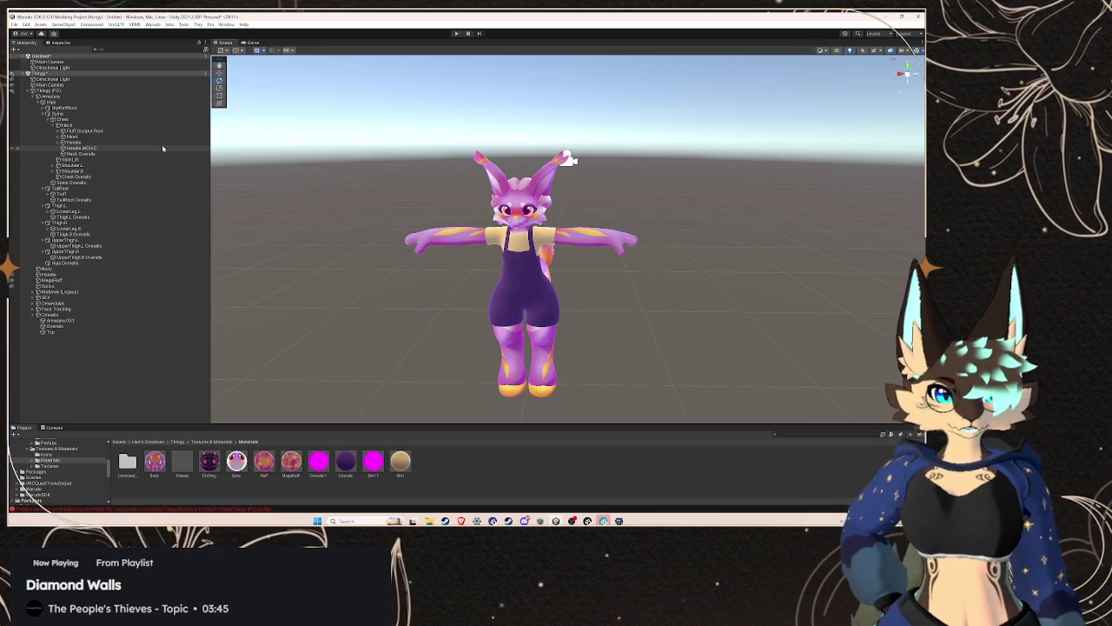
pyautogui.click(96, 91)
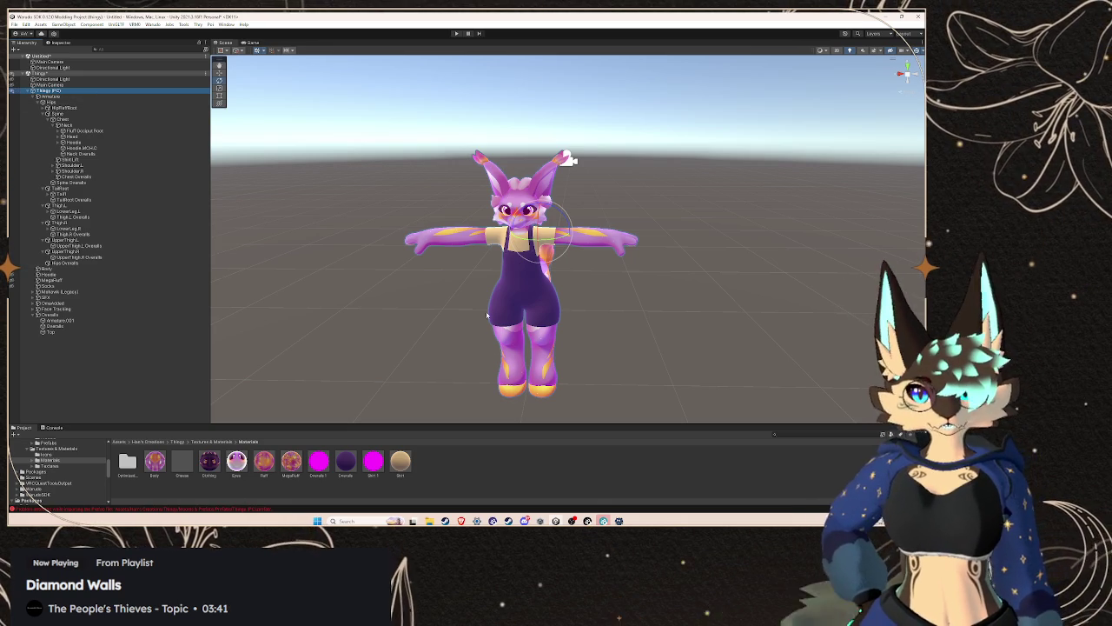
# - Expand the OneAdded object, then the ArmatureMohawk to list its bones
pyautogui.click(51, 303)
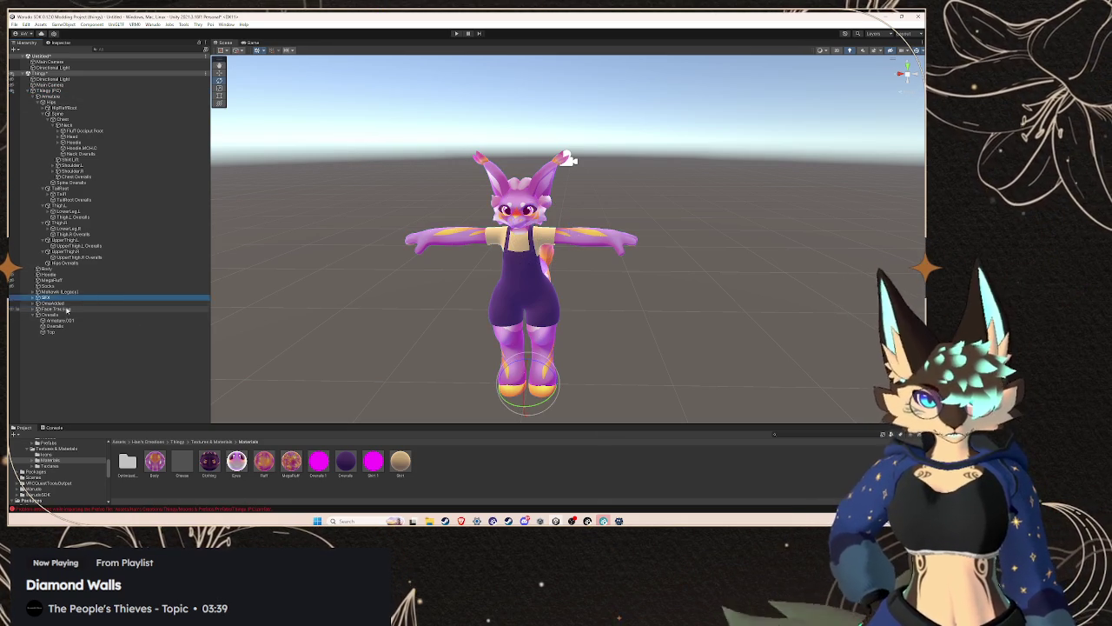
pyautogui.click(37, 303)
pyautogui.click(54, 309)
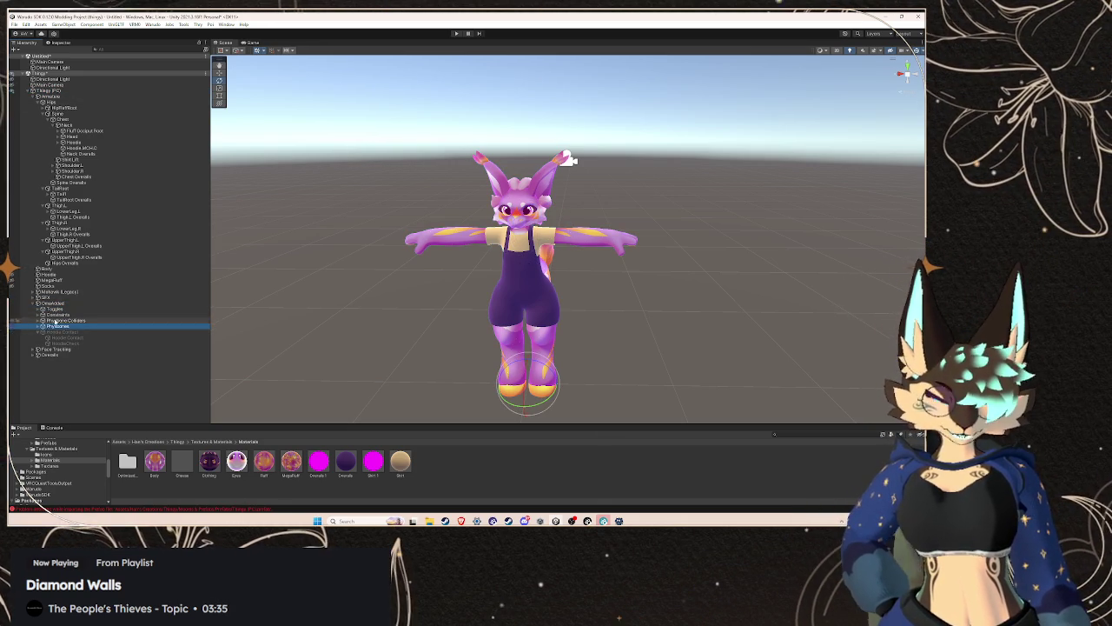
pyautogui.click(48, 302)
pyautogui.click(37, 302)
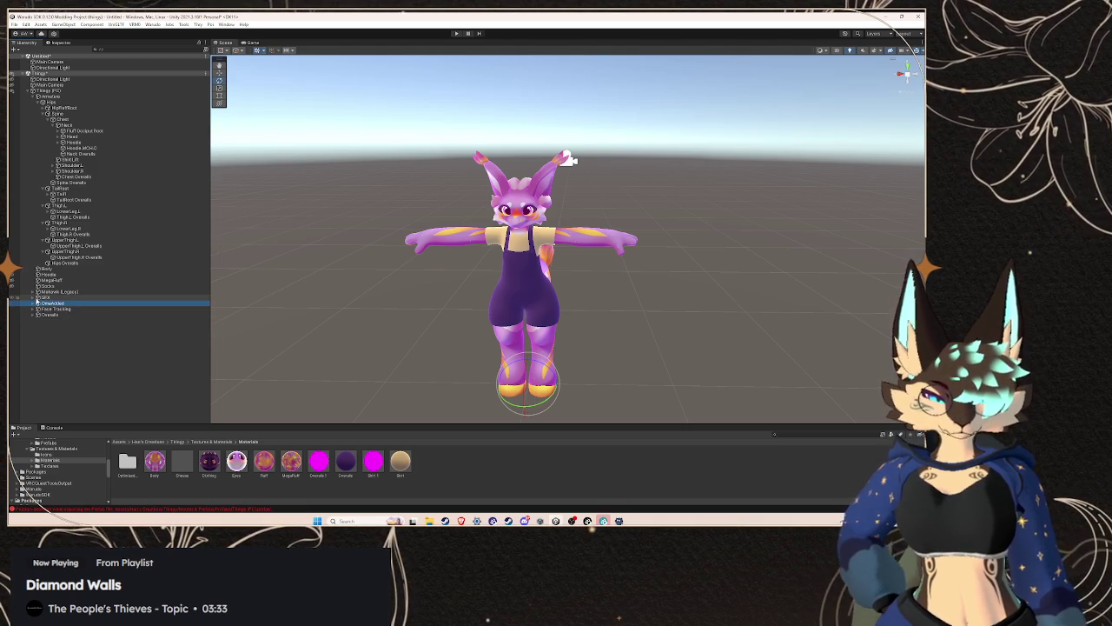
pyautogui.click(44, 297)
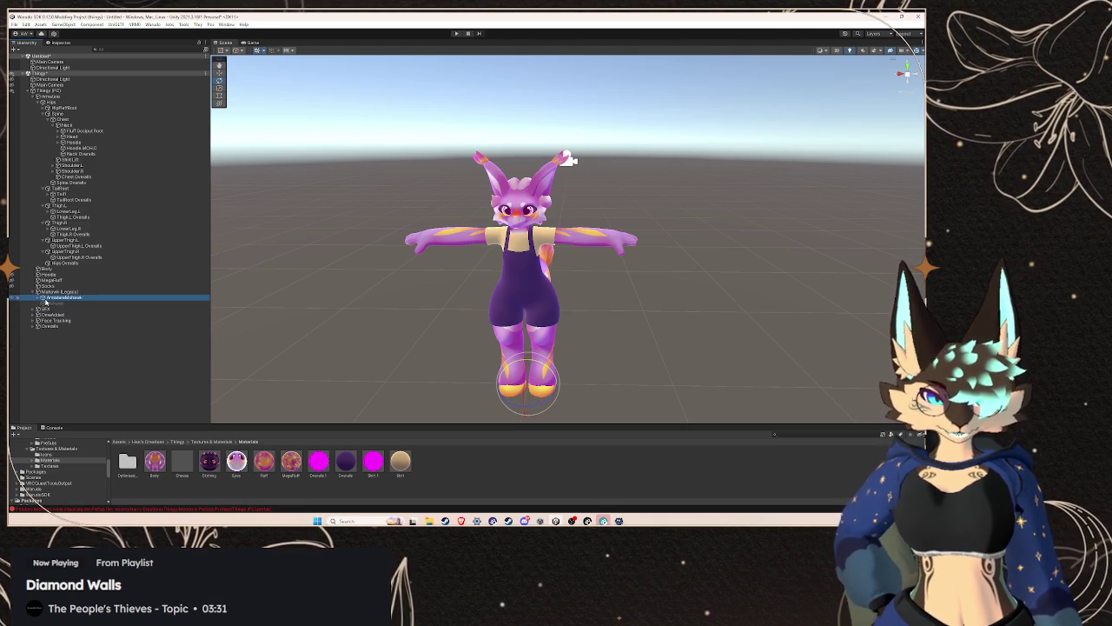
pyautogui.click(36, 300)
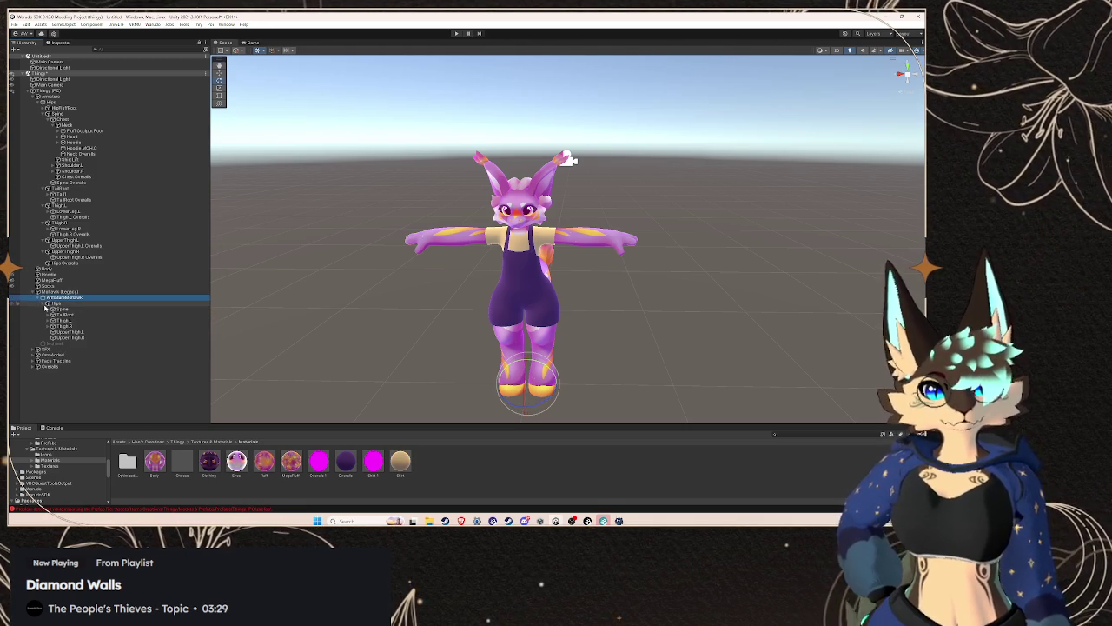
# - Briefly show the yellow hair and fluff pieces, then view the Mohawk mesh's components
pyautogui.click(57, 302)
pyautogui.click(58, 293)
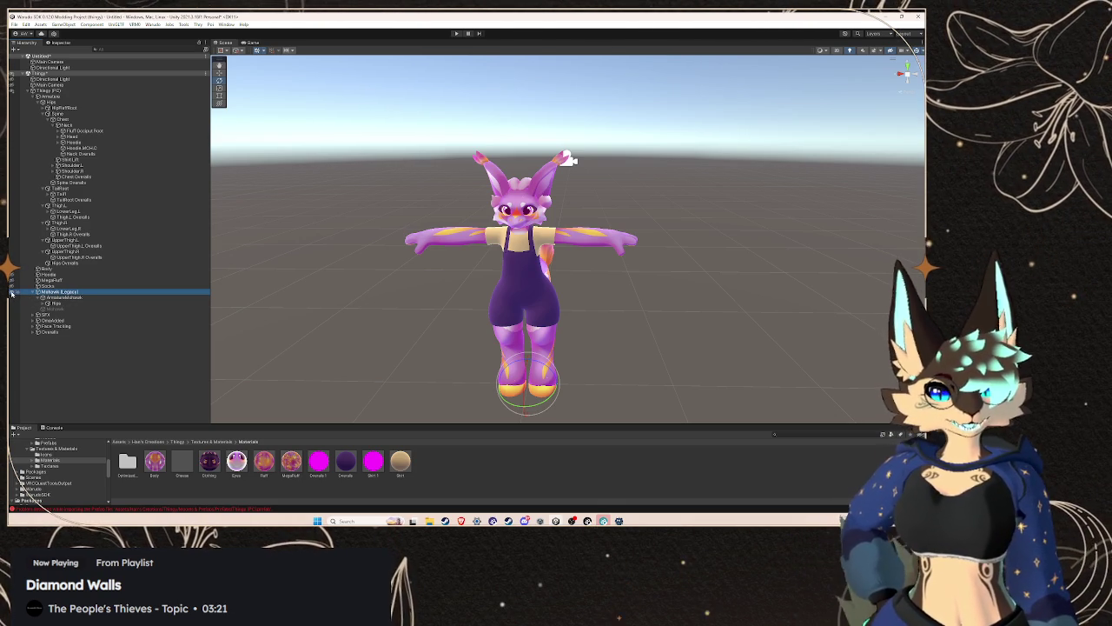
pyautogui.click(12, 293)
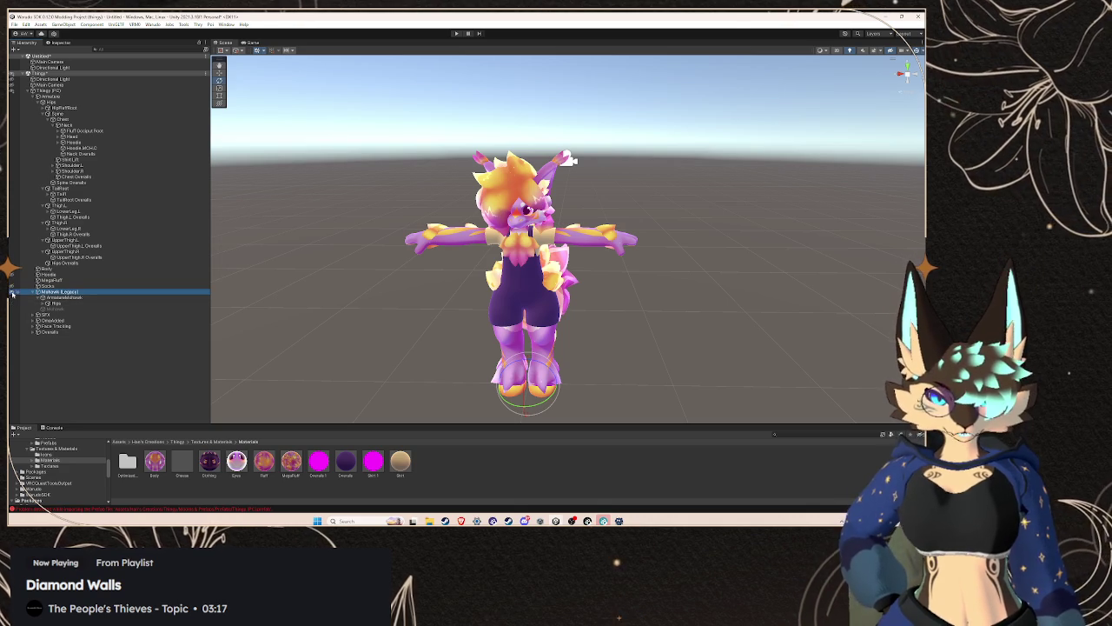
pyautogui.click(52, 310)
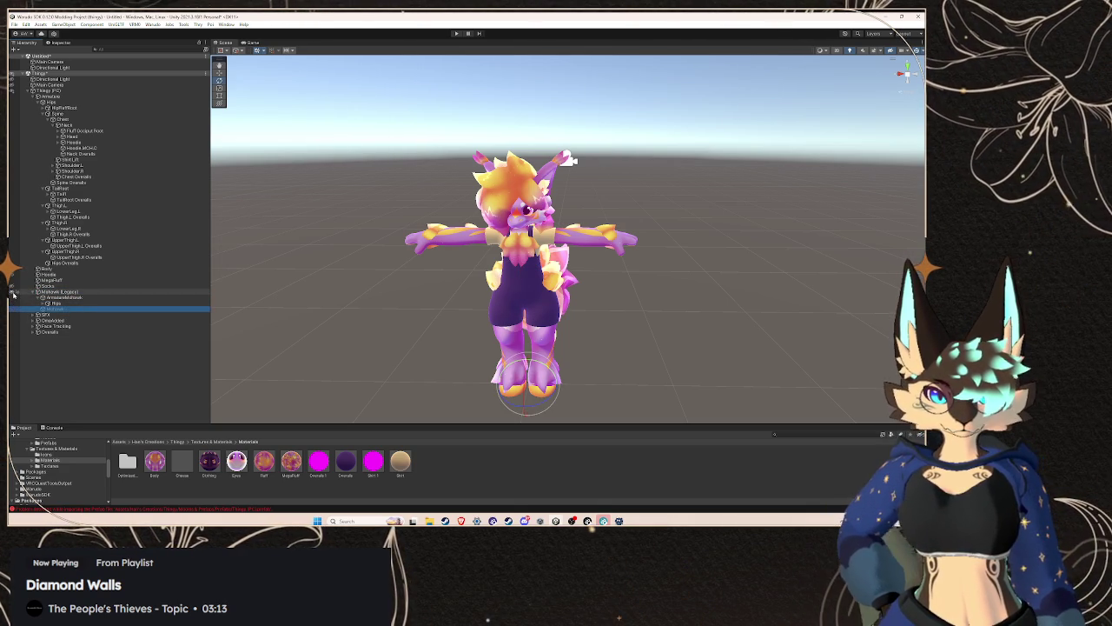
pyautogui.click(11, 281)
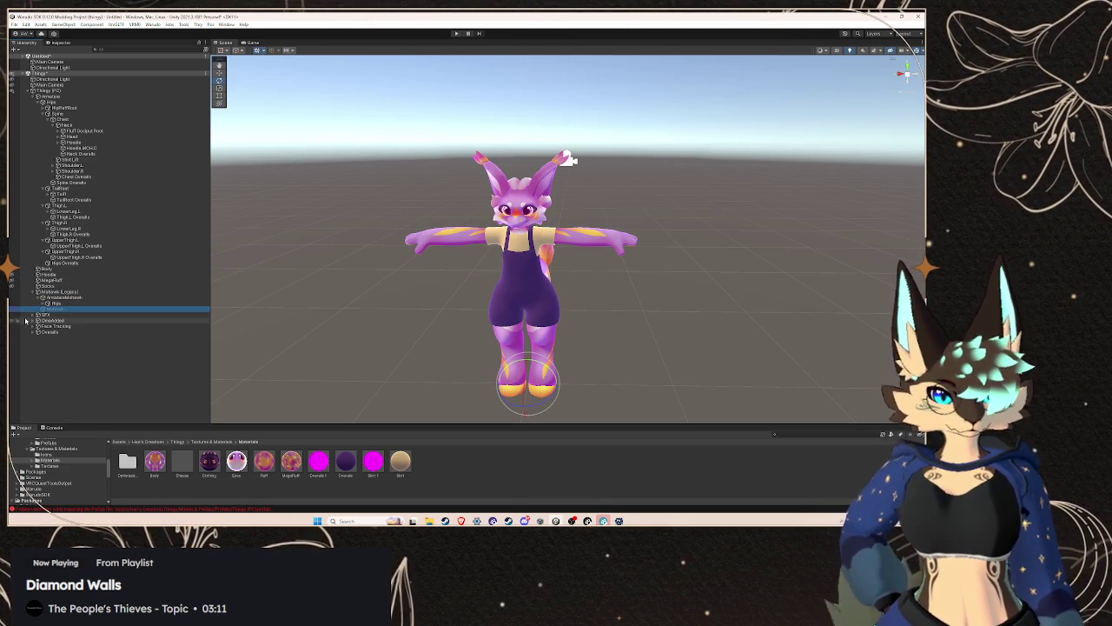
pyautogui.click(60, 43)
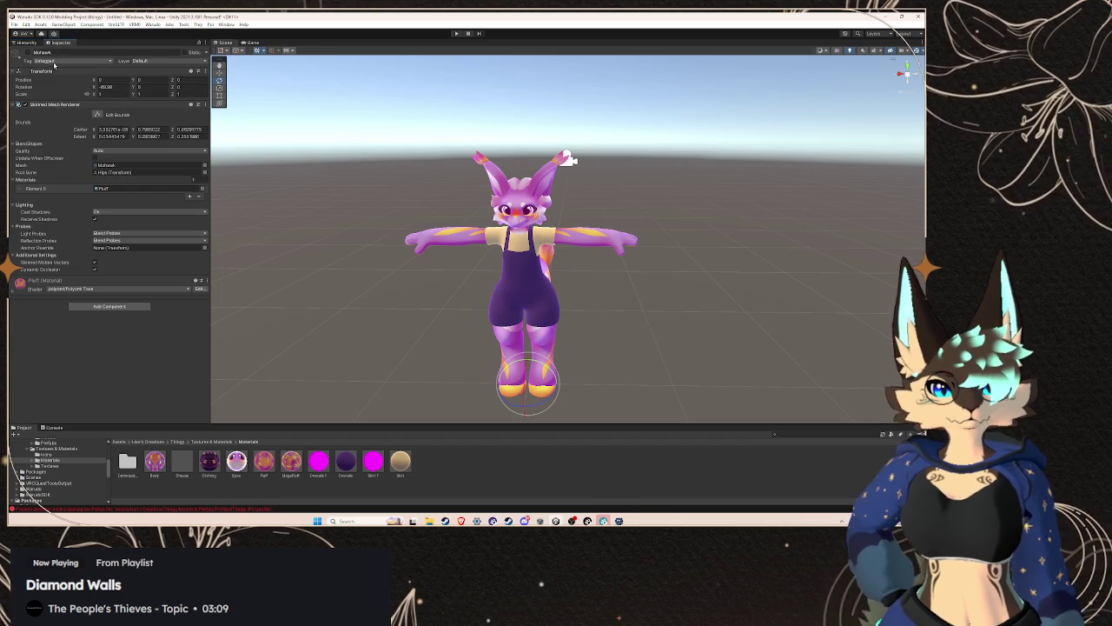
# - Delete the TailRoot and thigh bones from the mohawk armature's Hips
pyautogui.press('f')
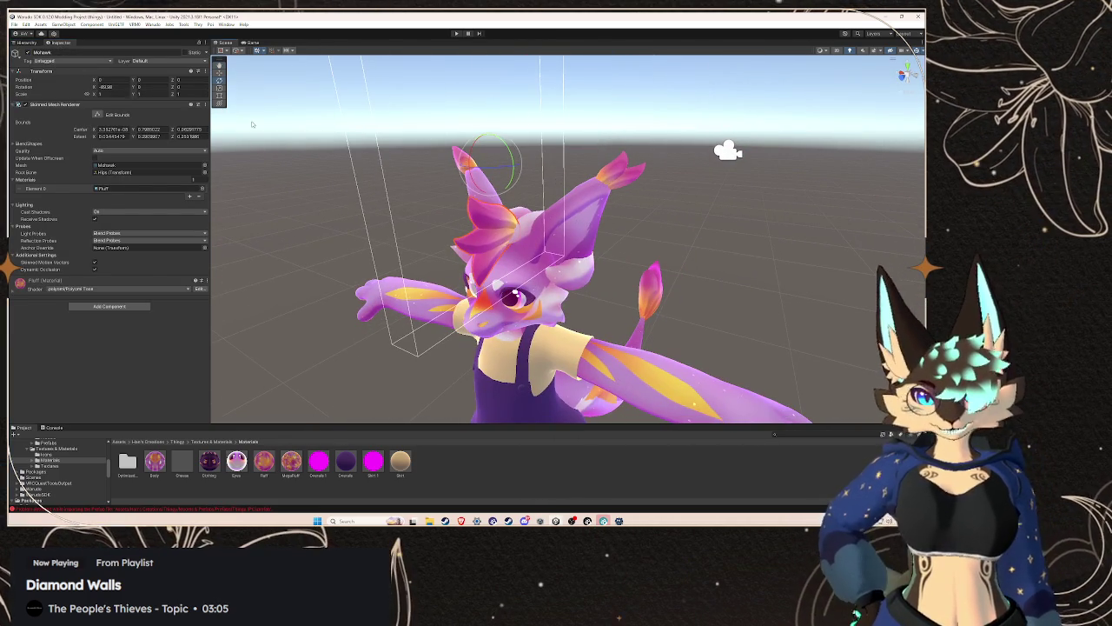
pyautogui.click(26, 42)
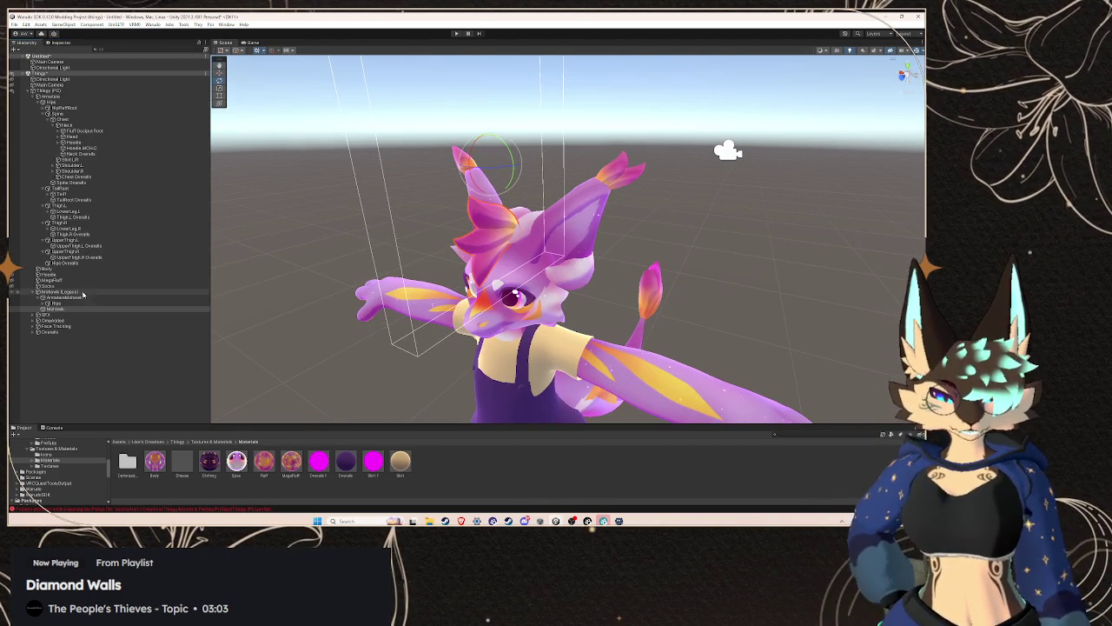
pyautogui.click(43, 303)
pyautogui.click(62, 314)
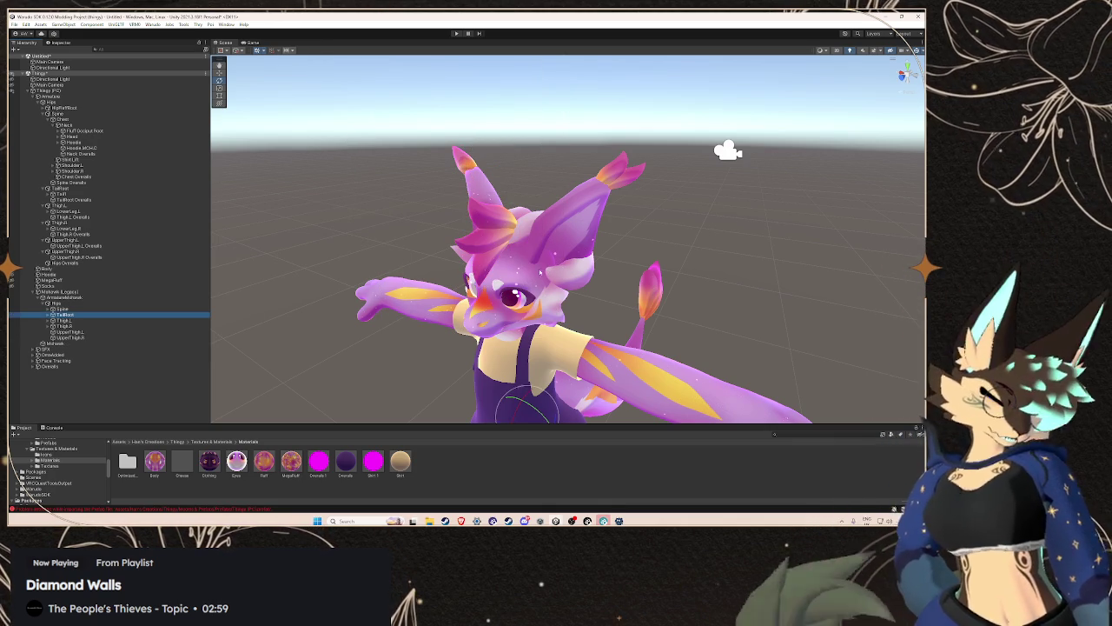
pyautogui.press('Delete')
pyautogui.press('Delete')
pyautogui.press('Delete')
pyautogui.press('Delete')
pyautogui.press('Delete')
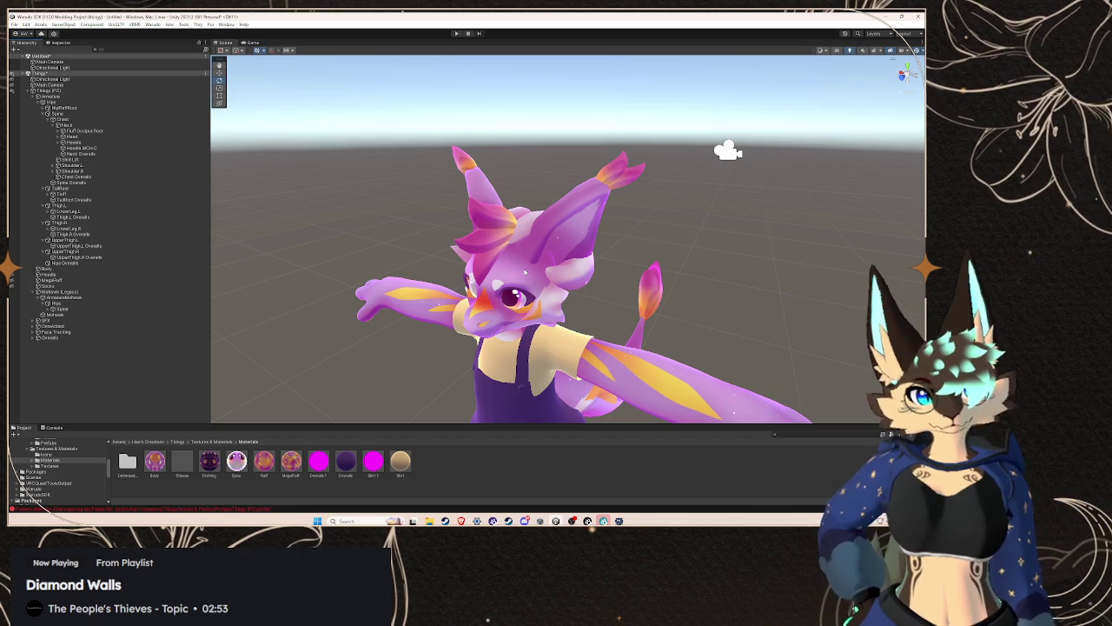
# - Check the Mohawk on the avatar's head and expand Spine to reveal the Chest bone
pyautogui.click(487, 239)
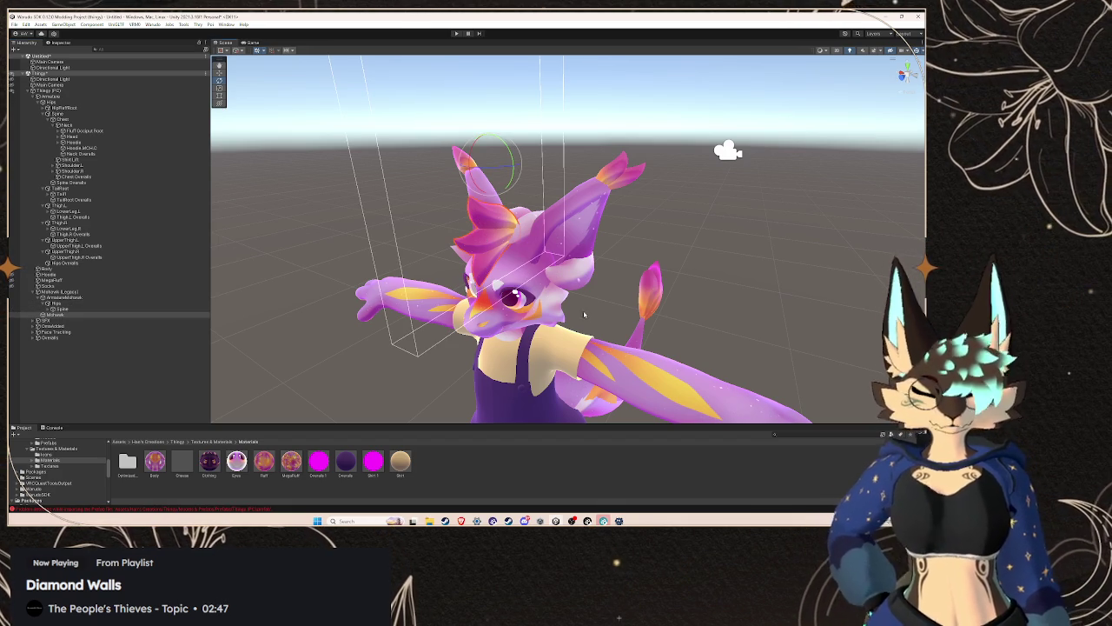
pyautogui.scroll(-3, 250, 205)
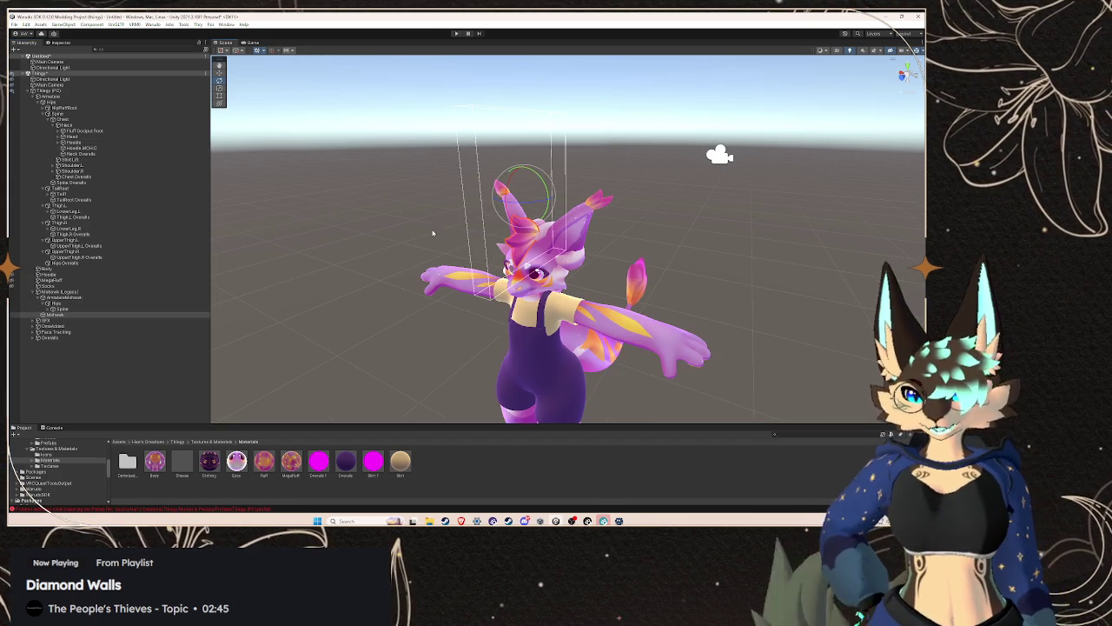
pyautogui.moveTo(251, 205)
pyautogui.mouseDown()
pyautogui.moveTo(459, 261)
pyautogui.moveTo(425, 293)
pyautogui.mouseUp()
pyautogui.moveTo(538, 343)
pyautogui.mouseDown()
pyautogui.moveTo(529, 273)
pyautogui.moveTo(471, 264)
pyautogui.moveTo(538, 241)
pyautogui.moveTo(551, 249)
pyautogui.moveTo(547, 235)
pyautogui.moveTo(564, 224)
pyautogui.moveTo(591, 231)
pyautogui.mouseUp()
pyautogui.click(50, 316)
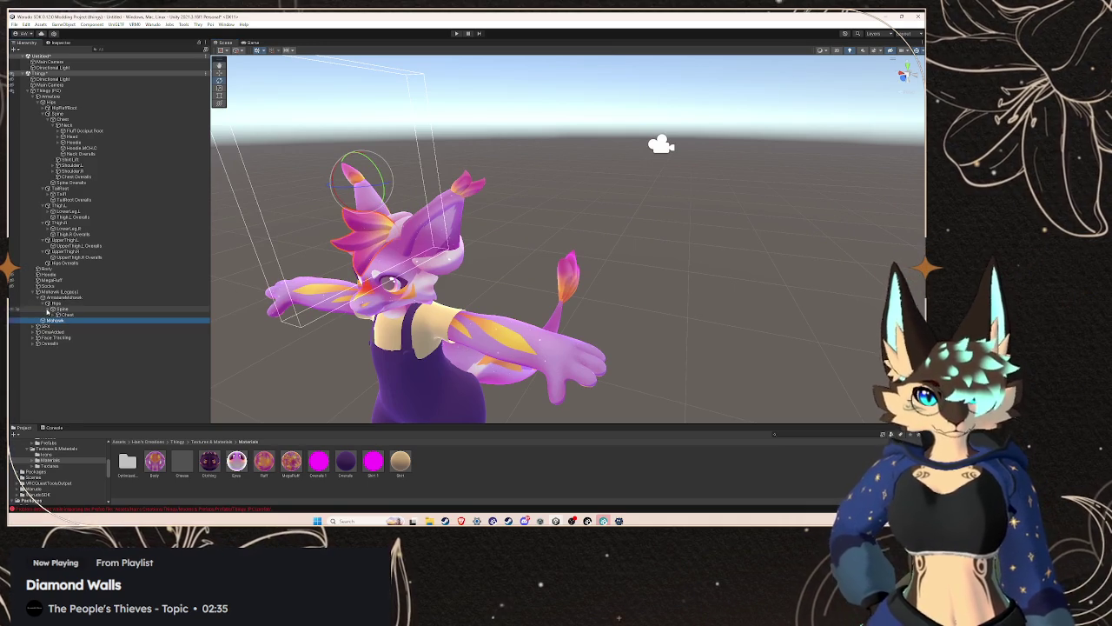
# - Expand Spine and Chest in the mohawk armature and delete both shoulder bones
pyautogui.click(46, 309)
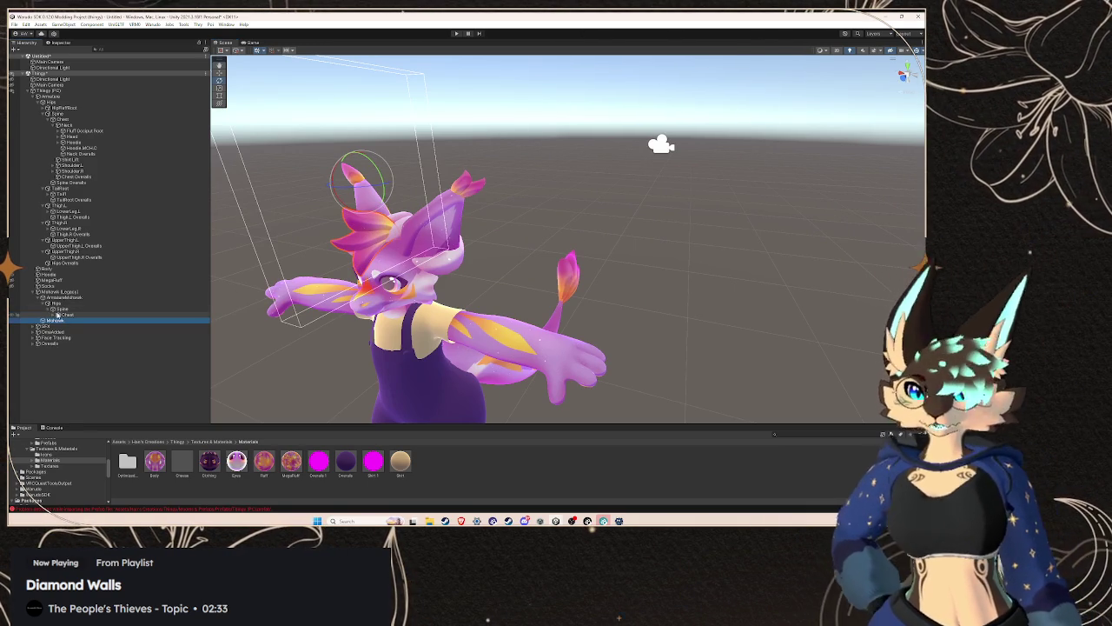
pyautogui.click(54, 315)
pyautogui.click(78, 325)
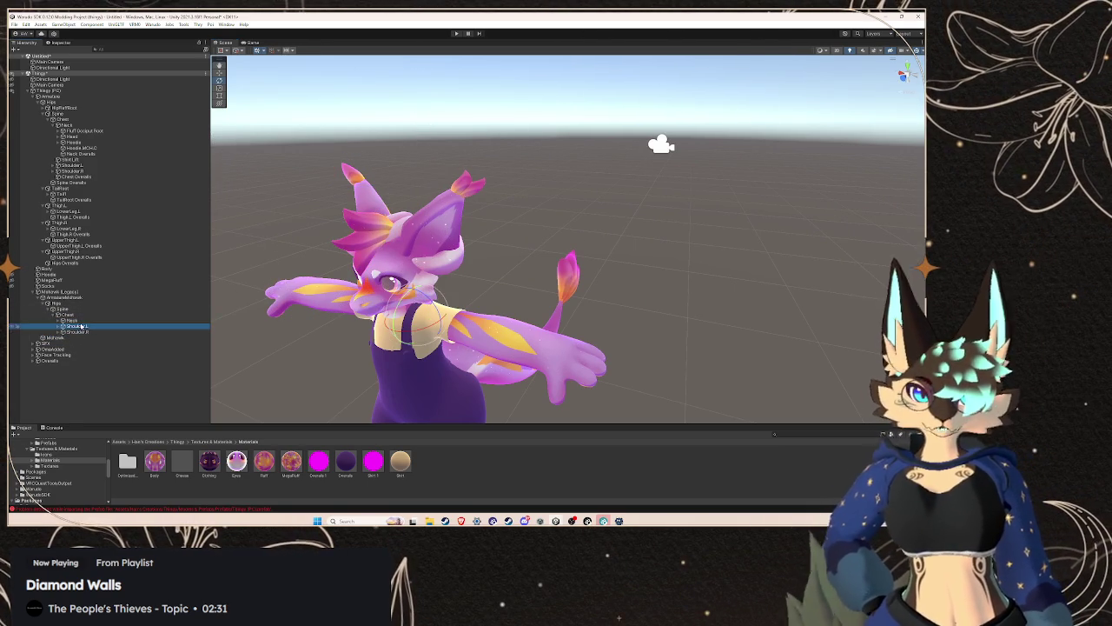
pyautogui.press('Delete')
pyautogui.click(77, 325)
pyautogui.press('Delete')
# - Expand Neck and Head, then delete the cheek fluff, ear, eye and WhiskerRoot bones
pyautogui.click(58, 321)
pyautogui.click(85, 327)
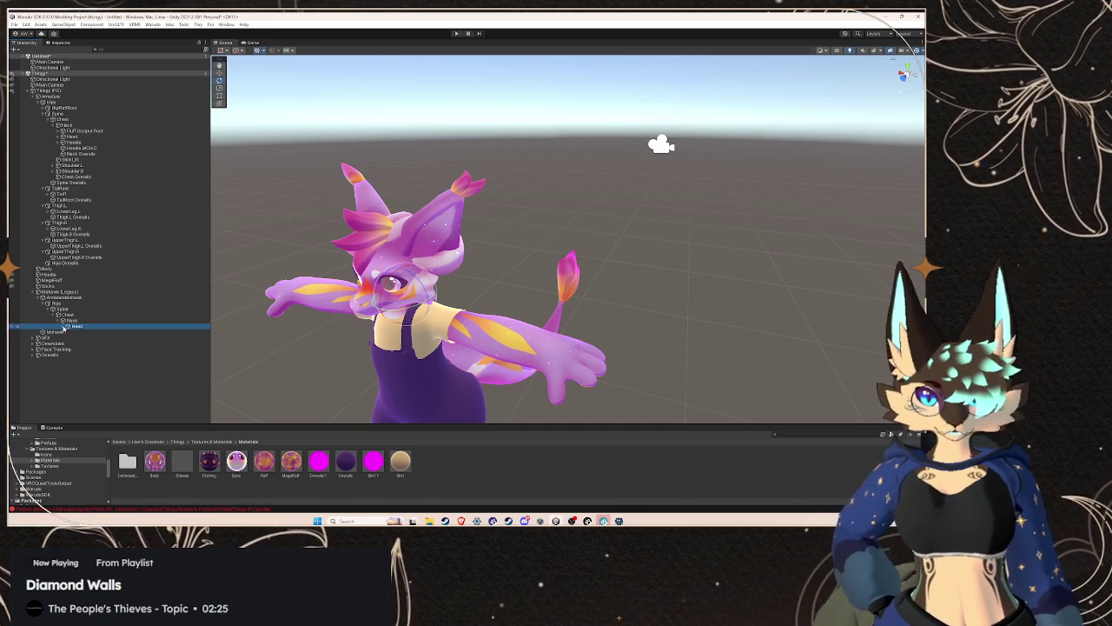
pyautogui.click(63, 329)
pyautogui.click(90, 333)
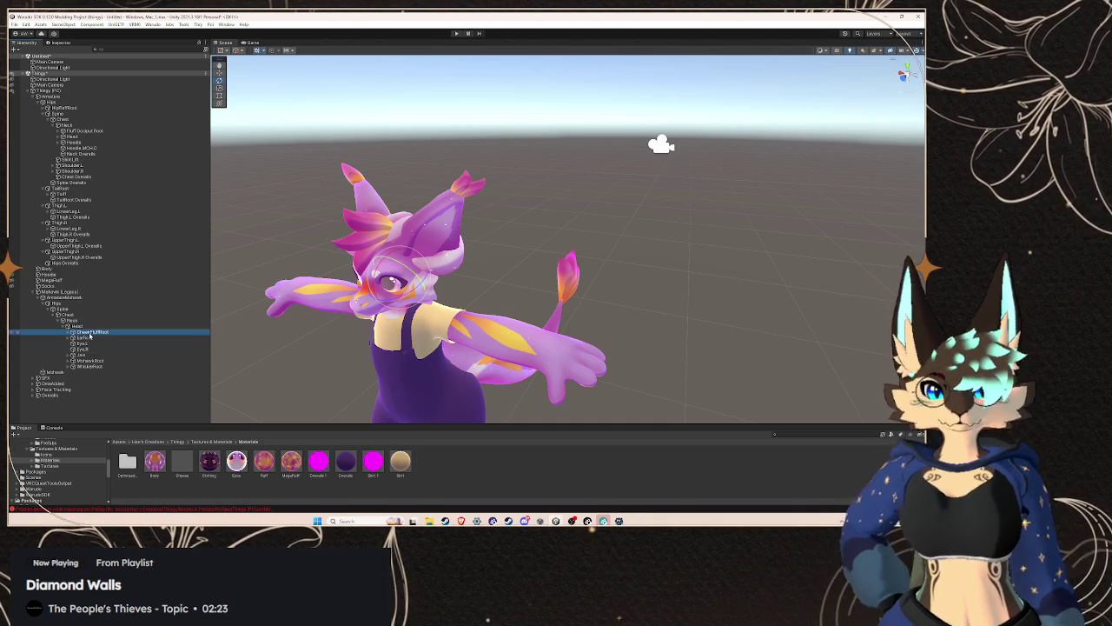
pyautogui.press('Delete')
pyautogui.press('Delete')
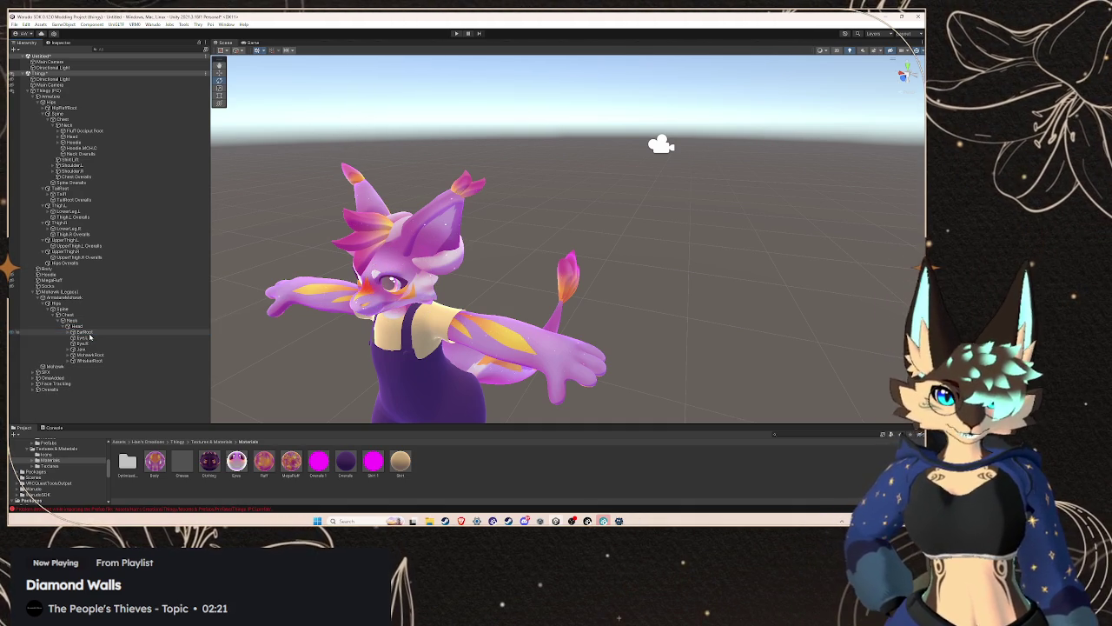
pyautogui.press('Delete')
pyautogui.click(90, 334)
pyautogui.press('Delete')
pyautogui.click(92, 338)
pyautogui.press('Delete')
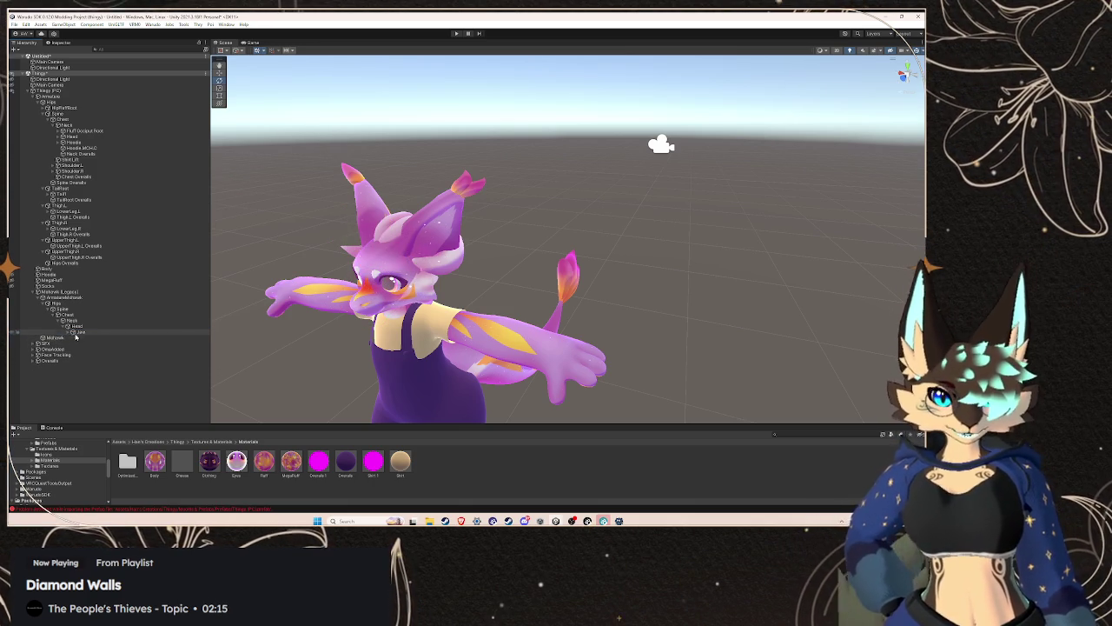
pyautogui.click(91, 338)
pyautogui.press('Delete')
# - Delete the Jaw bone, then undo to restore the accidentally deleted MohawkRoot
pyautogui.click(83, 332)
pyautogui.press('Delete')
pyautogui.click(81, 328)
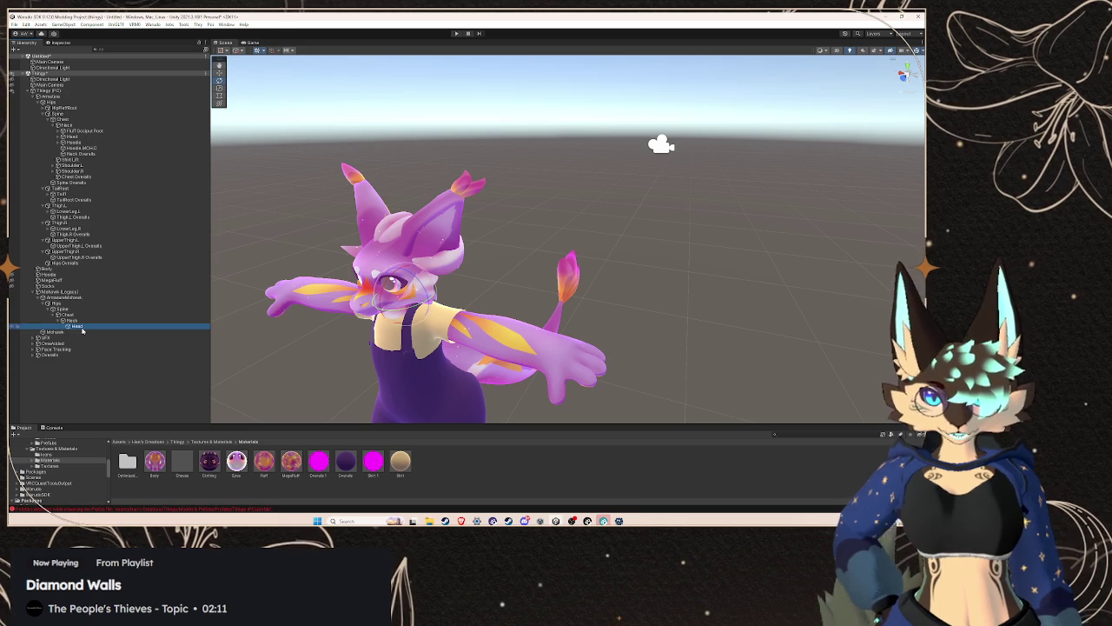
pyautogui.hotkey('ctrl', 'z')
pyautogui.hotkey('ctrl', 'z')
pyautogui.hotkey('ctrl', 'z')
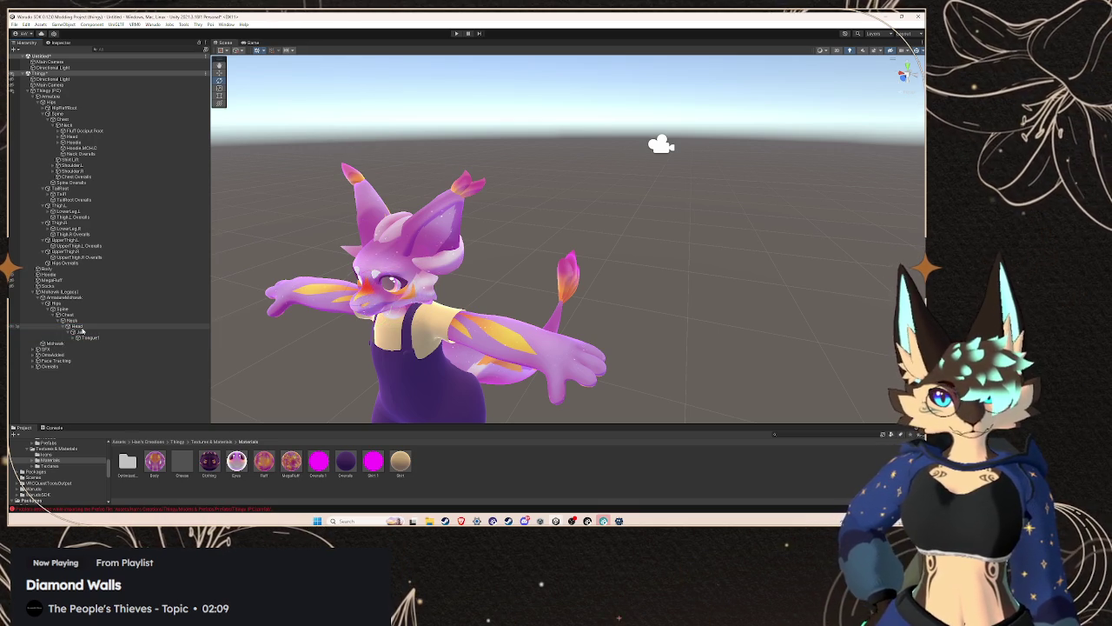
pyautogui.hotkey('ctrl', 'z')
pyautogui.hotkey('ctrl', 'z')
# - Delete WhiskerRoot, Tongue1 and Jaw, leaving MohawkRoot with its three Mohawk bones under Head
pyautogui.click(90, 349)
pyautogui.press('Delete')
pyautogui.click(86, 338)
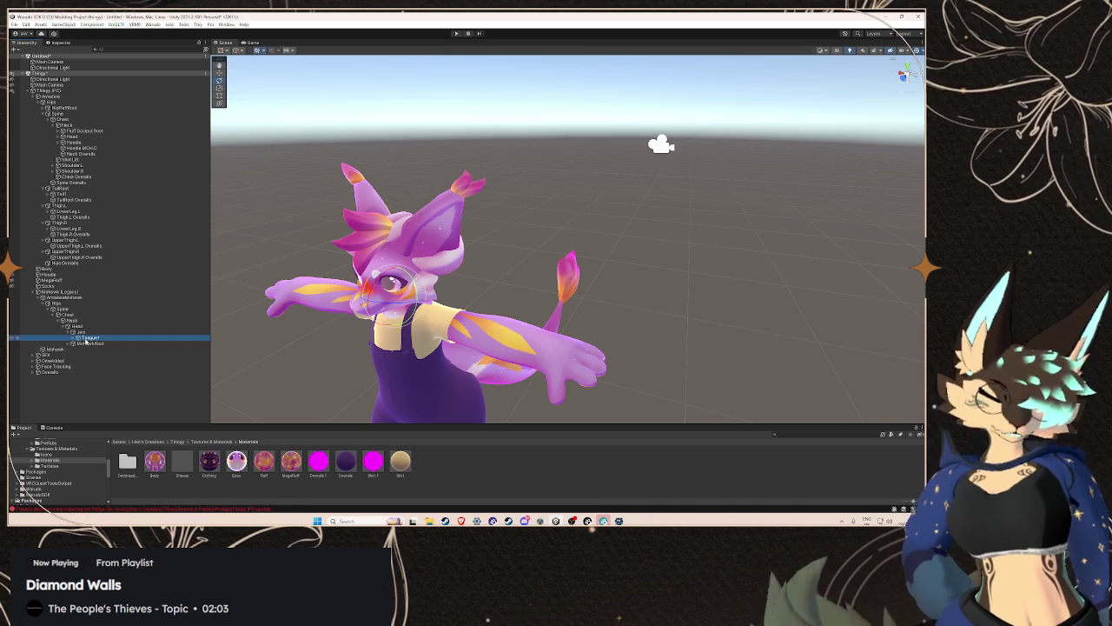
pyautogui.press('Delete')
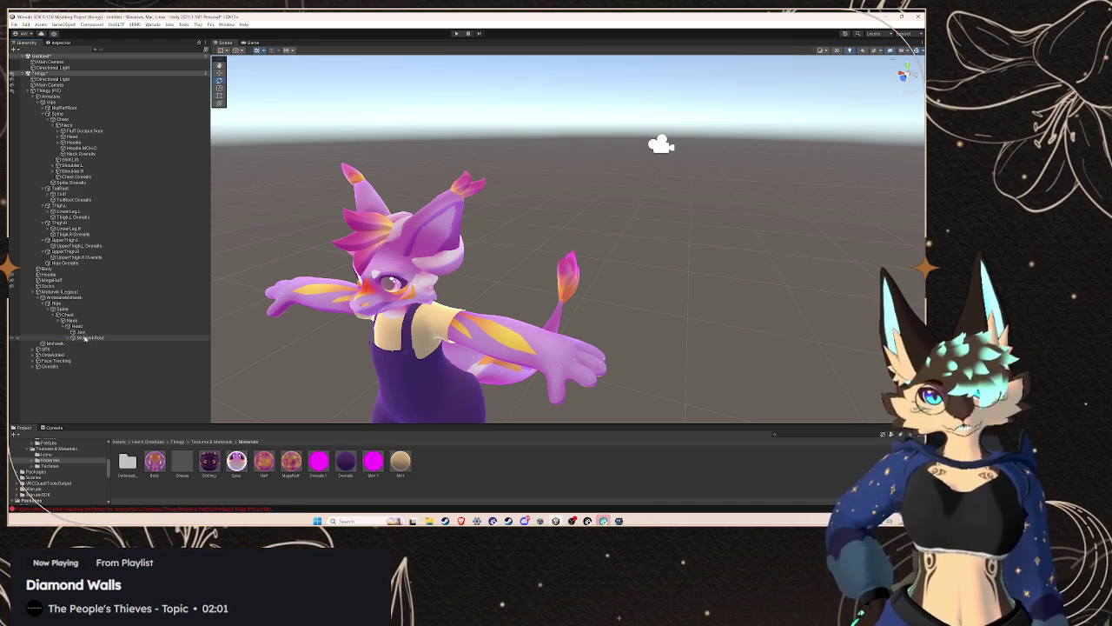
pyautogui.click(86, 334)
pyautogui.press('Delete')
pyautogui.click(84, 333)
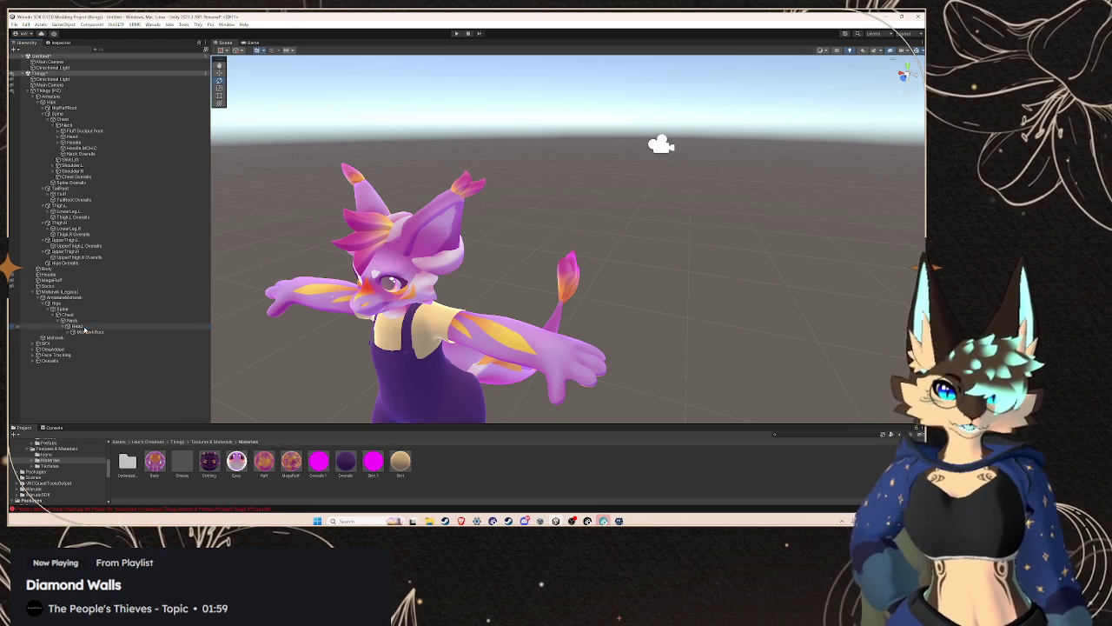
pyautogui.click(69, 333)
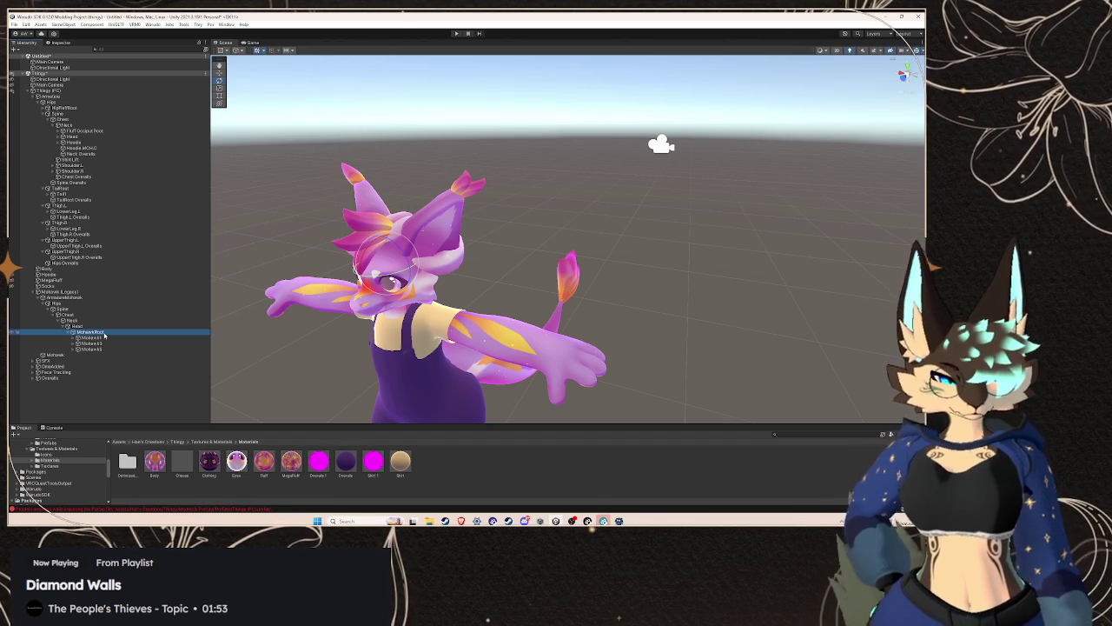
# - Compare the Chest and MohawkRoot positions, frame the head, and expand the main avatar's Head bone
pyautogui.click(65, 309)
pyautogui.click(76, 325)
pyautogui.click(65, 308)
pyautogui.click(68, 314)
pyautogui.click(77, 326)
pyautogui.click(105, 333)
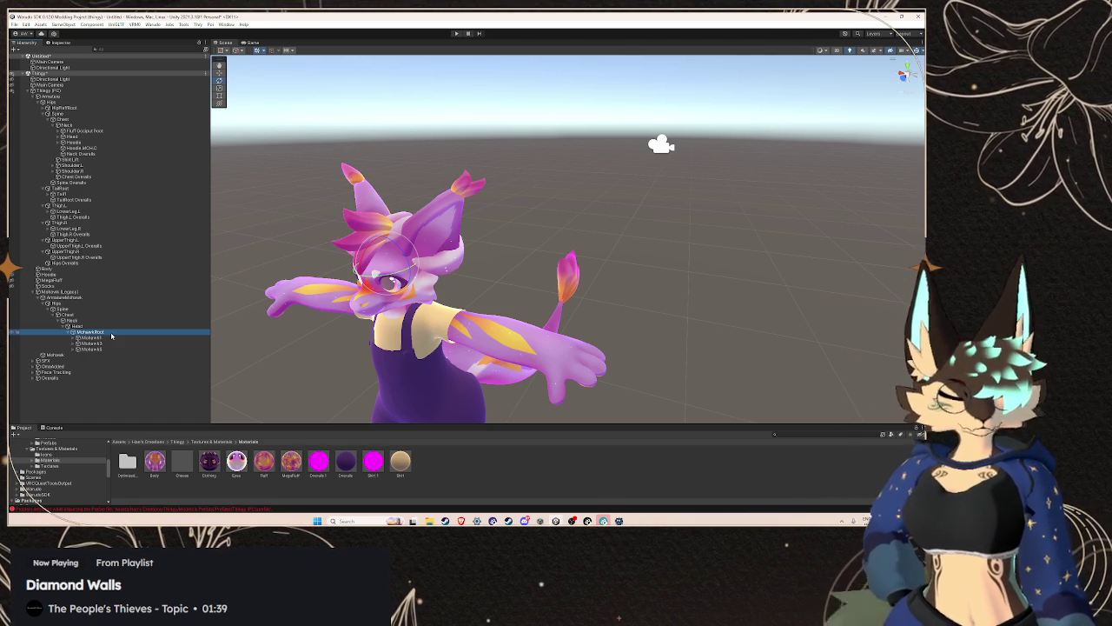
pyautogui.click(82, 315)
pyautogui.click(88, 332)
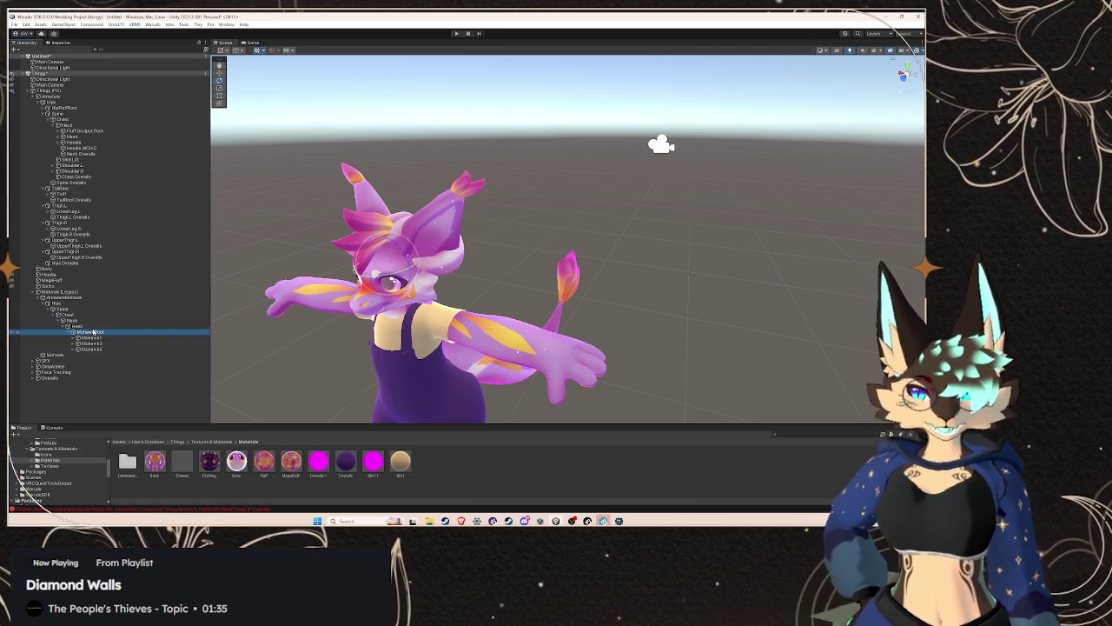
pyautogui.press('f')
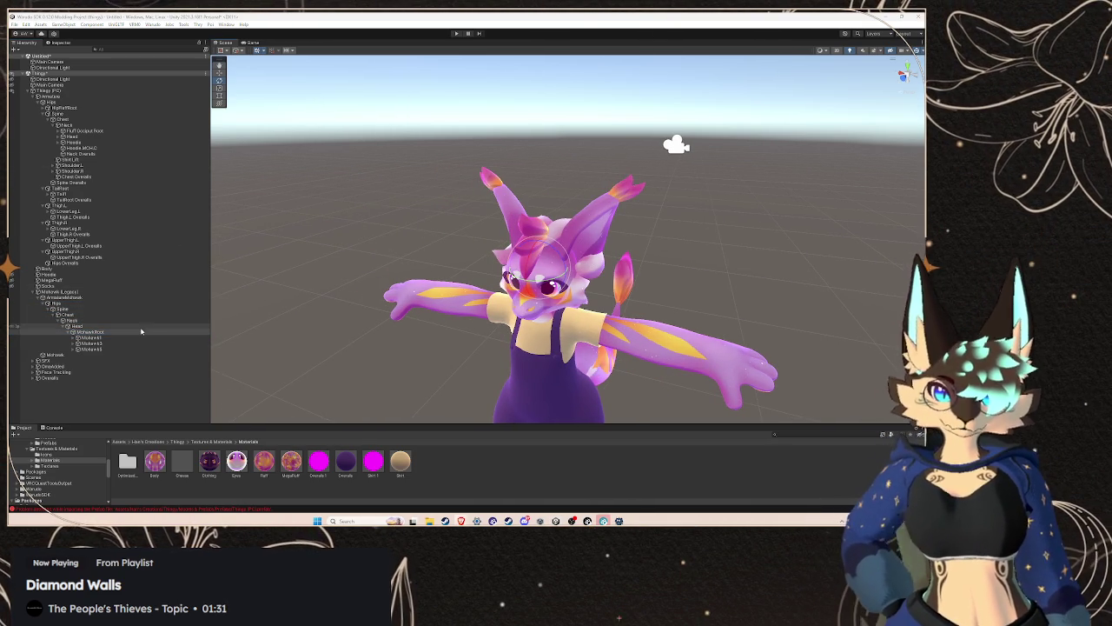
pyautogui.click(100, 309)
pyautogui.click(106, 331)
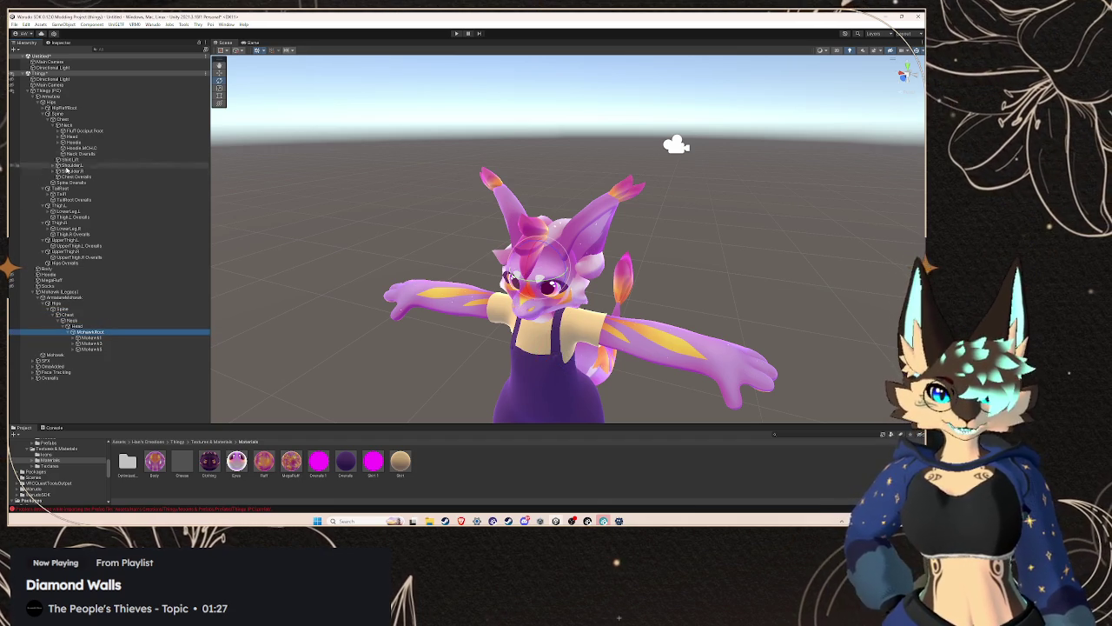
pyautogui.click(59, 137)
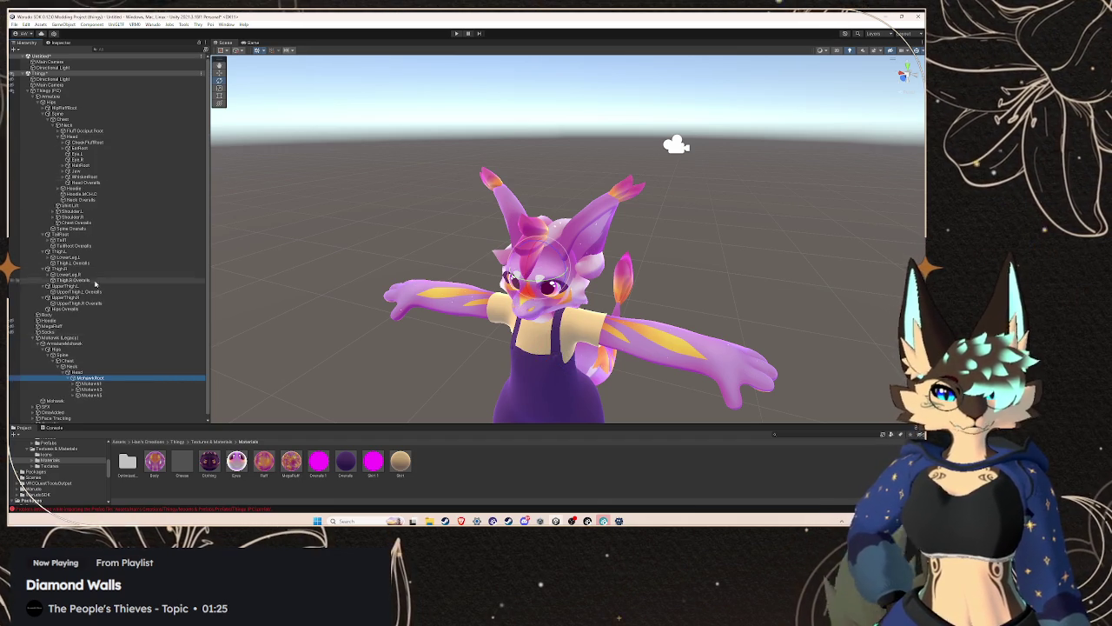
pyautogui.moveTo(89, 139); pyautogui.dragTo(89, 139)
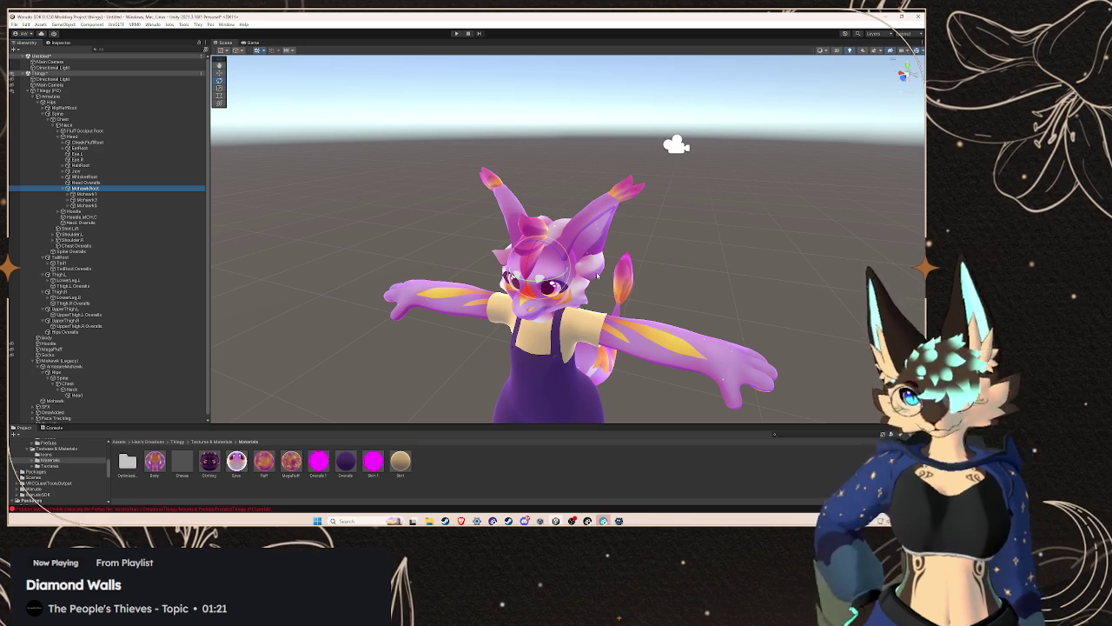
pyautogui.click(83, 194)
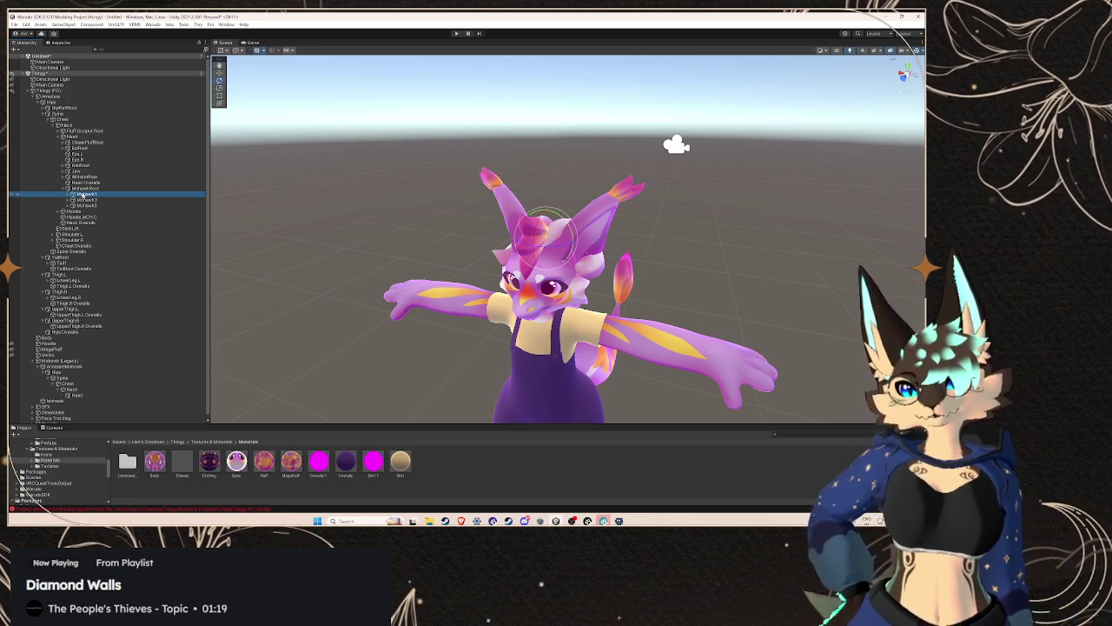
pyautogui.click(80, 372)
pyautogui.press('Delete')
pyautogui.click(79, 368)
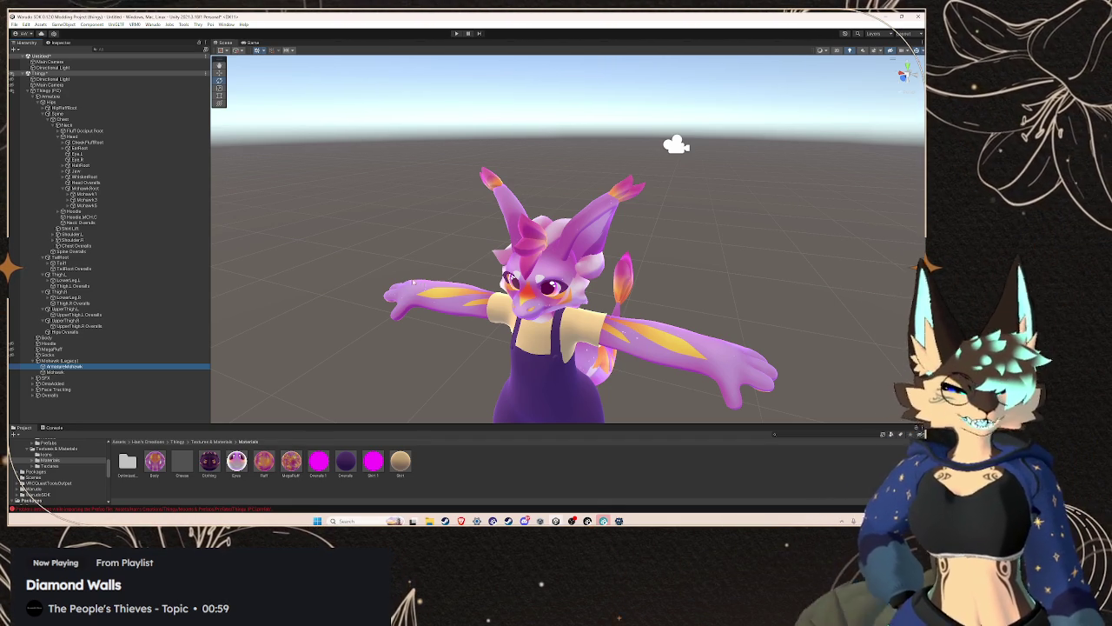
pyautogui.click(59, 361)
pyautogui.press('f')
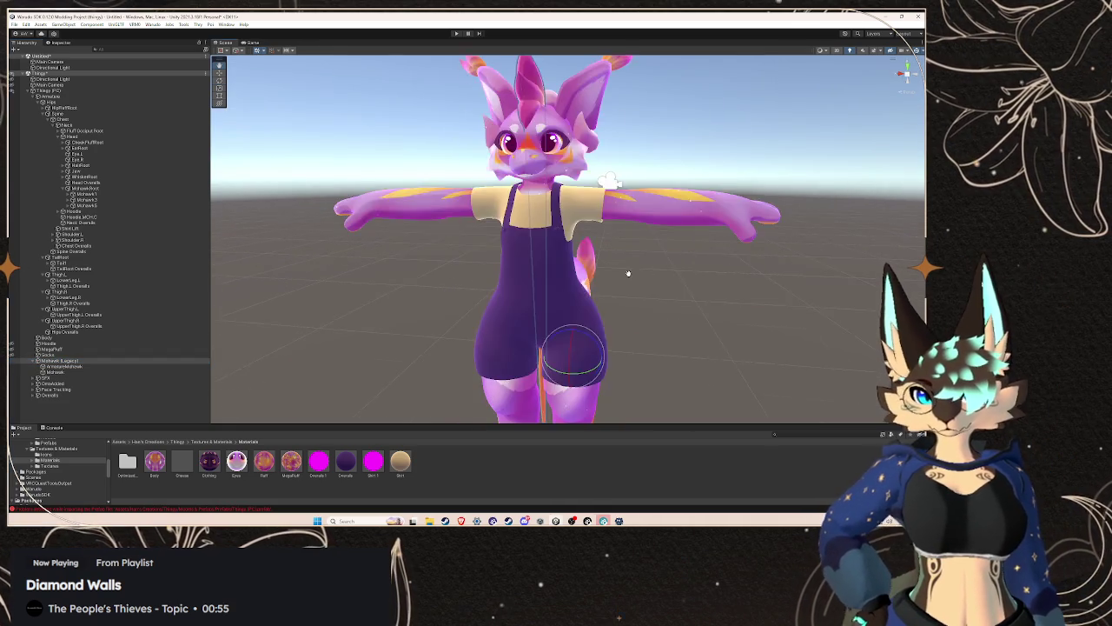
pyautogui.moveTo(628, 258); pyautogui.dragTo(524, 254)
pyautogui.scroll(-5, 524, 255)
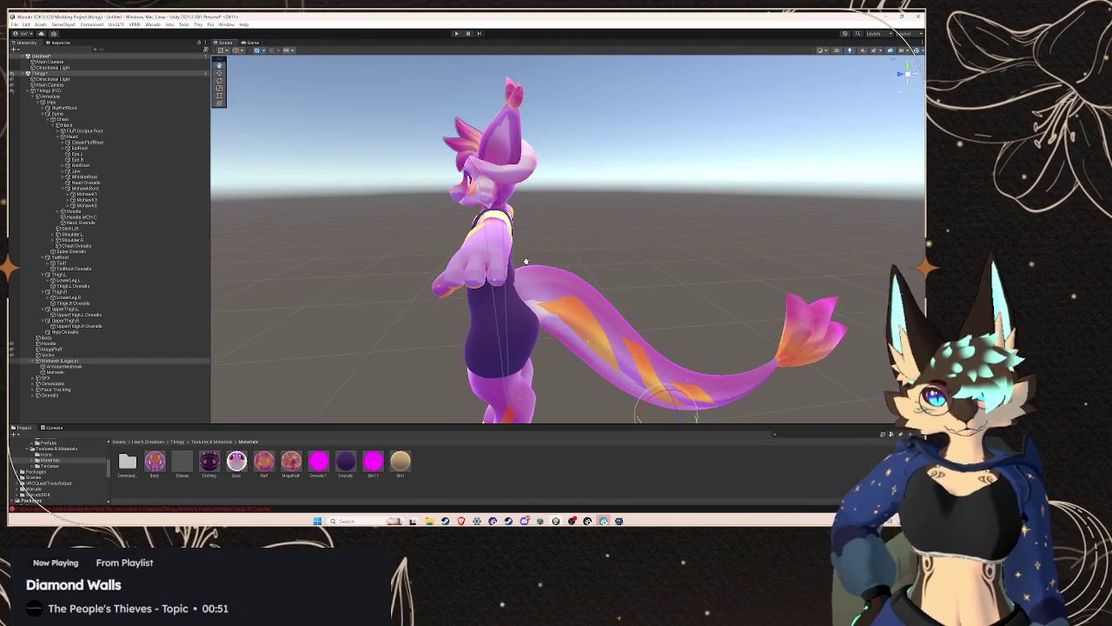
pyautogui.click(520, 264)
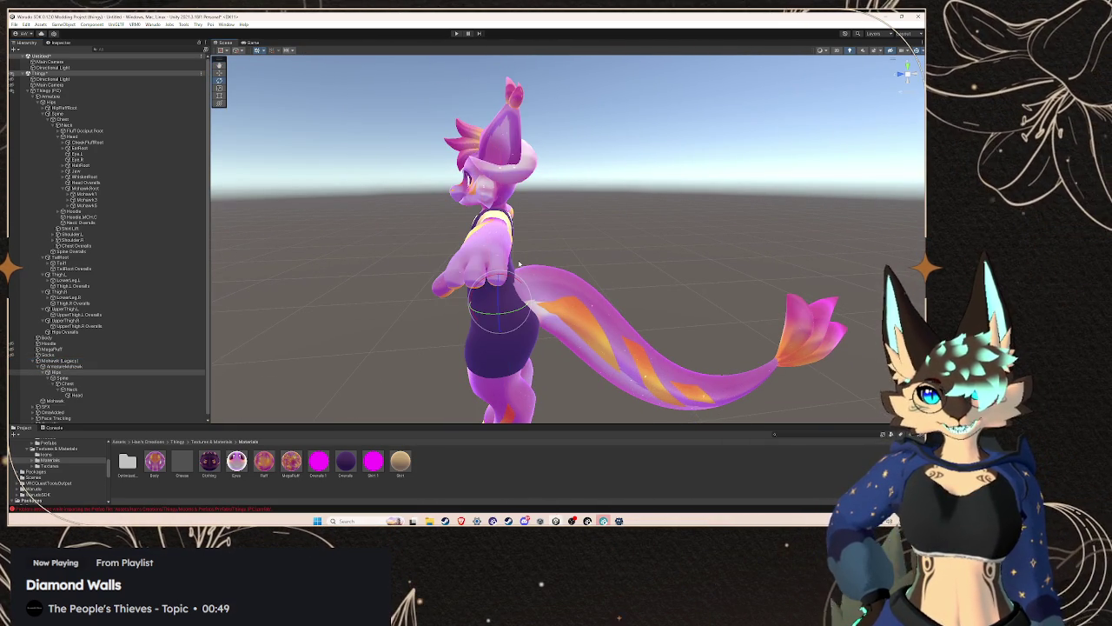
pyautogui.moveTo(519, 263)
pyautogui.mouseDown()
pyautogui.moveTo(551, 254)
pyautogui.moveTo(526, 248)
pyautogui.mouseUp()
pyautogui.scroll(3, 551, 255)
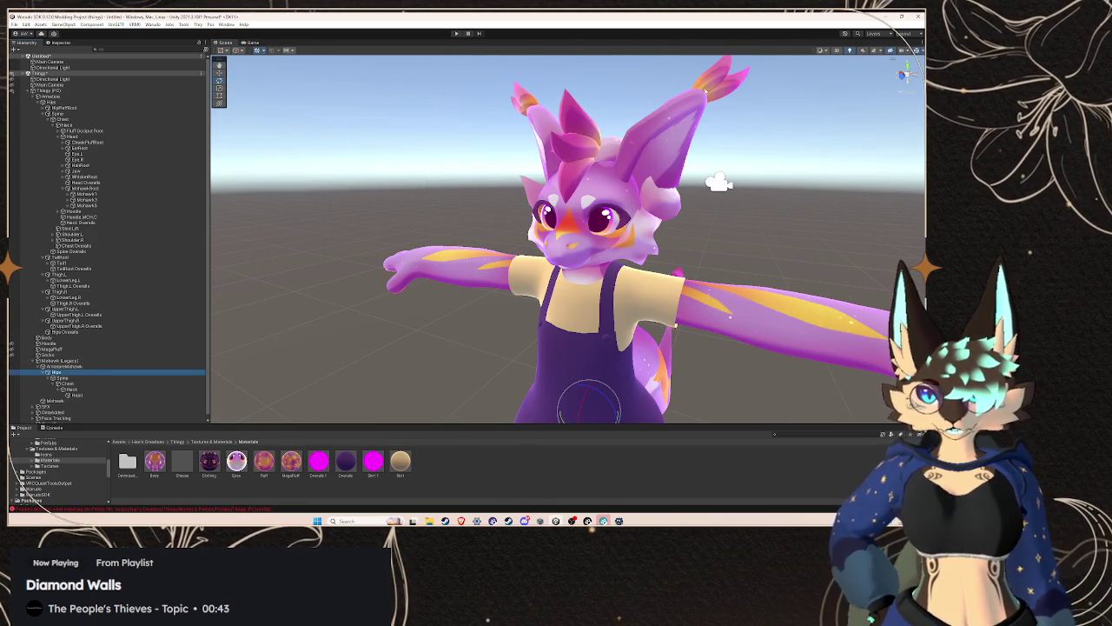
pyautogui.doubleClick(82, 372)
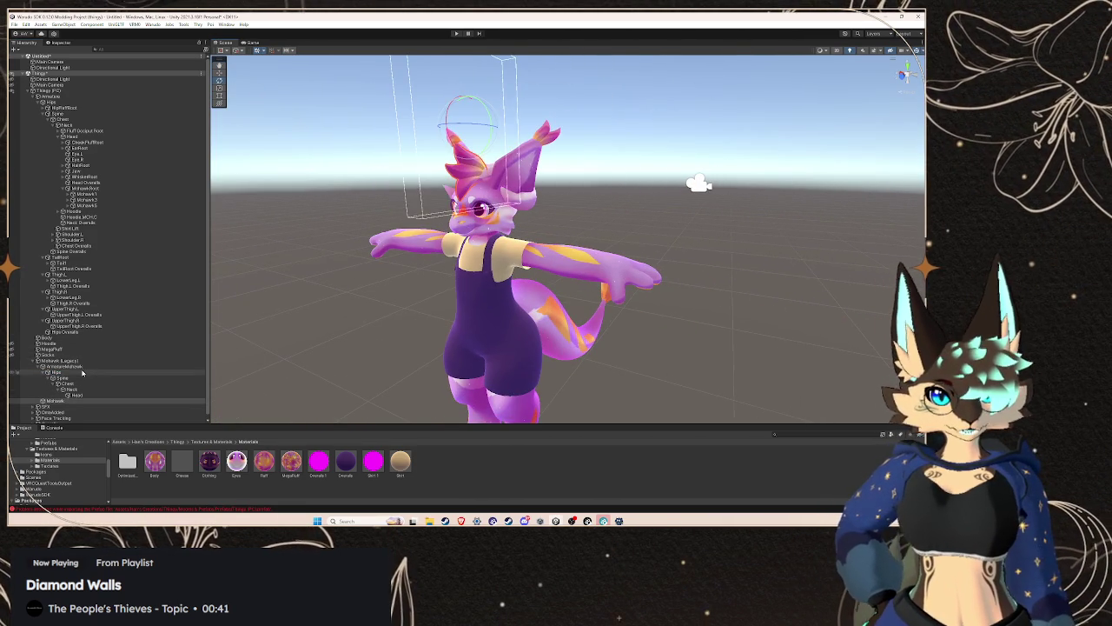
pyautogui.press('Delete')
pyautogui.click(492, 272)
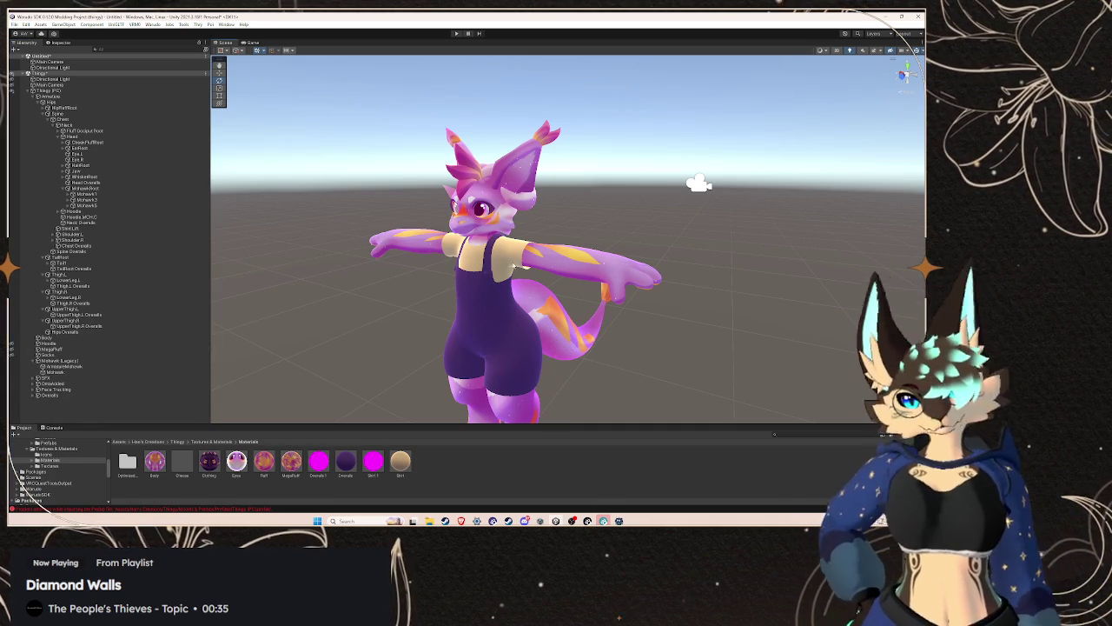
pyautogui.scroll(5, 513, 243)
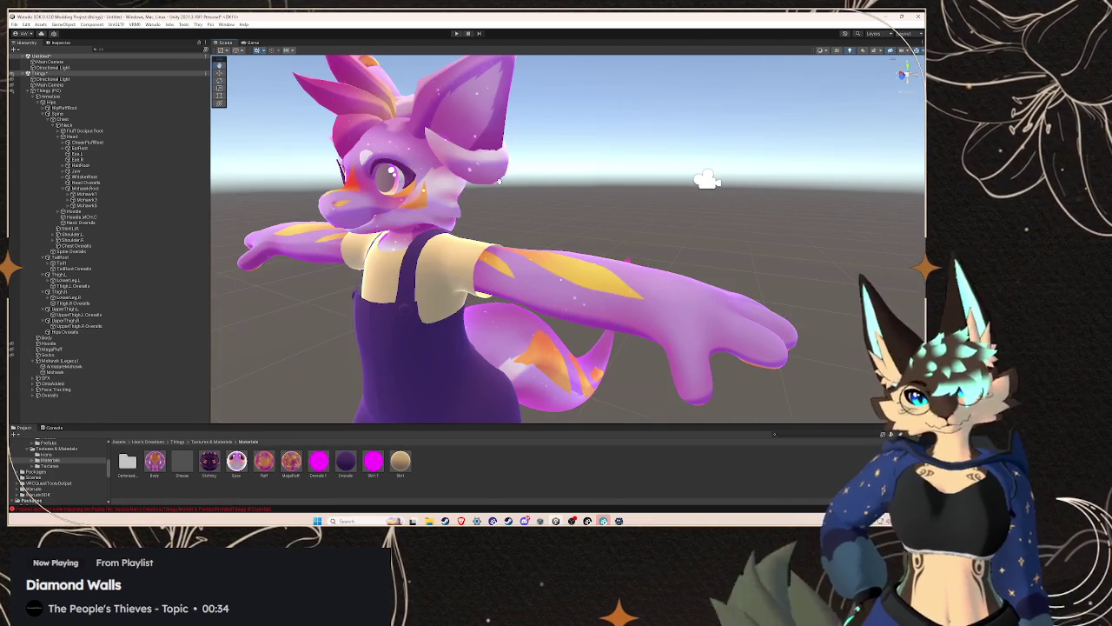
pyautogui.scroll(3, 500, 180)
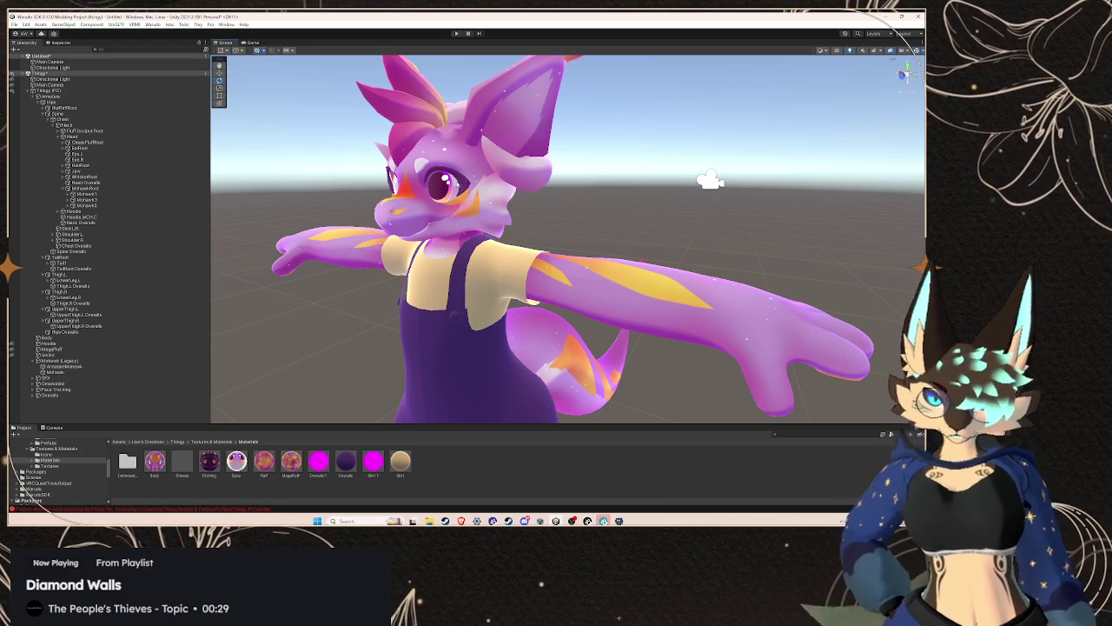
# - Move MohawkRoot under the Head bone of the mohawk armature
pyautogui.keyDown('alt'); pyautogui.click(42, 366); pyautogui.keyUp('alt')
pyautogui.click(70, 366)
pyautogui.moveTo(84, 188); pyautogui.dragTo(76, 394)
pyautogui.rightClick(86, 379)
pyautogui.click(113, 165)
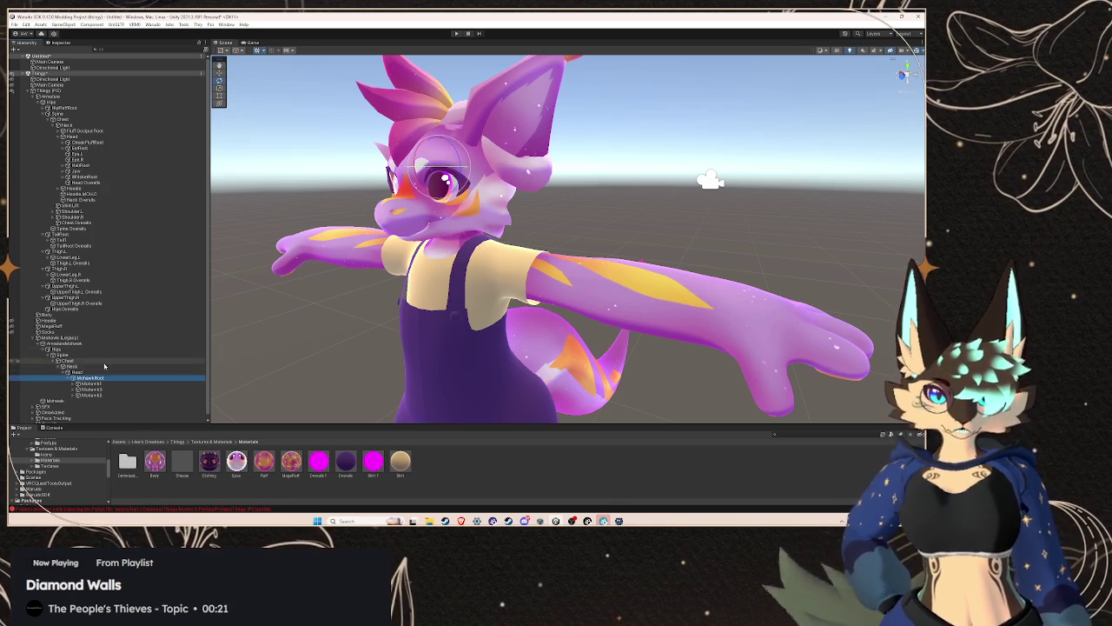
pyautogui.rightClick(106, 377)
pyautogui.press('Escape')
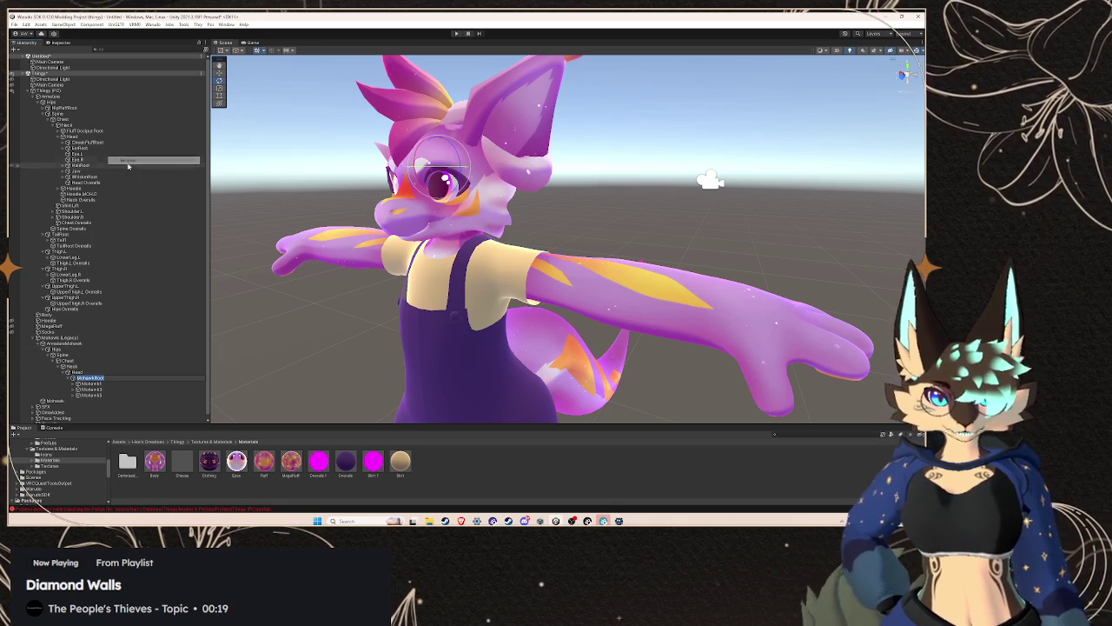
# - Rename the mohawk Hips, Spine and Chest bones with a 'MohawkRoot' suffix
pyautogui.click(55, 349)
pyautogui.rightClick(55, 349)
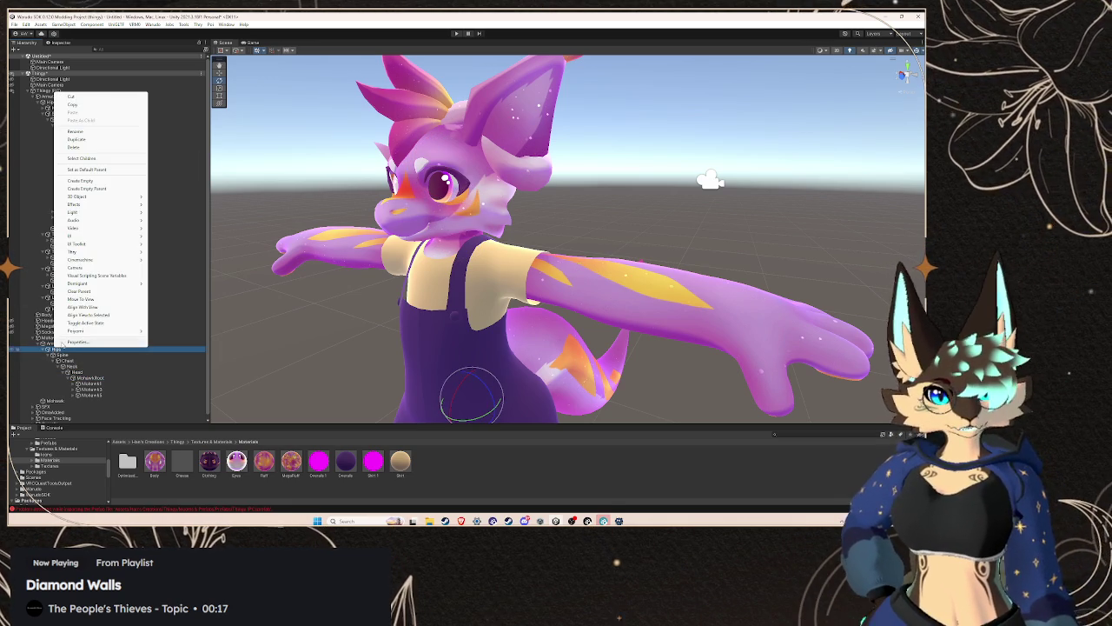
pyautogui.press('Escape')
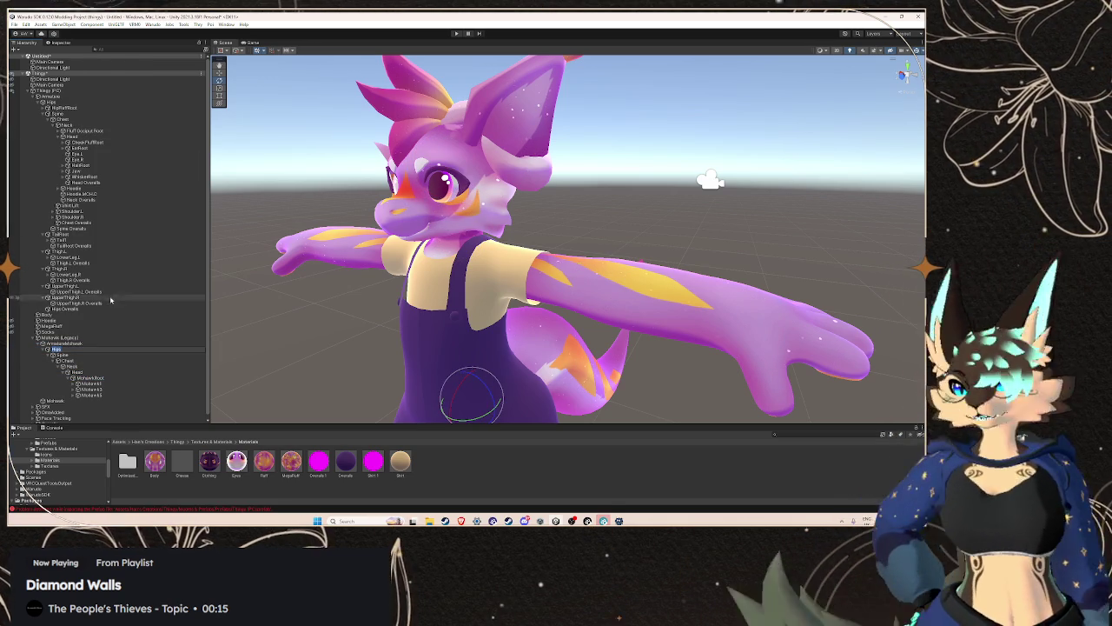
pyautogui.hotkey('ctrl', 'v')
pyautogui.click(63, 355)
pyautogui.rightClick(73, 354)
pyautogui.click(113, 138)
pyautogui.click(68, 360)
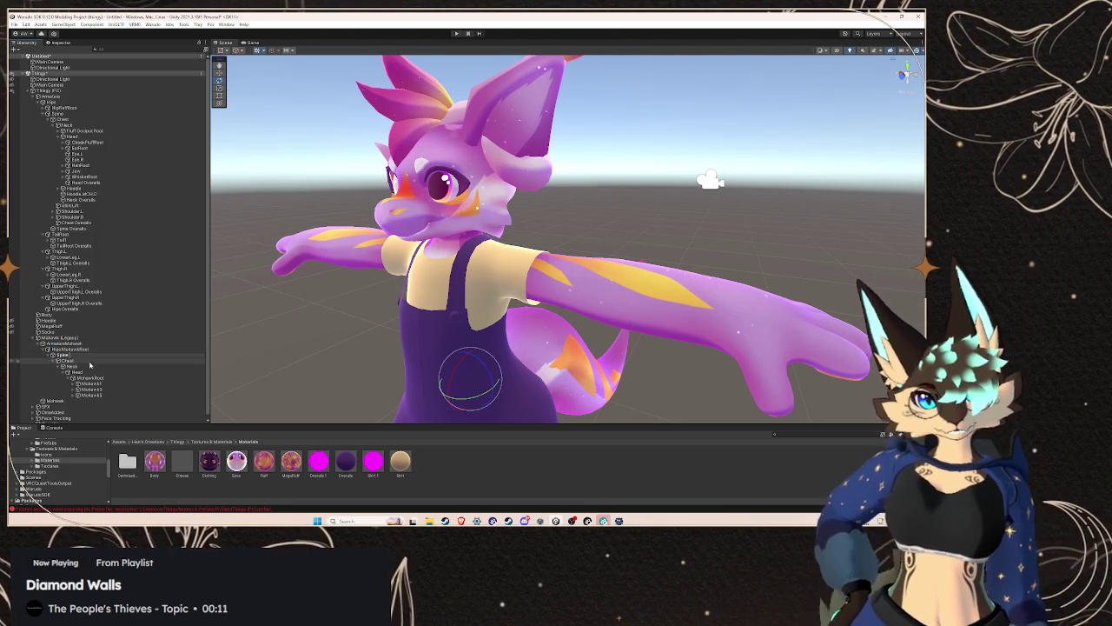
pyautogui.rightClick(90, 360)
pyautogui.click(122, 146)
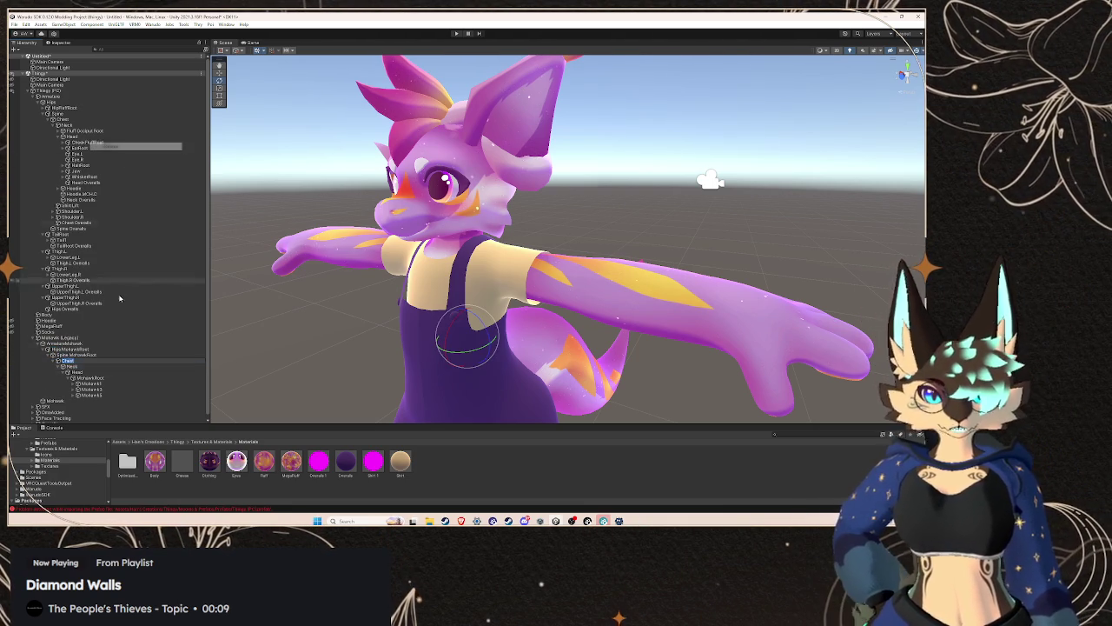
pyautogui.hotkey('ctrl', 'v')
pyautogui.press('Return')
# - Rename the mohawk Neck and Head bones to NeckMohawkRoot and HeadMohawkRoot
pyautogui.rightClick(89, 366)
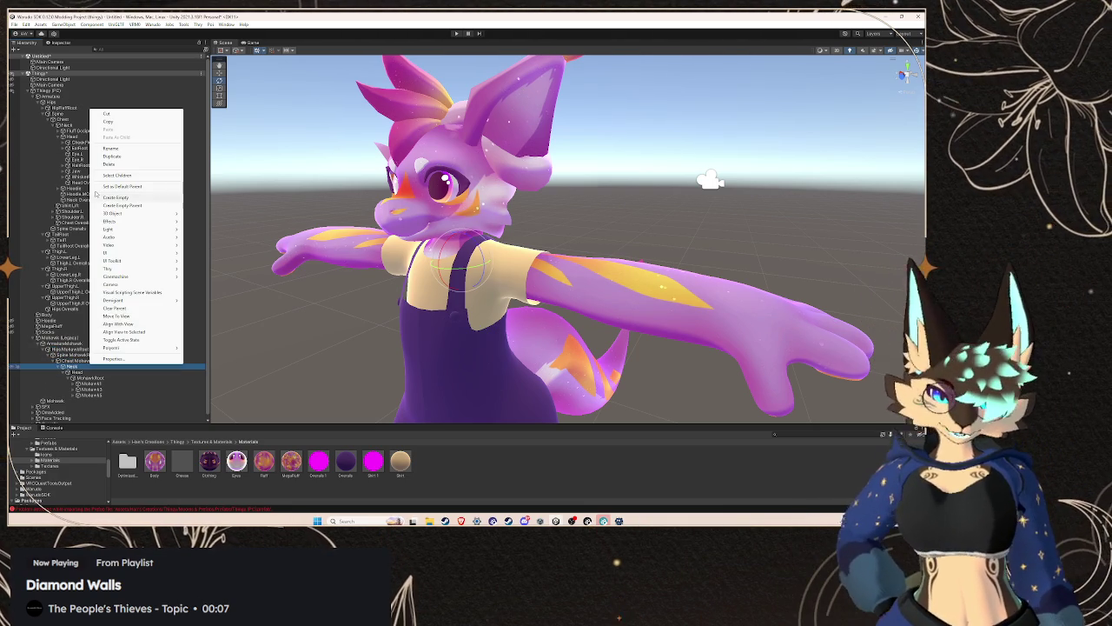
pyautogui.click(110, 149)
pyautogui.hotkey('ctrl', 'v')
pyautogui.press('Return')
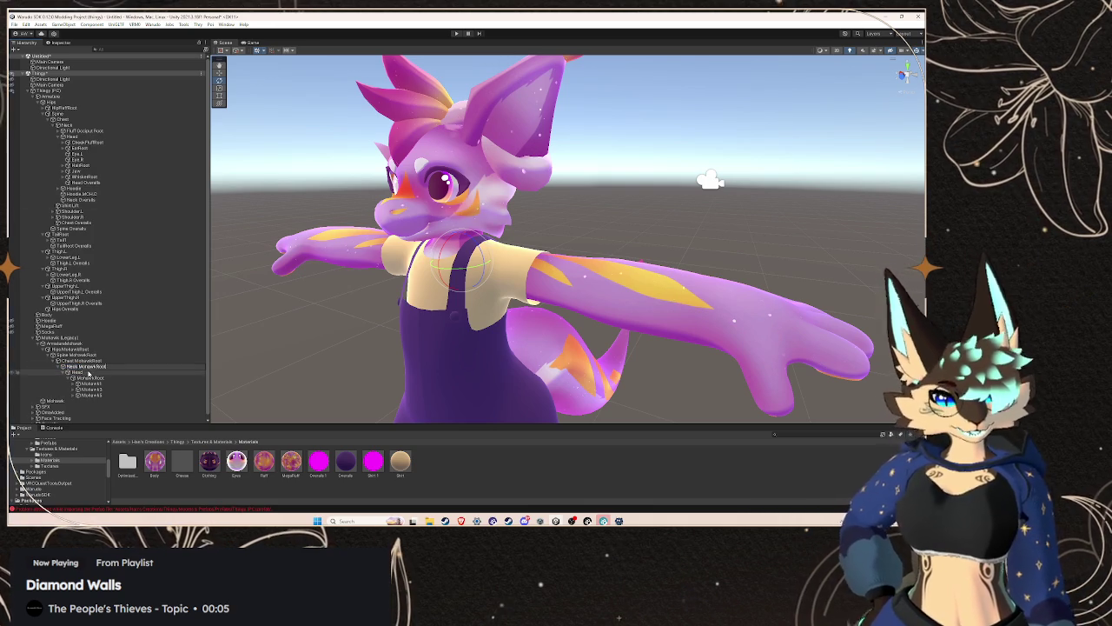
pyautogui.rightClick(90, 372)
pyautogui.click(110, 155)
pyautogui.hotkey('ctrl', 'v')
pyautogui.press('Return')
pyautogui.click(95, 350)
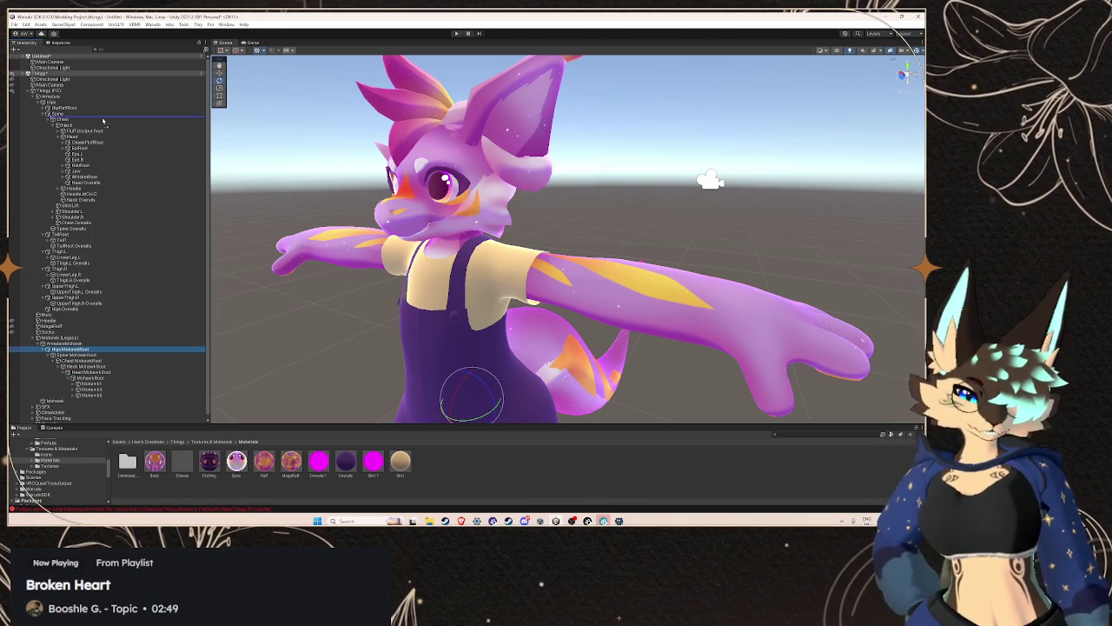
# - Parent HipsMohawkRoot, ChestMohawkRoot, NeckMohawkRoot and HeadMohawkRoot under the main armature's matching bones, then inspect MohawkRoot
pyautogui.moveTo(101, 105)
pyautogui.mouseDown()
pyautogui.moveTo(113, 119)
pyautogui.moveTo(89, 119)
pyautogui.mouseUp()
pyautogui.moveTo(87, 233); pyautogui.dragTo(81, 127)
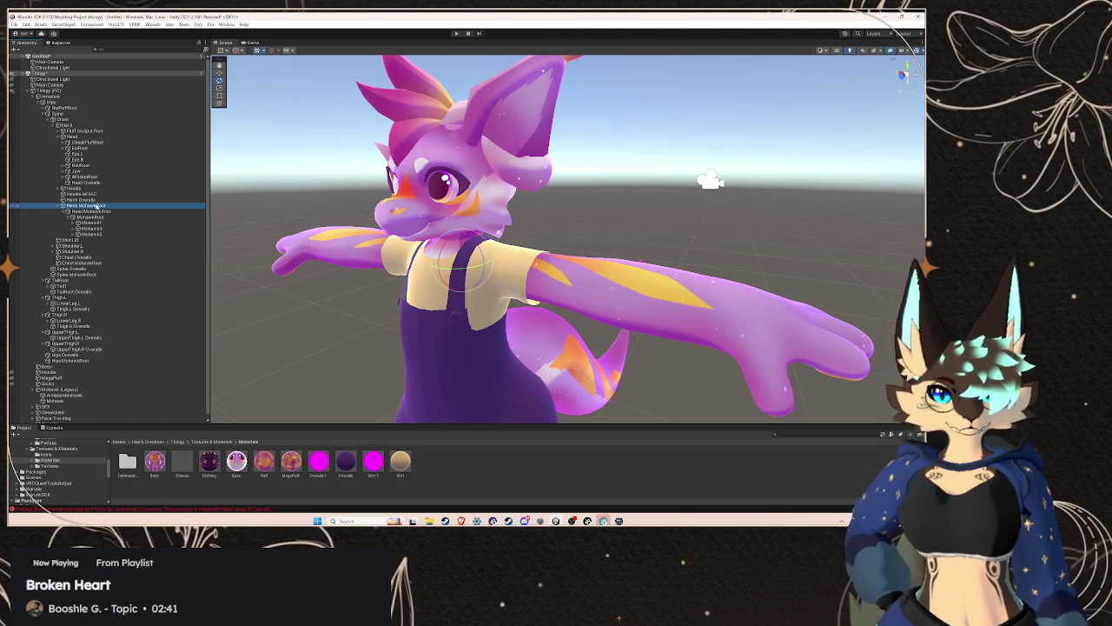
pyautogui.moveTo(96, 211); pyautogui.dragTo(99, 183)
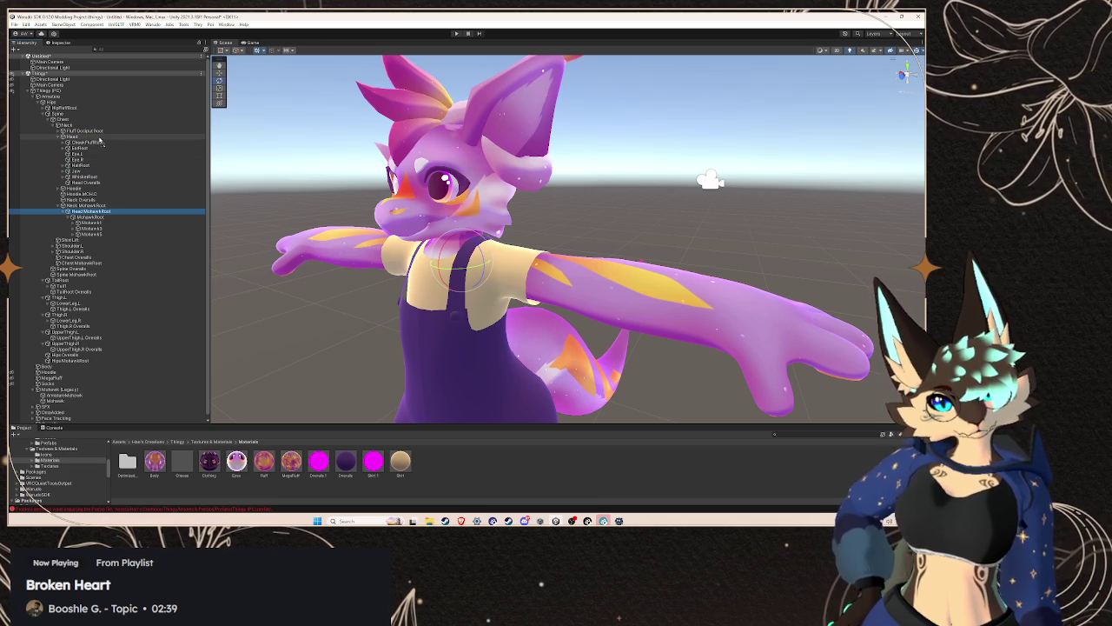
pyautogui.moveTo(100, 140); pyautogui.dragTo(100, 139)
pyautogui.click(104, 193)
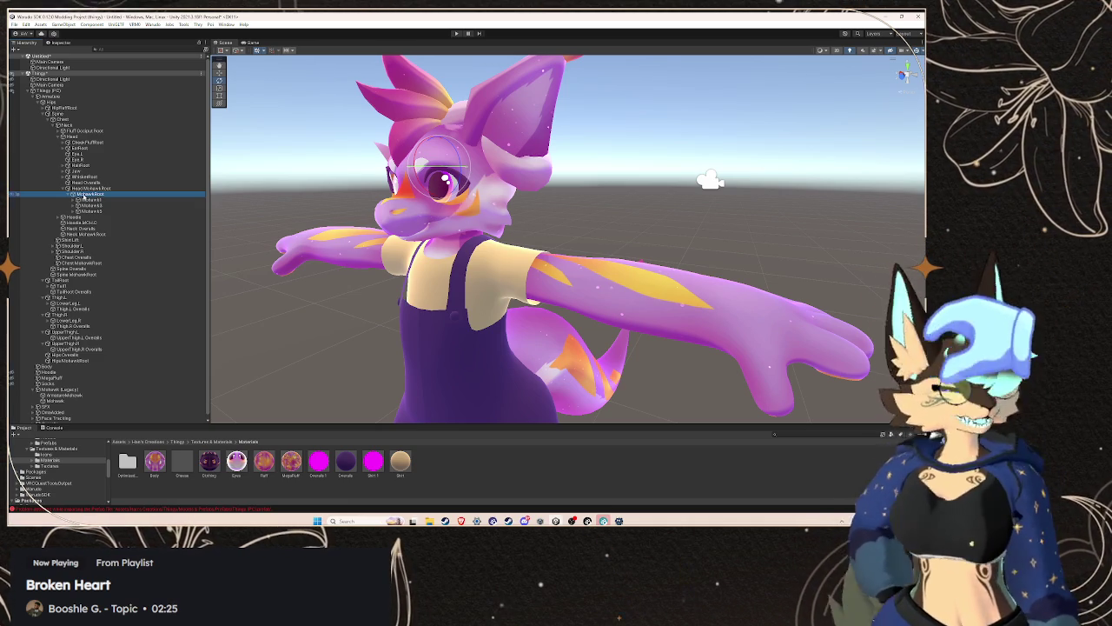
pyautogui.click(87, 199)
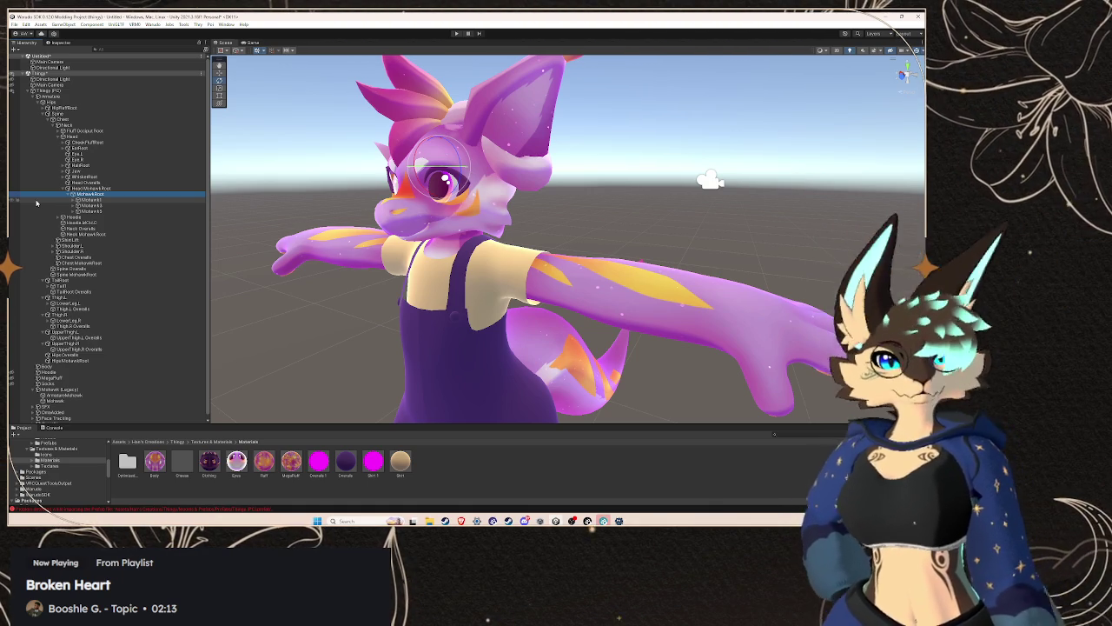
pyautogui.click(108, 188)
# - Check MohawkRoot, select Thingy (PC), collapse its Spine branch and select the Body mesh
pyautogui.click(108, 193)
pyautogui.scroll(-1, 100, 347)
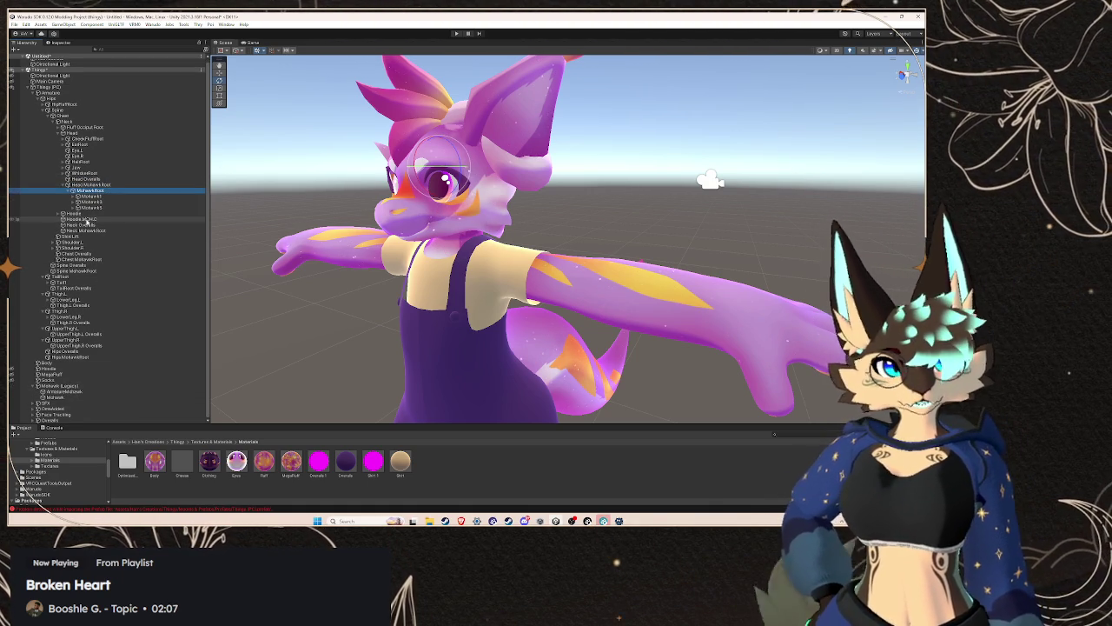
pyautogui.scroll(1, 87, 218)
pyautogui.click(66, 91)
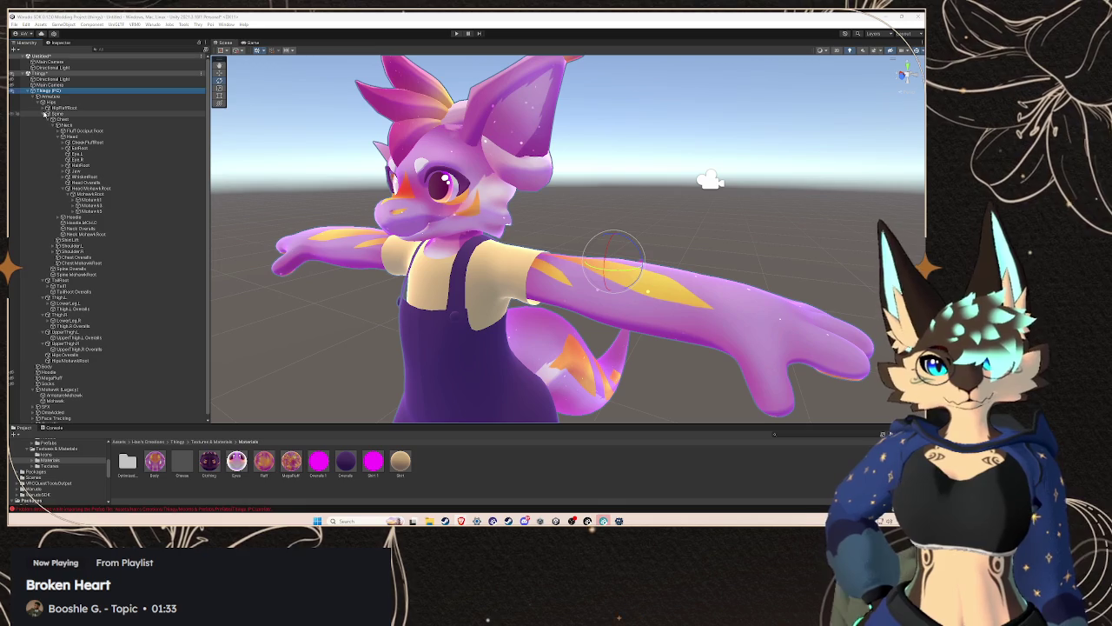
pyautogui.click(47, 114)
pyautogui.click(91, 205)
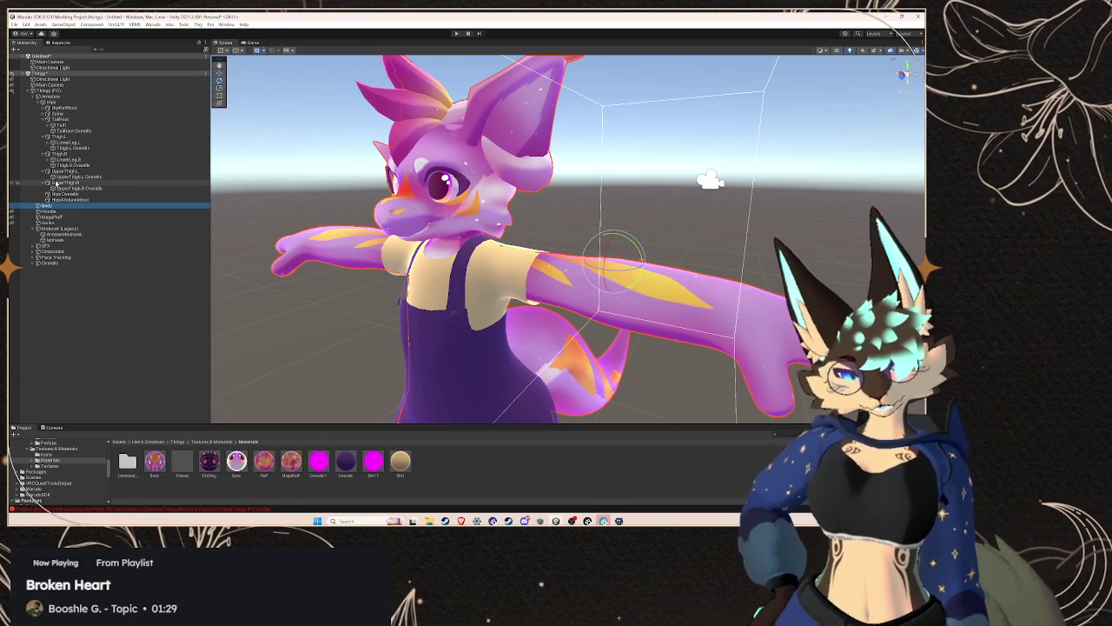
# - Show the Body mesh in the Inspector and expand its Skinned Mesh Renderer BlendShapes list
pyautogui.click(58, 43)
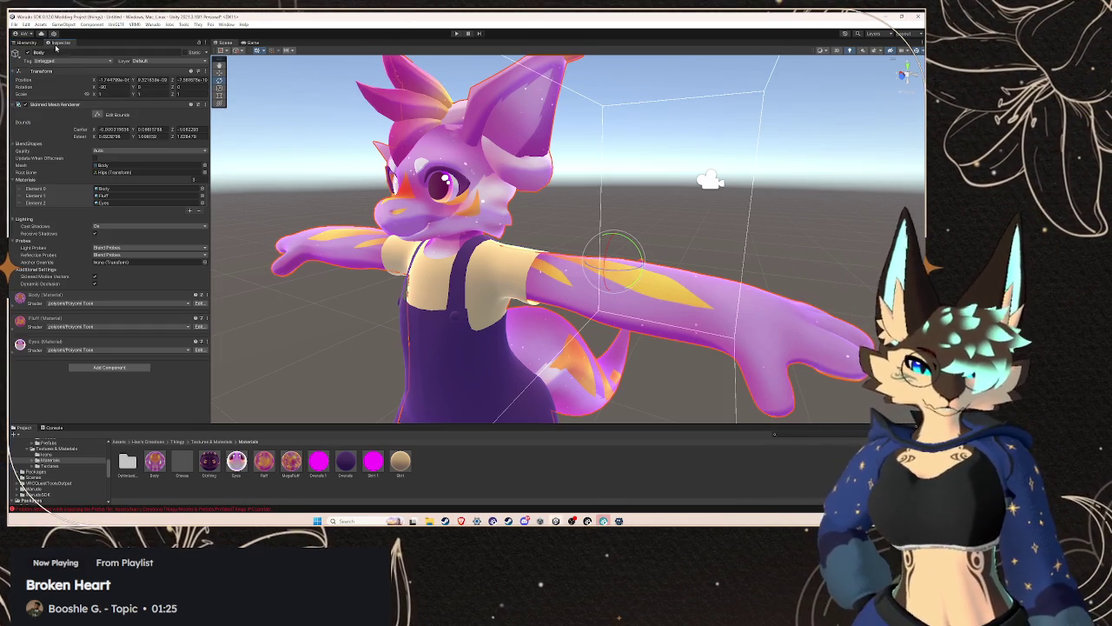
pyautogui.click(17, 143)
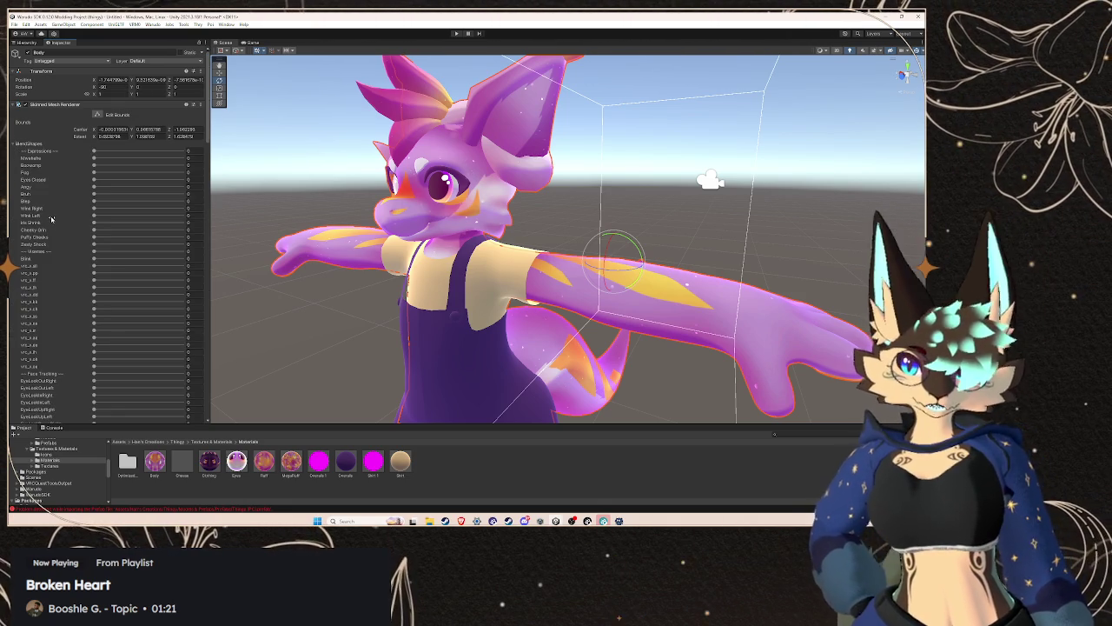
pyautogui.scroll(-15, 48, 223)
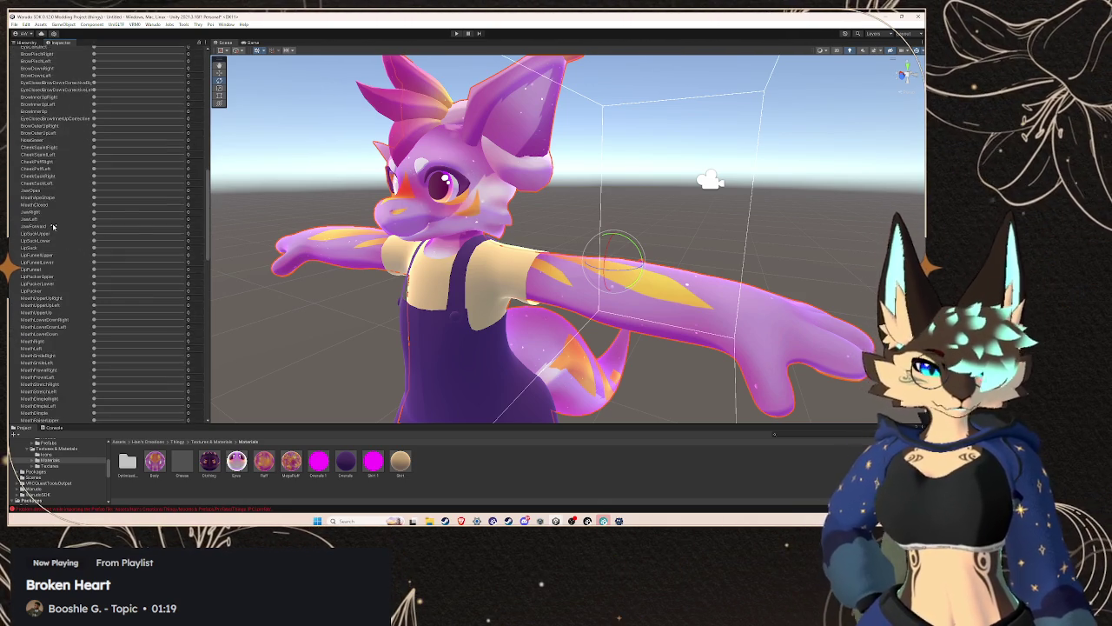
pyautogui.scroll(-10, 53, 226)
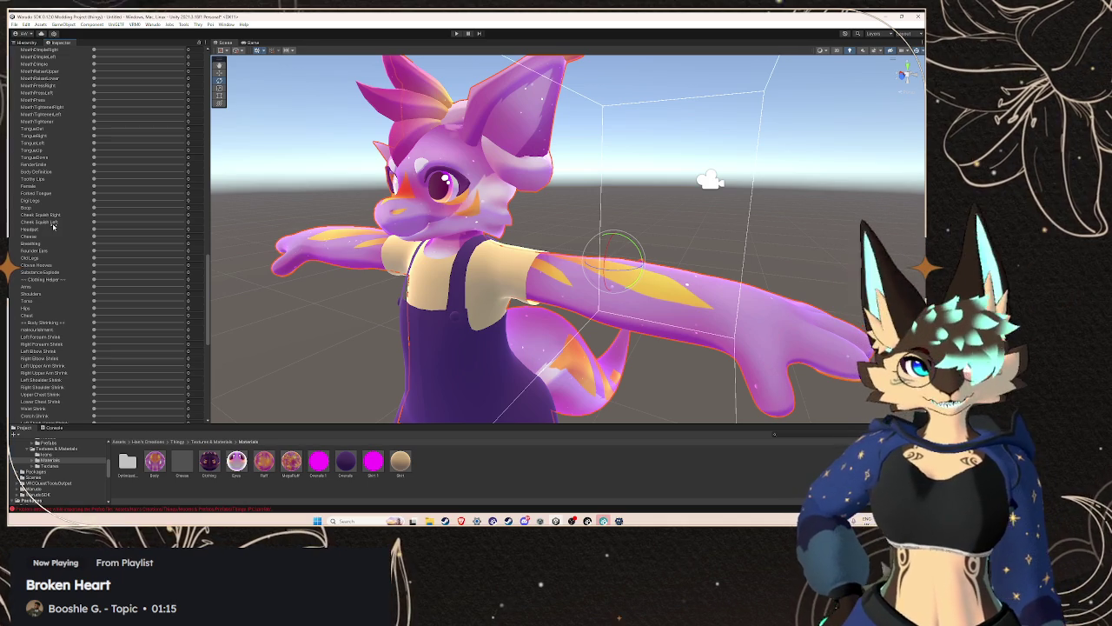
pyautogui.scroll(8, 53, 225)
pyautogui.scroll(2, 53, 226)
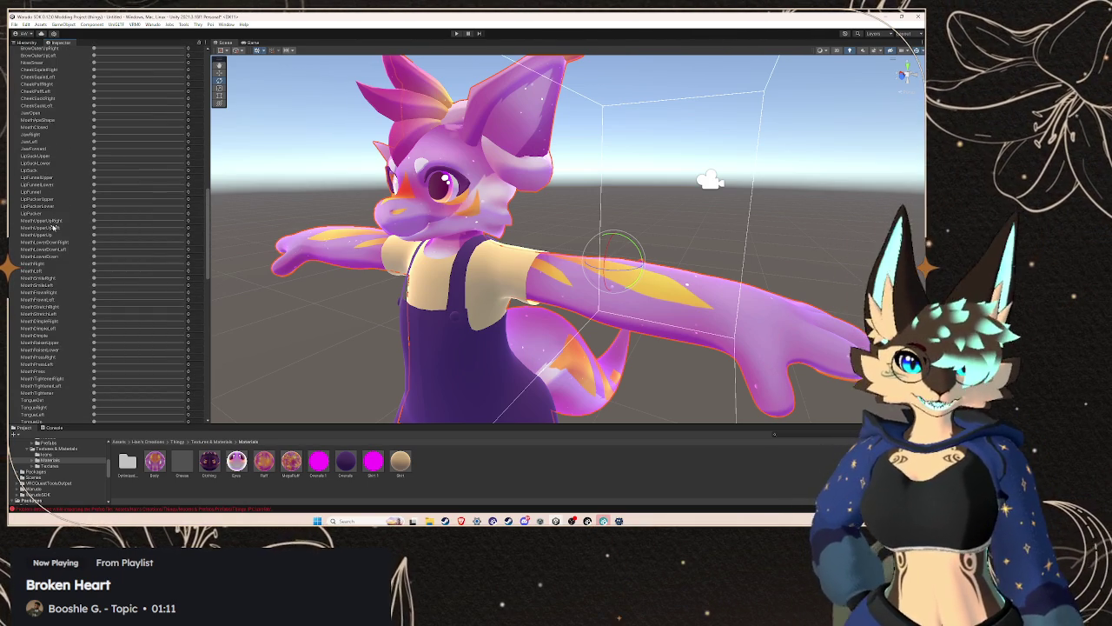
pyautogui.scroll(10, 53, 226)
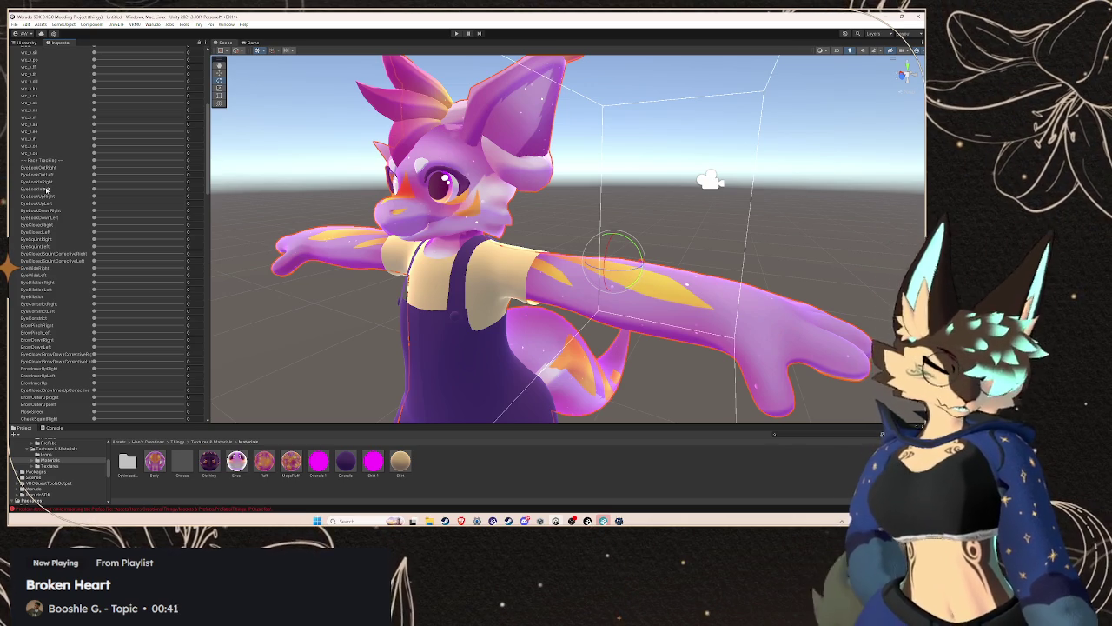
pyautogui.scroll(4, 77, 205)
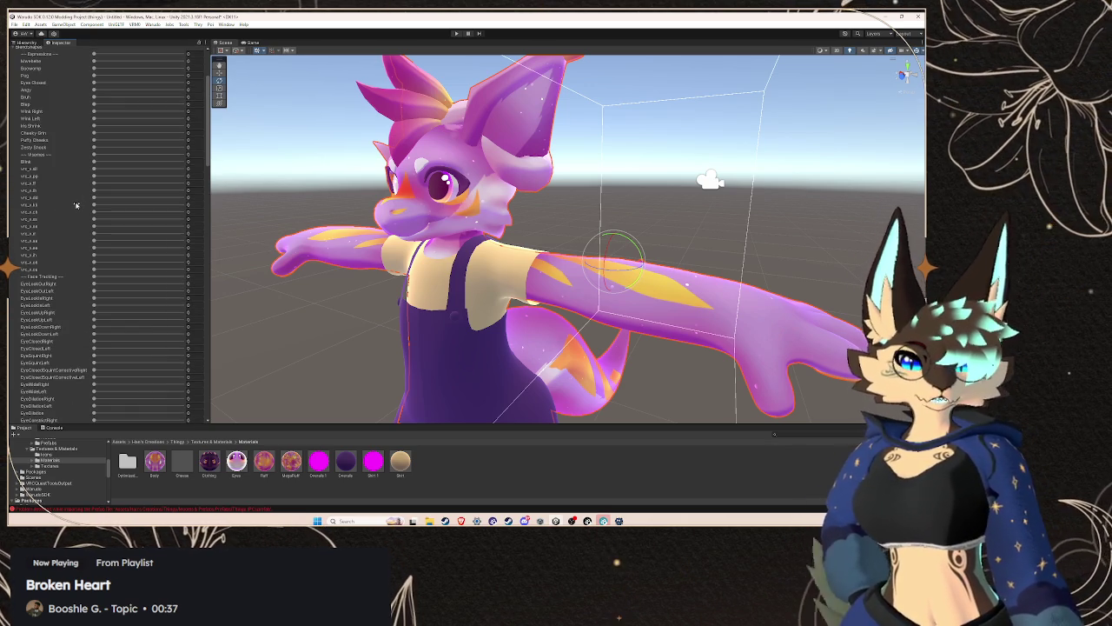
pyautogui.scroll(2, 75, 205)
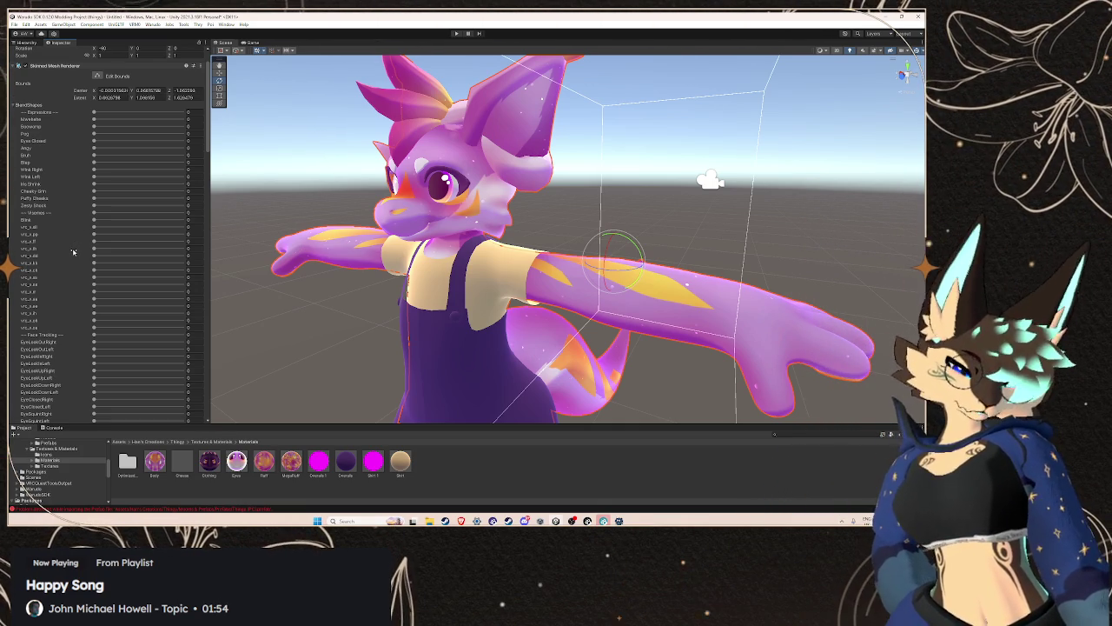
# - Review the Body mesh's expression, viseme and face-tracking blend shapes, all still at 0
pyautogui.scroll(2, 93, 253)
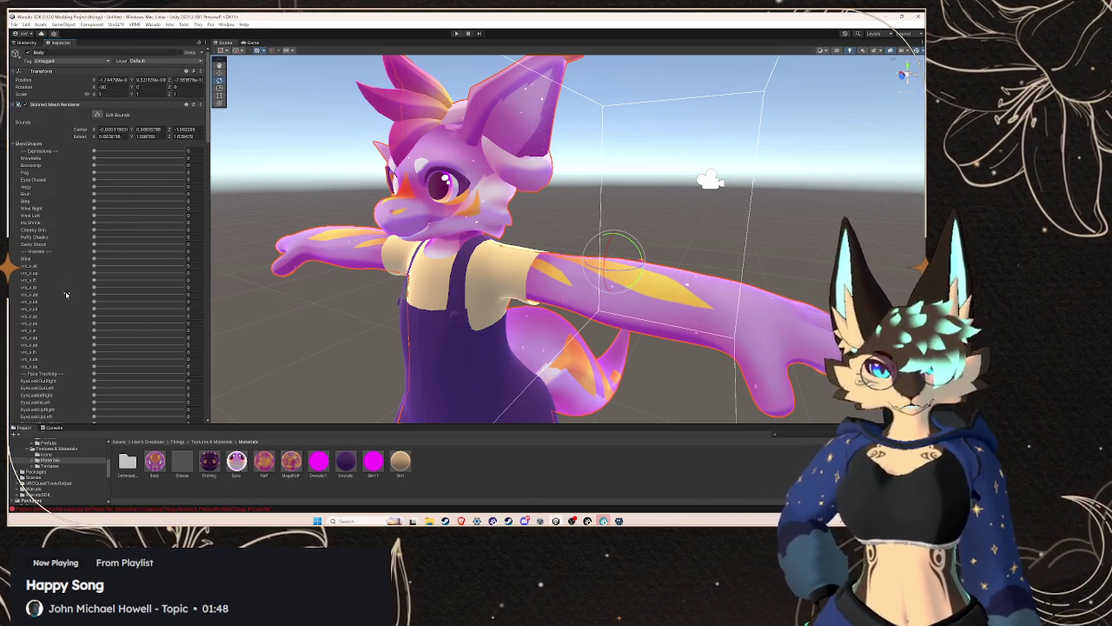
# - Toggle the BlendShapes foldout to compare renderer and material settings, then collapse it and return to the Hierarchy
pyautogui.click(35, 144)
pyautogui.click(35, 144)
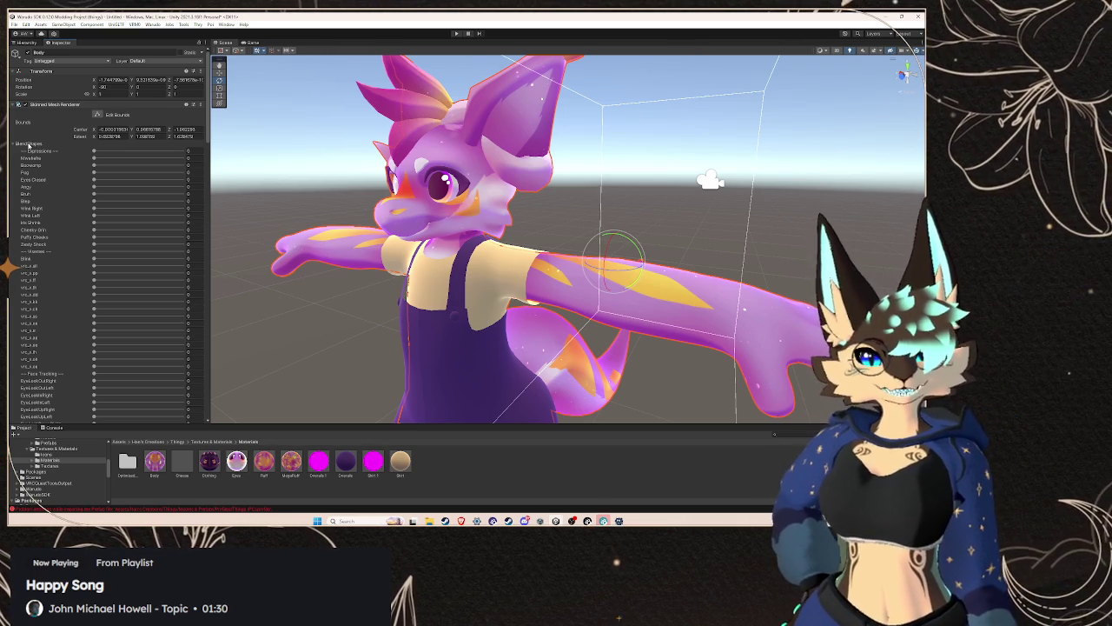
pyautogui.click(29, 145)
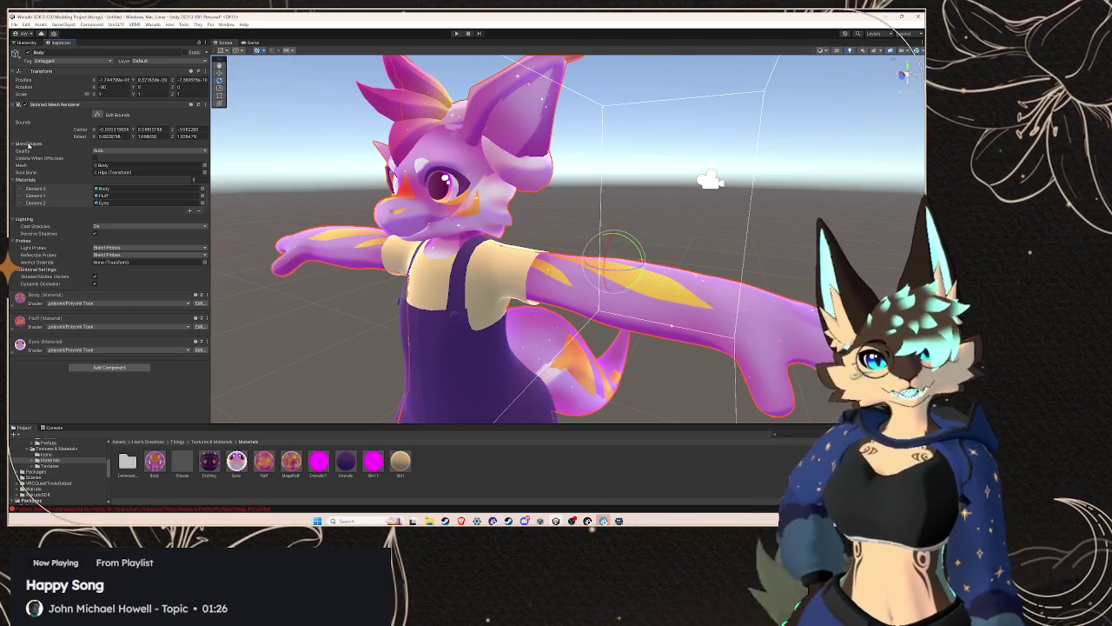
pyautogui.click(29, 144)
pyautogui.scroll(-3, 45, 233)
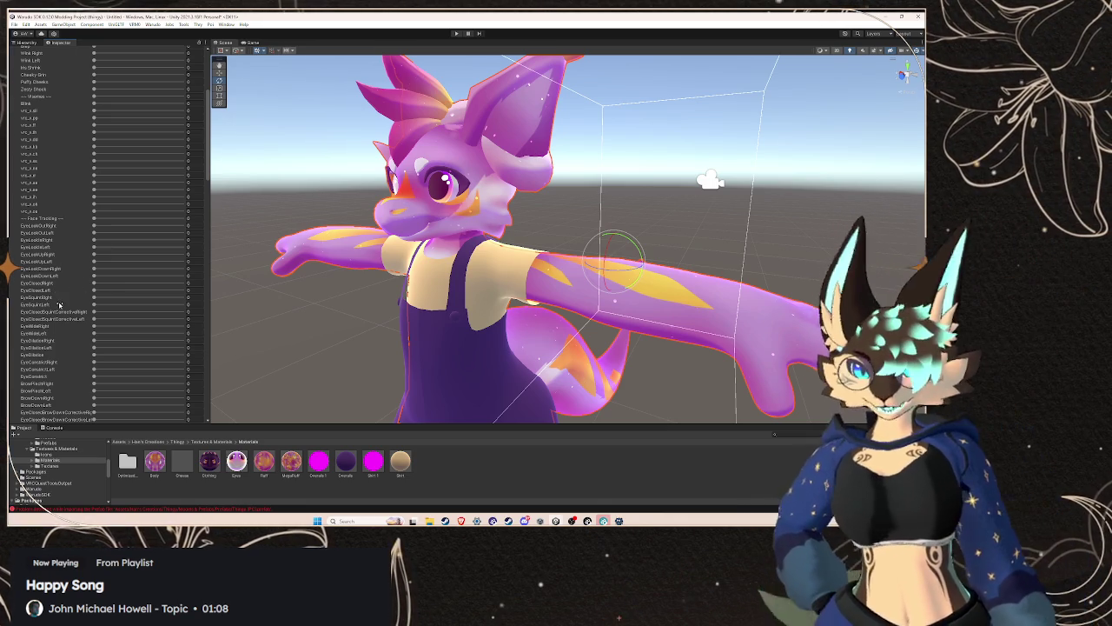
pyautogui.scroll(1, 52, 299)
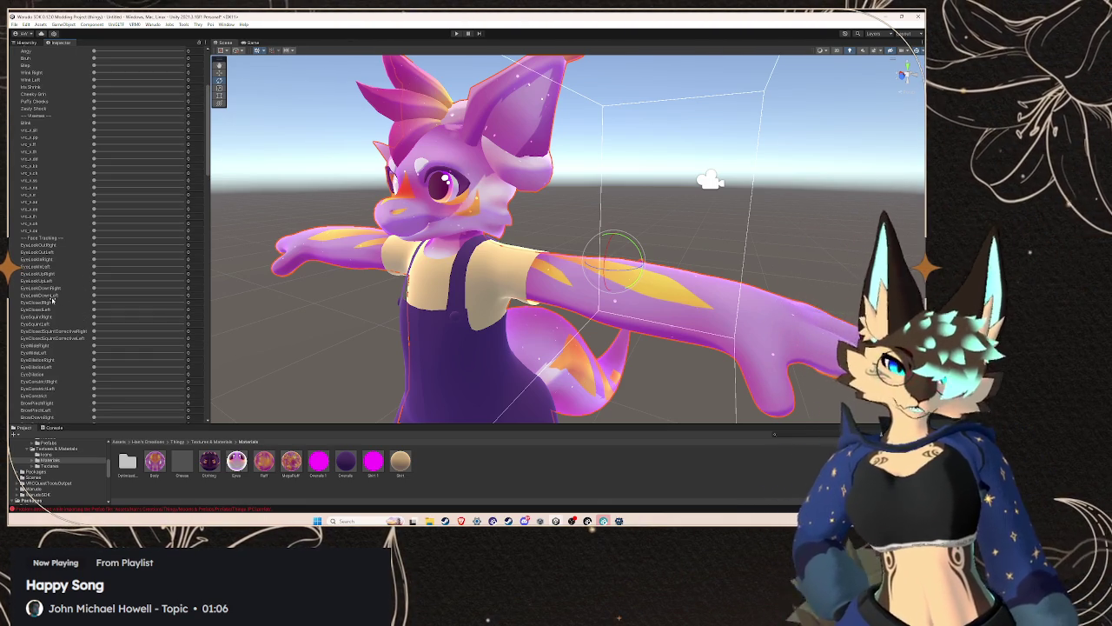
pyautogui.scroll(5, 52, 299)
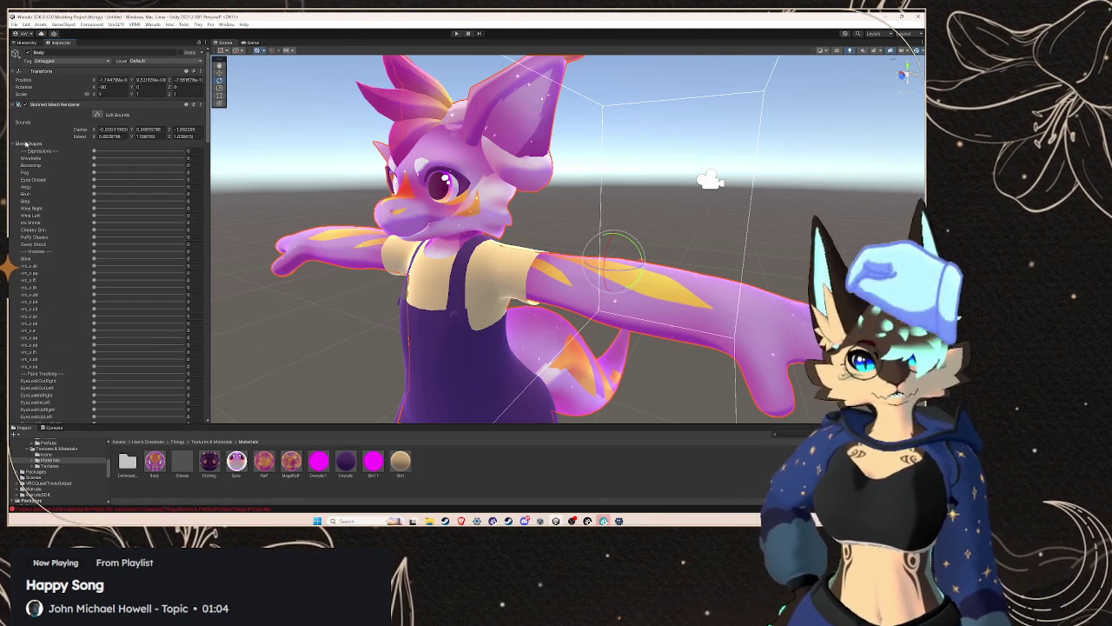
pyautogui.click(25, 144)
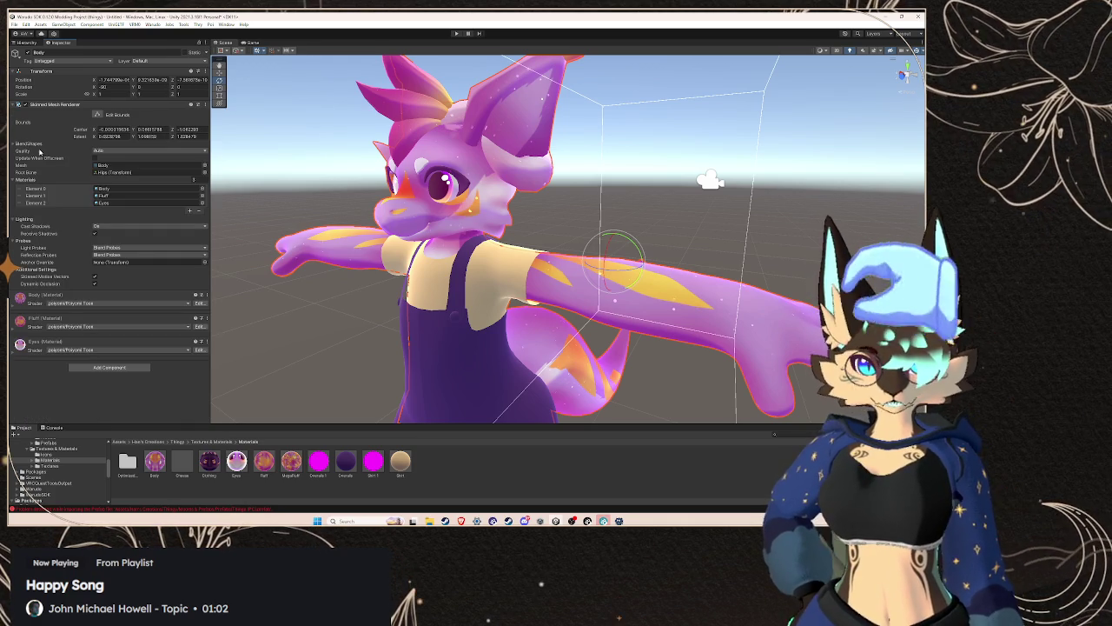
pyautogui.hotkey('ctrl', '4')
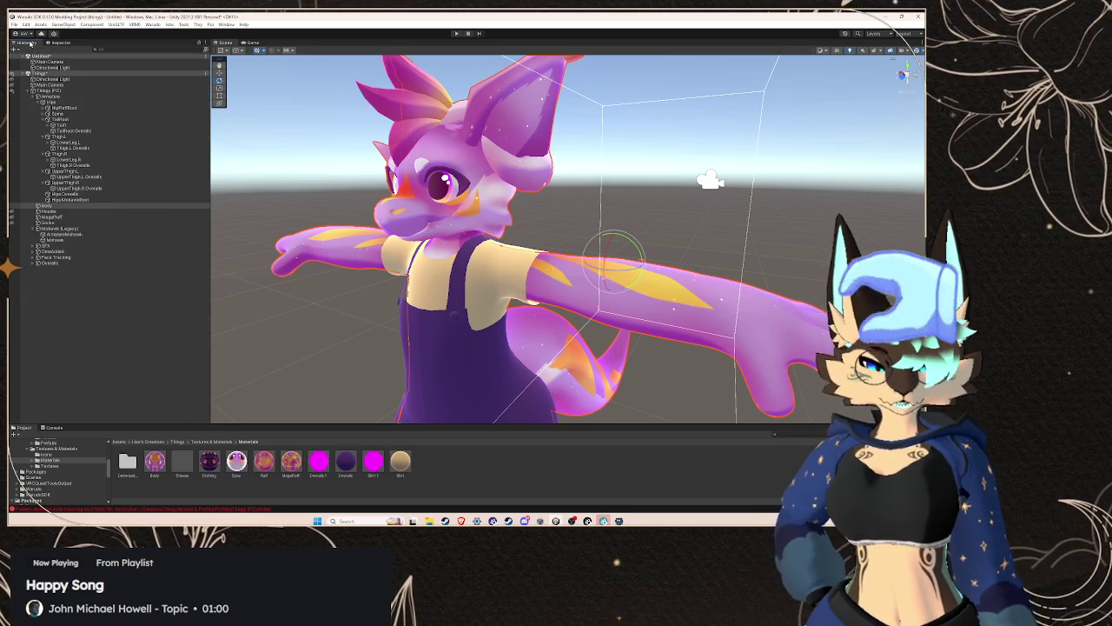
# - Select Thingy (PC) and open the VRM0 'Export to VRM 0.x' window, enlarged to show all fields
pyautogui.click(59, 92)
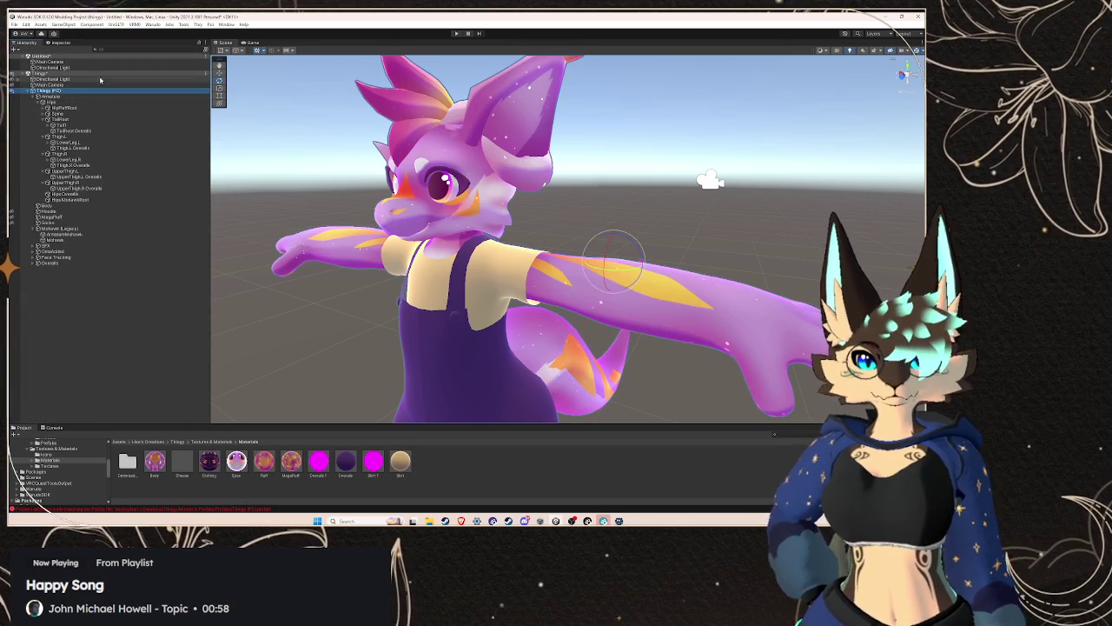
pyautogui.click(153, 24)
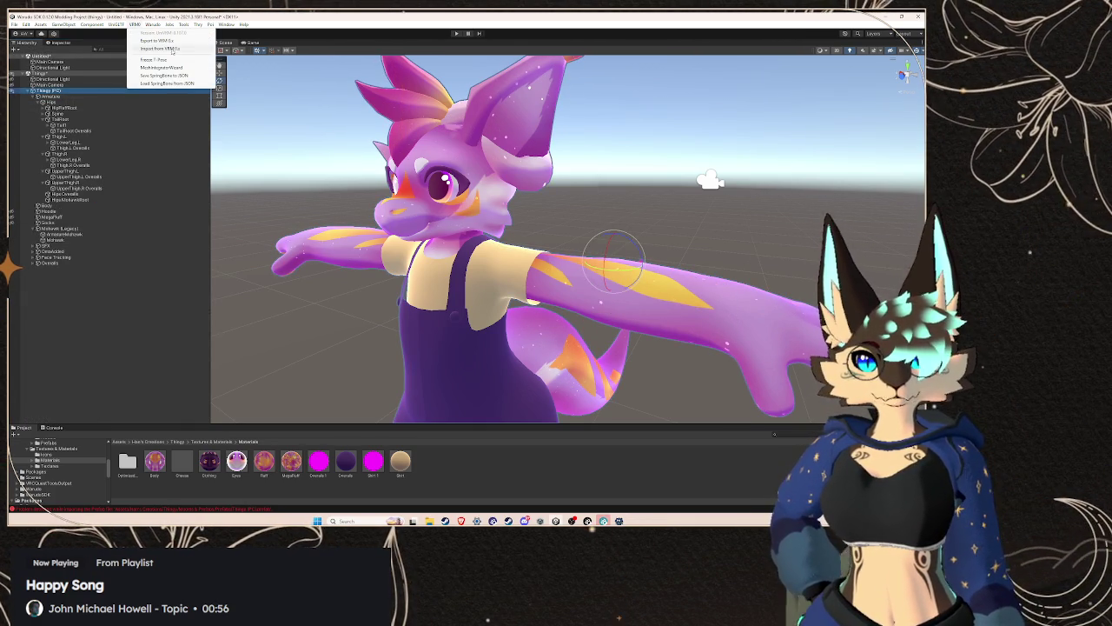
pyautogui.moveTo(134, 25)
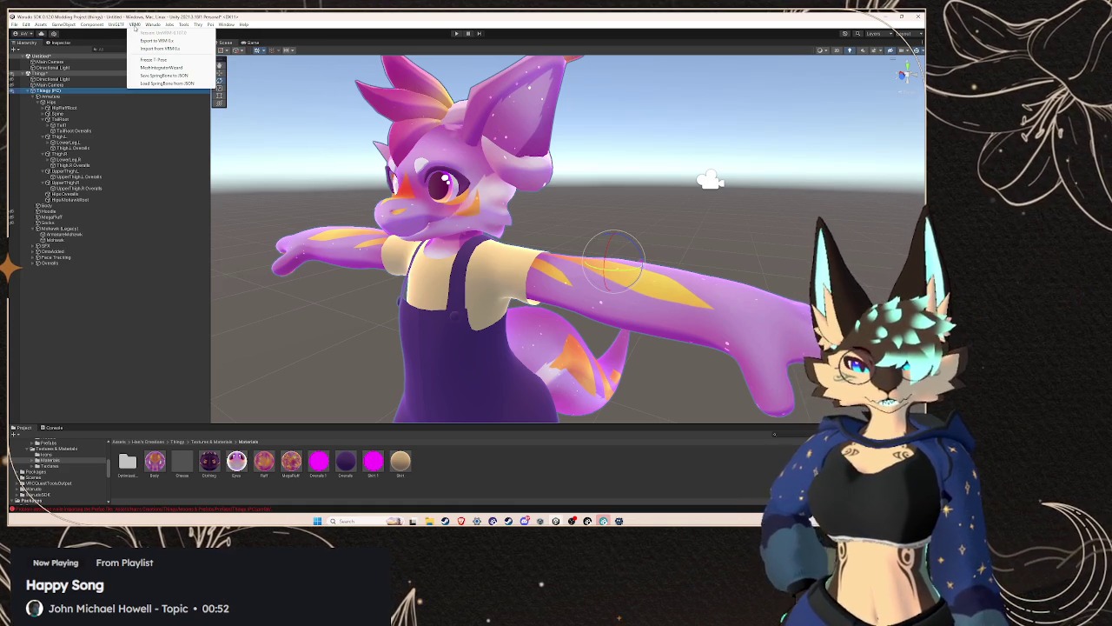
pyautogui.click(164, 40)
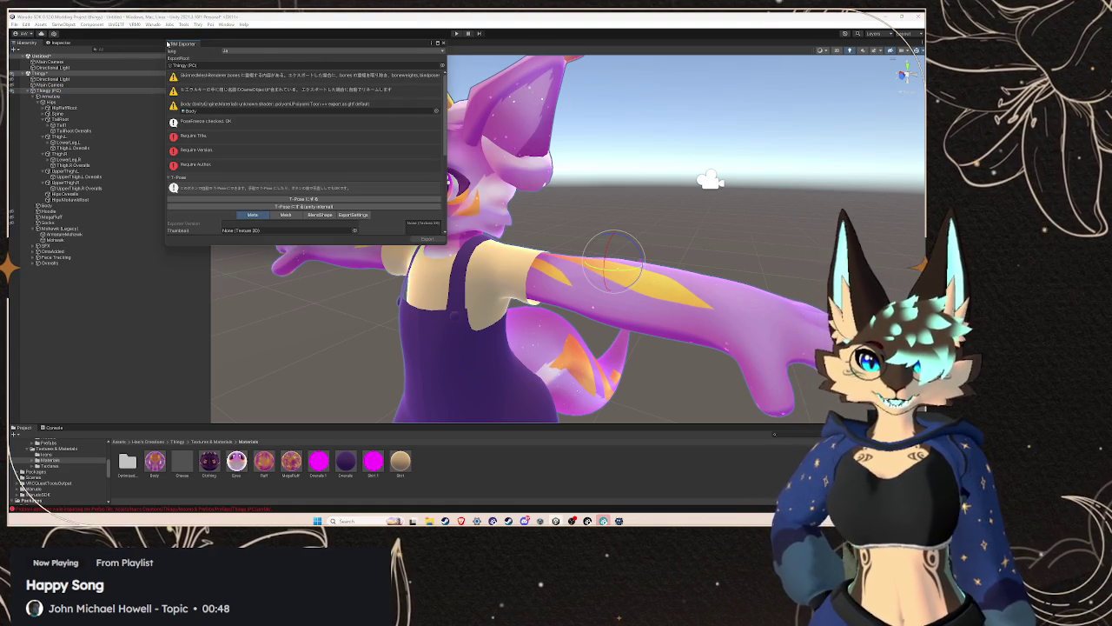
pyautogui.moveTo(448, 246)
pyautogui.mouseDown()
pyautogui.moveTo(509, 385)
pyautogui.moveTo(507, 420)
pyautogui.mouseUp()
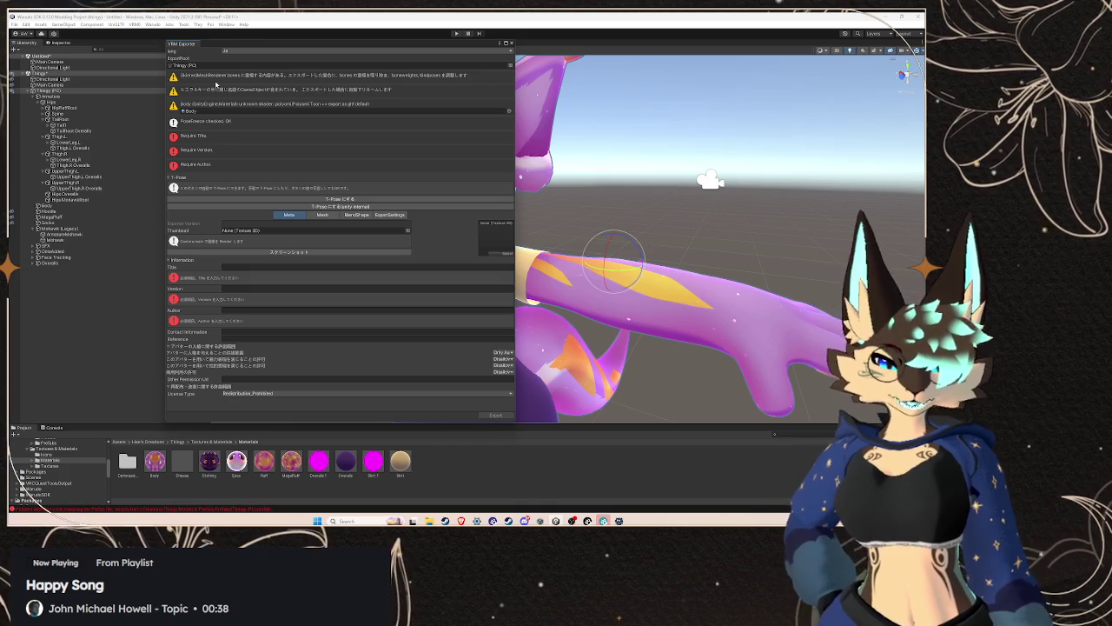
# - Enter title 'GLTF Thingy', version 'v1' and the author name, then export
pyautogui.click(249, 265)
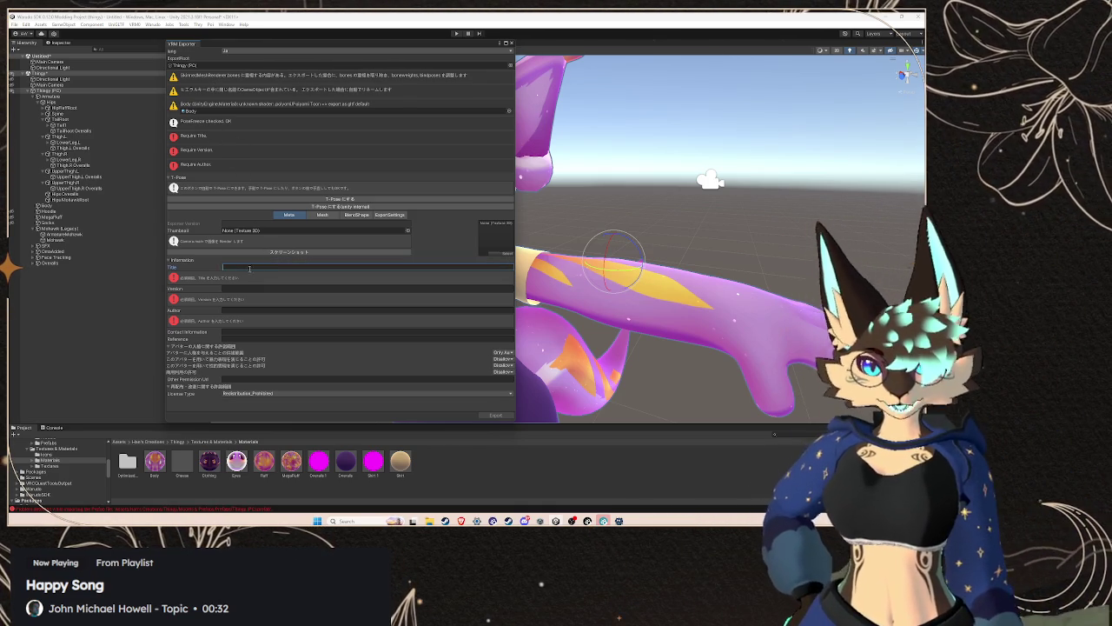
pyautogui.write('G')
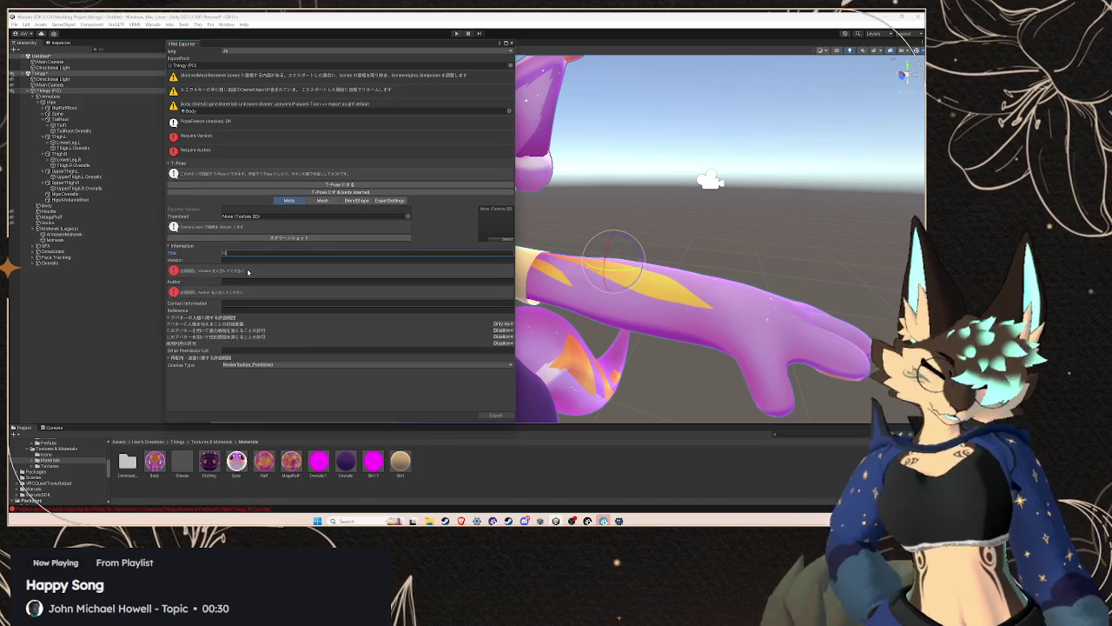
pyautogui.write('LTF Thingy')
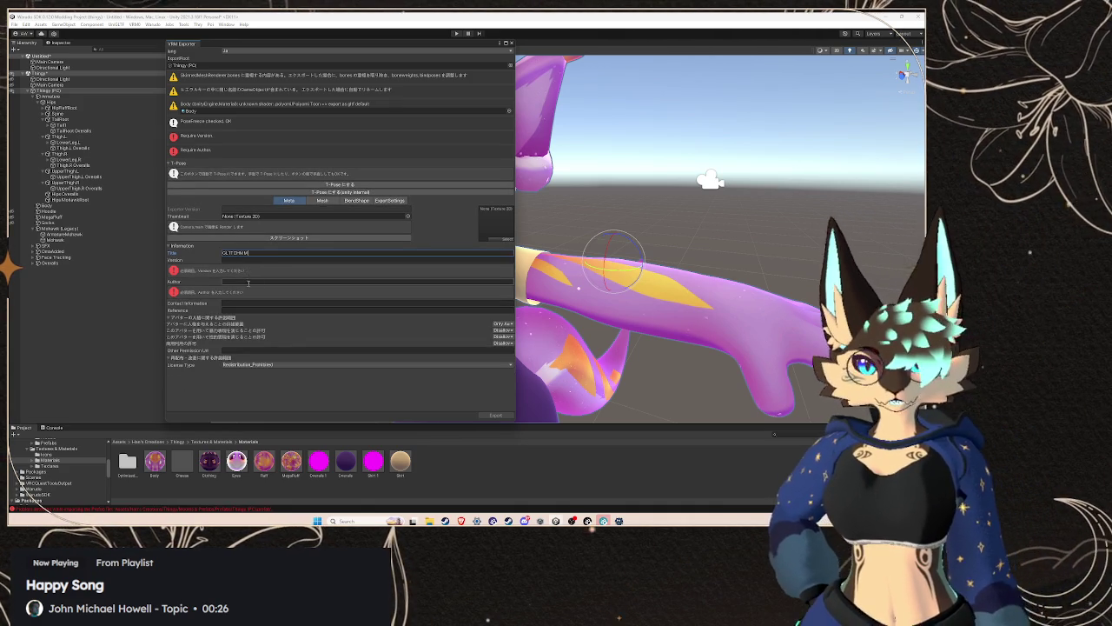
pyautogui.click(235, 260)
pyautogui.write('v1')
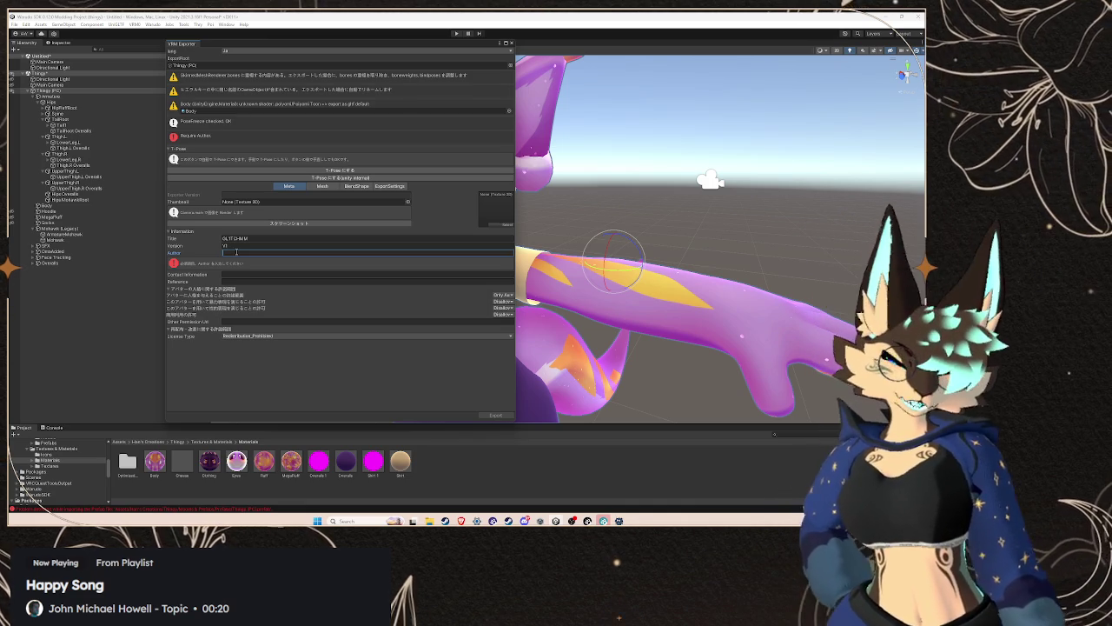
pyautogui.write('GLI')
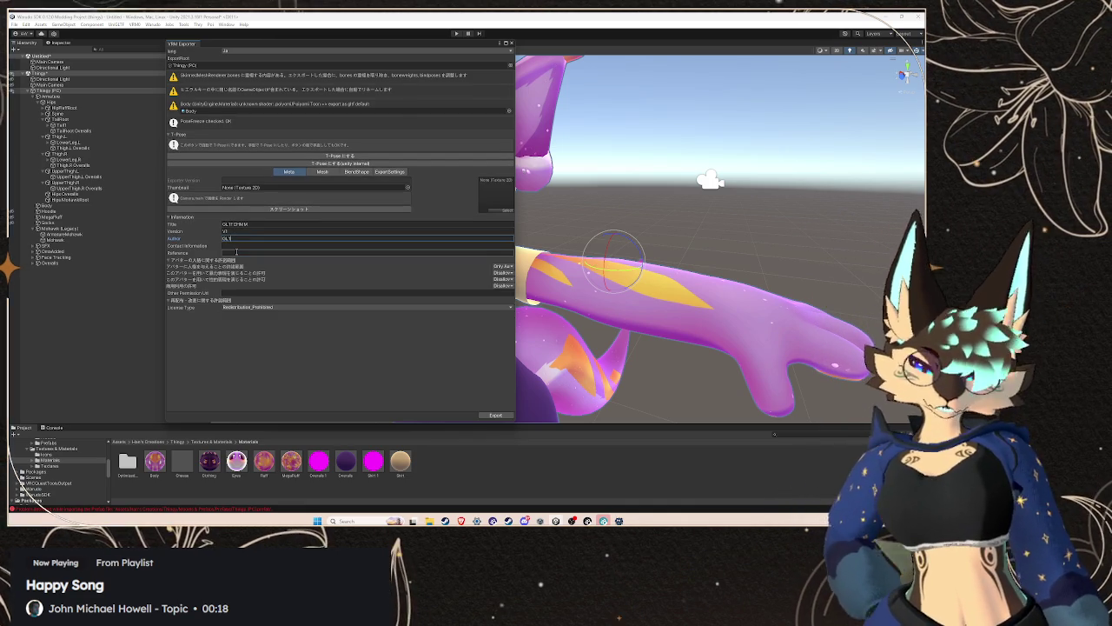
pyautogui.write('TCH')
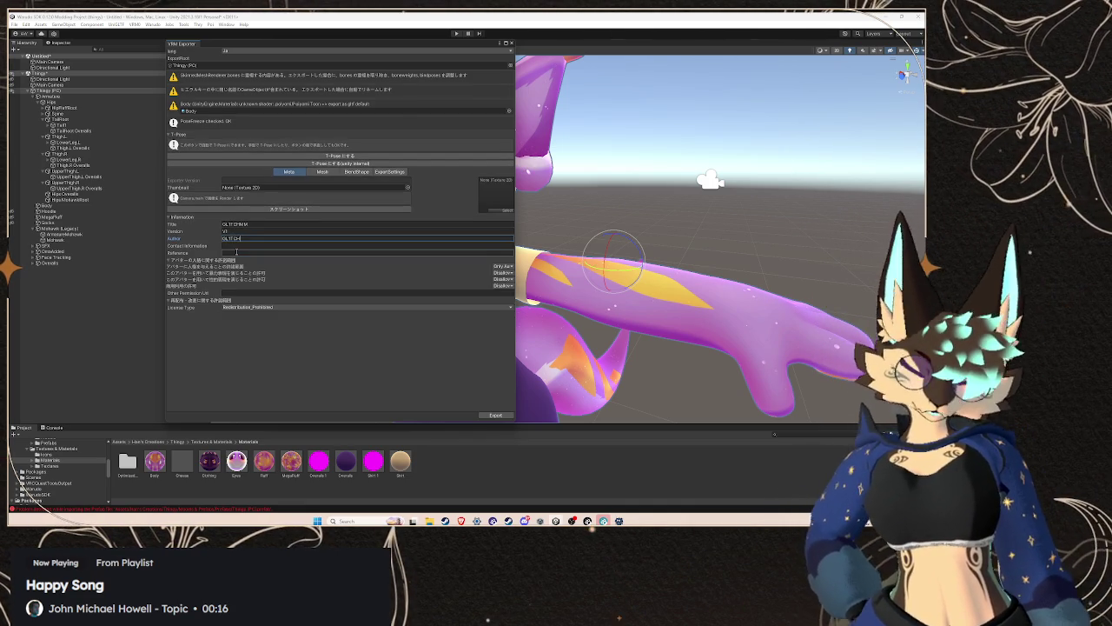
pyautogui.write('W')
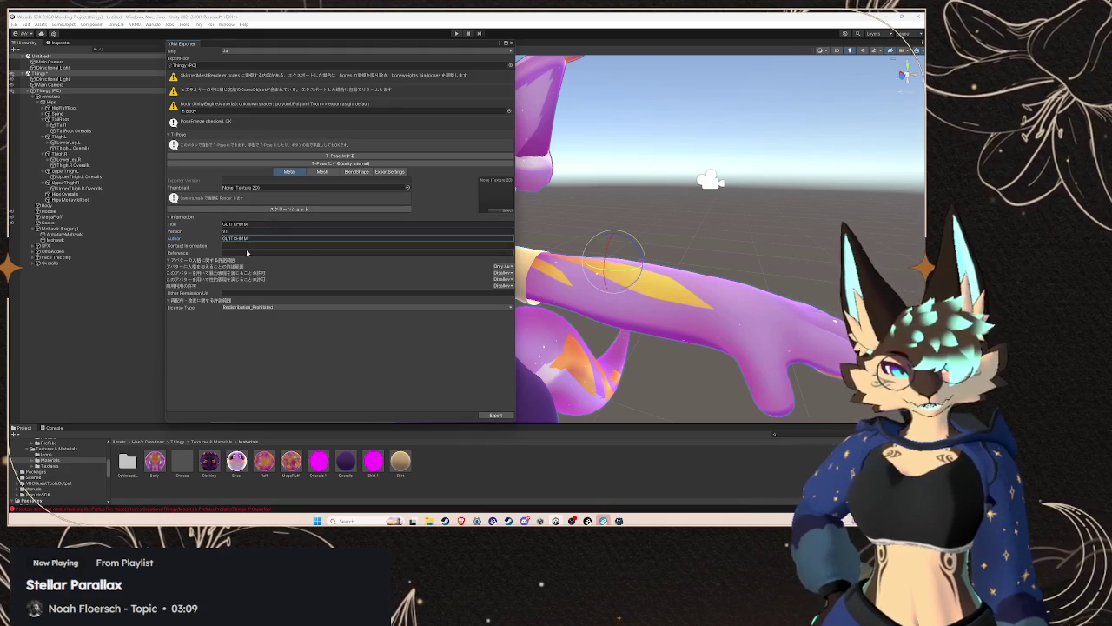
pyautogui.click(496, 415)
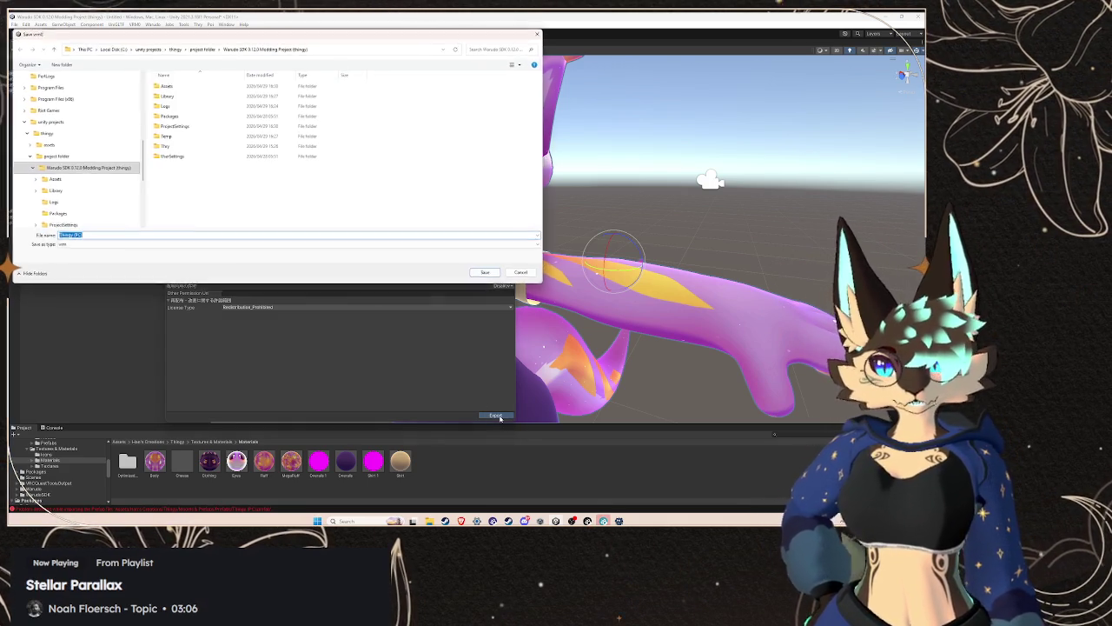
# - Browse the save dialog to C: > unity projects > thingy > VRM
pyautogui.scroll(-2, 87, 139)
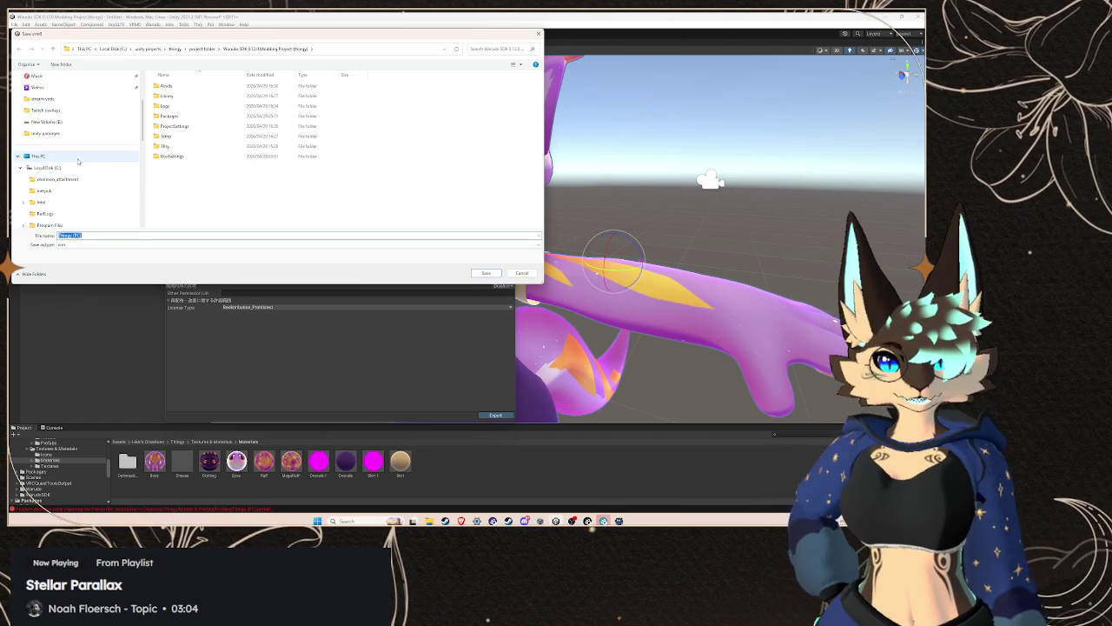
pyautogui.click(48, 167)
pyautogui.doubleClick(172, 156)
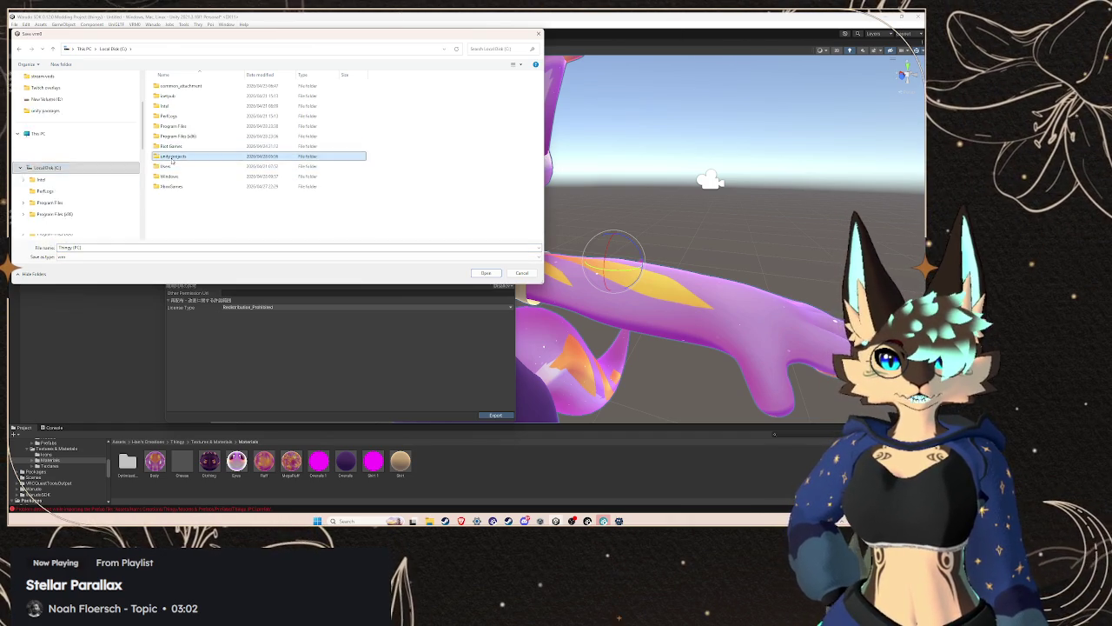
pyautogui.doubleClick(173, 86)
pyautogui.click(194, 106)
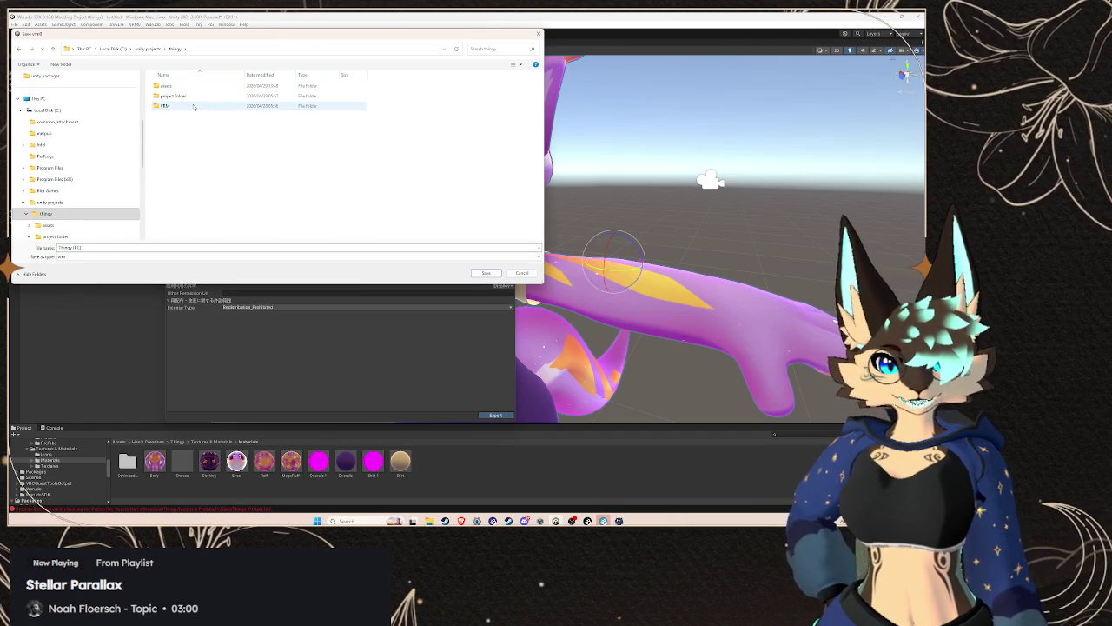
pyautogui.doubleClick(193, 106)
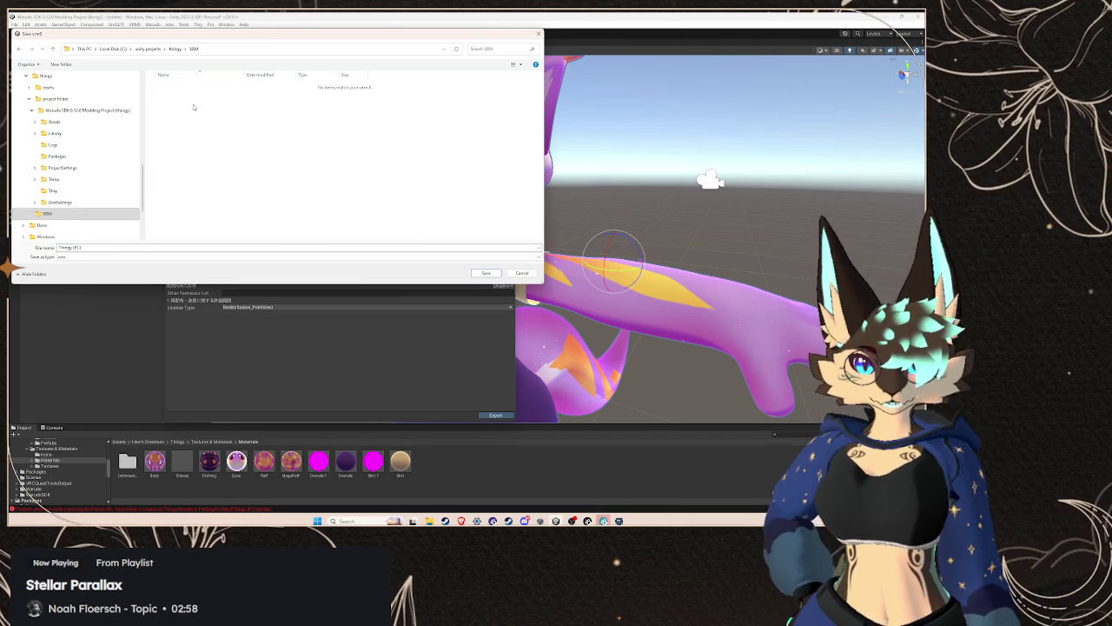
# - Create a new folder named 'P' inside VRM, then delete it again
pyautogui.rightClick(200, 127)
pyautogui.moveTo(252, 209)
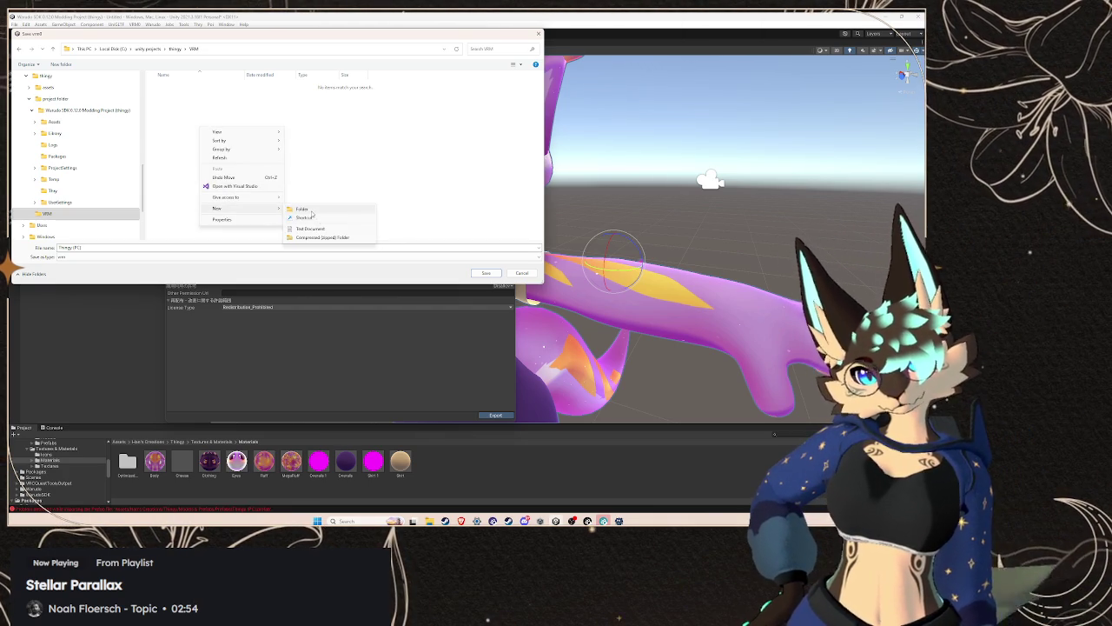
pyautogui.click(302, 209)
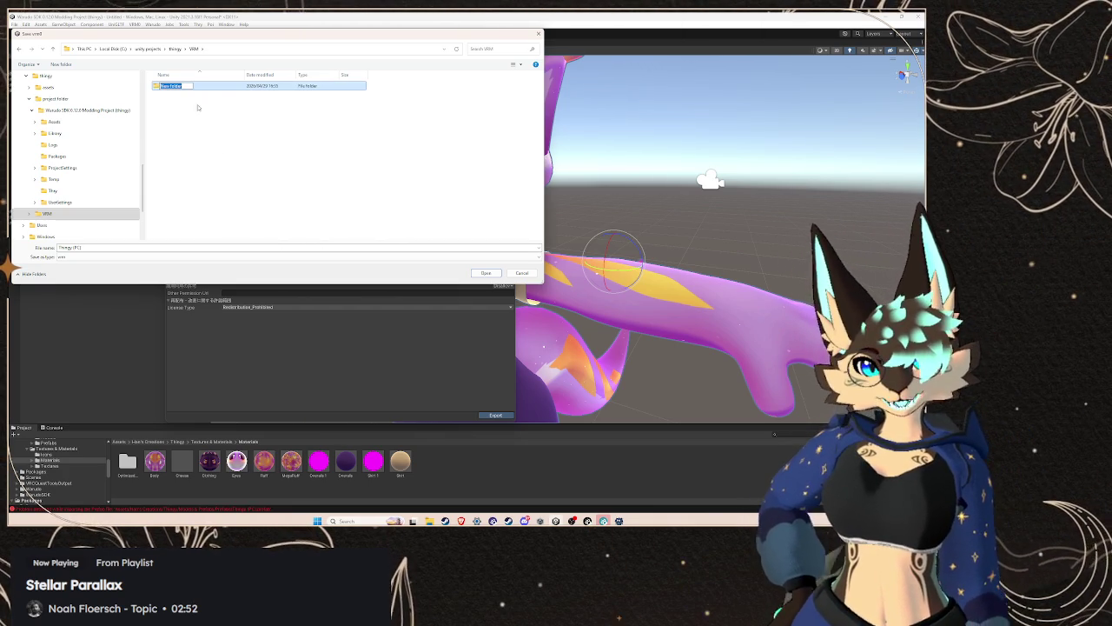
pyautogui.write('PC')
pyautogui.press('Return')
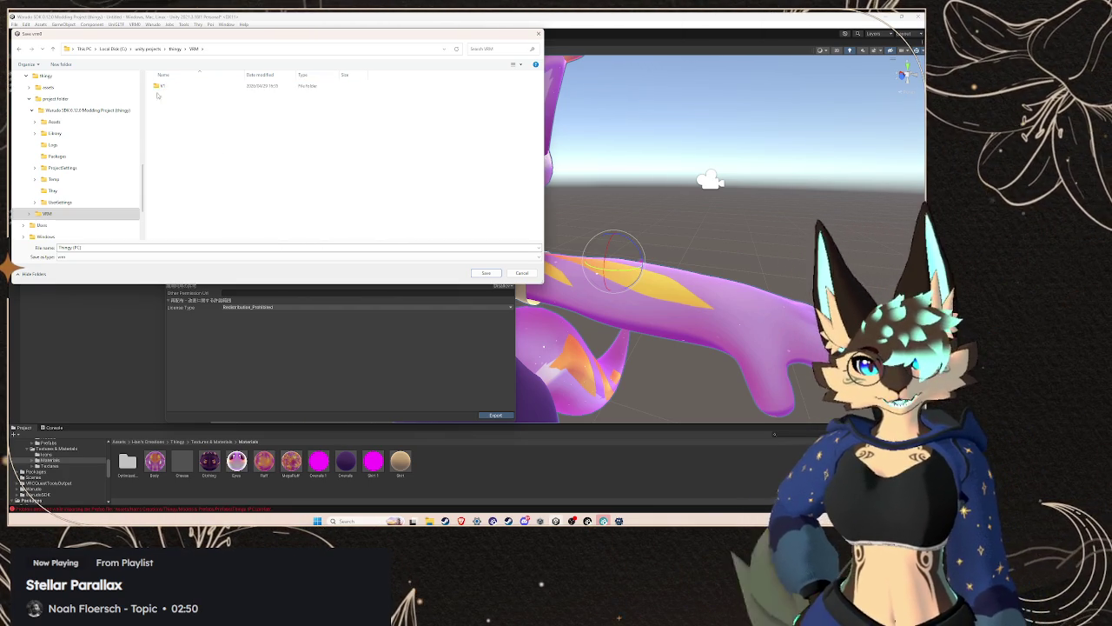
pyautogui.press('Delete')
# - Replace the default file name and save the .vrm into the VRM folder
pyautogui.click(132, 247)
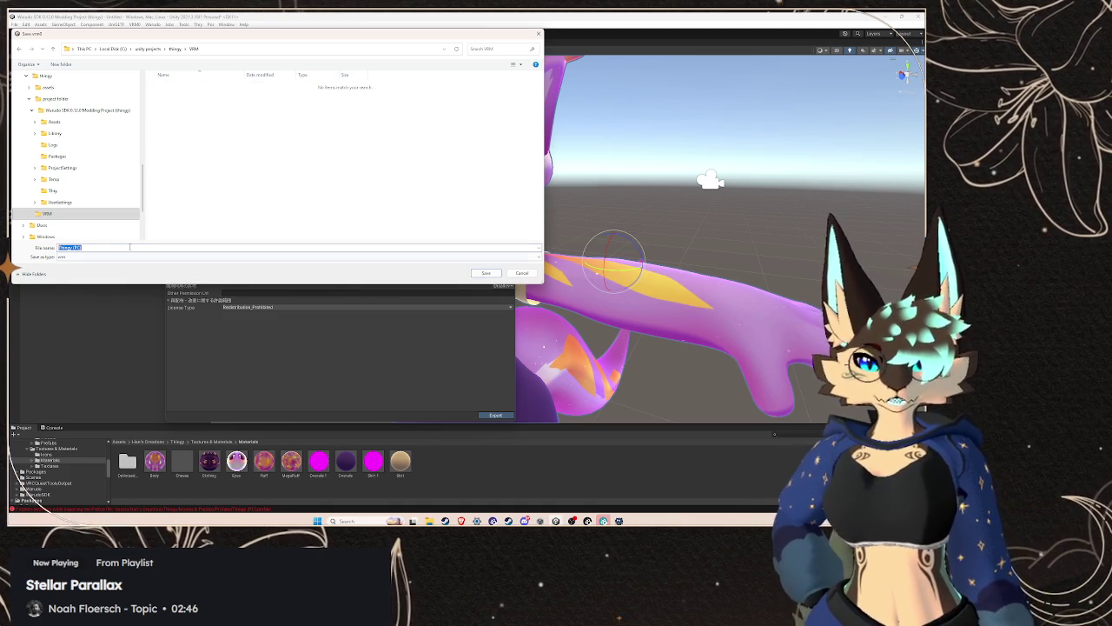
pyautogui.write('QU')
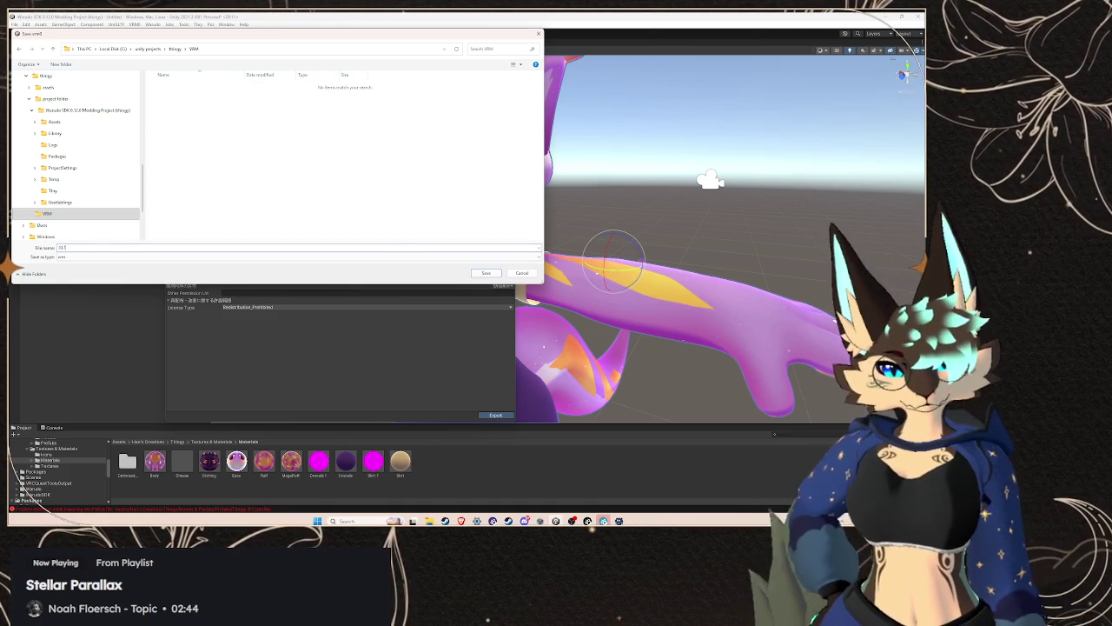
pyautogui.write('HVRM')
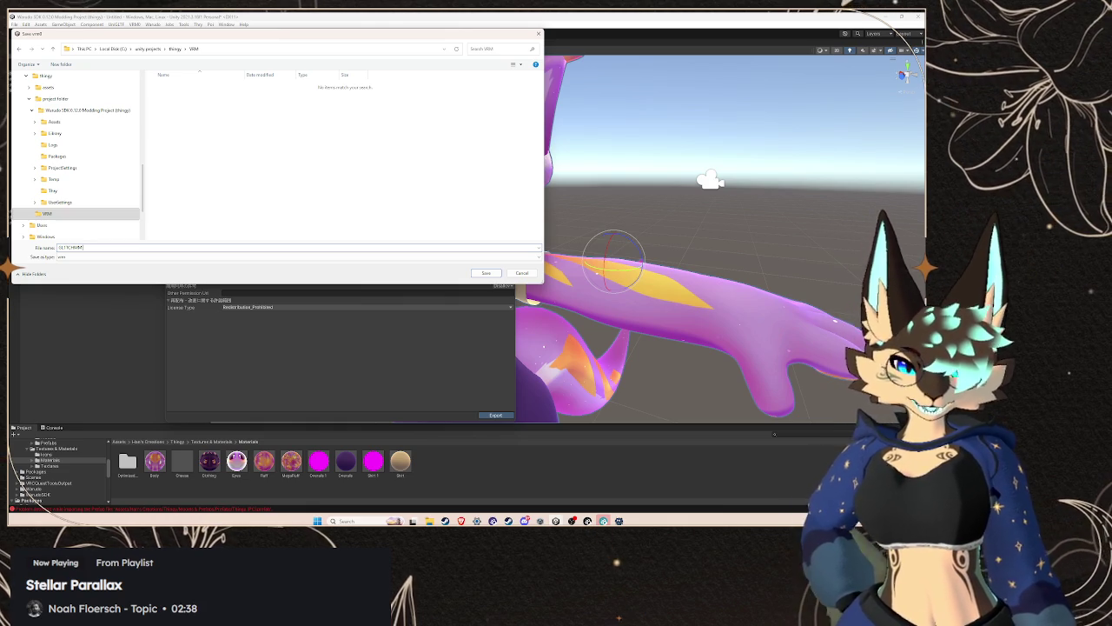
pyautogui.write('Thingy)')
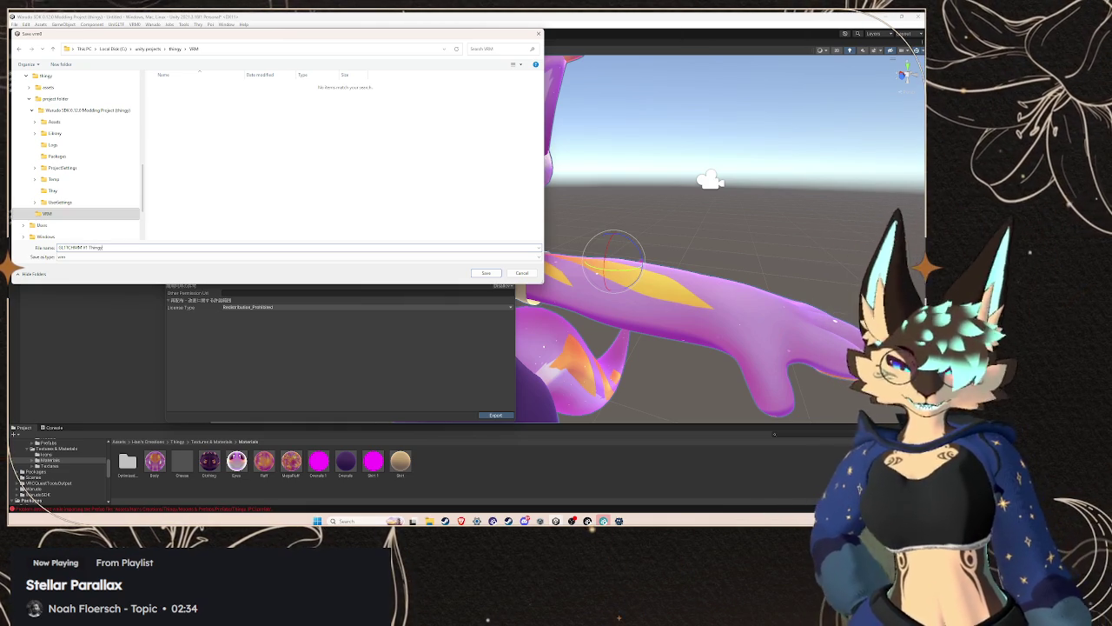
pyautogui.click(480, 276)
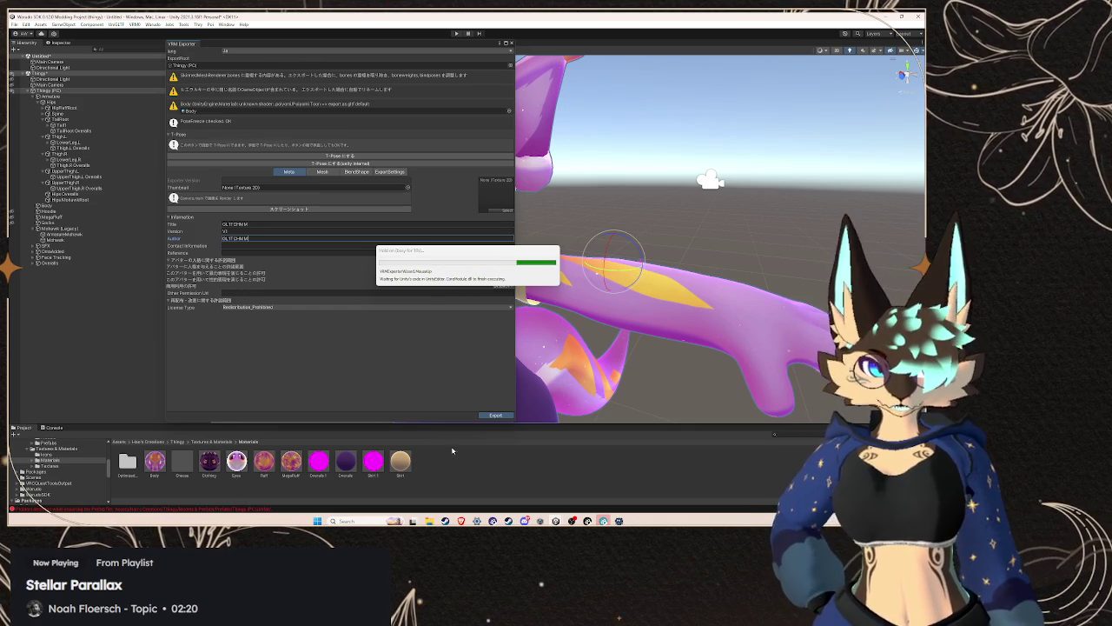
# - After the VRM export finishes, show the drives list in File Explorer and minimise it back to Unity
pyautogui.moveTo(431, 520)
pyautogui.click(408, 480)
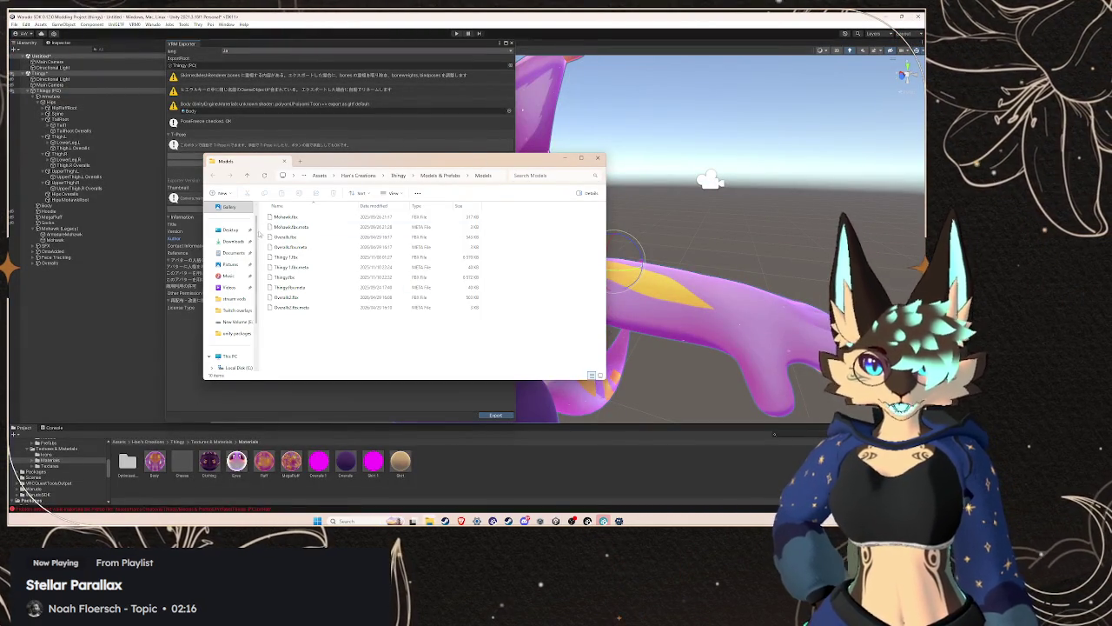
pyautogui.click(229, 351)
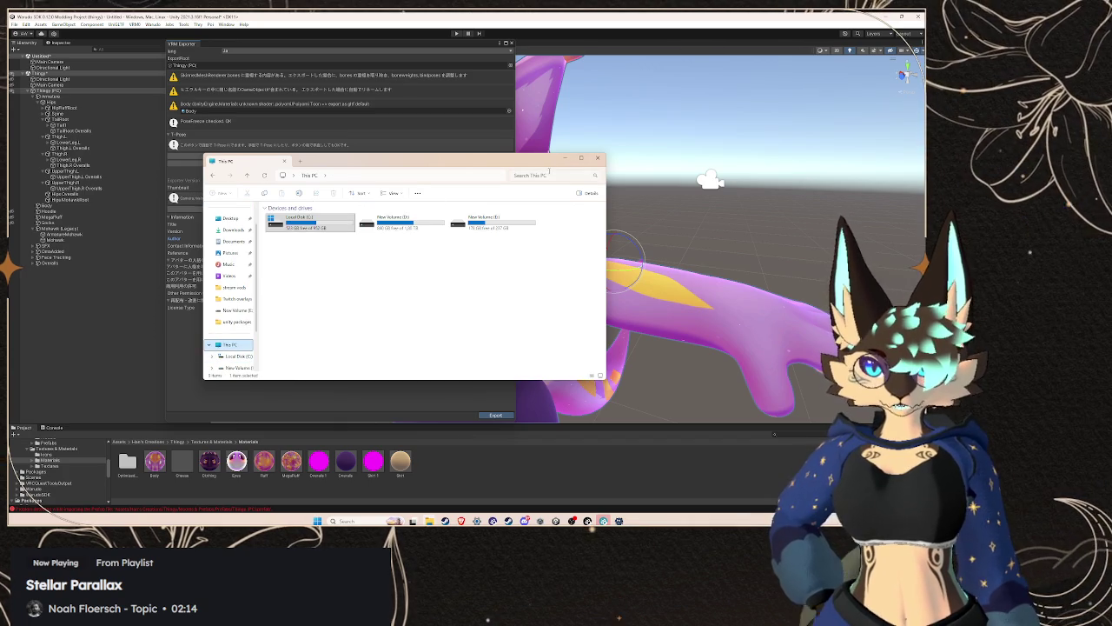
pyautogui.click(573, 159)
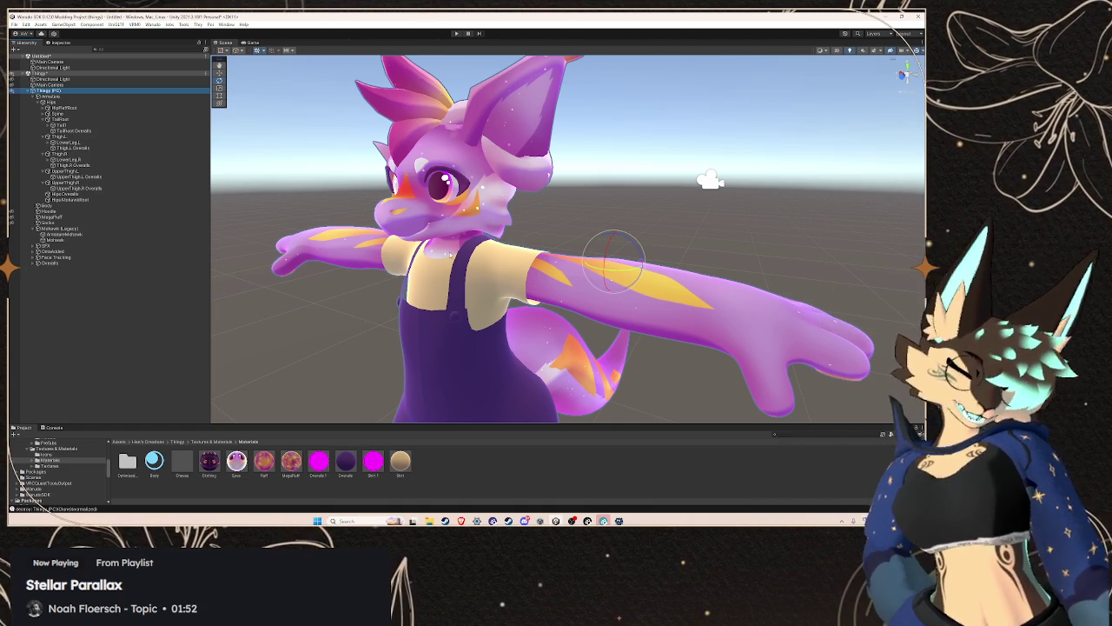
# - Enlarge the Project panel and create a new folder under Assets, typing the name 'Animationsss'
pyautogui.scroll(5, 43, 469)
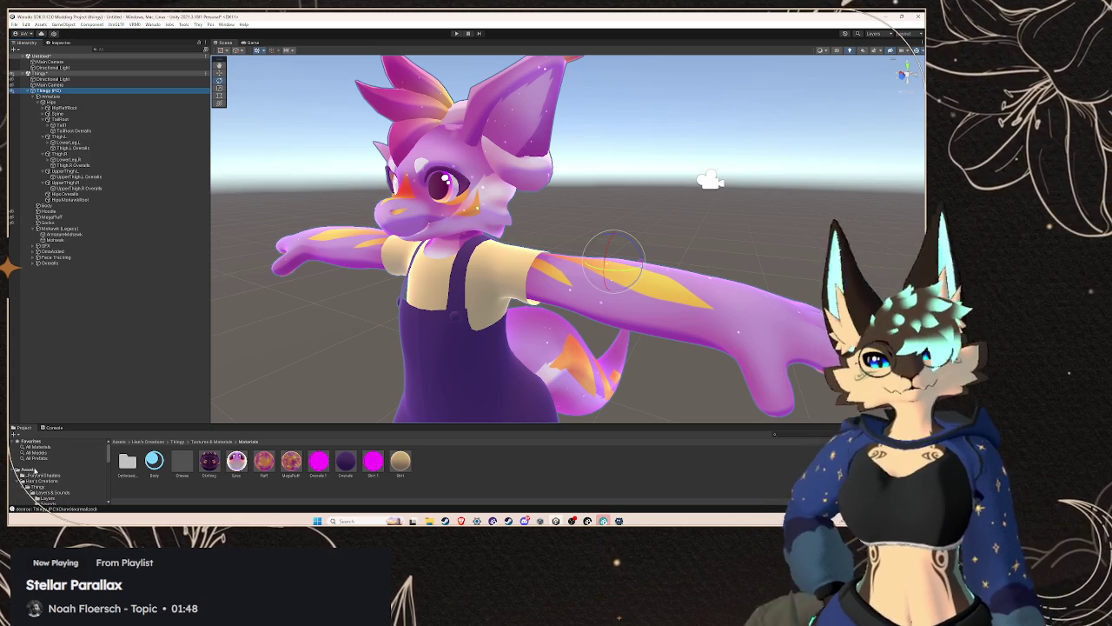
pyautogui.click(33, 470)
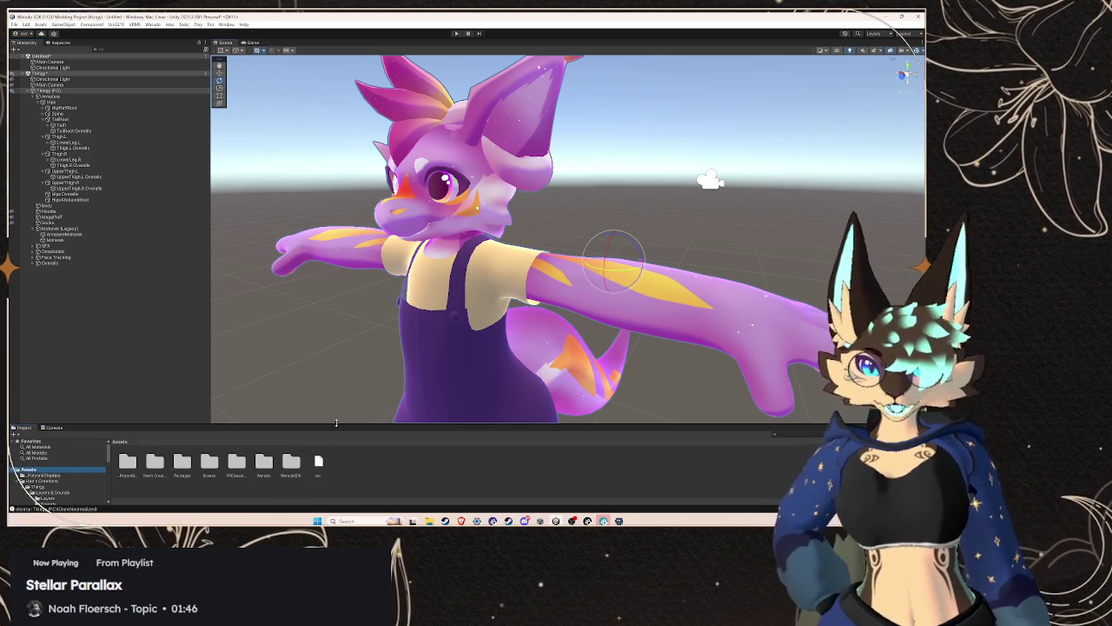
pyautogui.moveTo(338, 424); pyautogui.dragTo(335, 327)
pyautogui.rightClick(287, 437)
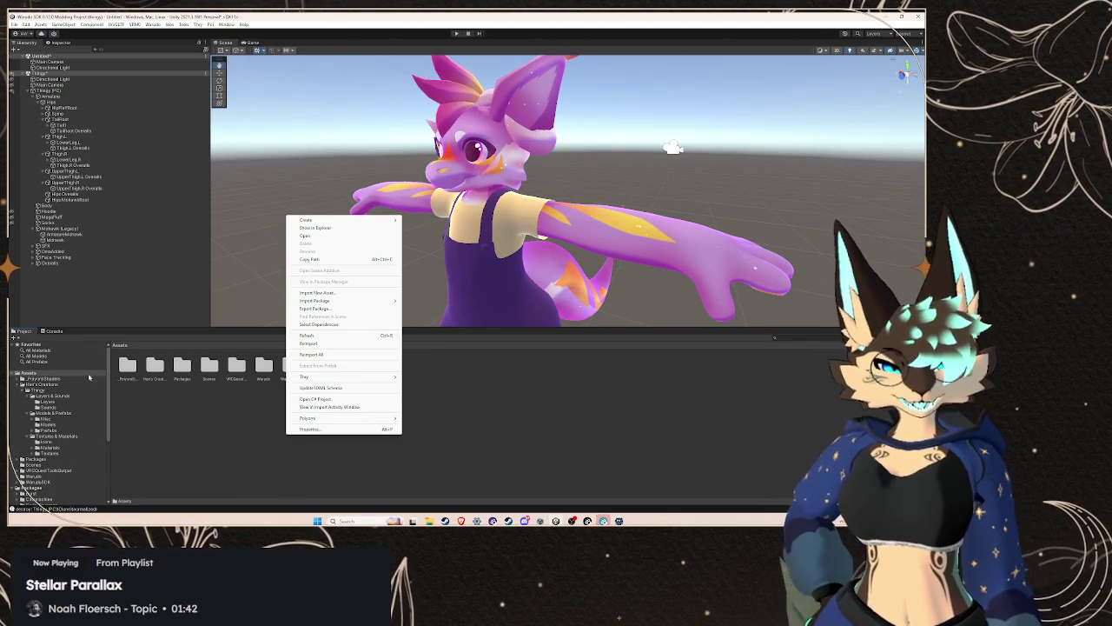
pyautogui.moveTo(365, 220)
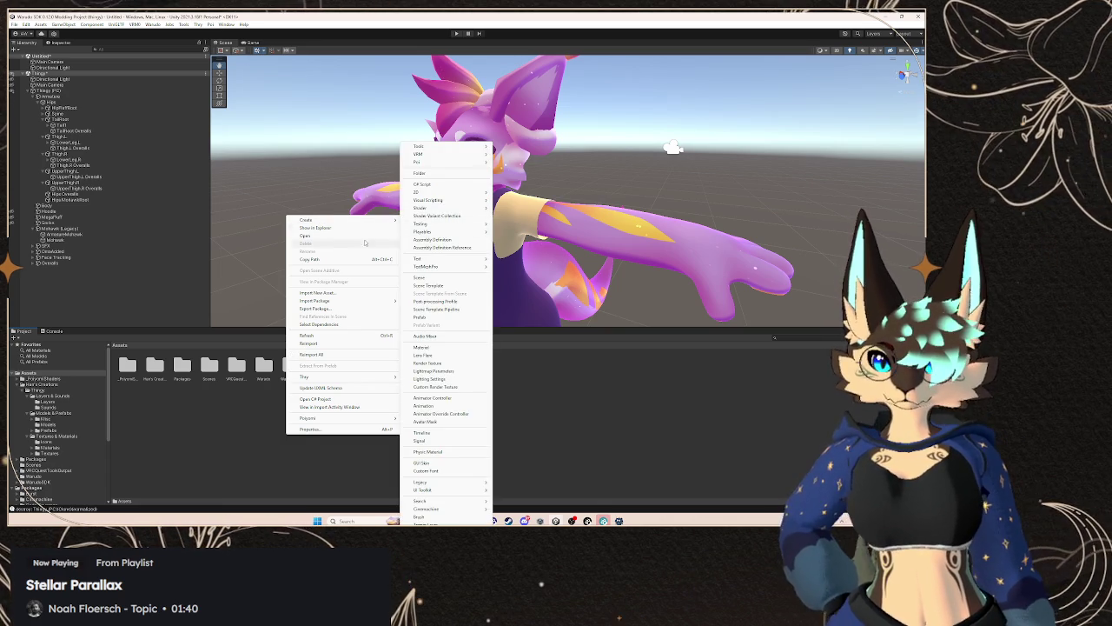
pyautogui.click(436, 173)
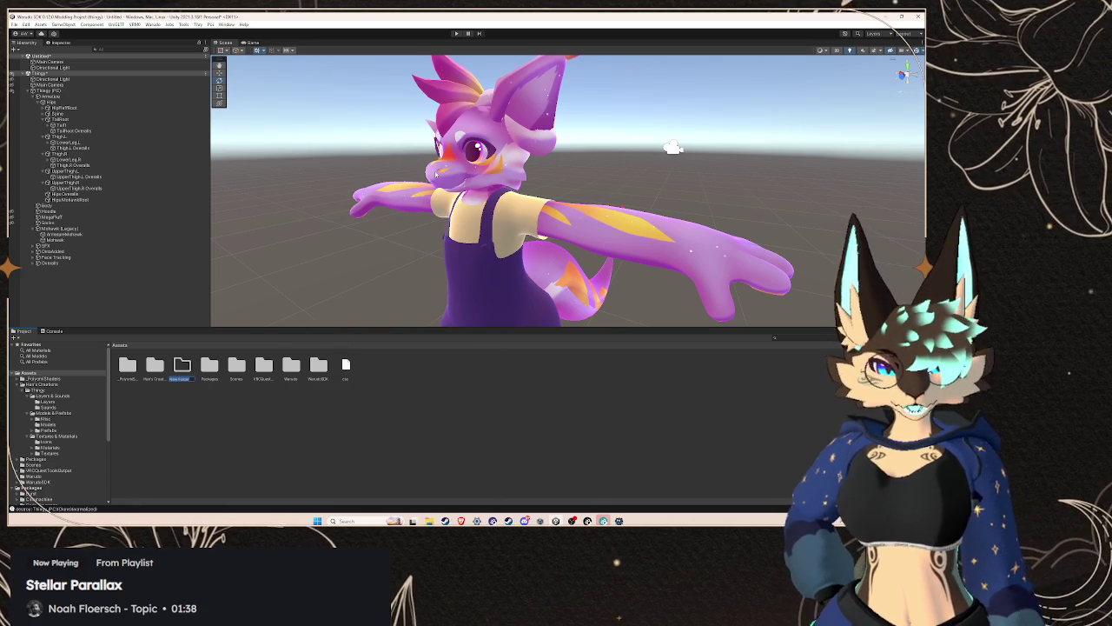
pyautogui.write('Animations')
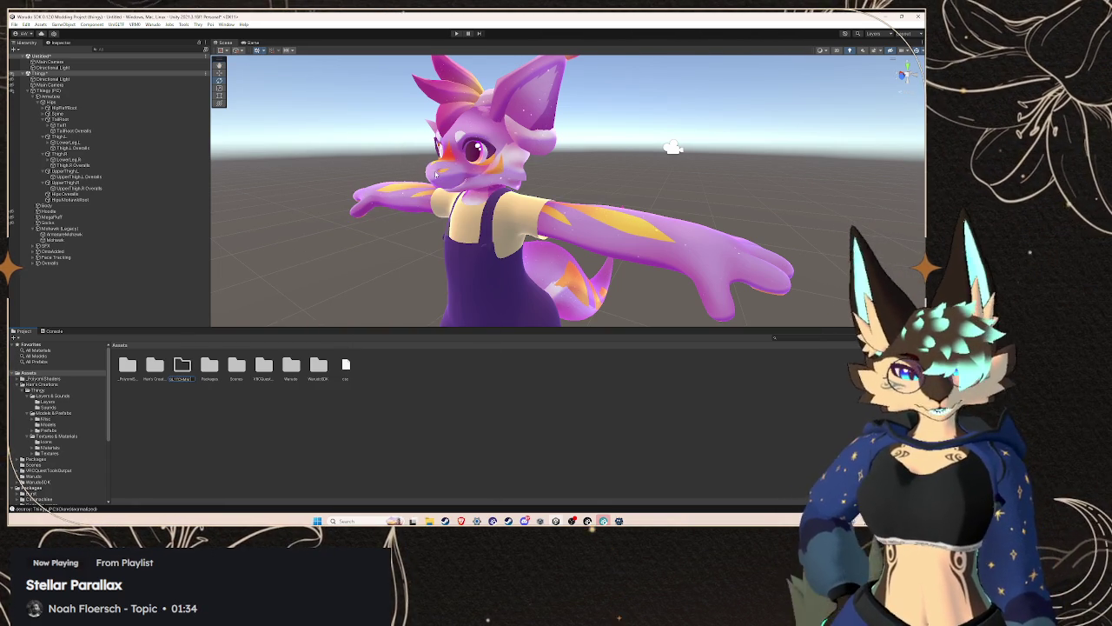
pyautogui.write('ss')
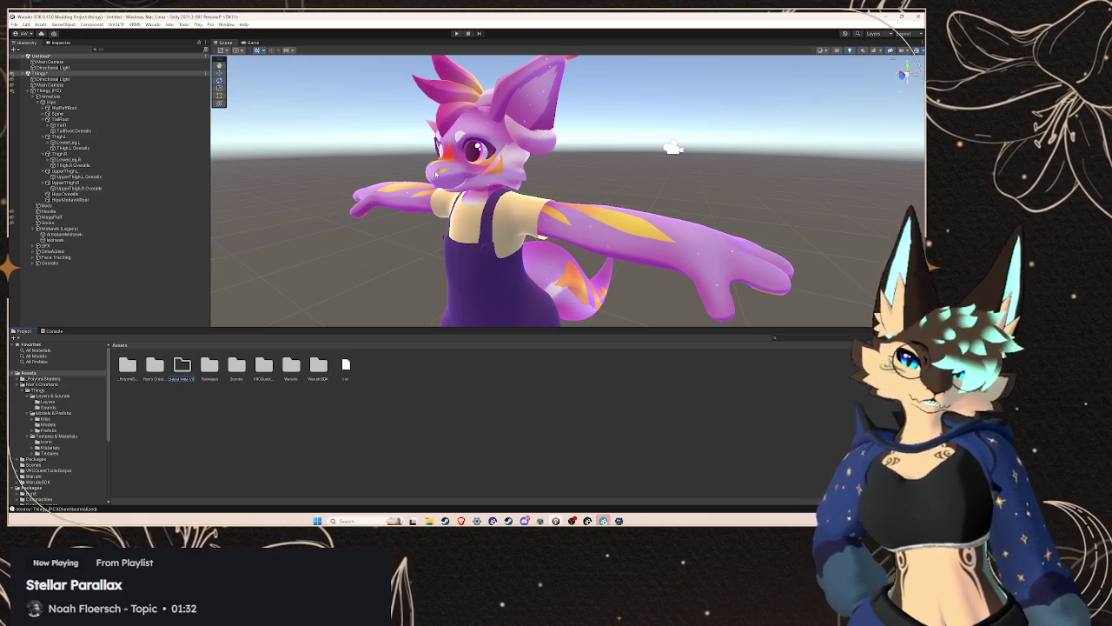
pyautogui.press('Return')
# - Browse into the new GLITCHMM VRM V1 folder in the Project window
pyautogui.doubleClick(177, 366)
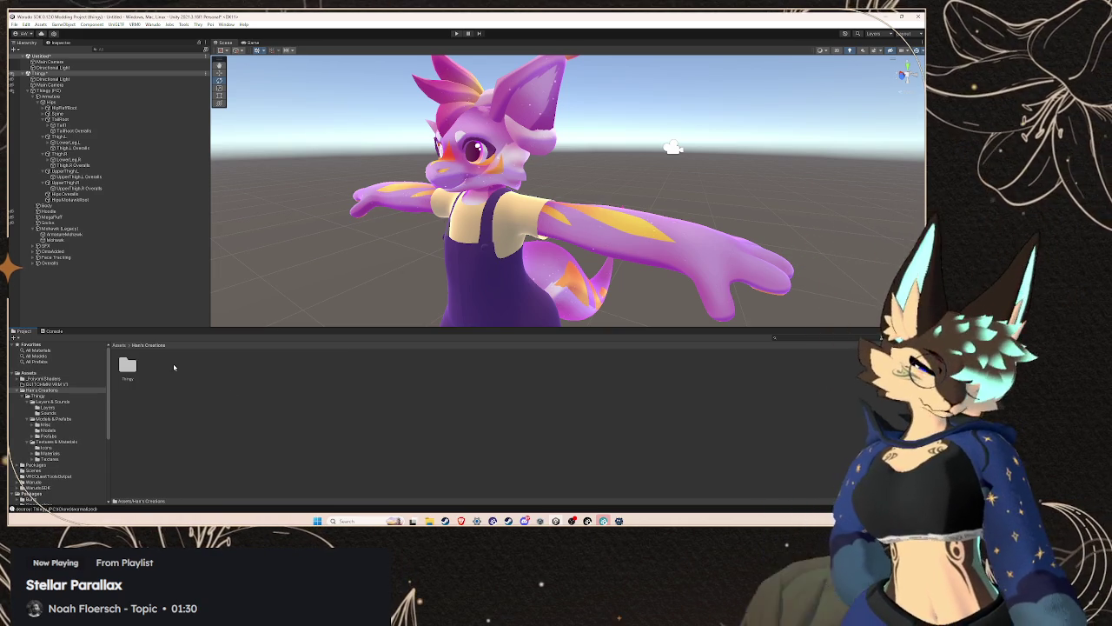
pyautogui.click(61, 385)
pyautogui.moveTo(429, 521)
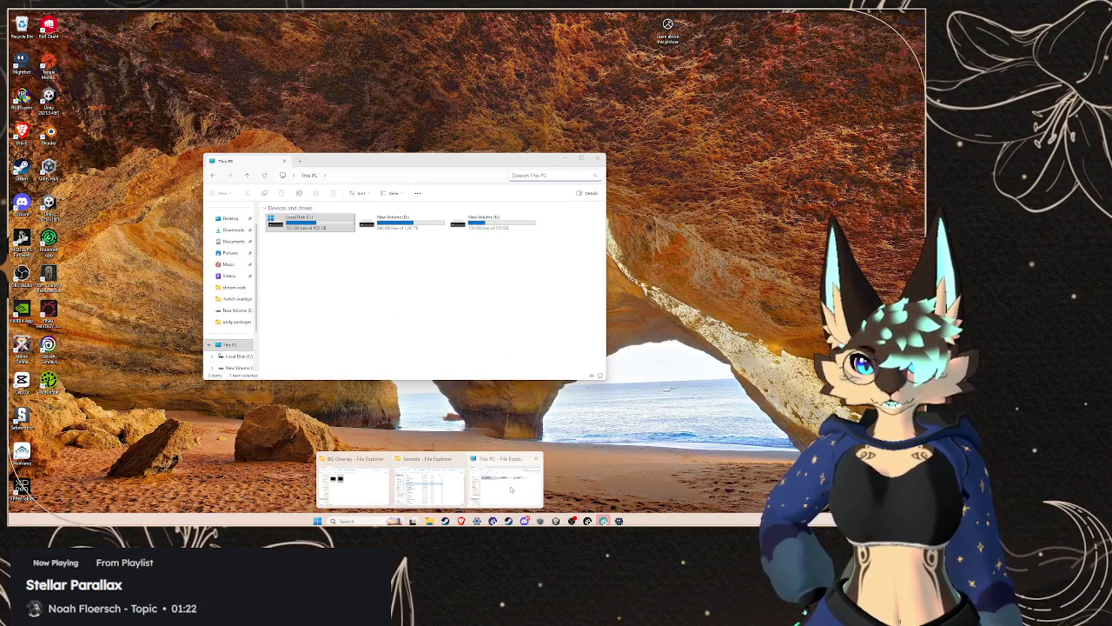
# - In File Explorer, navigate to the C:\unity projects\thingy\VRM folder
pyautogui.click(511, 489)
pyautogui.click(236, 355)
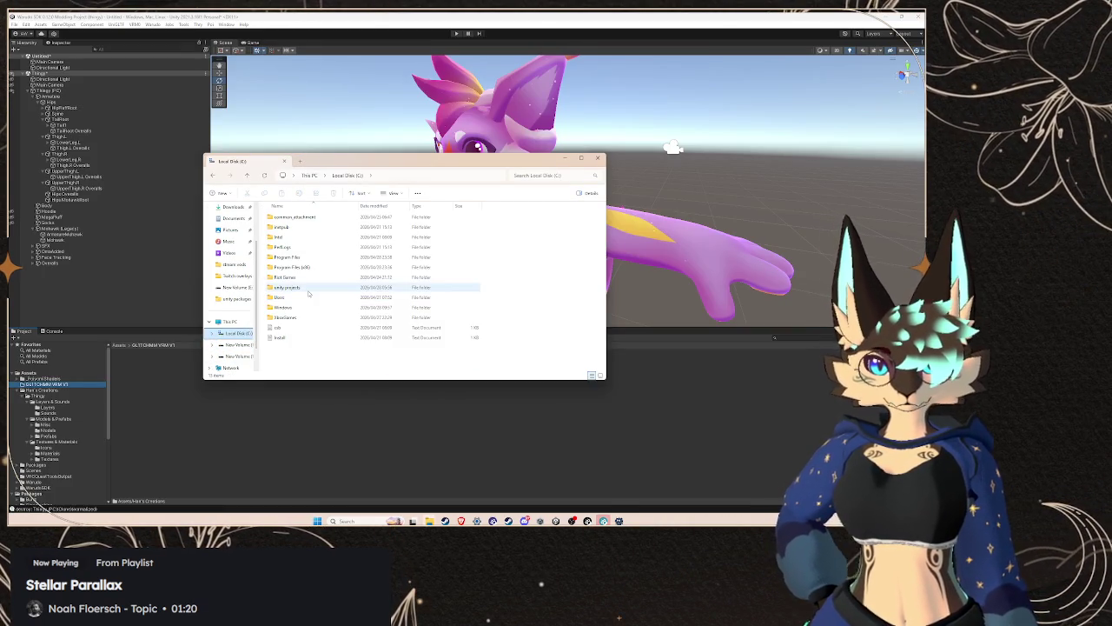
pyautogui.click(315, 277)
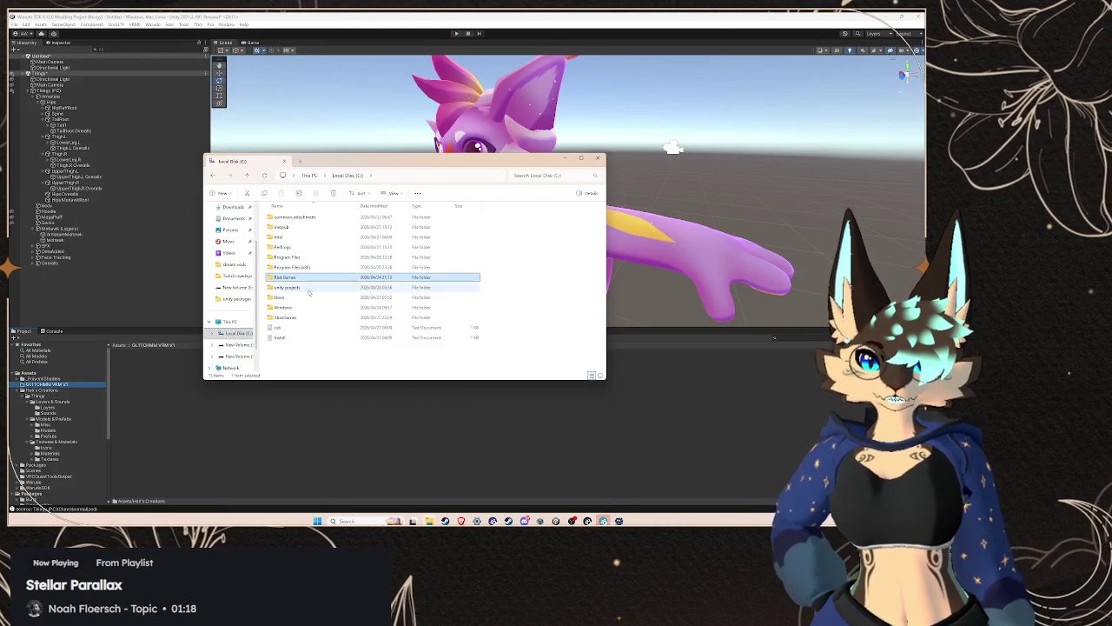
pyautogui.doubleClick(291, 286)
pyautogui.doubleClick(279, 217)
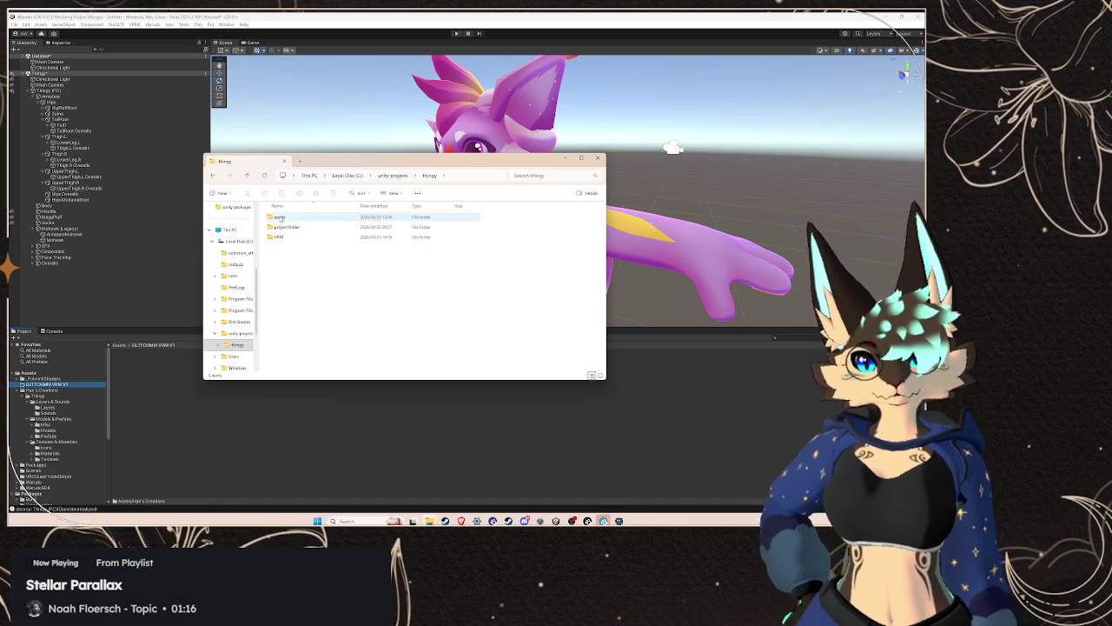
pyautogui.doubleClick(297, 236)
# - Drag GLITCHMM V1 Thingy.vrm into Unity's GLITCHMM VRM V1 folder to import it
pyautogui.click(305, 218)
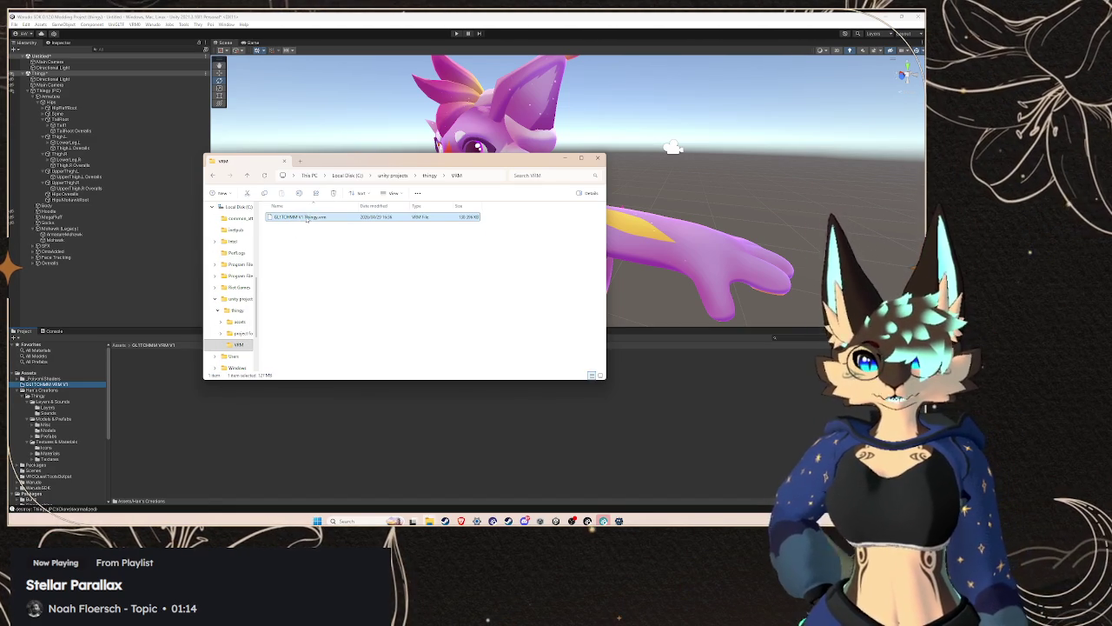
pyautogui.moveTo(319, 221); pyautogui.dragTo(230, 300)
pyautogui.moveTo(185, 391); pyautogui.dragTo(183, 385)
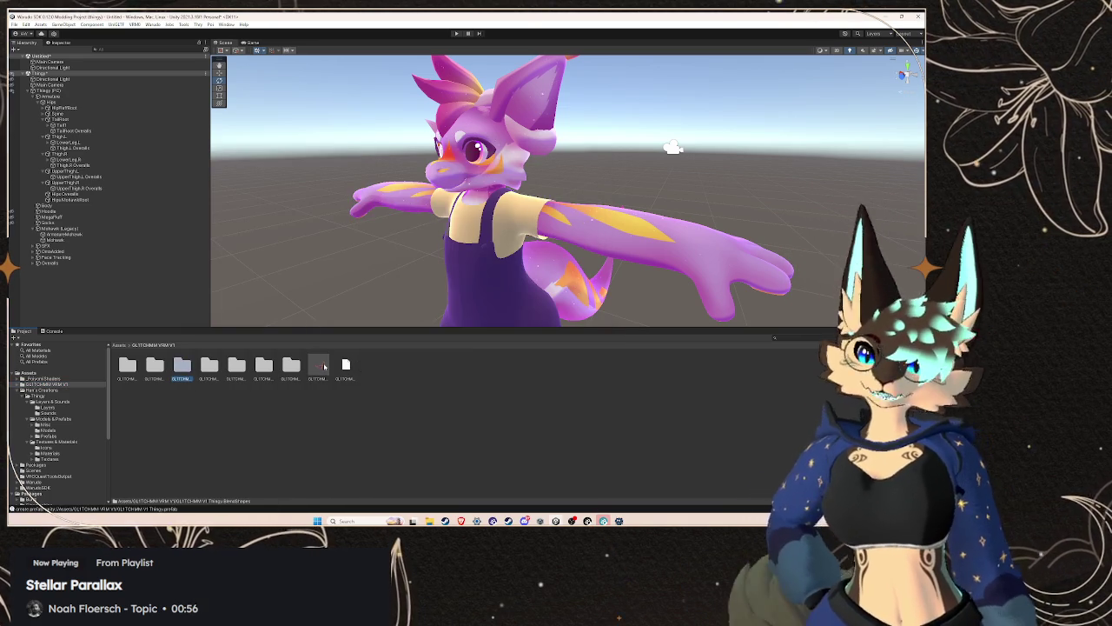
# - Hide the original Thingy (PC) avatar and place the imported GLITCHMM V1 Thingy prefab in the scene
pyautogui.click(31, 95)
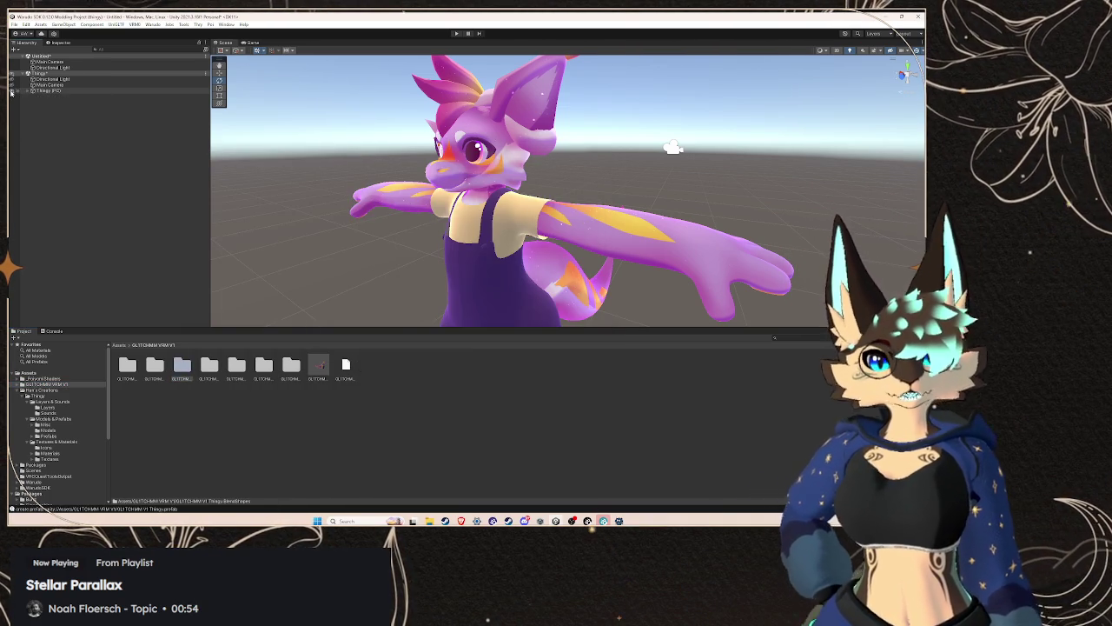
pyautogui.click(11, 90)
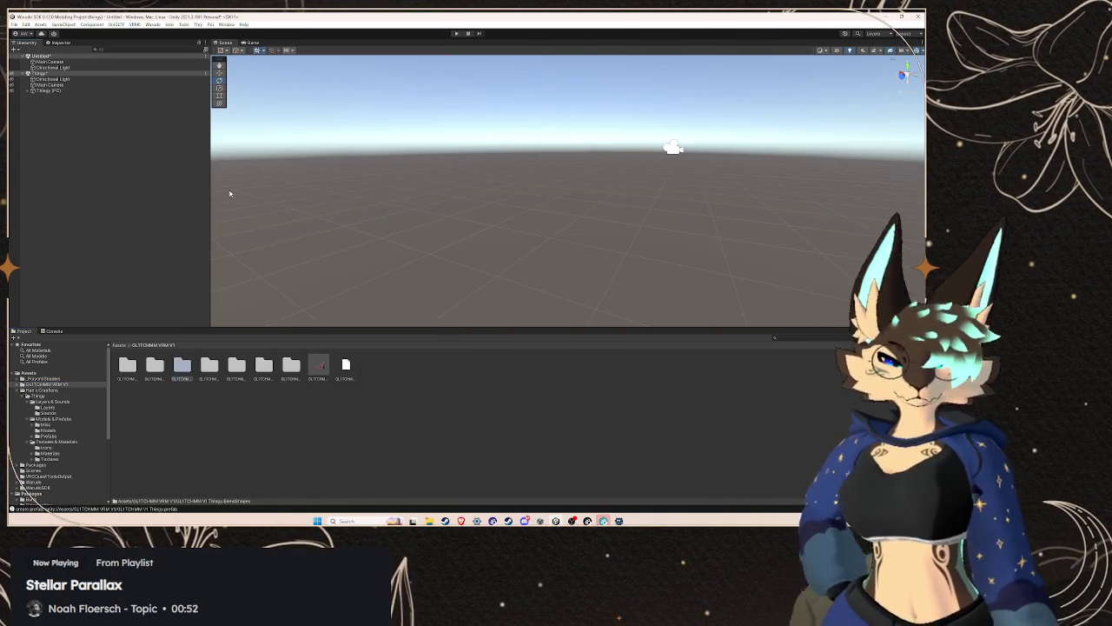
pyautogui.moveTo(319, 365); pyautogui.dragTo(77, 121)
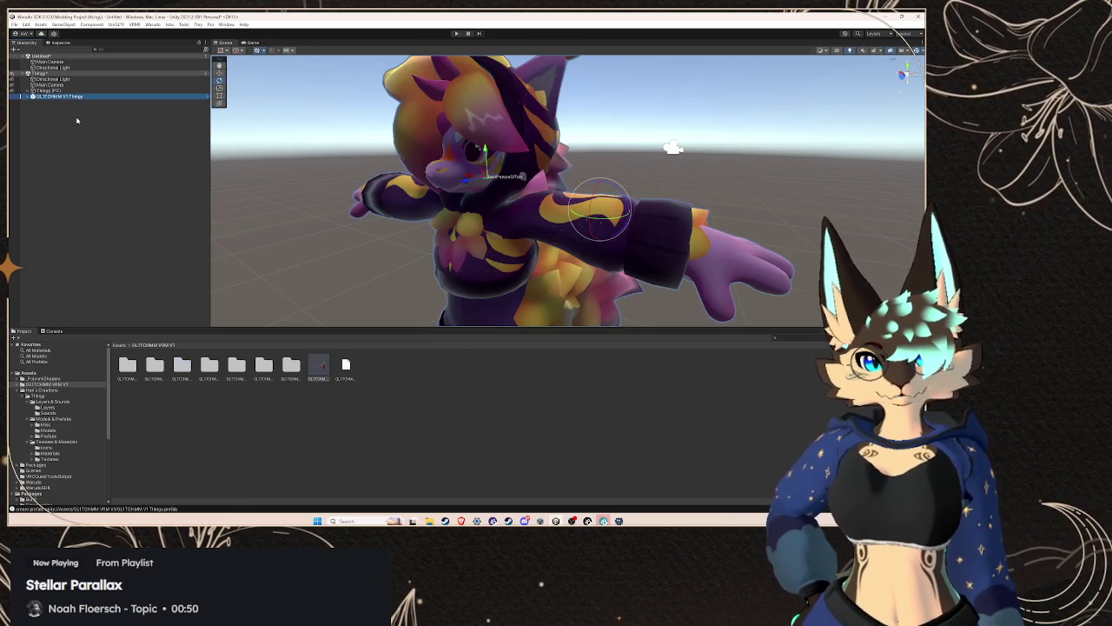
pyautogui.scroll(-5, 521, 192)
pyautogui.moveTo(522, 191); pyautogui.dragTo(556, 201)
pyautogui.scroll(2, 543, 201)
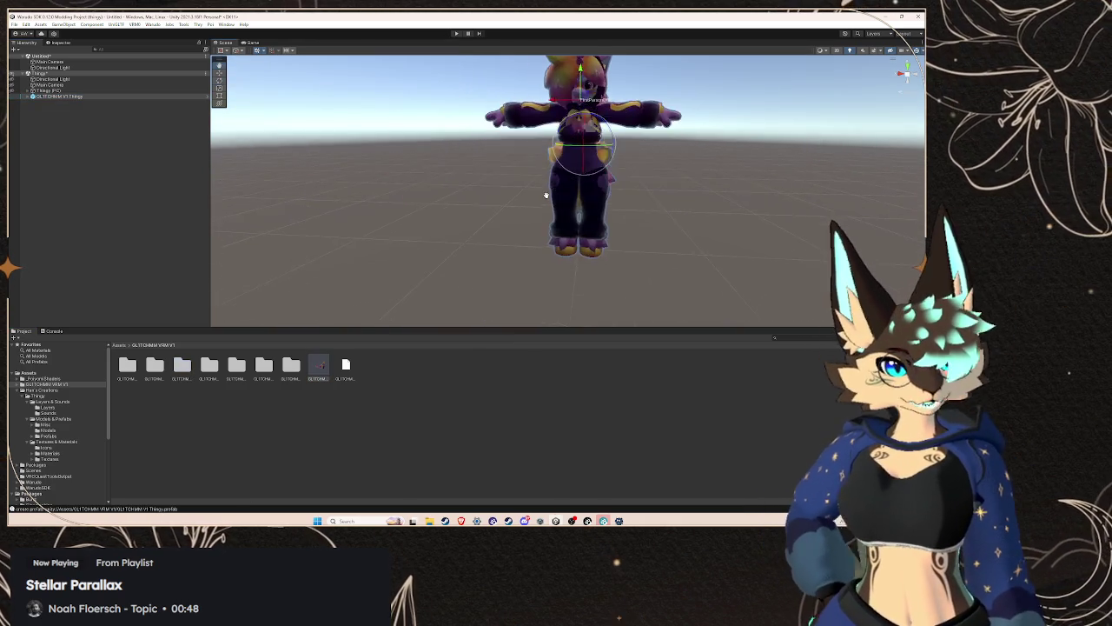
pyautogui.scroll(2, 544, 201)
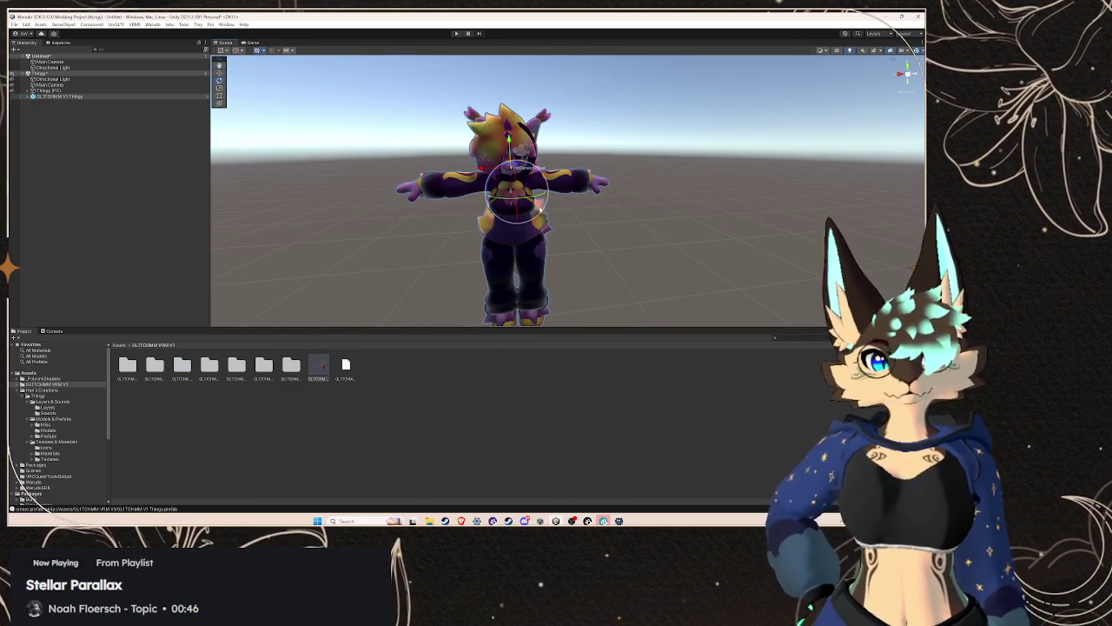
# - Expand GLITCHMM V1 Thingy and inspect its Body mesh's Eyes, Fluff and Body materials
pyautogui.click(72, 91)
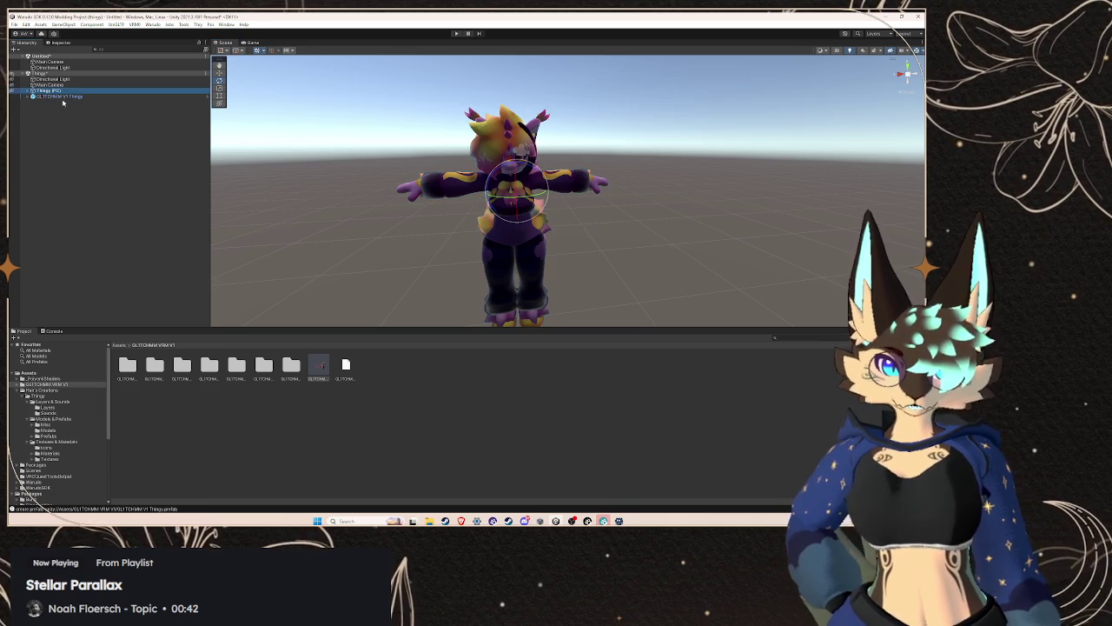
pyautogui.click(32, 96)
pyautogui.click(22, 96)
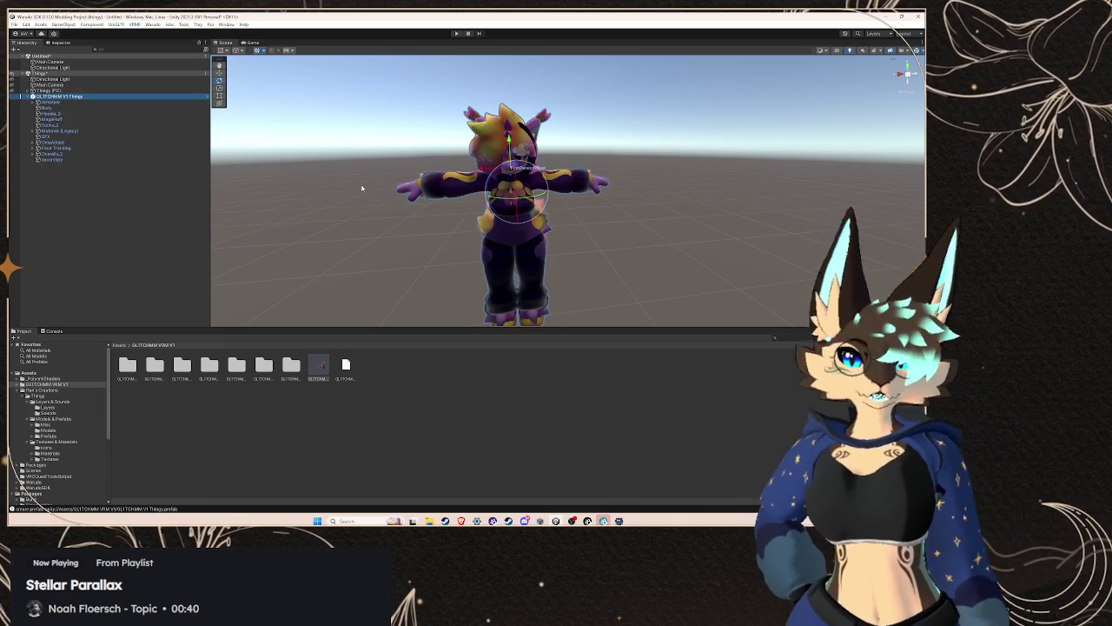
pyautogui.click(71, 108)
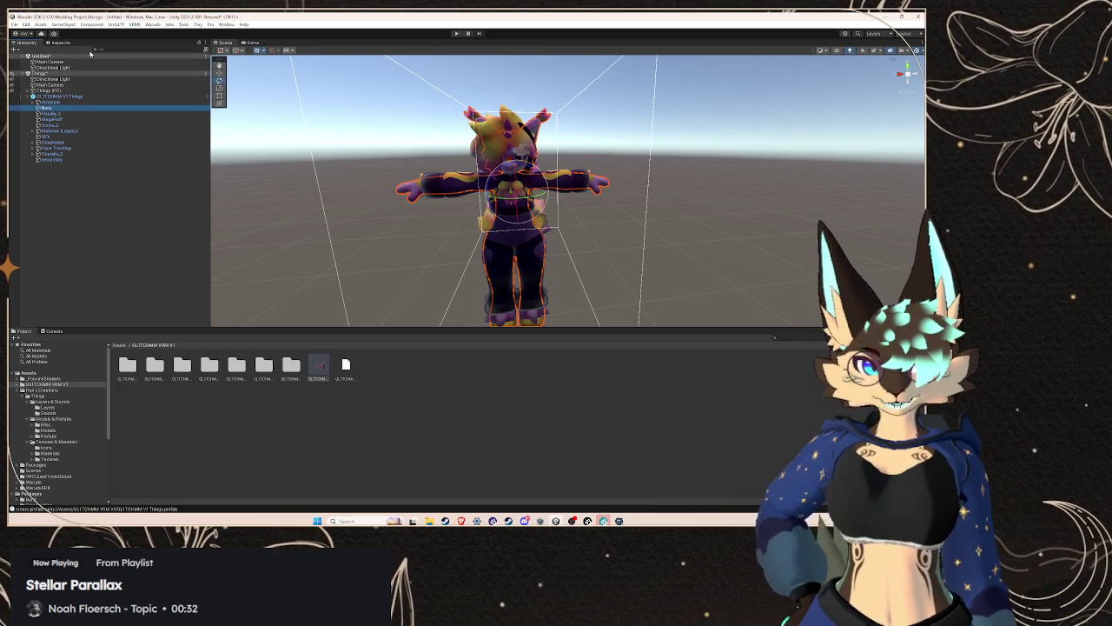
pyautogui.click(60, 43)
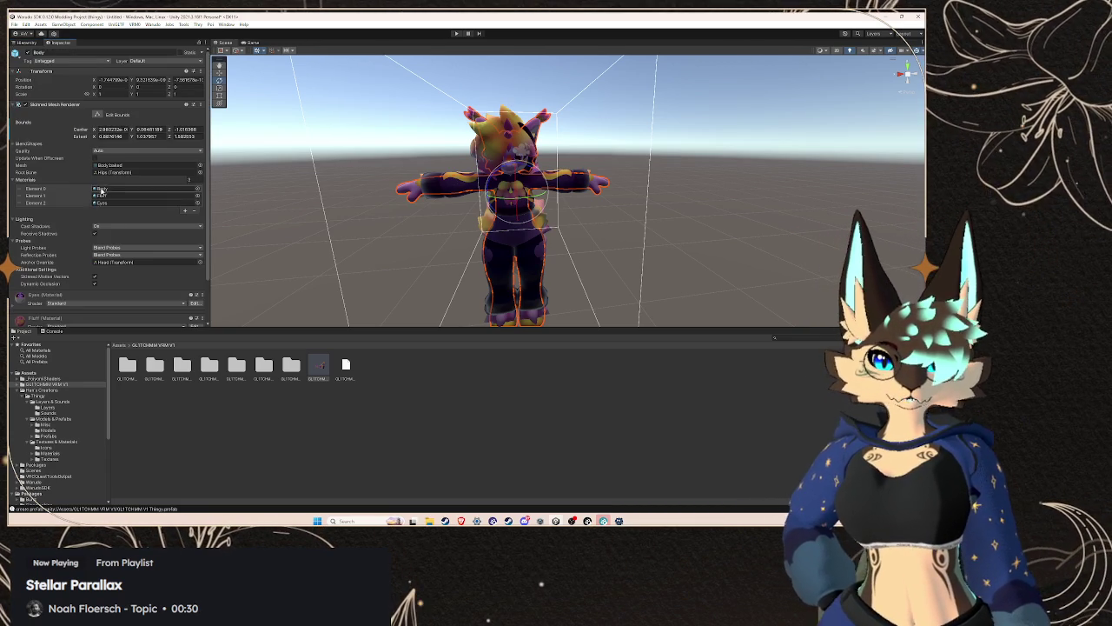
pyautogui.scroll(-3, 92, 277)
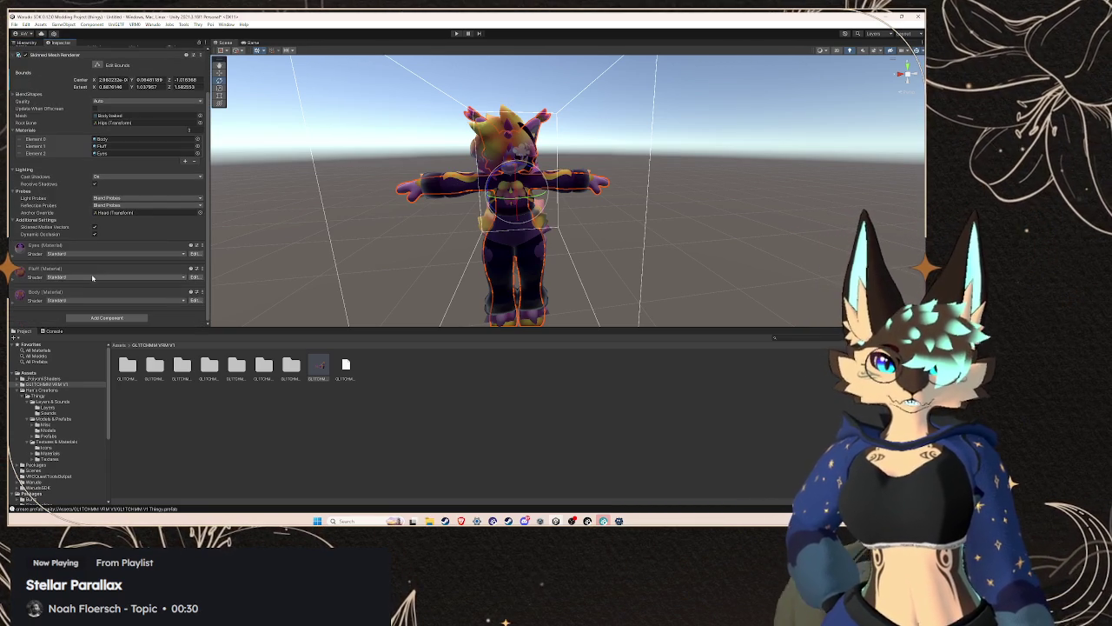
pyautogui.click(26, 43)
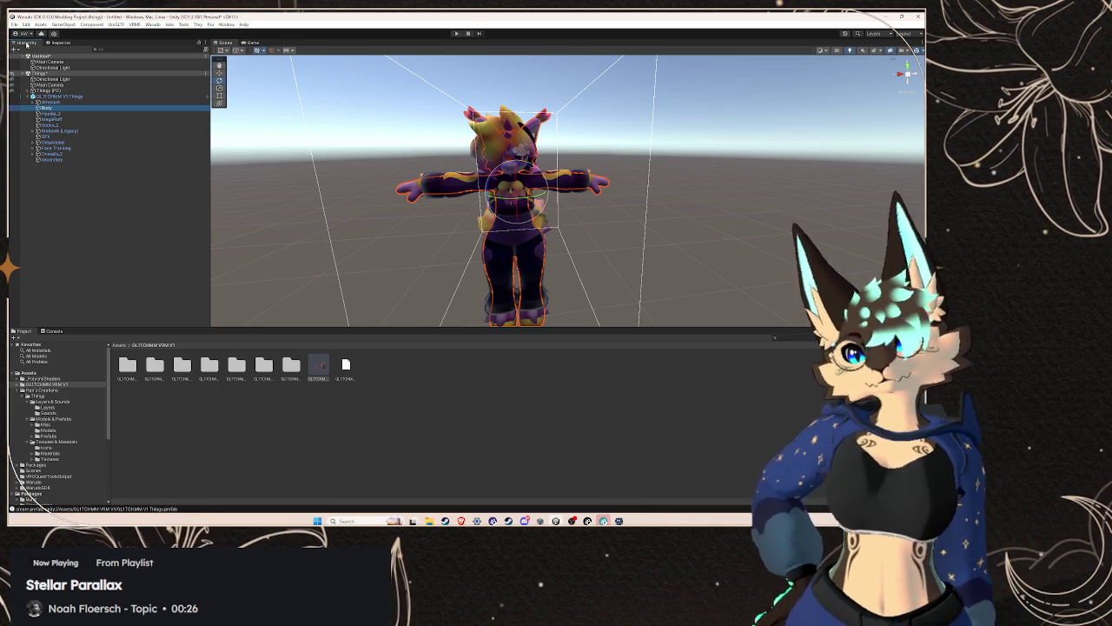
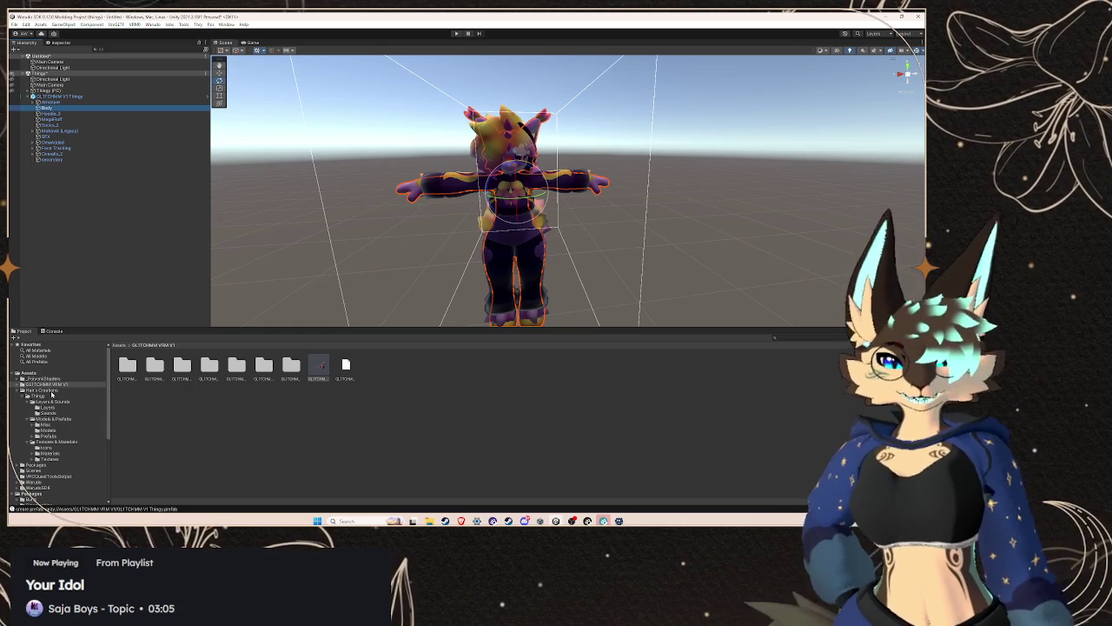
# - Show the original Thingy (PC) Body mesh's renderer with its Body, Fluff and Eyes materials
pyautogui.click(50, 391)
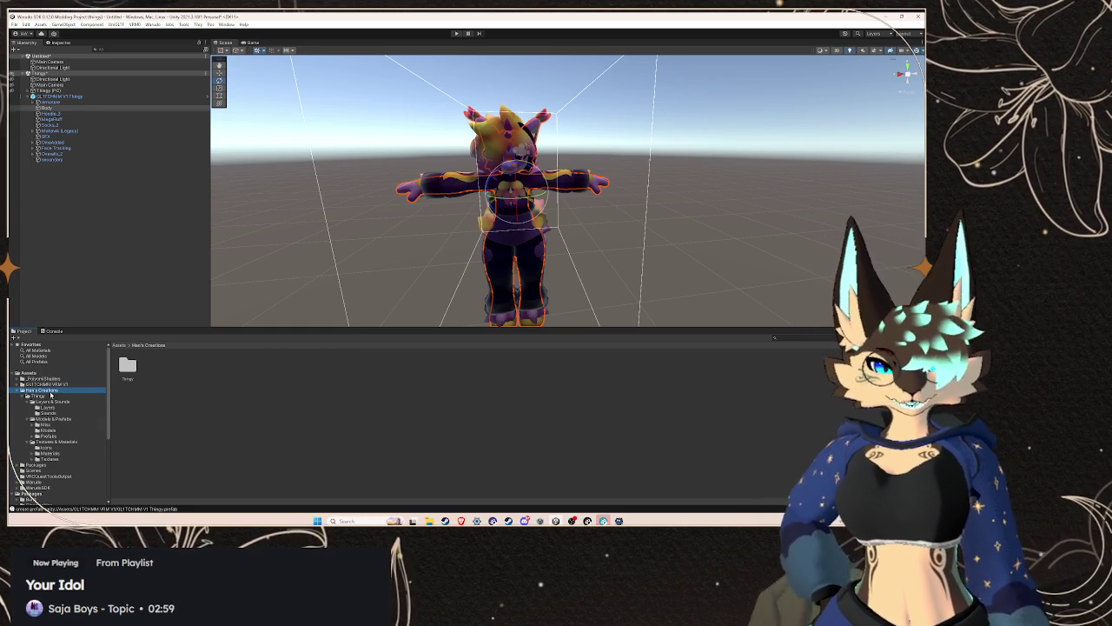
pyautogui.keyDown('alt'); pyautogui.click(28, 91); pyautogui.keyUp('alt')
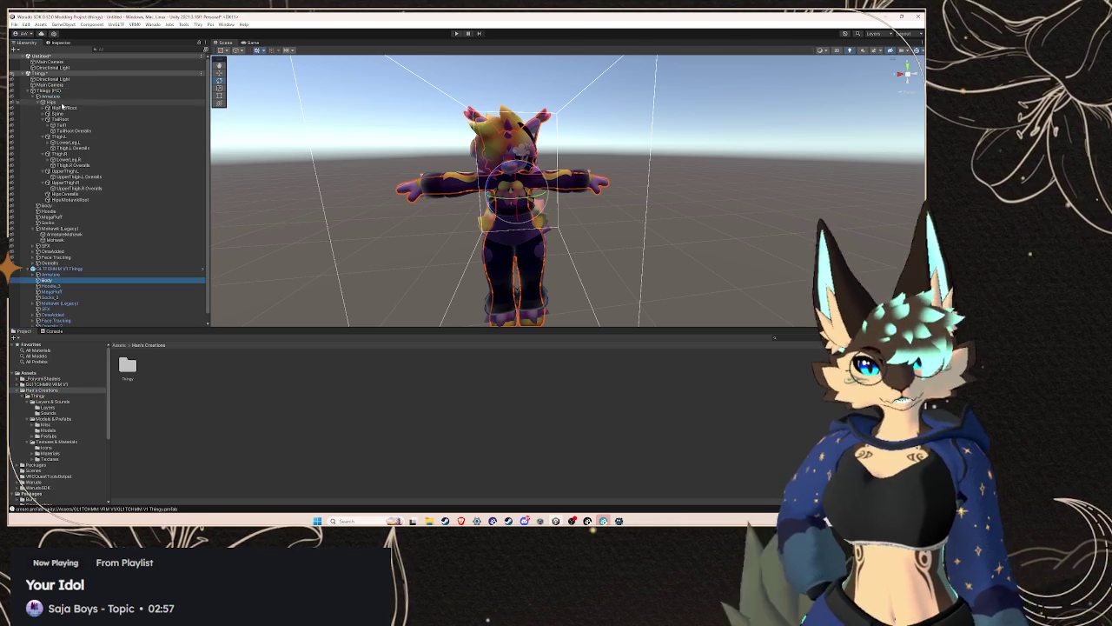
pyautogui.click(28, 91)
pyautogui.keyDown('alt'); pyautogui.click(29, 91); pyautogui.keyUp('alt')
pyautogui.click(33, 96)
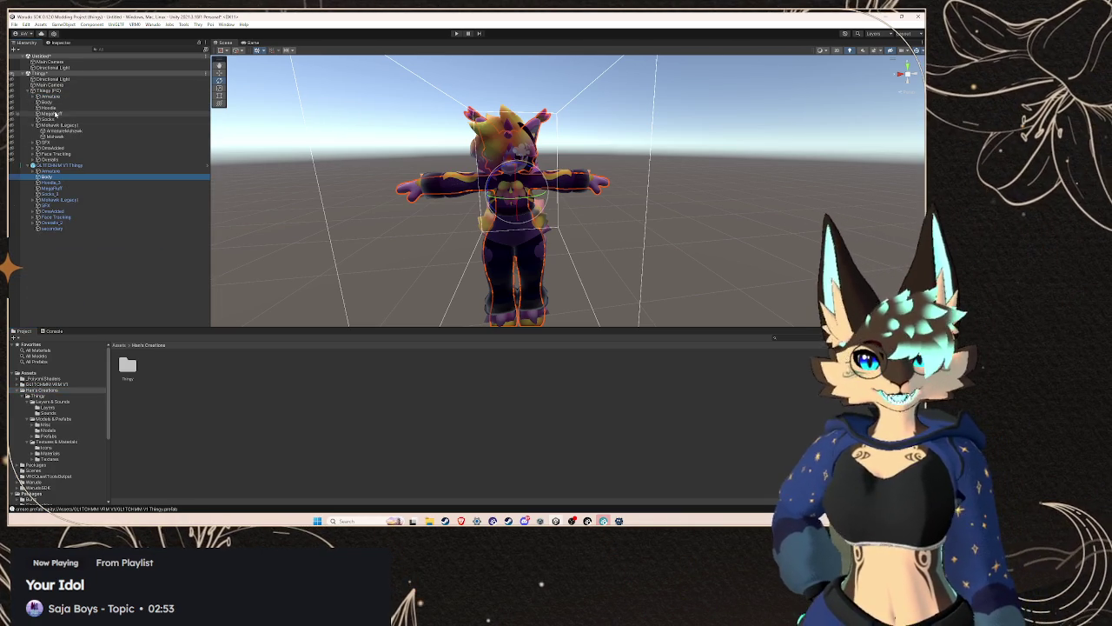
pyautogui.click(51, 102)
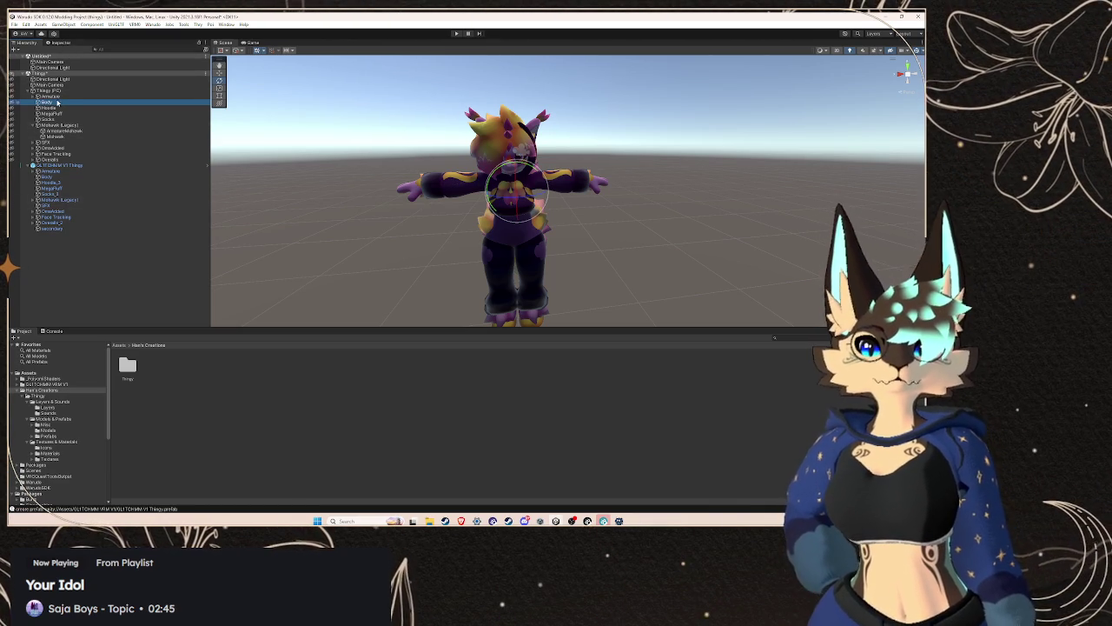
pyautogui.click(62, 44)
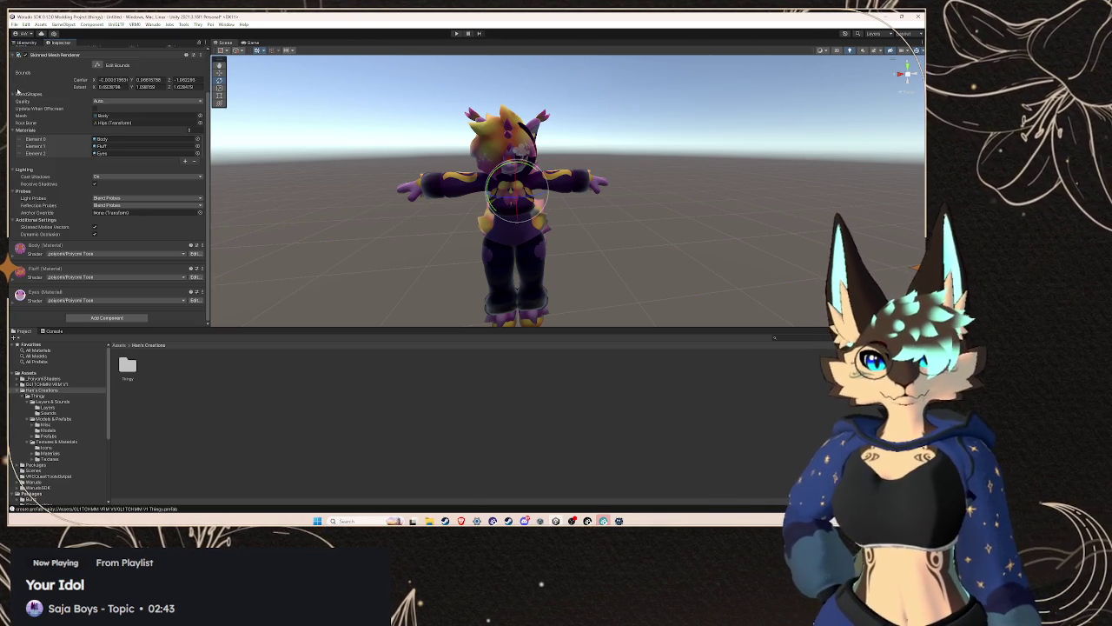
# - Put the Body, Fluff and Eyes materials into Elements 0–2 of the copy's Body, then select MegaFluff
pyautogui.click(103, 139)
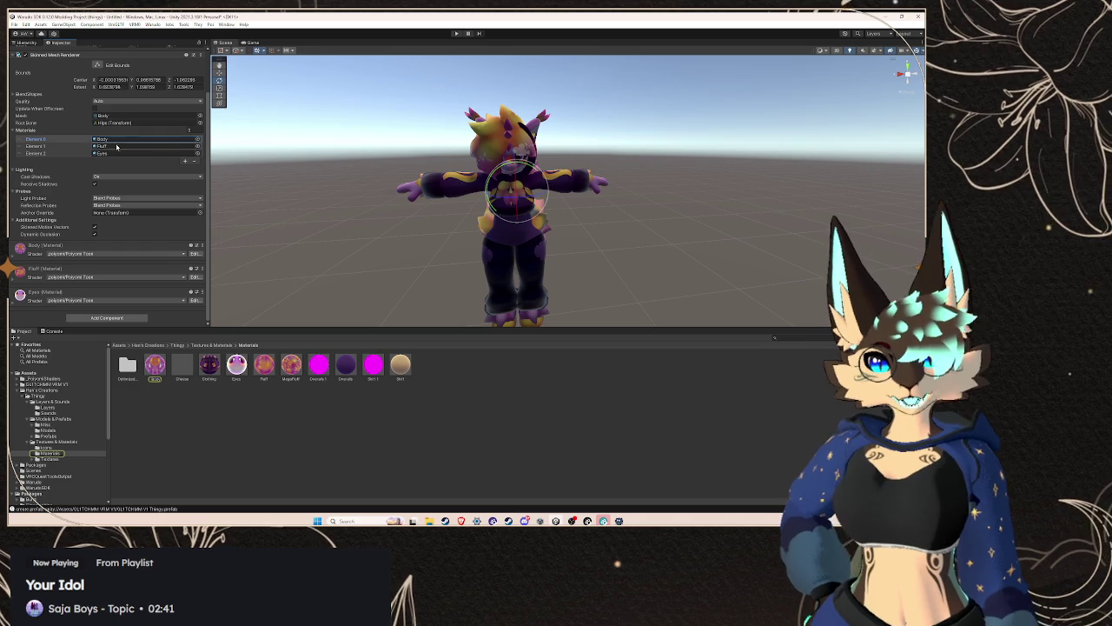
pyautogui.click(28, 43)
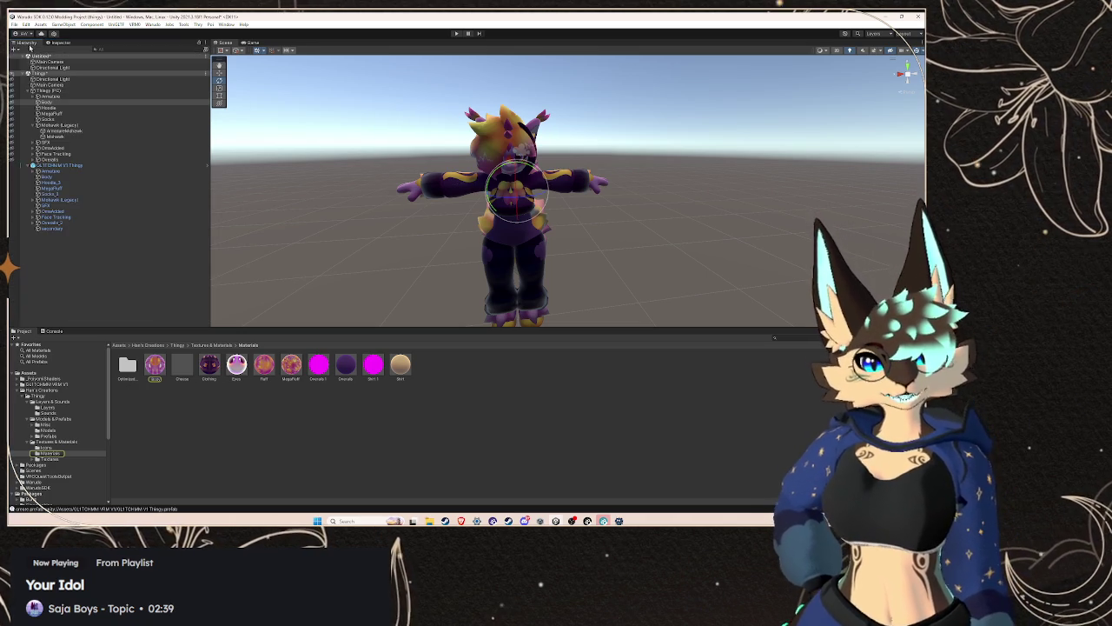
pyautogui.click(103, 179)
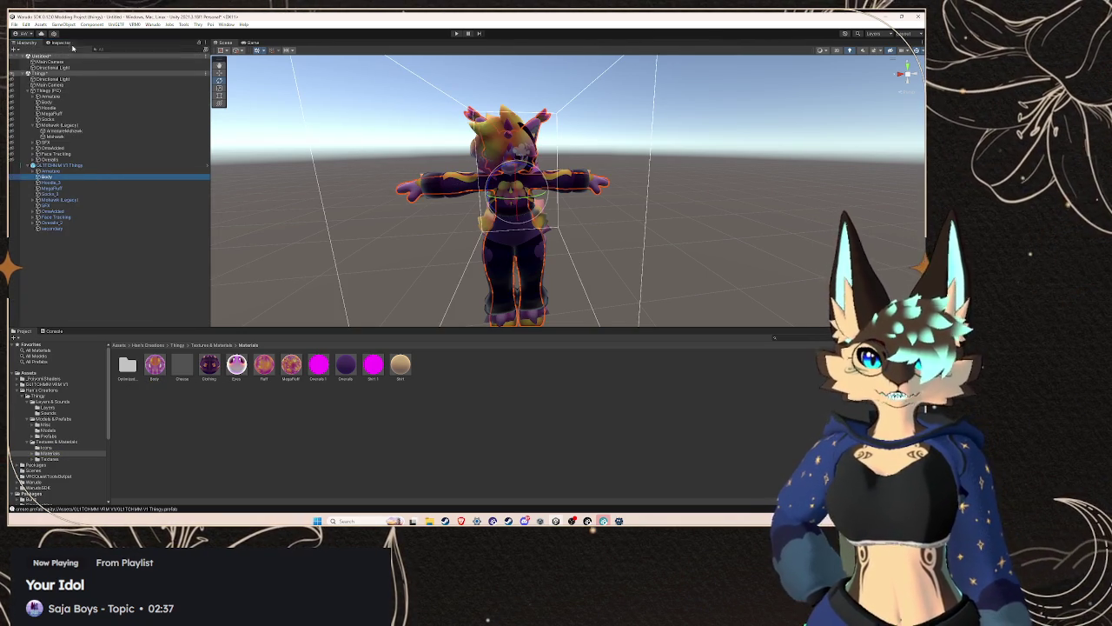
pyautogui.click(61, 43)
pyautogui.moveTo(163, 369)
pyautogui.mouseDown()
pyautogui.moveTo(132, 139)
pyautogui.moveTo(115, 140)
pyautogui.mouseUp()
pyautogui.moveTo(272, 367); pyautogui.dragTo(123, 146)
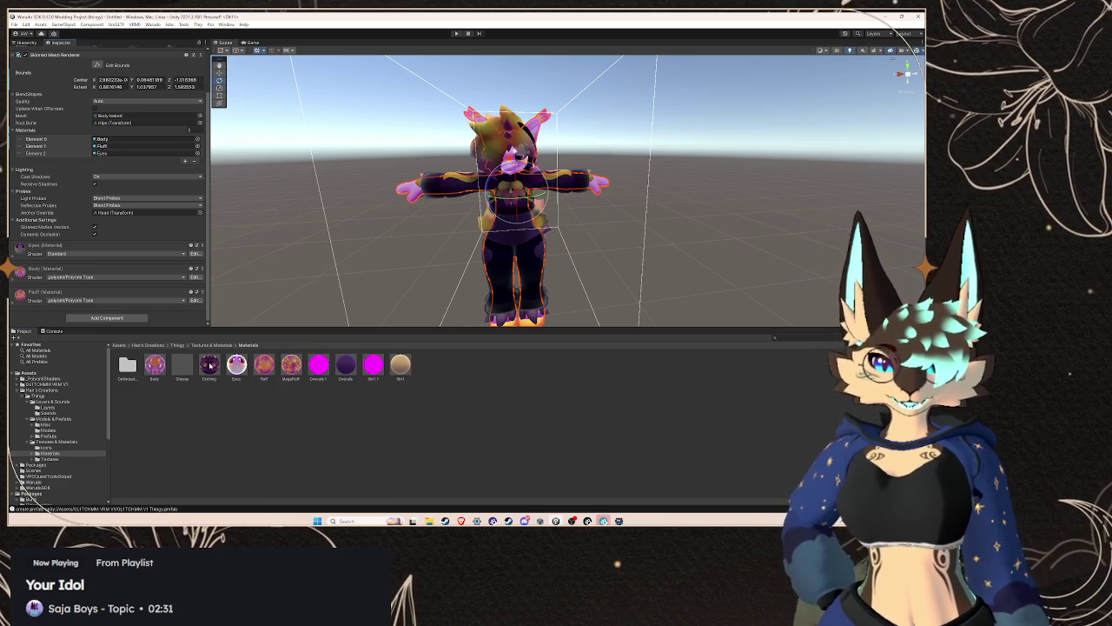
pyautogui.moveTo(159, 202); pyautogui.dragTo(130, 152)
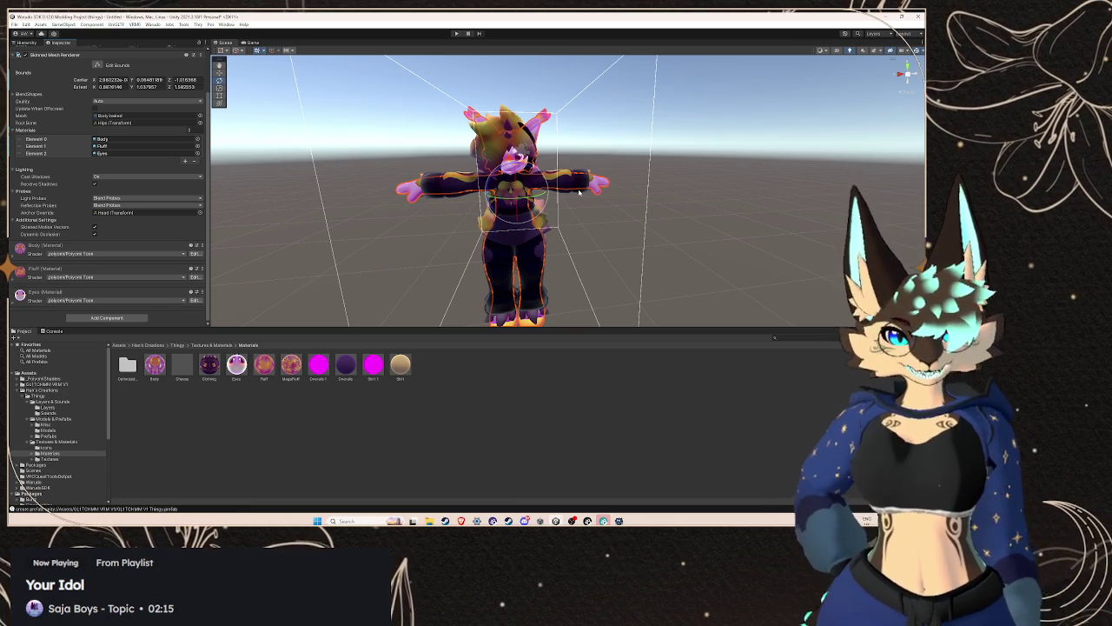
pyautogui.click(496, 139)
pyautogui.click(499, 133)
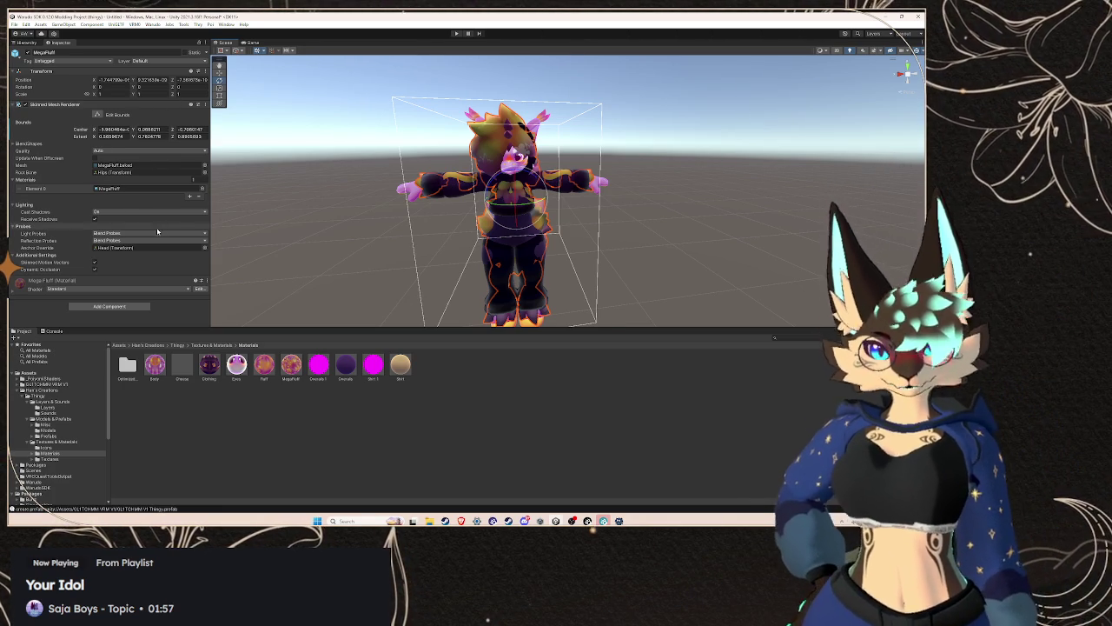
# - Check the original MegaFluff's material and give the copy's MegaFluff the Poiyomi Toon MegaFluff material
pyautogui.click(26, 42)
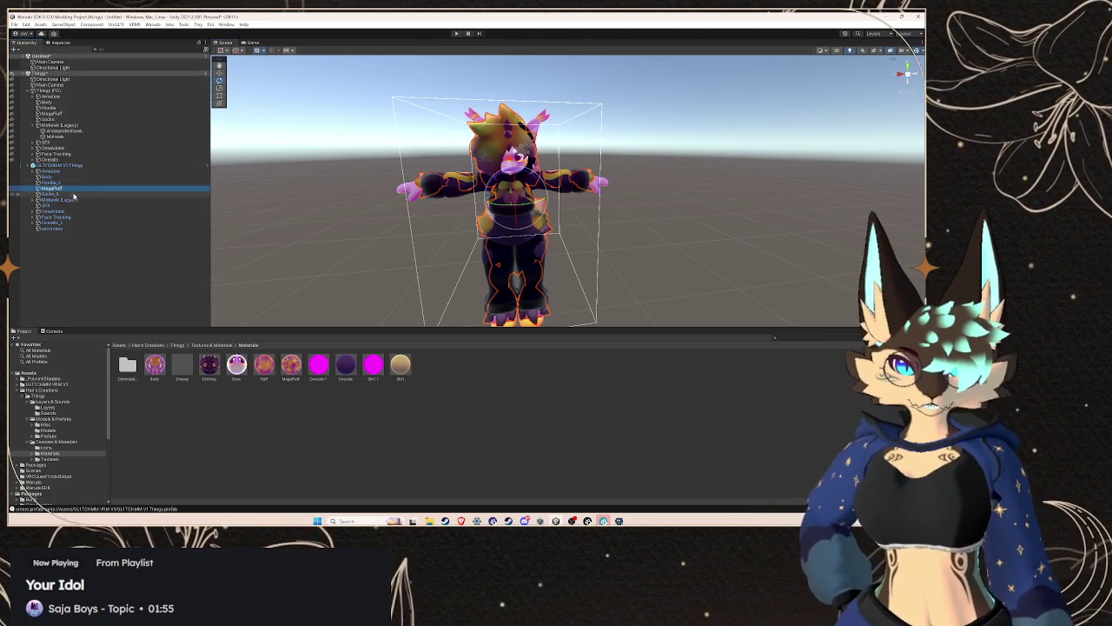
pyautogui.click(70, 184)
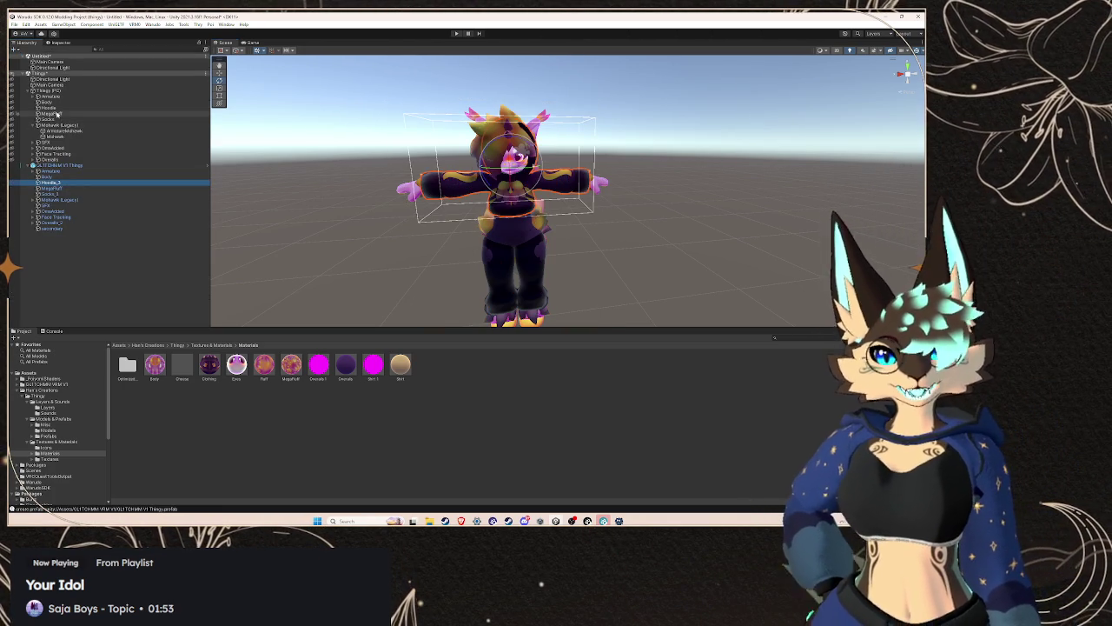
pyautogui.click(63, 42)
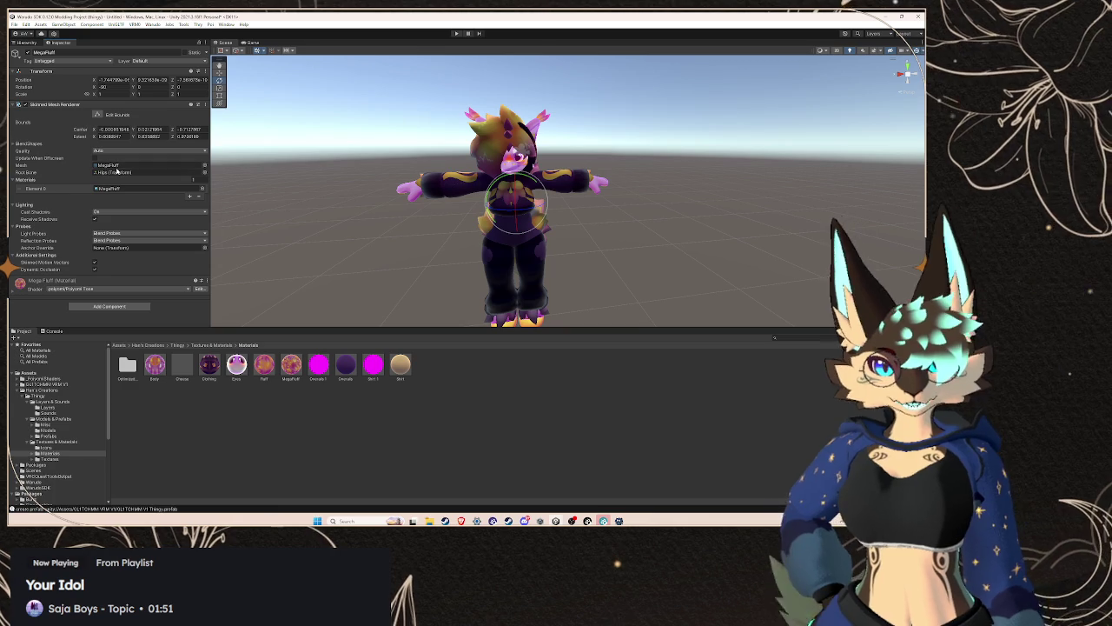
pyautogui.click(113, 188)
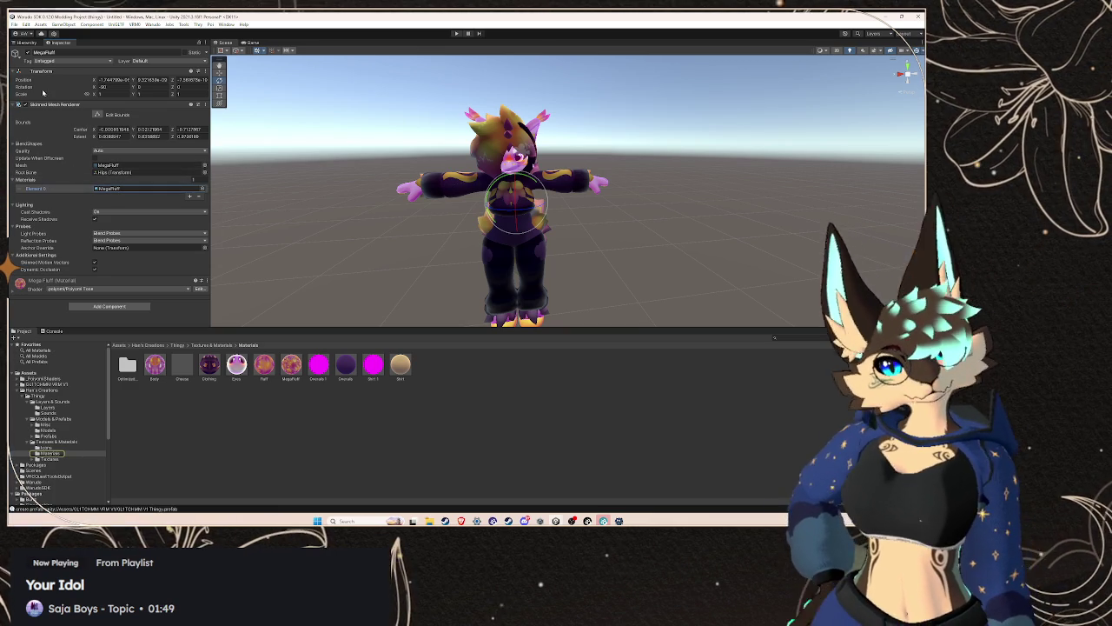
pyautogui.click(26, 41)
pyautogui.click(64, 189)
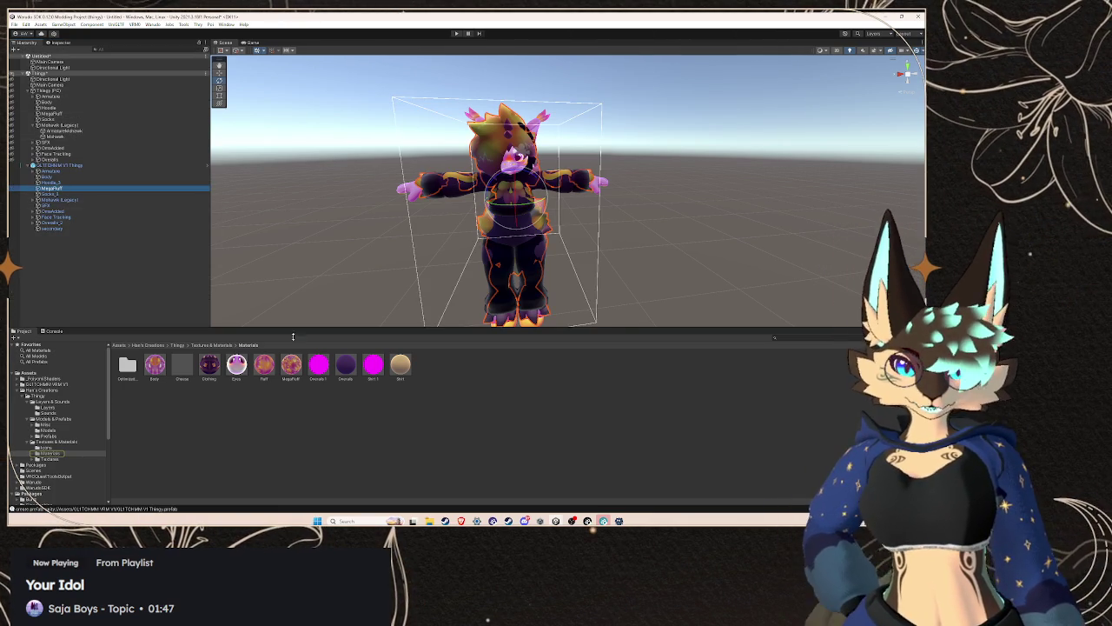
pyautogui.click(62, 43)
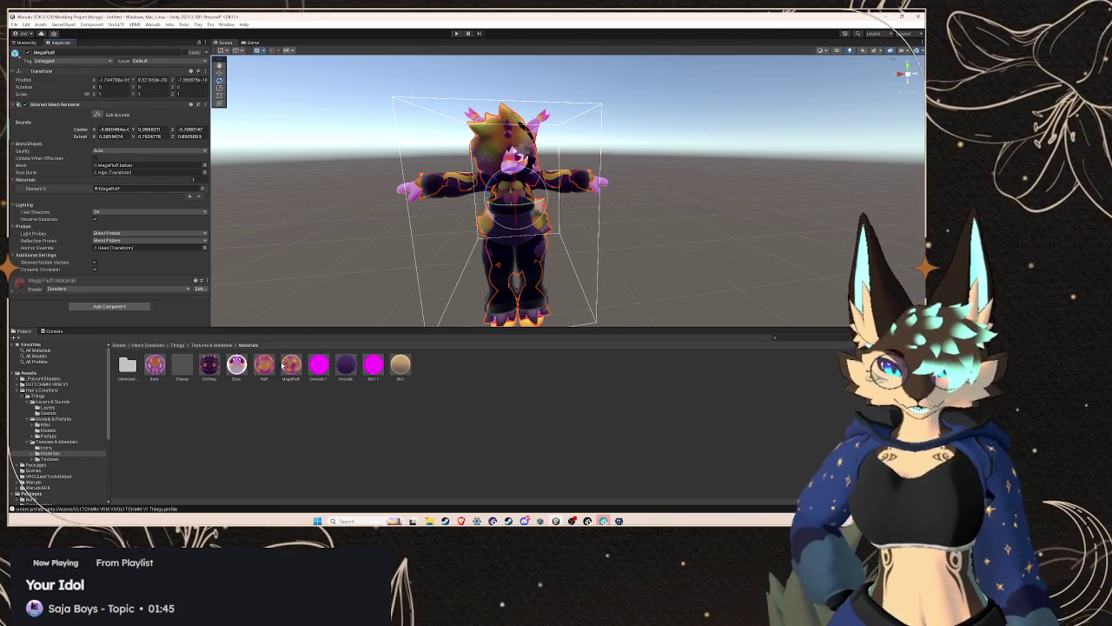
pyautogui.click(117, 189)
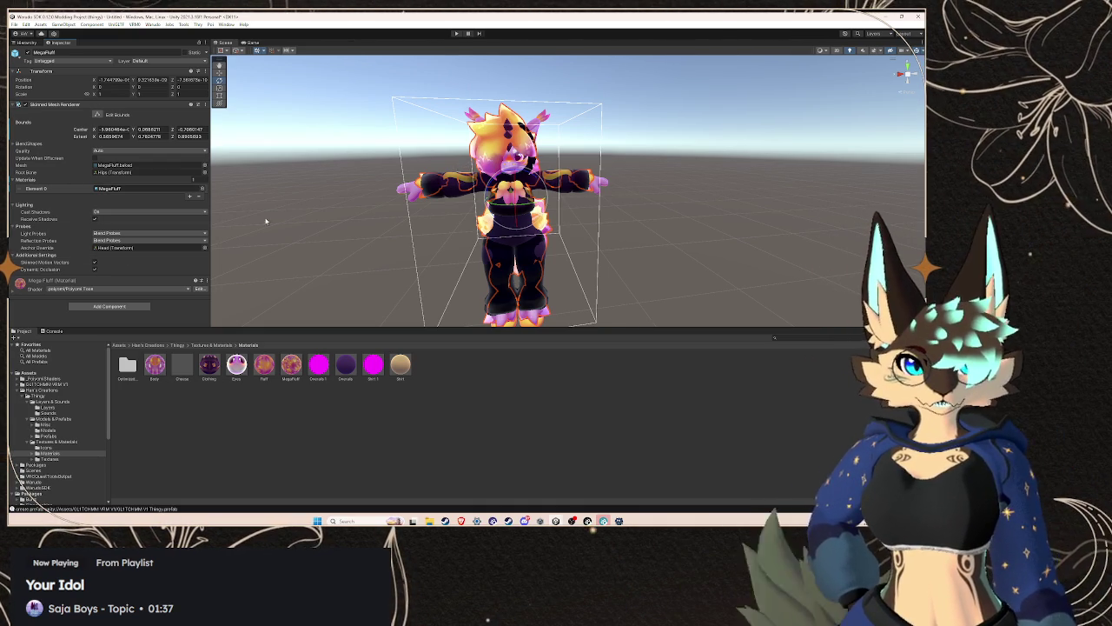
# - Give the copy's Hoodie_3 and Socks_3 meshes the Clothing material
pyautogui.click(553, 177)
pyautogui.click(556, 179)
pyautogui.click(571, 183)
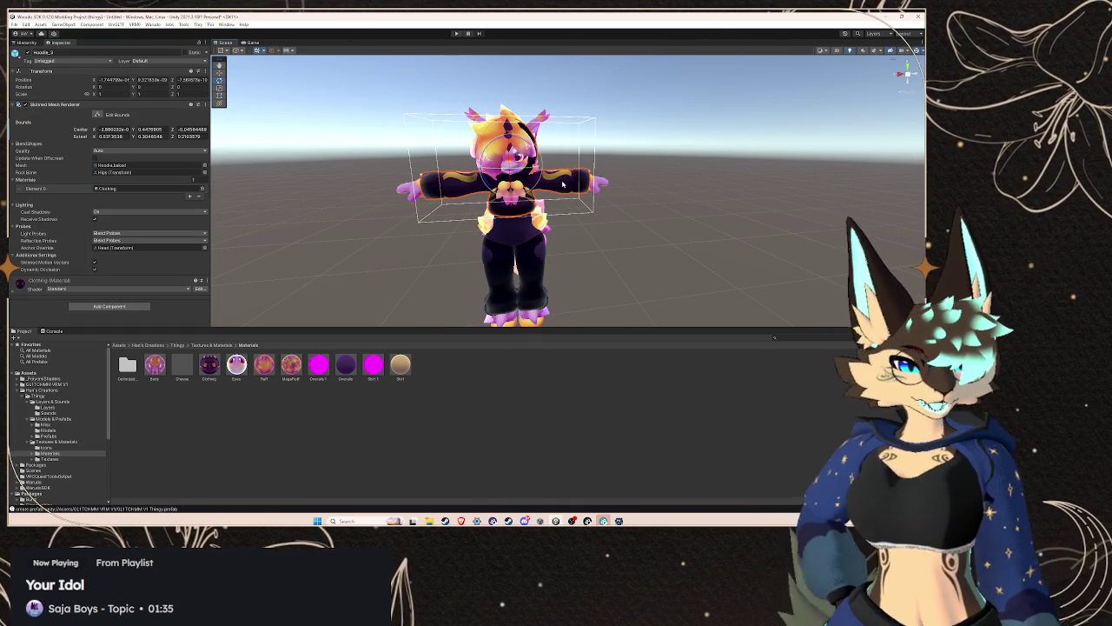
pyautogui.moveTo(209, 365)
pyautogui.mouseDown()
pyautogui.moveTo(470, 209)
pyautogui.moveTo(463, 217)
pyautogui.mouseUp()
pyautogui.click(543, 273)
pyautogui.click(544, 273)
pyautogui.click(543, 273)
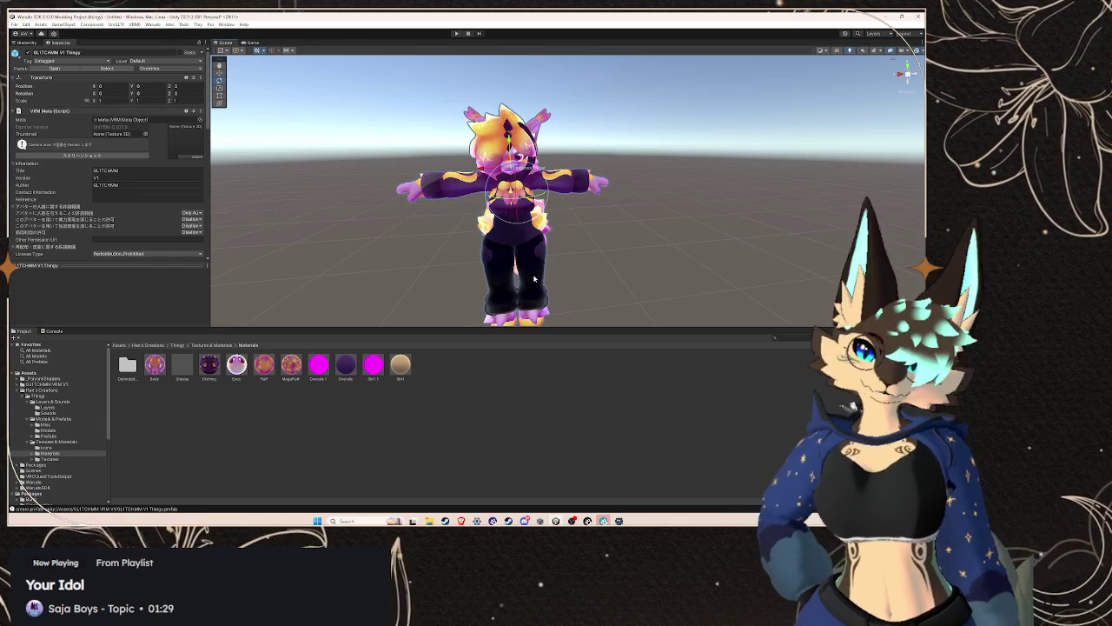
pyautogui.click(543, 273)
pyautogui.moveTo(209, 365); pyautogui.dragTo(142, 189)
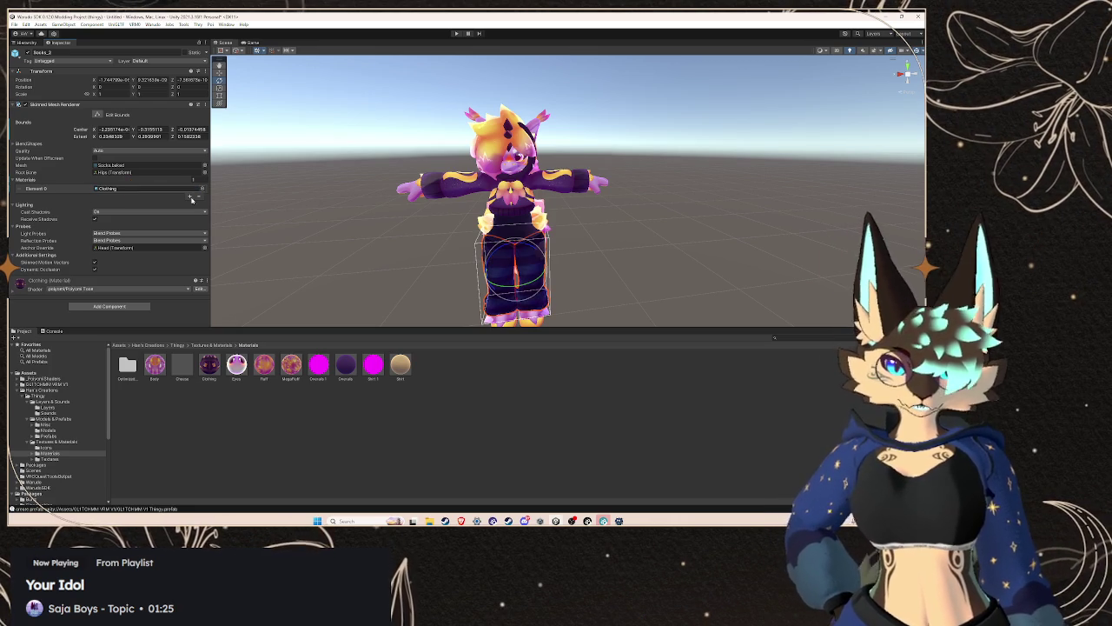
# - Give the copy's Overalls_3 mesh the Overalls material
pyautogui.click(535, 232)
pyautogui.click(534, 232)
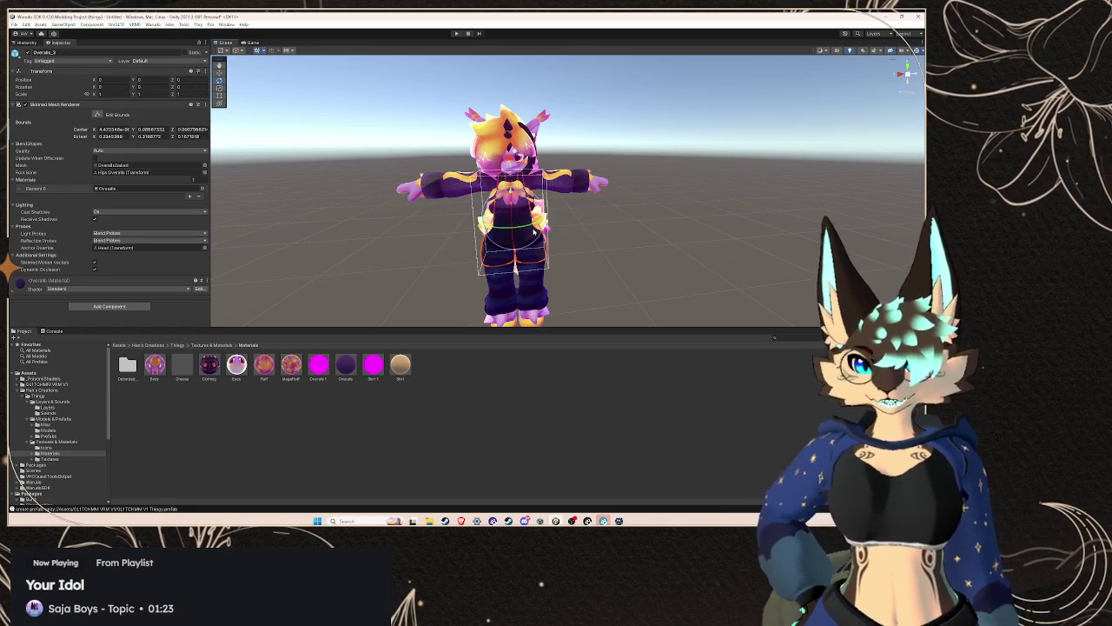
pyautogui.moveTo(346, 365)
pyautogui.mouseDown()
pyautogui.moveTo(226, 278)
pyautogui.moveTo(143, 189)
pyautogui.mouseUp()
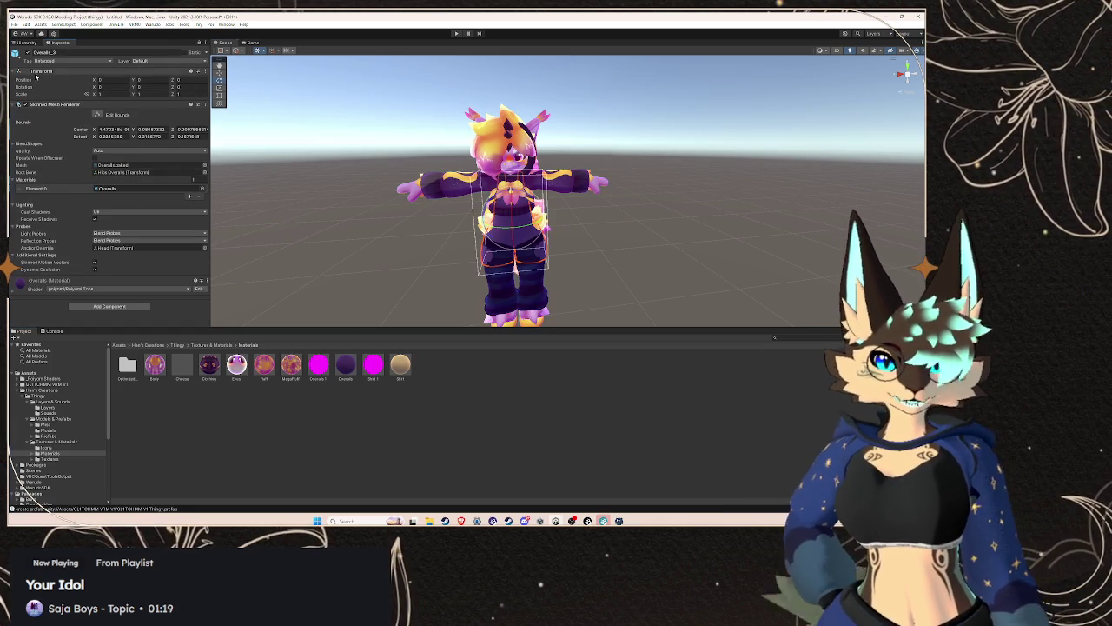
pyautogui.click(26, 42)
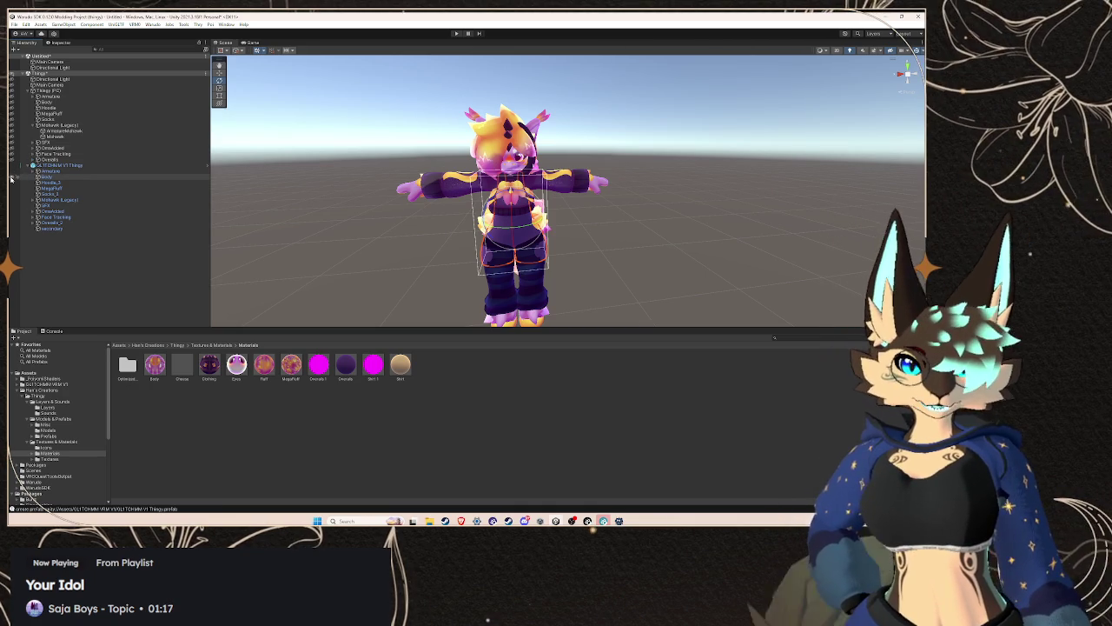
# - Toggle hoodie, MegaFluff and socks visibility and find the copy's Mohawk under Maltewok (Legacy)
pyautogui.click(24, 183)
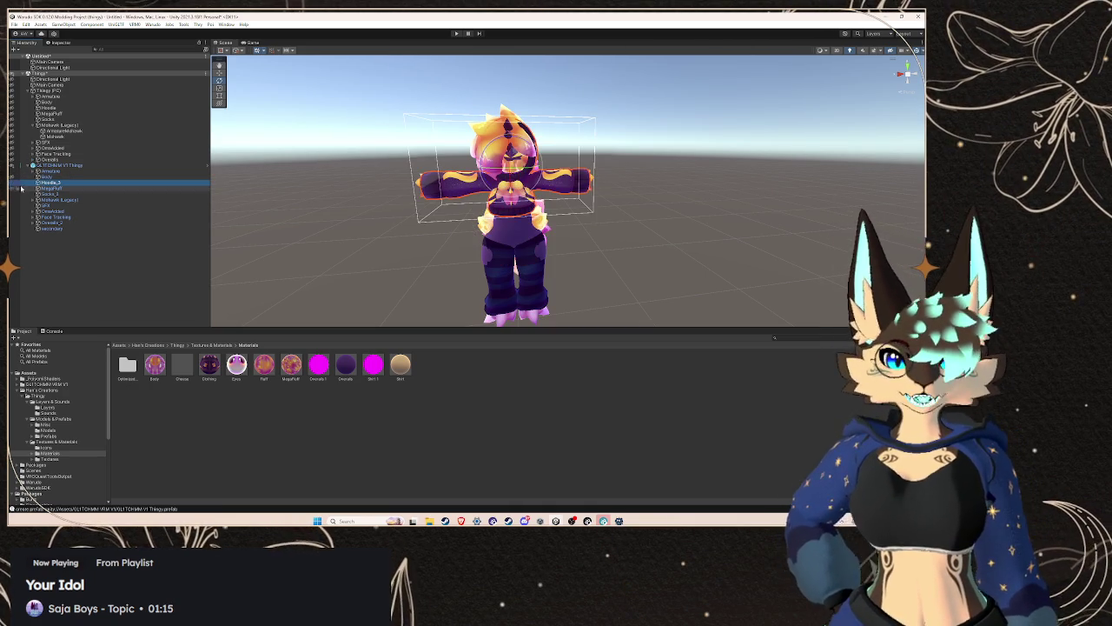
pyautogui.click(13, 183)
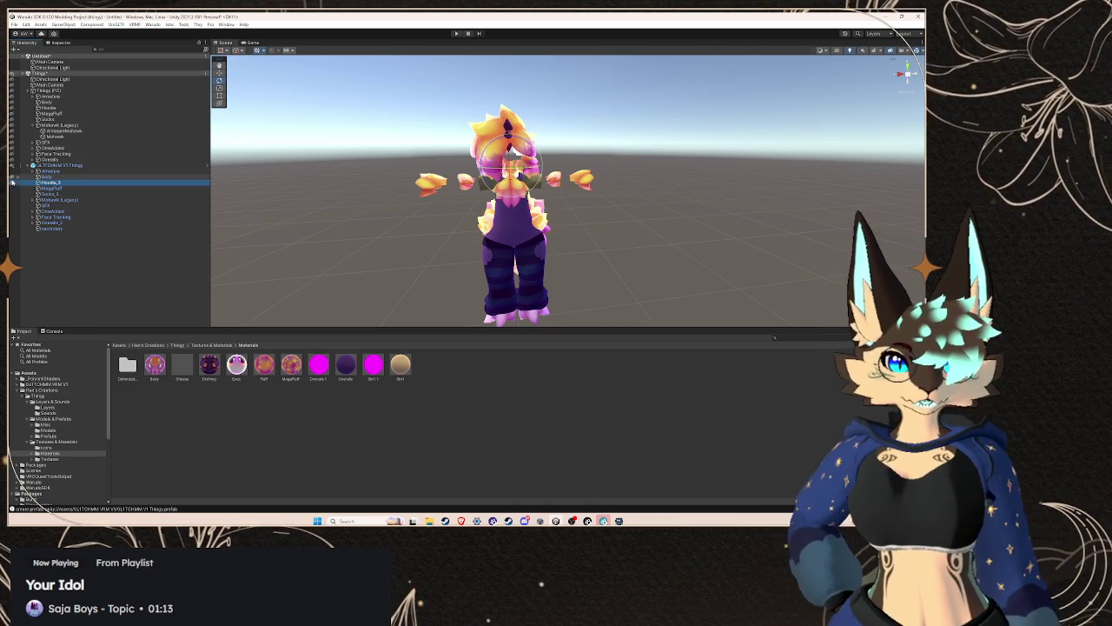
pyautogui.click(12, 182)
pyautogui.click(11, 188)
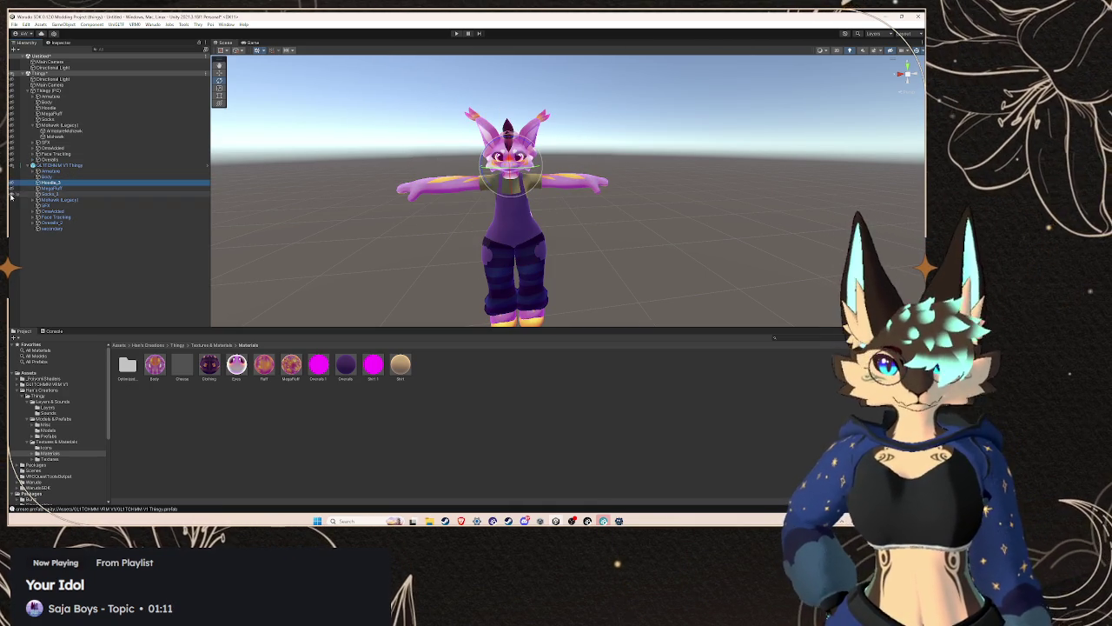
pyautogui.click(19, 194)
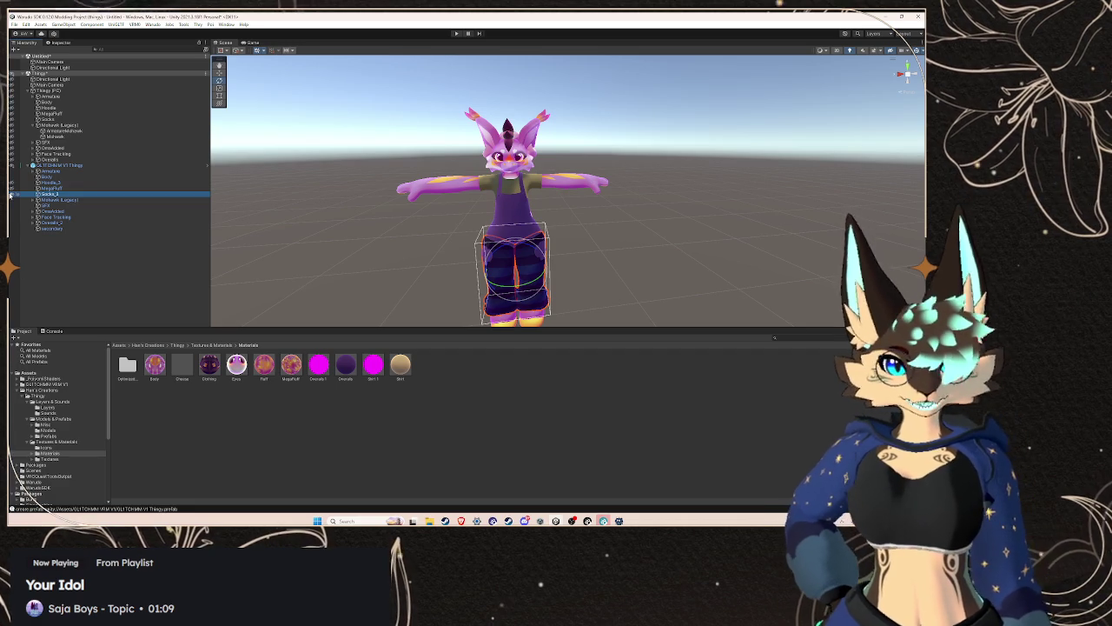
pyautogui.click(11, 194)
pyautogui.click(33, 200)
pyautogui.click(33, 200)
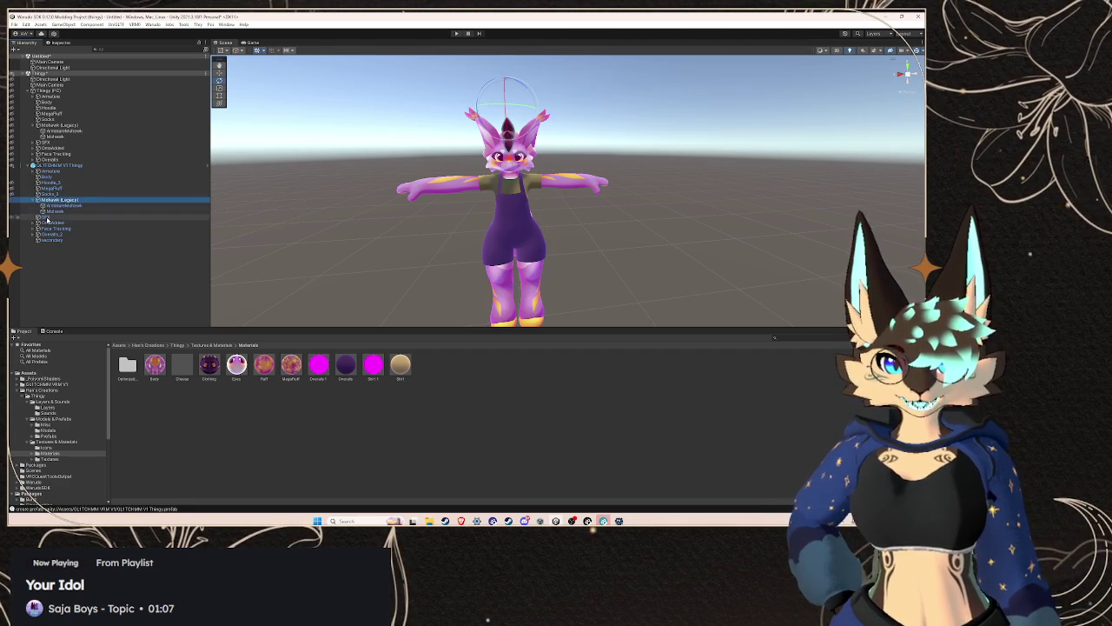
pyautogui.click(51, 212)
pyautogui.moveTo(643, 187); pyautogui.dragTo(721, 187)
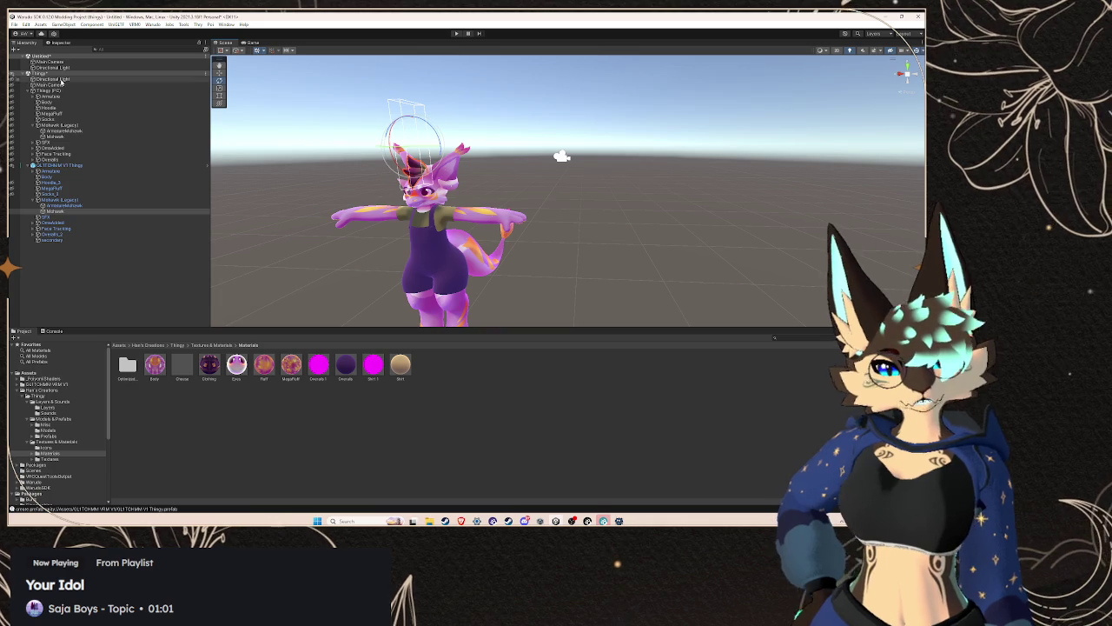
# - Check the original Mohawk's Fluff material and assign Fluff to the copy's Mohawk Element 0
pyautogui.click(60, 43)
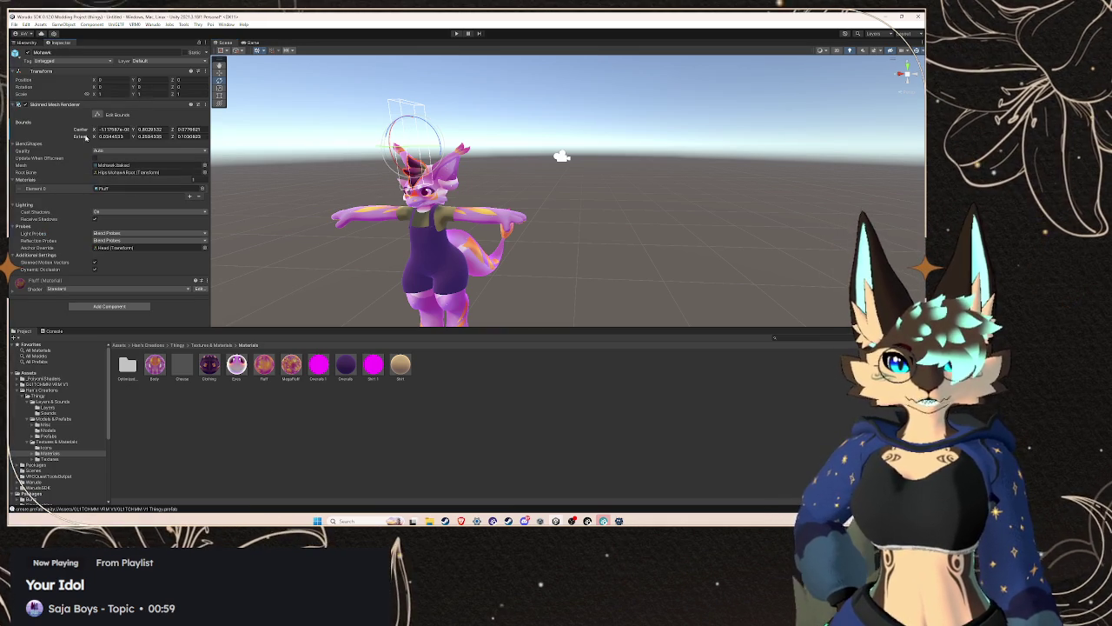
pyautogui.click(26, 42)
pyautogui.click(54, 136)
pyautogui.click(57, 42)
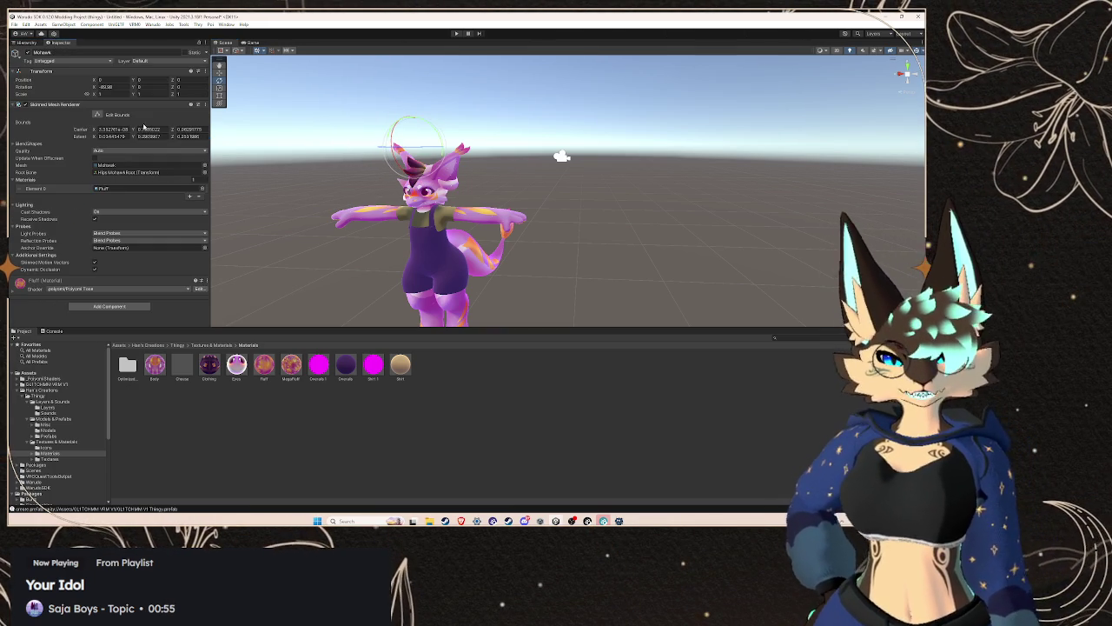
pyautogui.click(130, 188)
pyautogui.click(26, 43)
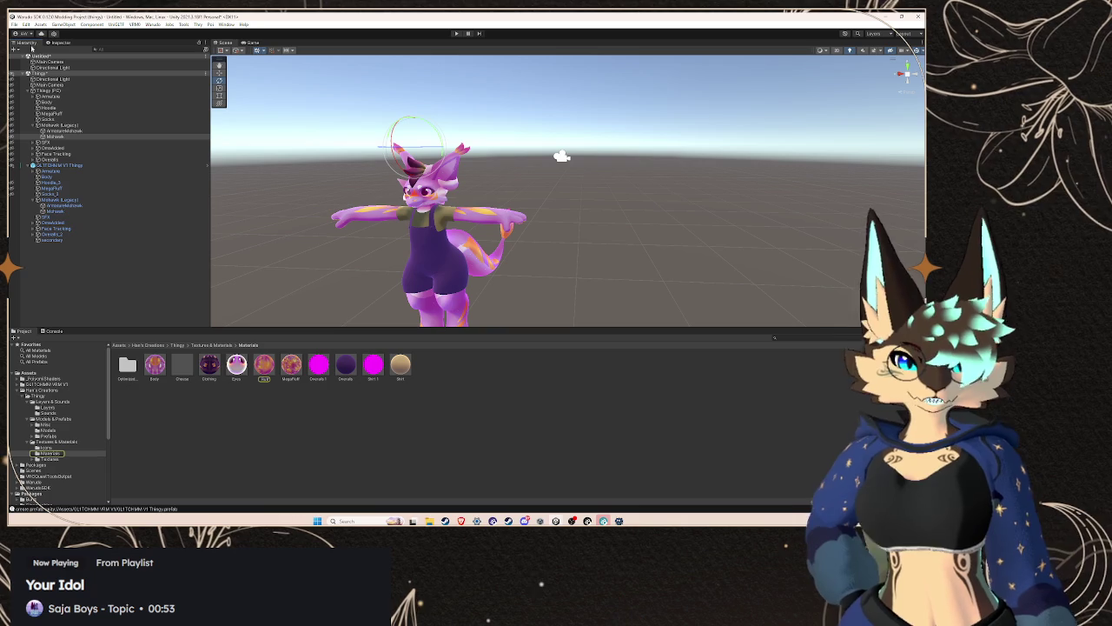
pyautogui.click(54, 211)
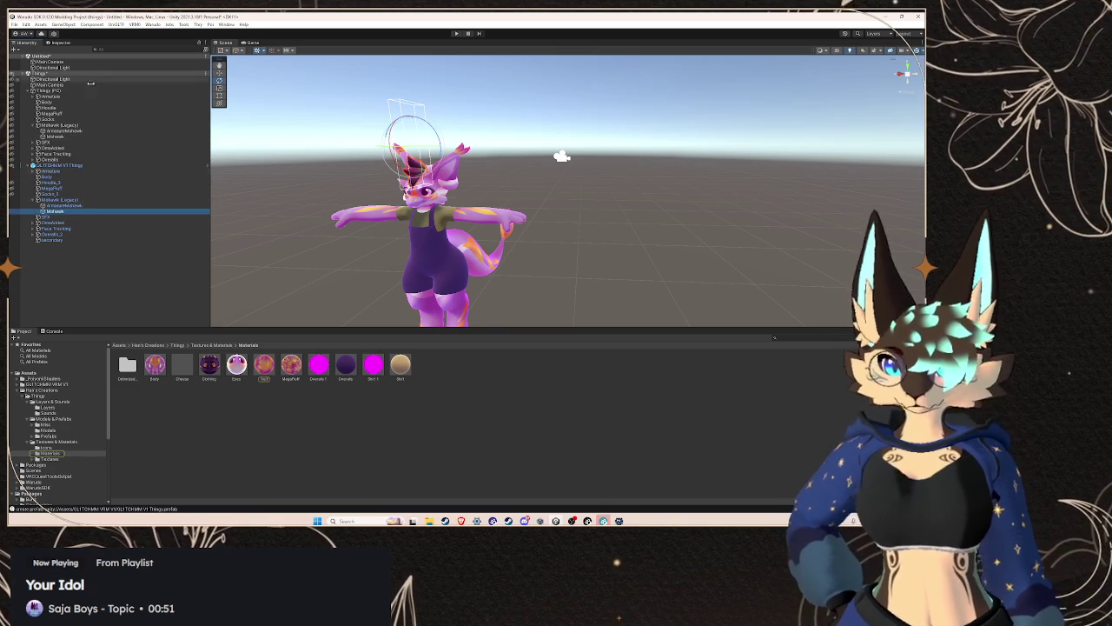
pyautogui.click(59, 42)
pyautogui.moveTo(260, 369)
pyautogui.mouseDown()
pyautogui.moveTo(191, 260)
pyautogui.moveTo(164, 191)
pyautogui.mouseUp()
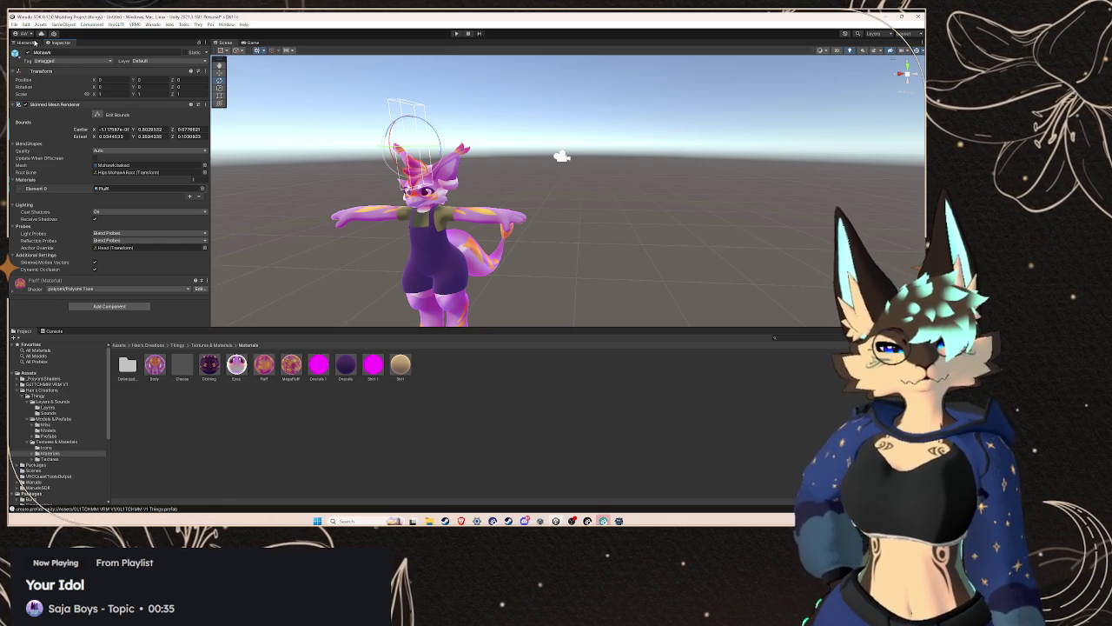
# - Select the copy's Top mesh under Overalls_3 and assign it the Shirt material
pyautogui.click(35, 42)
pyautogui.click(76, 207)
pyautogui.click(70, 211)
pyautogui.click(65, 205)
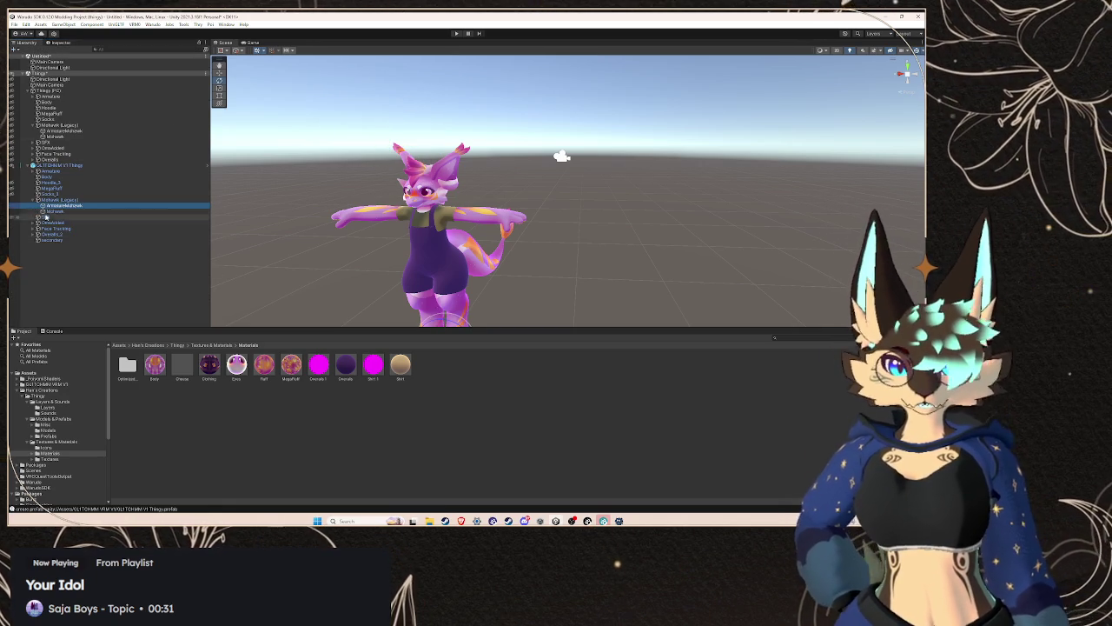
pyautogui.press('Down')
pyautogui.press('Down')
pyautogui.press('Down')
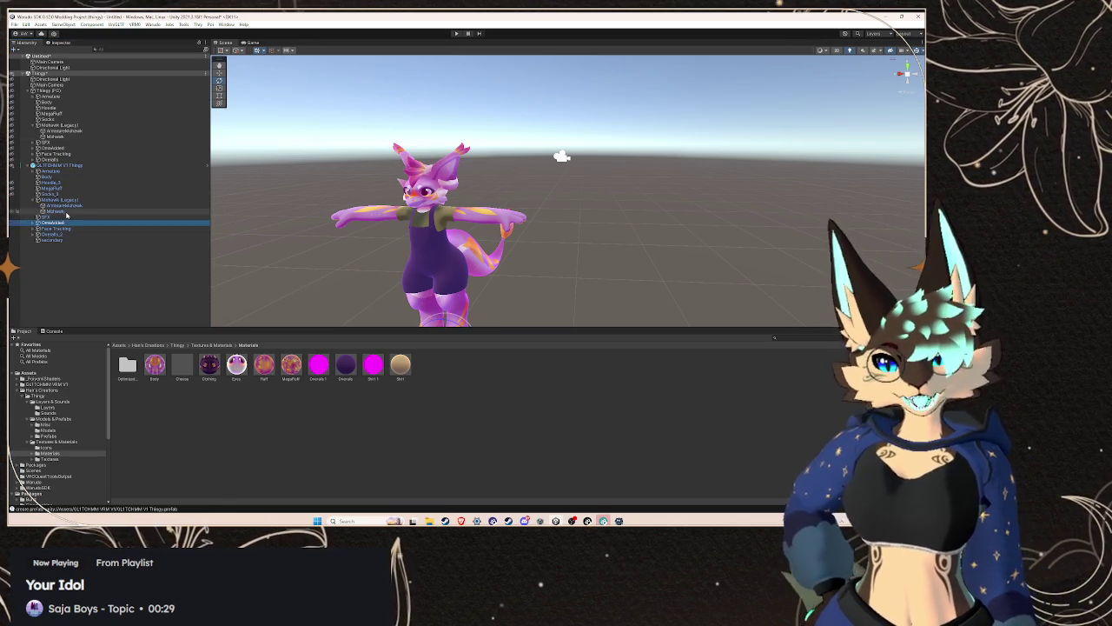
pyautogui.scroll(2, 469, 208)
pyautogui.click(485, 197)
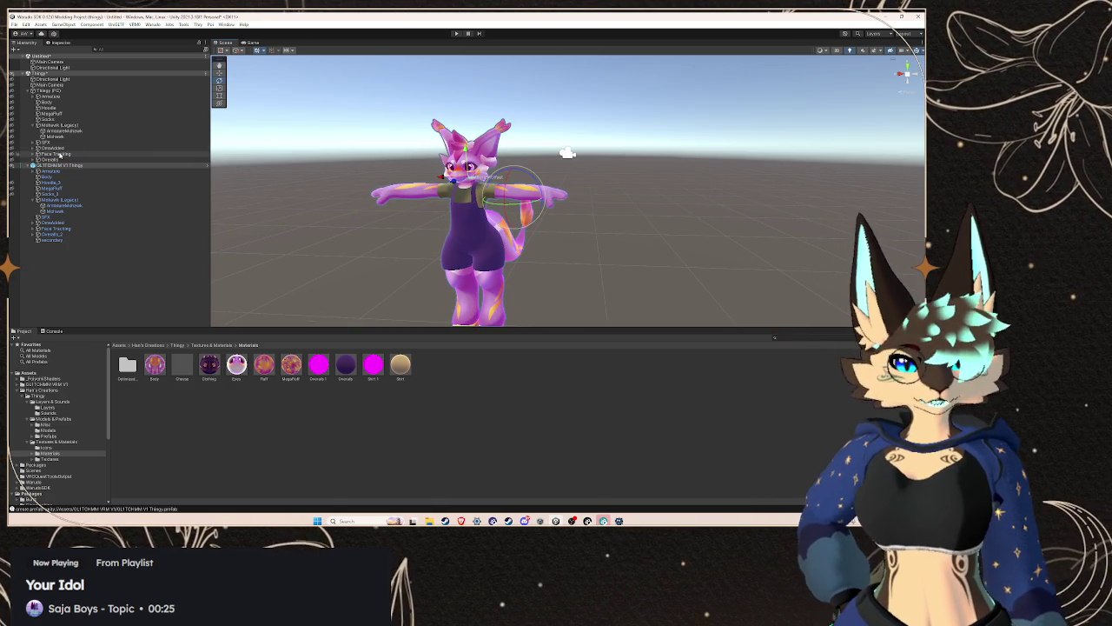
pyautogui.moveTo(479, 188)
pyautogui.mouseDown()
pyautogui.moveTo(419, 129)
pyautogui.moveTo(384, 135)
pyautogui.moveTo(556, 173)
pyautogui.mouseUp()
pyautogui.click(557, 174)
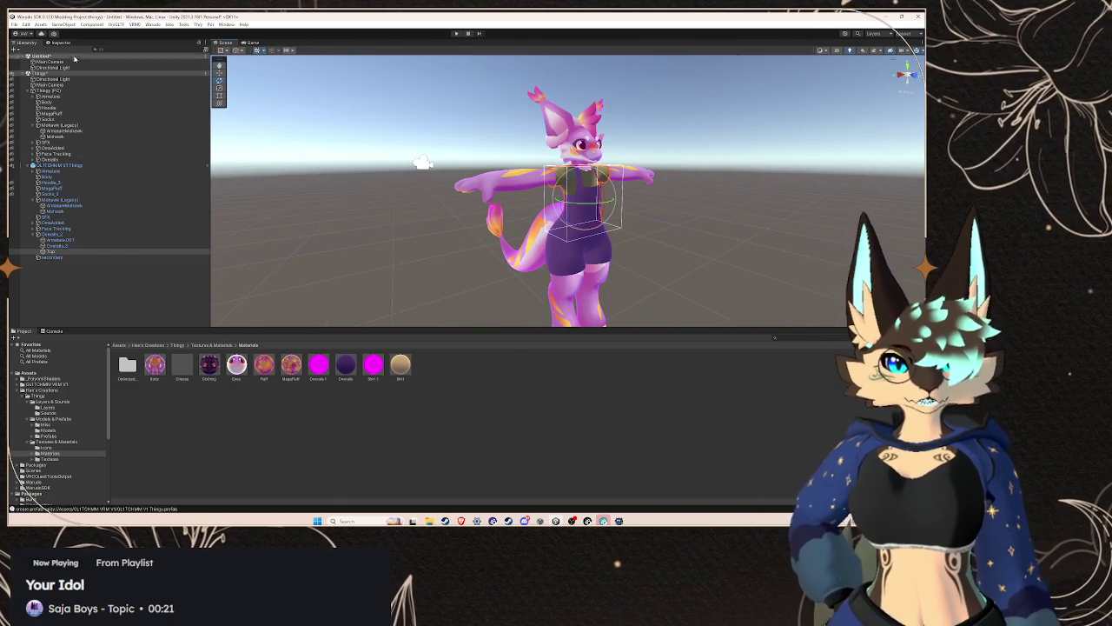
pyautogui.click(61, 43)
pyautogui.moveTo(400, 364); pyautogui.dragTo(147, 187)
pyautogui.moveTo(532, 259); pyautogui.dragTo(402, 356)
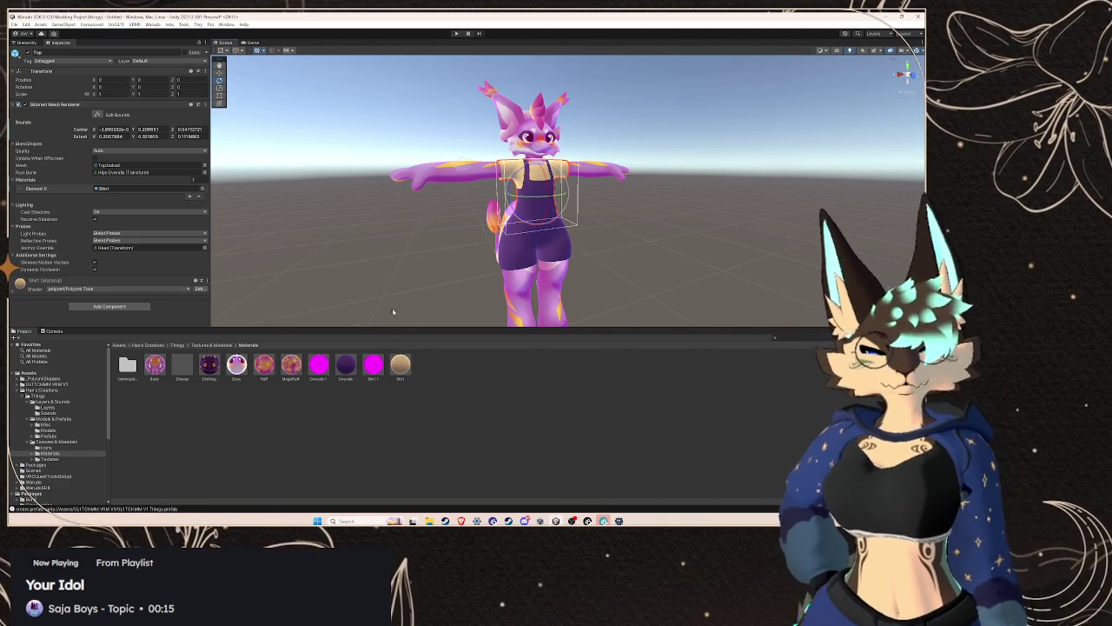
# - Inspect the magenta, shader-less Shirt 1 and Overalls 1 materials, then open the Hat's Creations folder
pyautogui.click(380, 365)
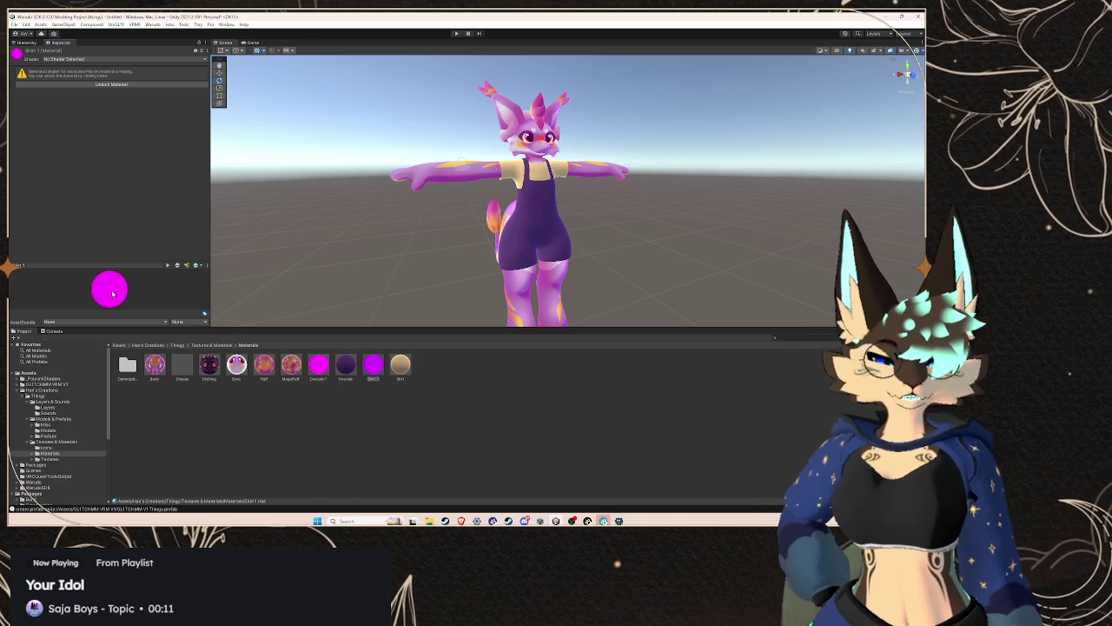
pyautogui.moveTo(109, 264)
pyautogui.mouseDown()
pyautogui.moveTo(111, 136)
pyautogui.moveTo(114, 235)
pyautogui.mouseUp()
pyautogui.click(313, 360)
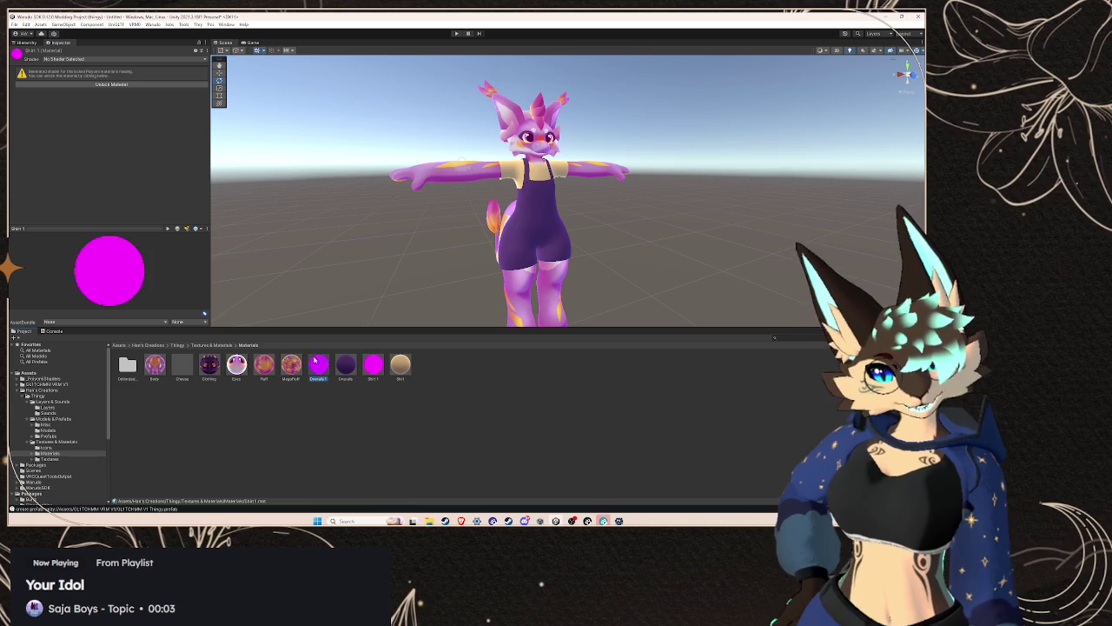
pyautogui.click(373, 378)
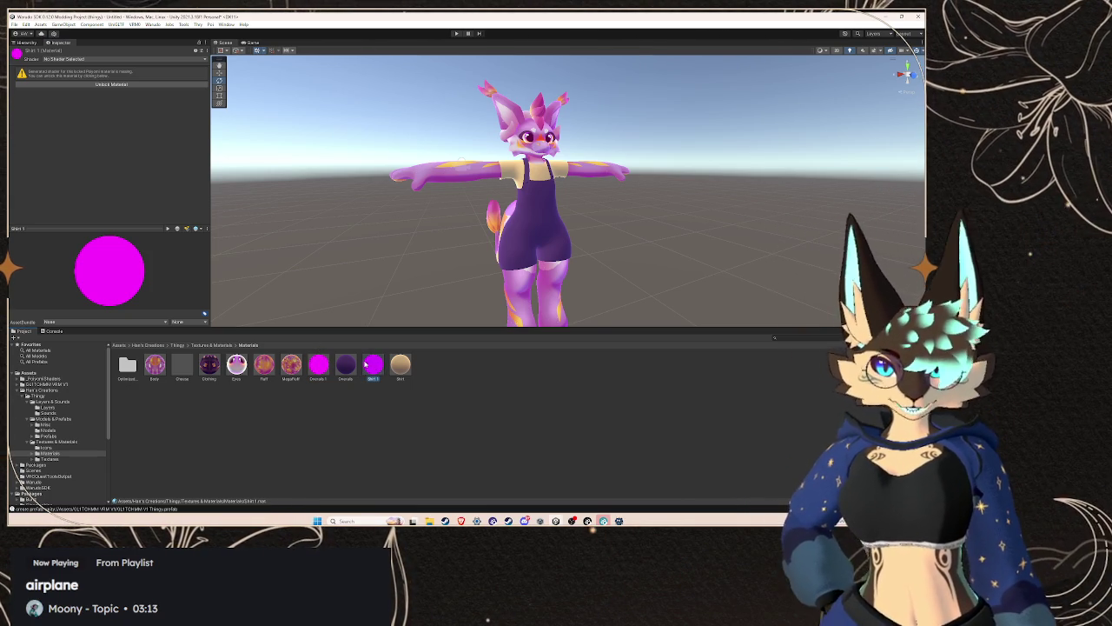
pyautogui.press('Left')
pyautogui.press('Left')
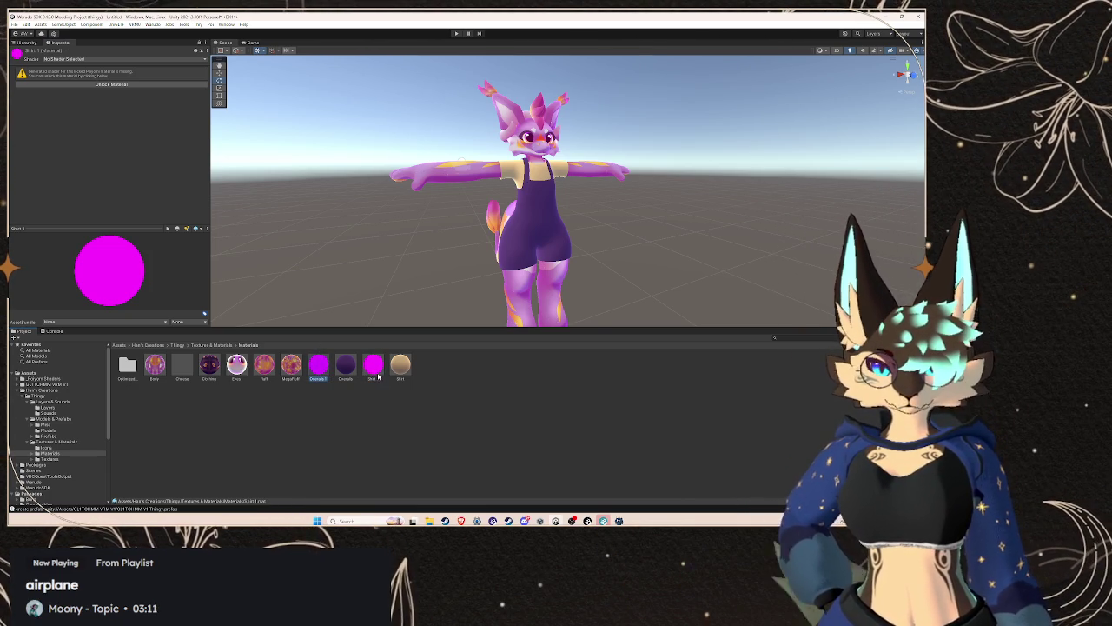
pyautogui.click(375, 367)
pyautogui.click(316, 369)
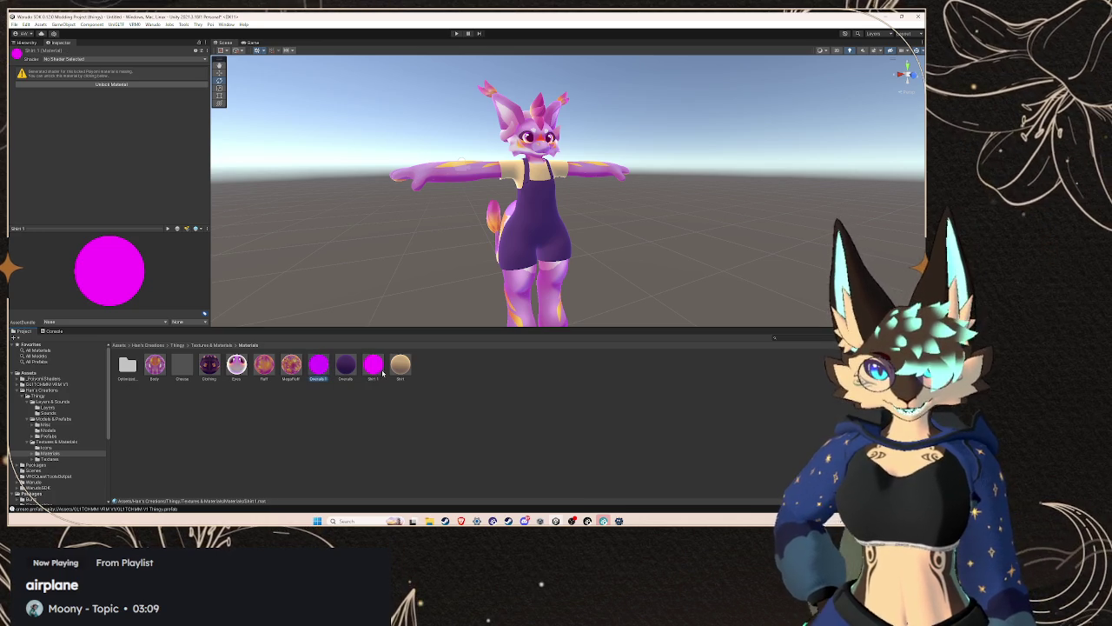
pyautogui.click(331, 373)
pyautogui.click(373, 369)
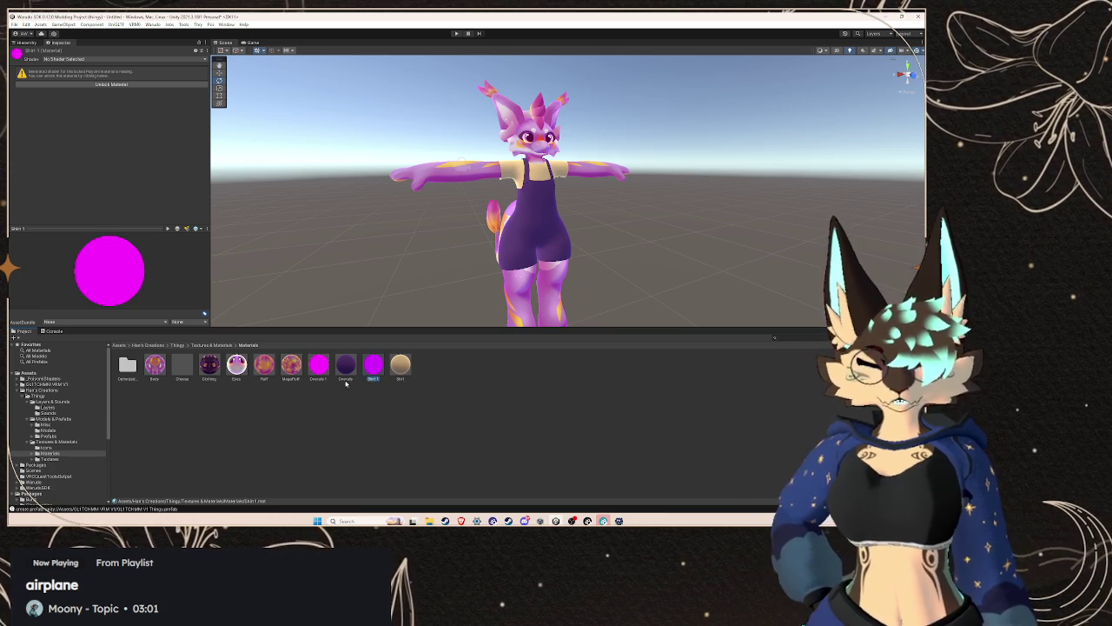
pyautogui.click(318, 365)
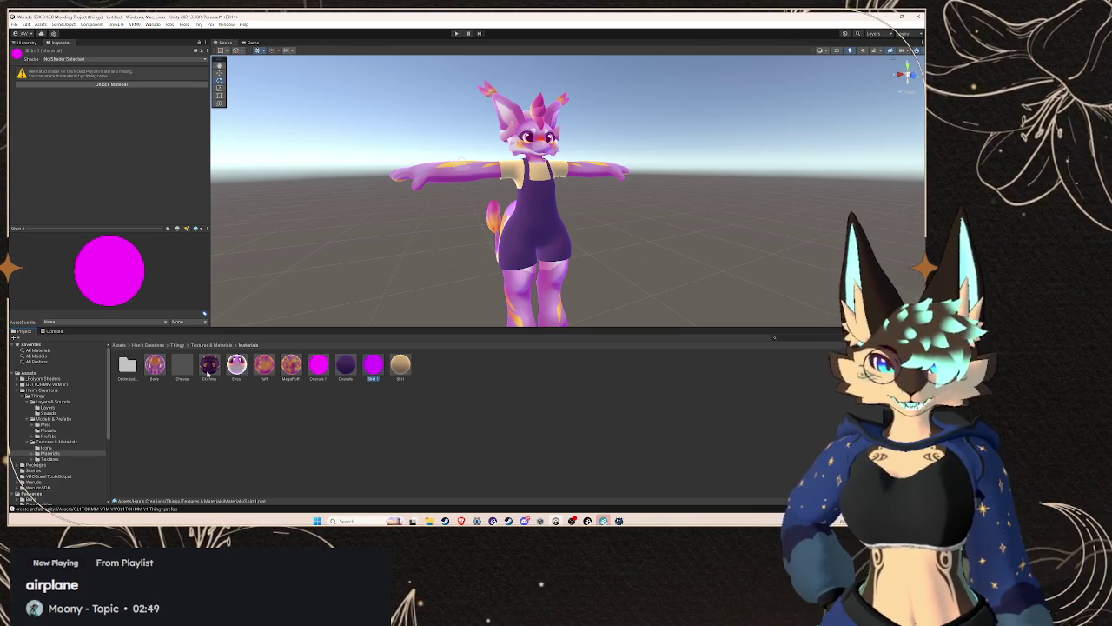
pyautogui.click(75, 391)
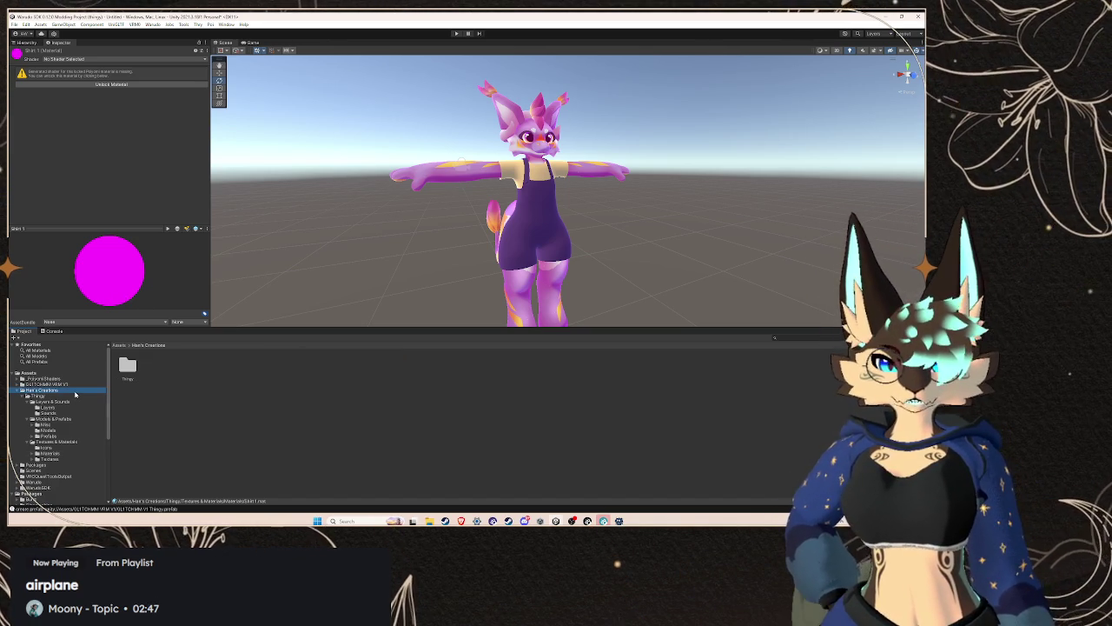
# - Open the Thingy folder and view the copy's secondary object's VRM Spring Bone settings
pyautogui.click(72, 398)
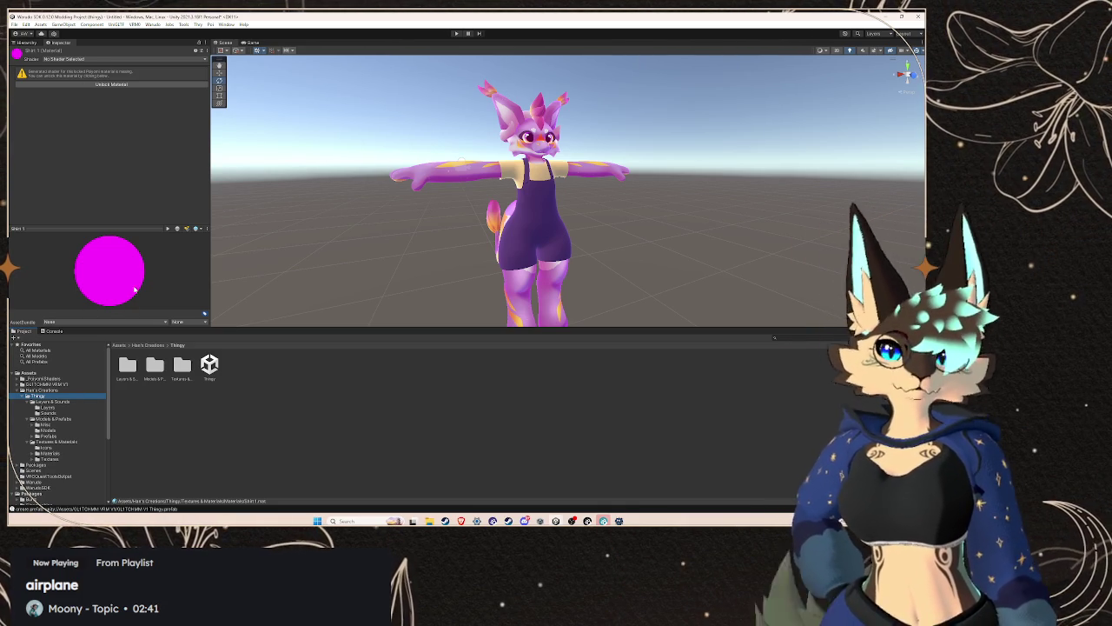
pyautogui.click(27, 41)
pyautogui.click(105, 166)
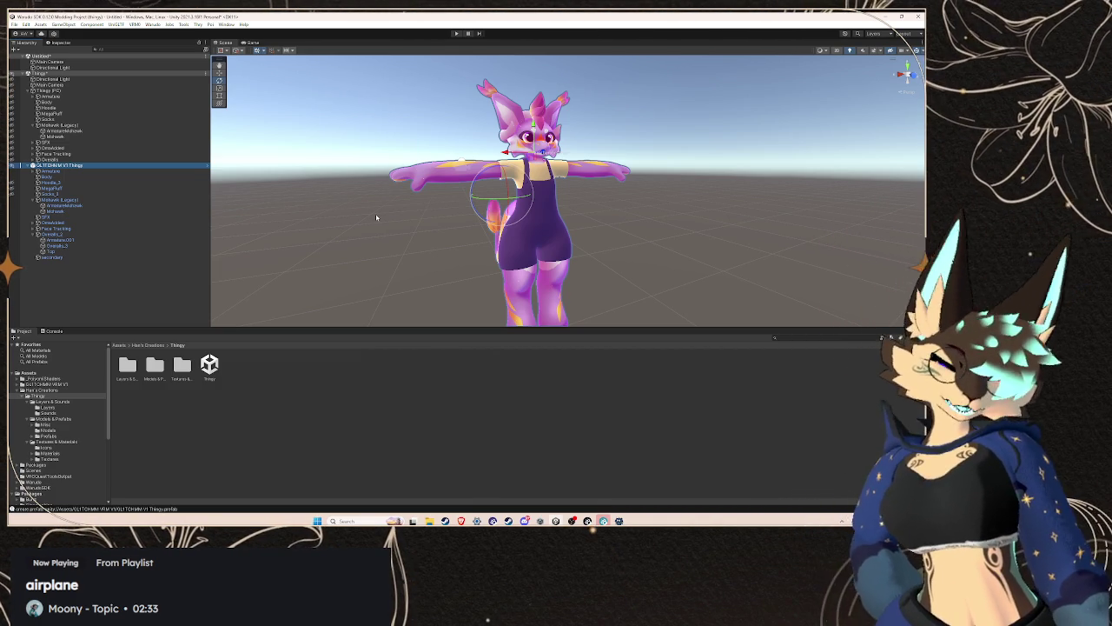
pyautogui.click(61, 258)
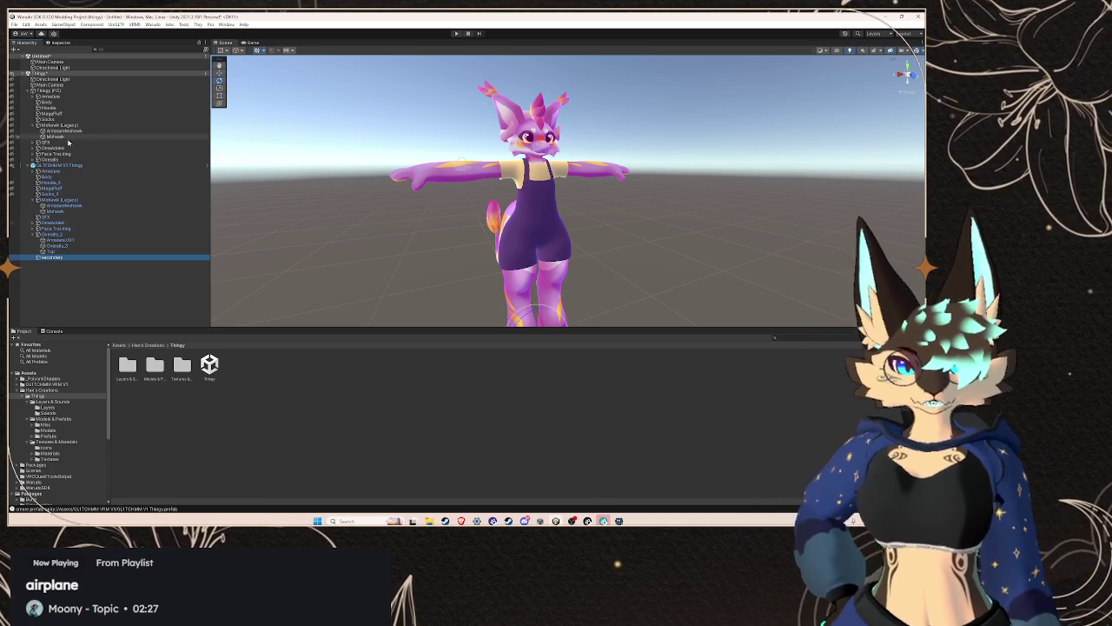
pyautogui.click(60, 44)
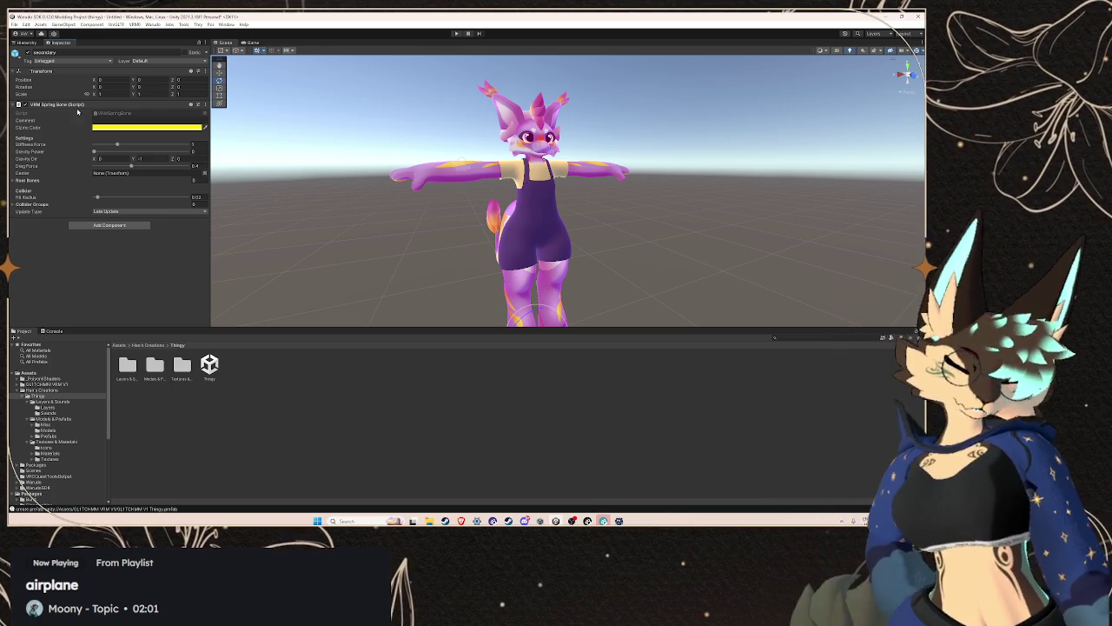
# - Expand the copied avatar's Armature and Hips bones in the Hierarchy
pyautogui.click(27, 43)
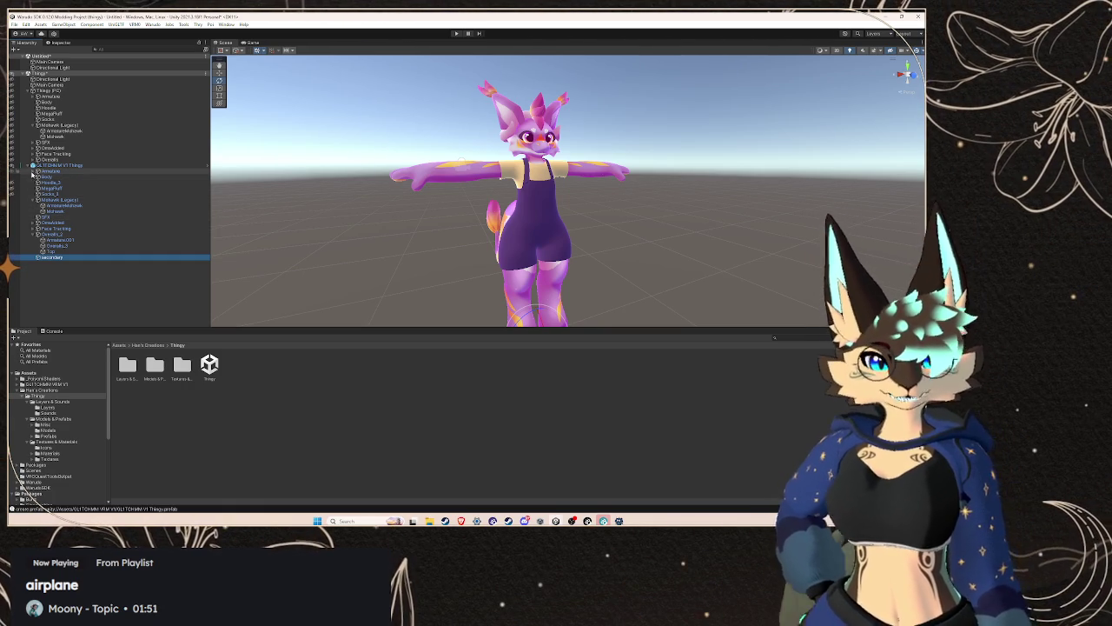
pyautogui.click(33, 172)
pyautogui.click(37, 176)
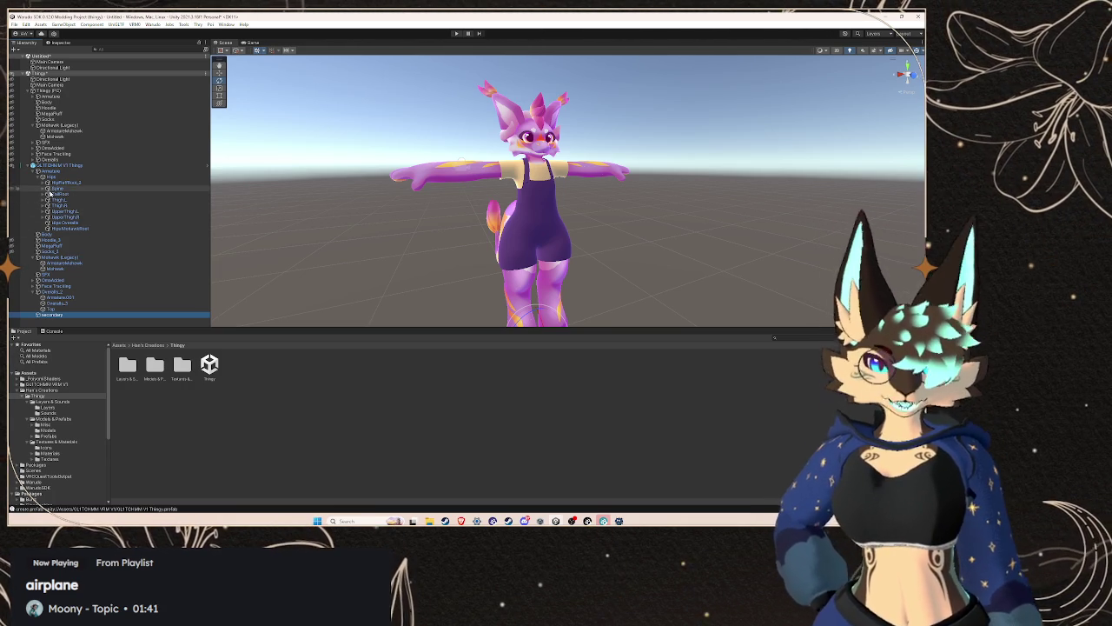
# - Expand Spine, Chest, Neck and Head, then select and frame the CheekFluffRoot bone
pyautogui.click(42, 187)
pyautogui.click(48, 193)
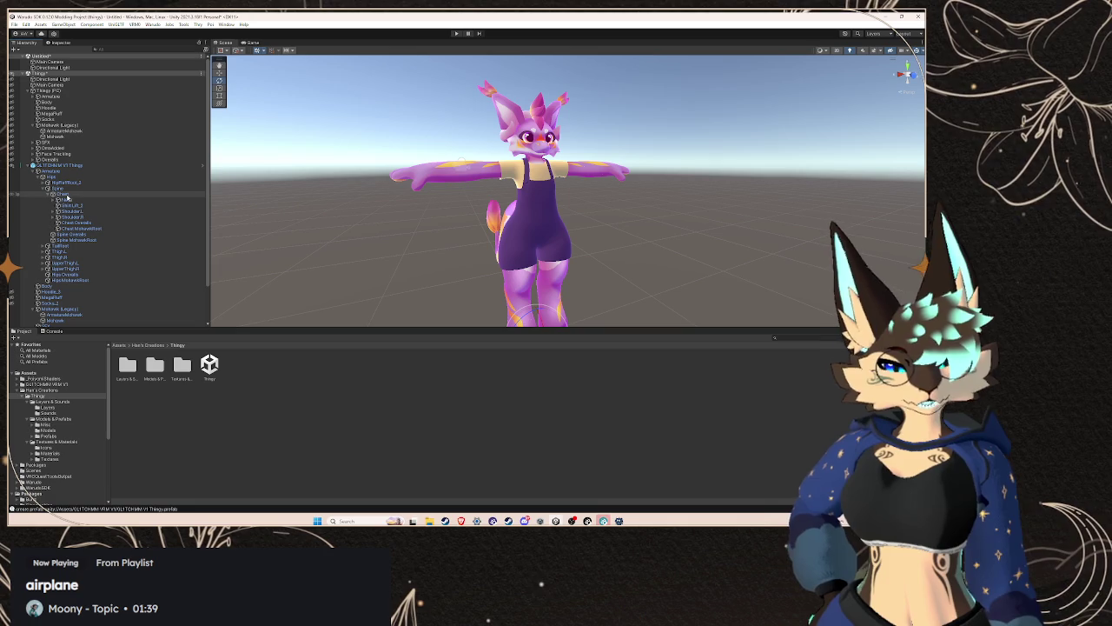
pyautogui.scroll(-1, 65, 203)
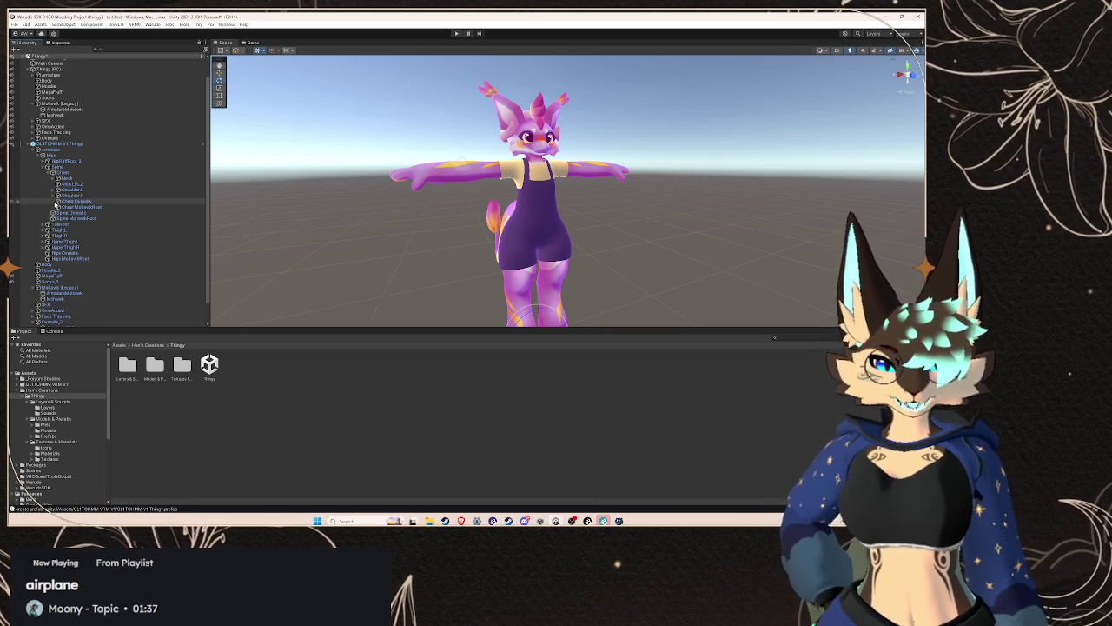
pyautogui.click(54, 178)
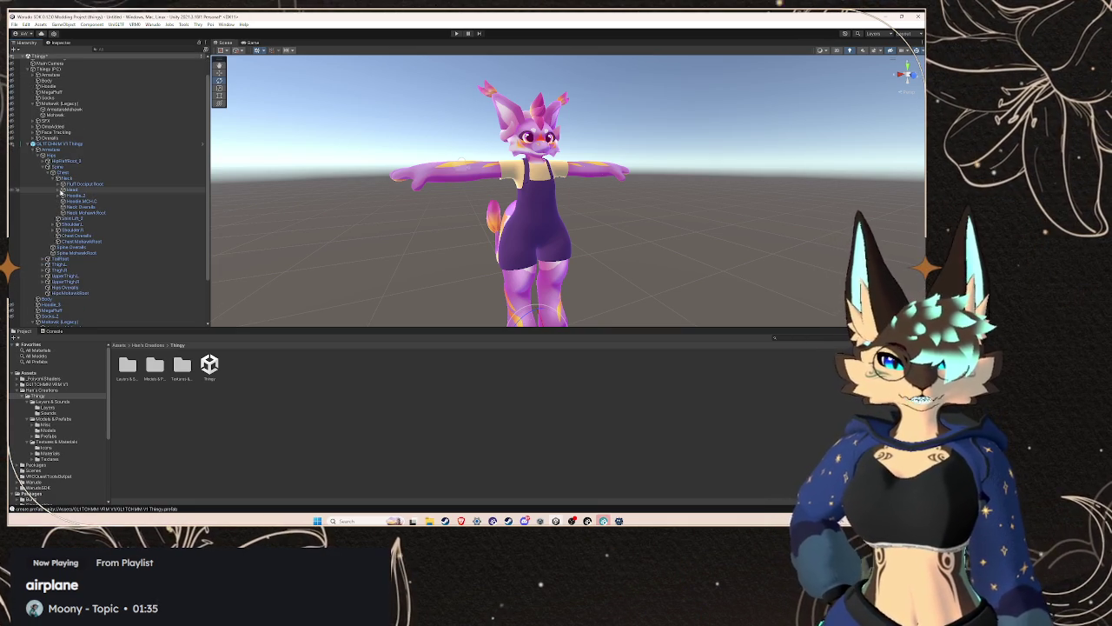
pyautogui.click(63, 189)
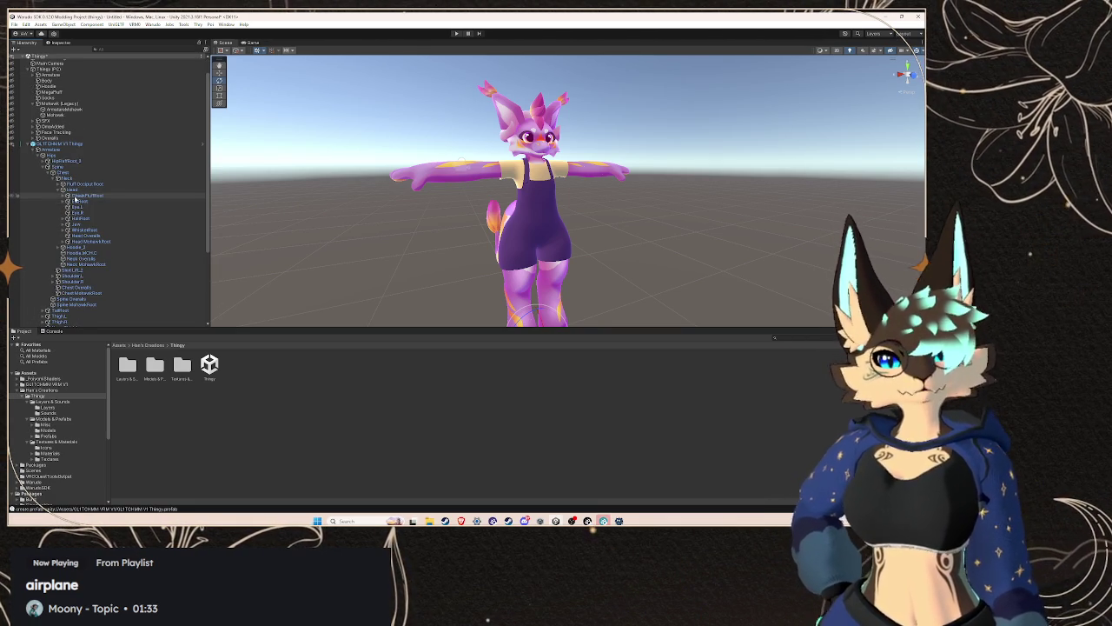
pyautogui.click(85, 195)
pyautogui.press('f')
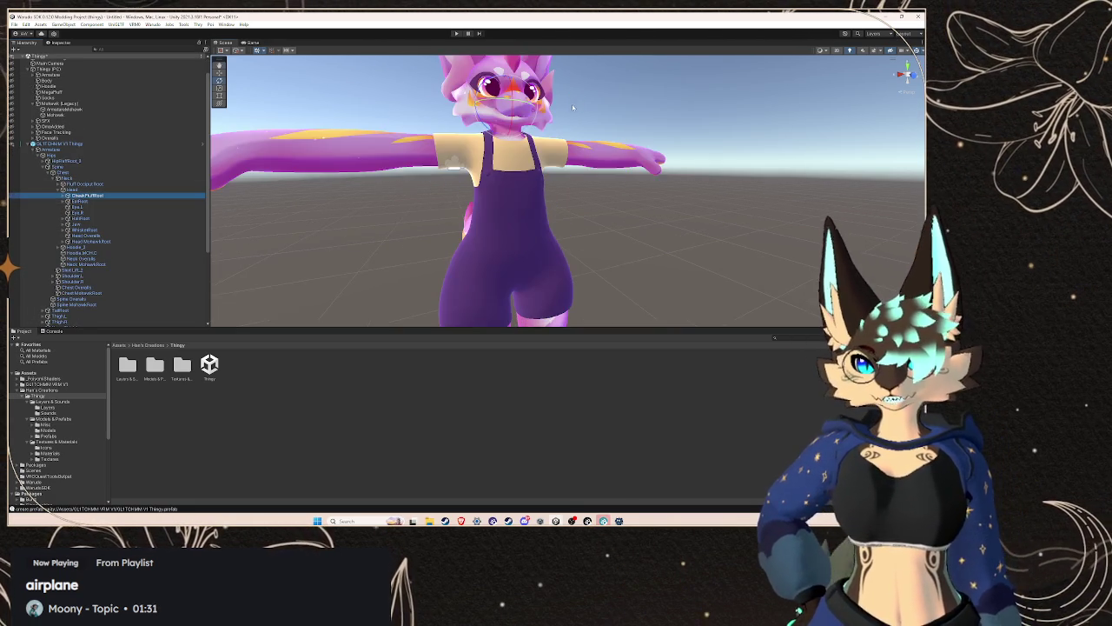
# - Inspect CheekFluff.L and CheekFluff.R, test-rotate CheekFluffRoot, then select the secondary object
pyautogui.press('e')
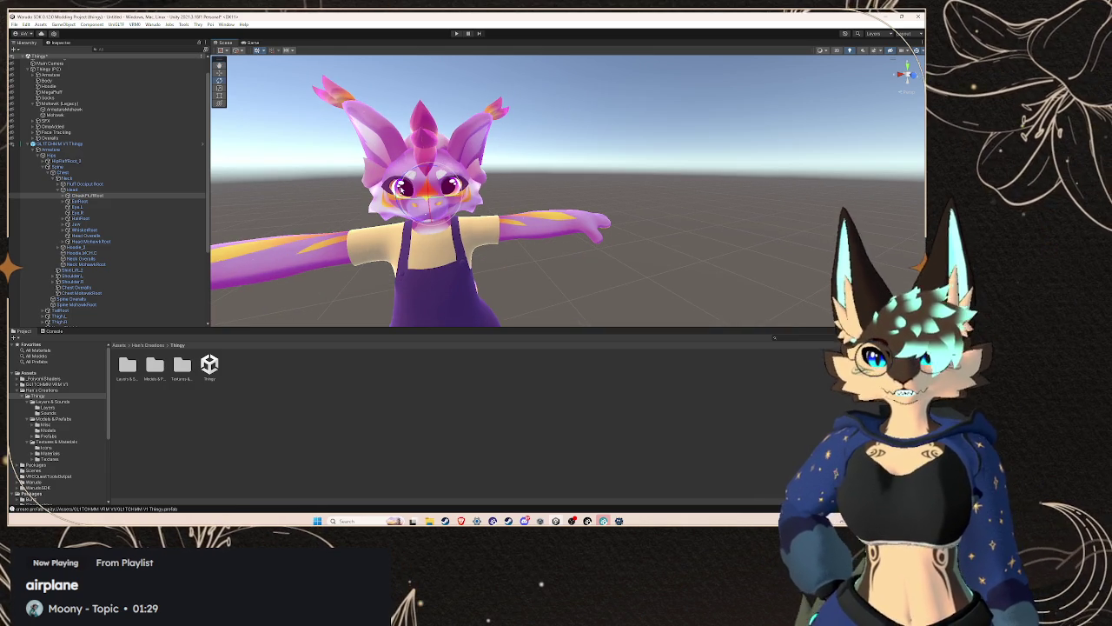
pyautogui.click(62, 196)
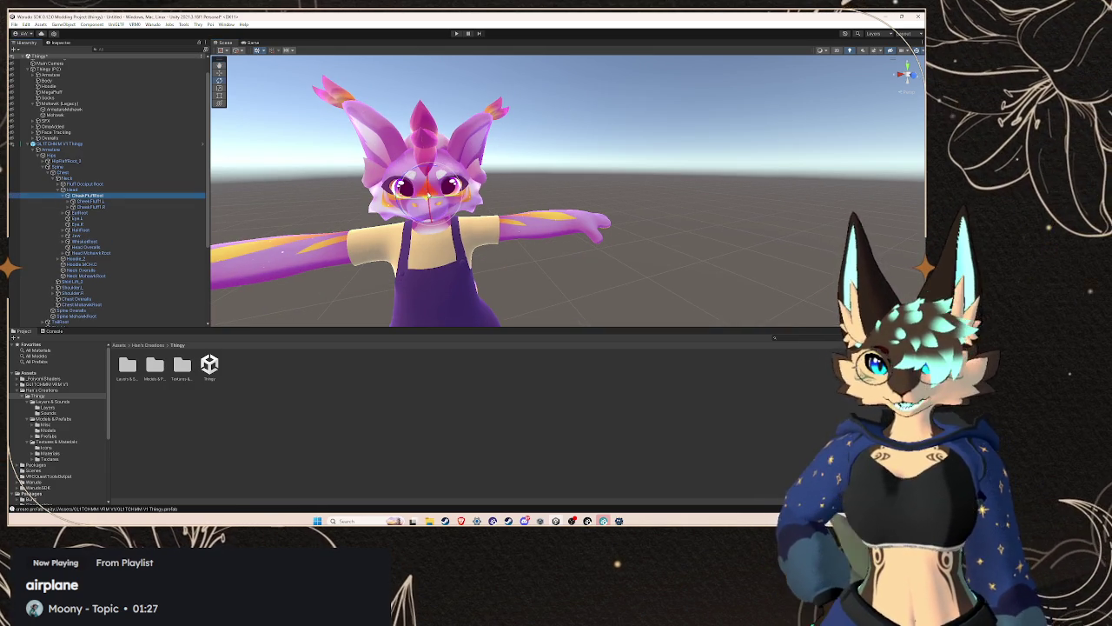
pyautogui.click(153, 202)
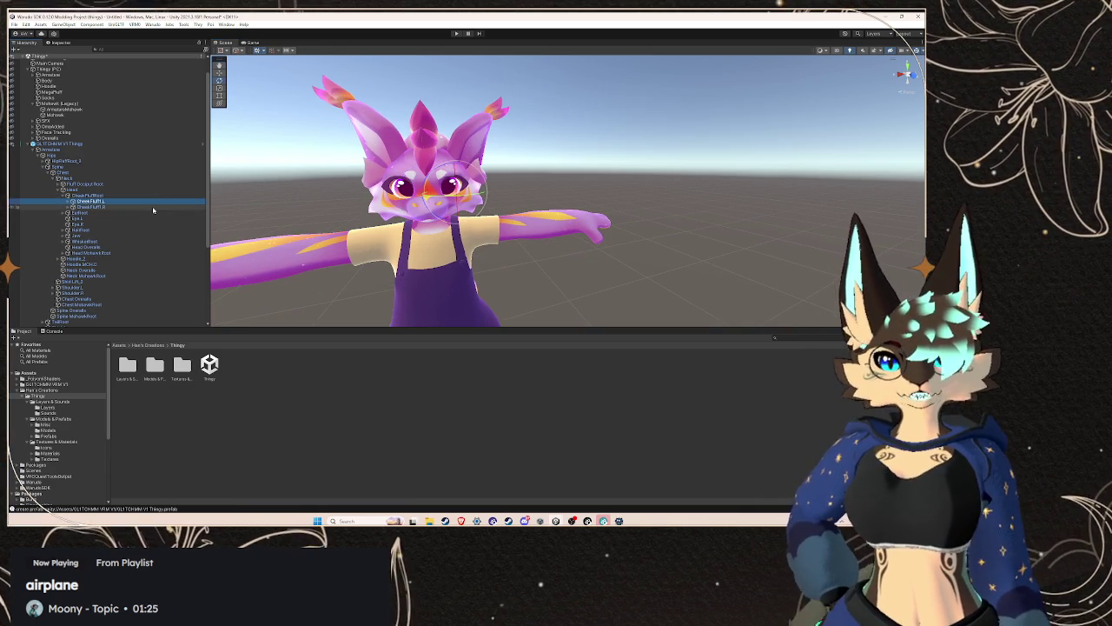
pyautogui.click(154, 206)
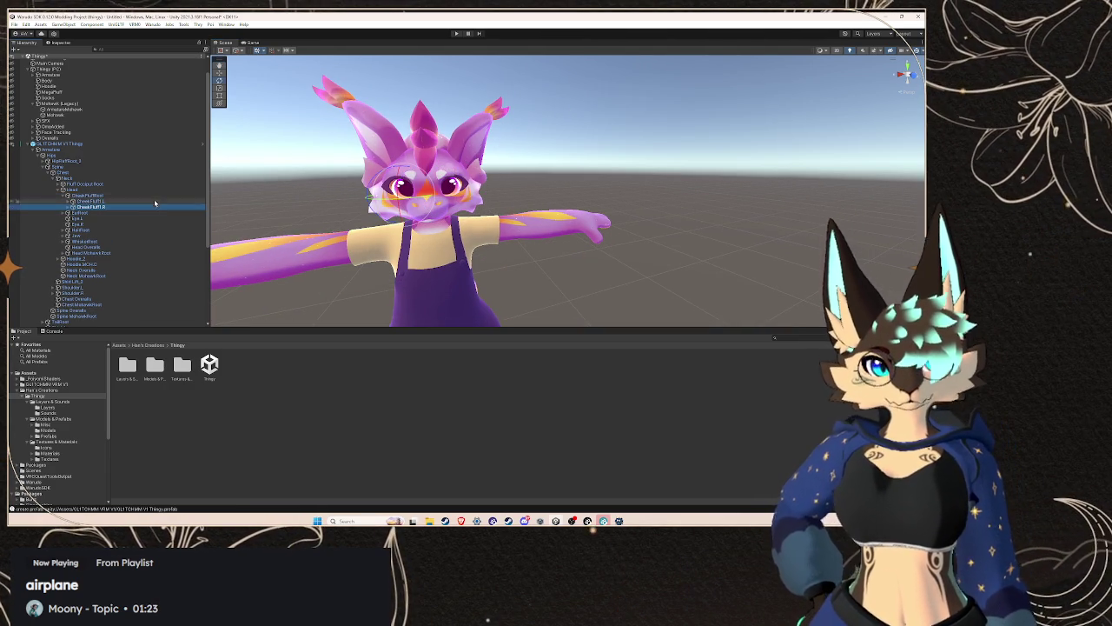
pyautogui.click(114, 197)
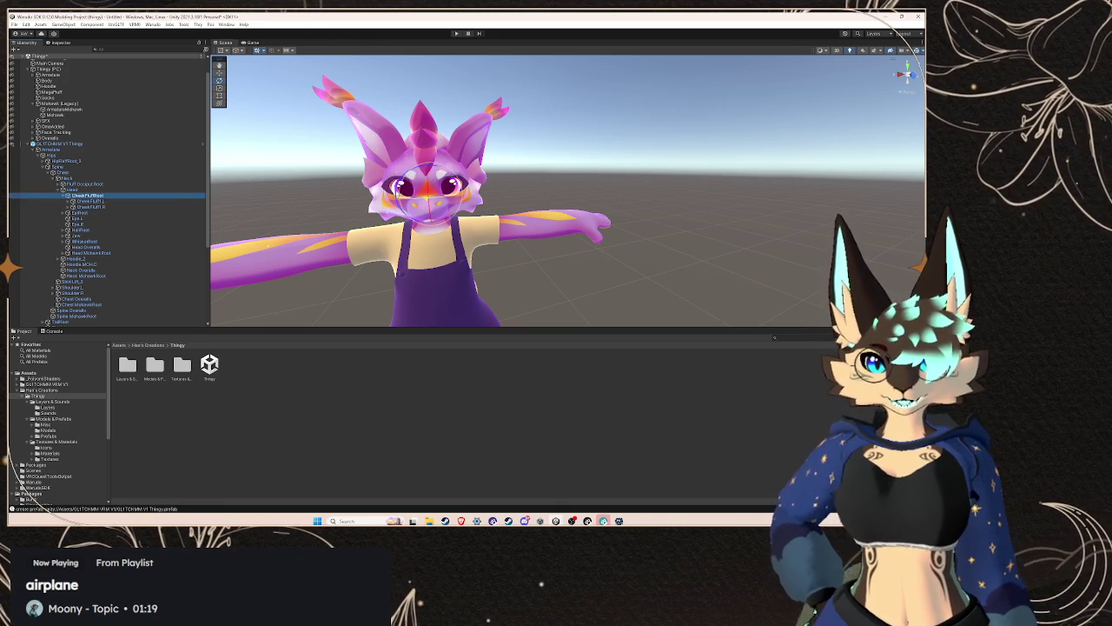
pyautogui.moveTo(414, 179); pyautogui.dragTo(523, 165)
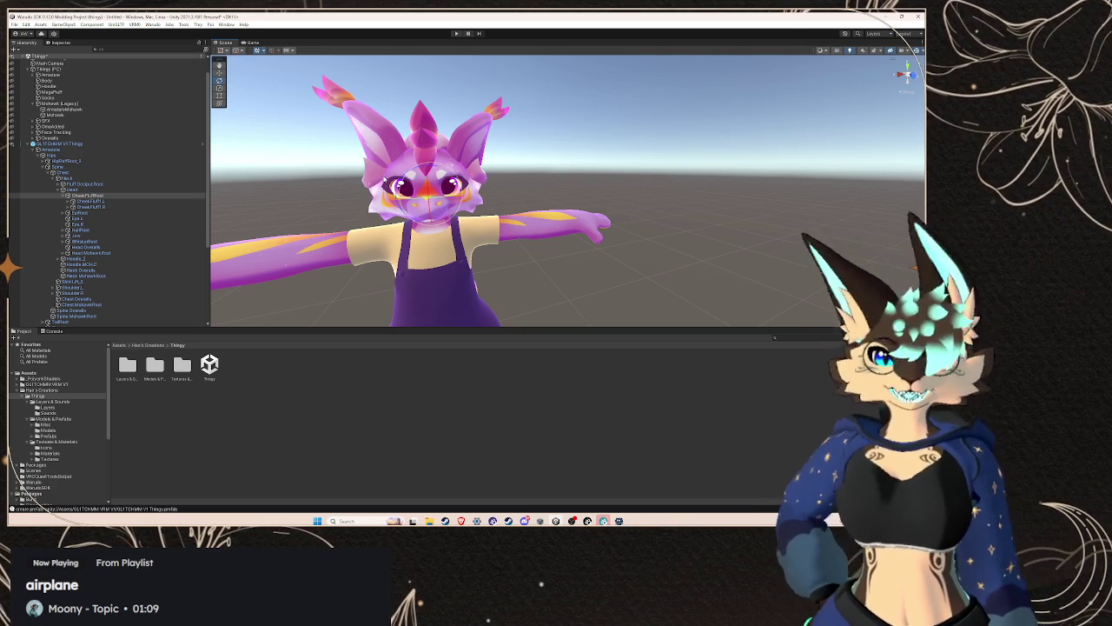
pyautogui.click(90, 201)
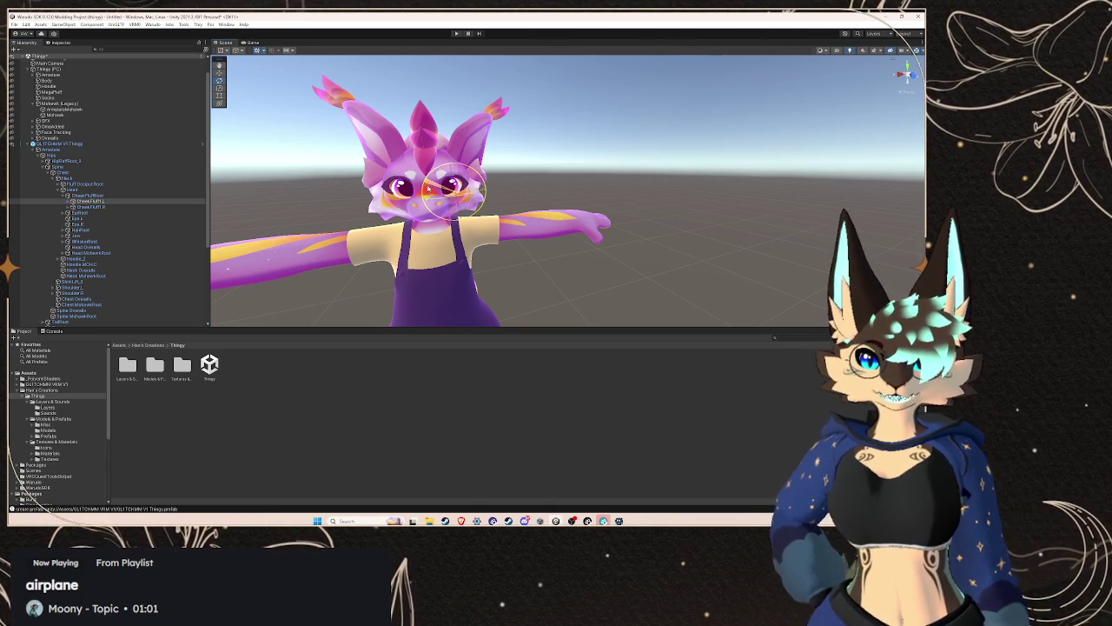
pyautogui.click(113, 196)
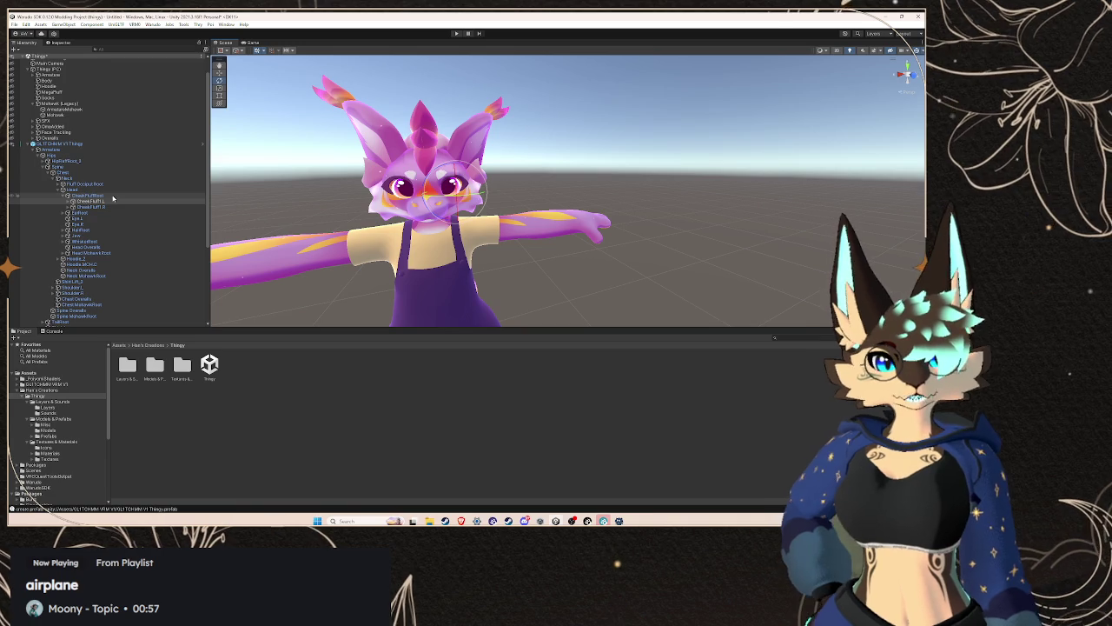
pyautogui.scroll(-5, 112, 198)
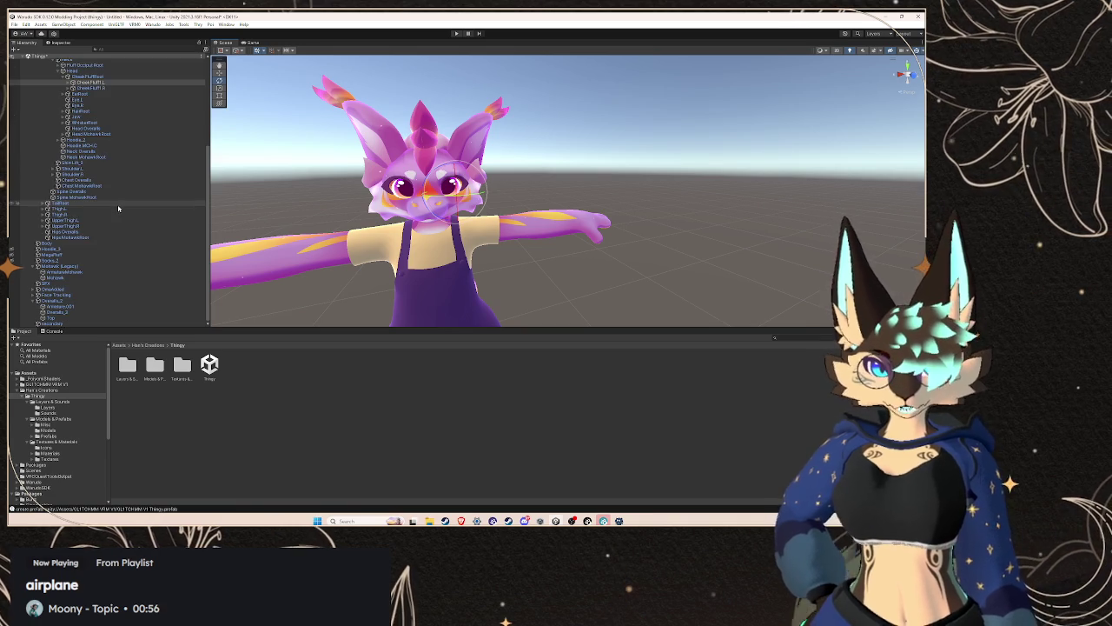
pyautogui.click(102, 312)
pyautogui.click(88, 324)
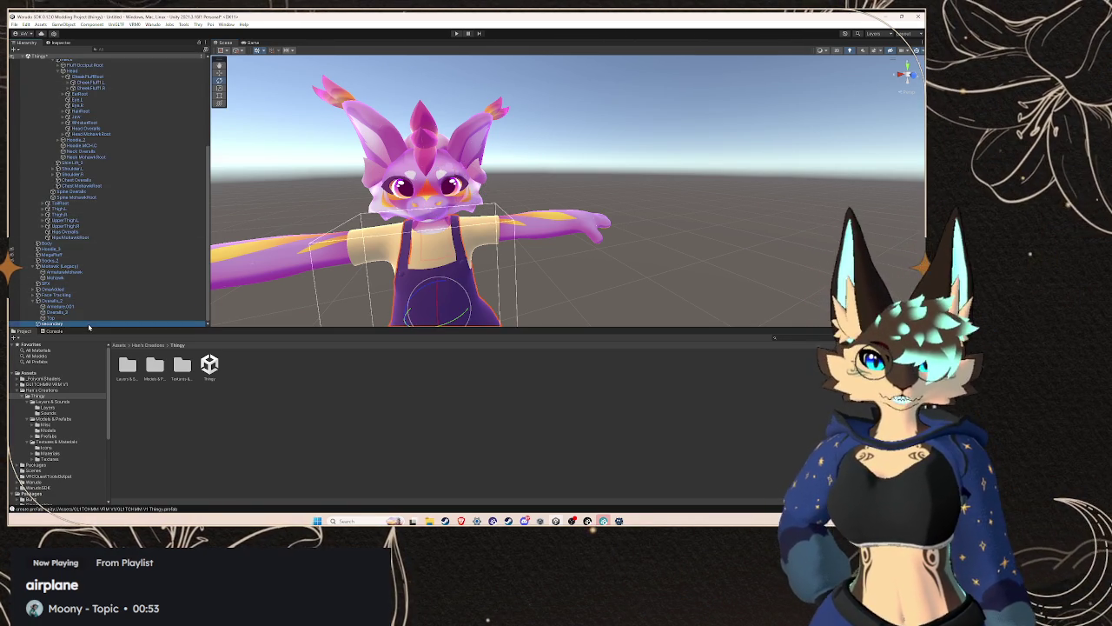
# - Show the secondary object's VRM Spring Bone and add two empty Root Bones entries
pyautogui.click(61, 44)
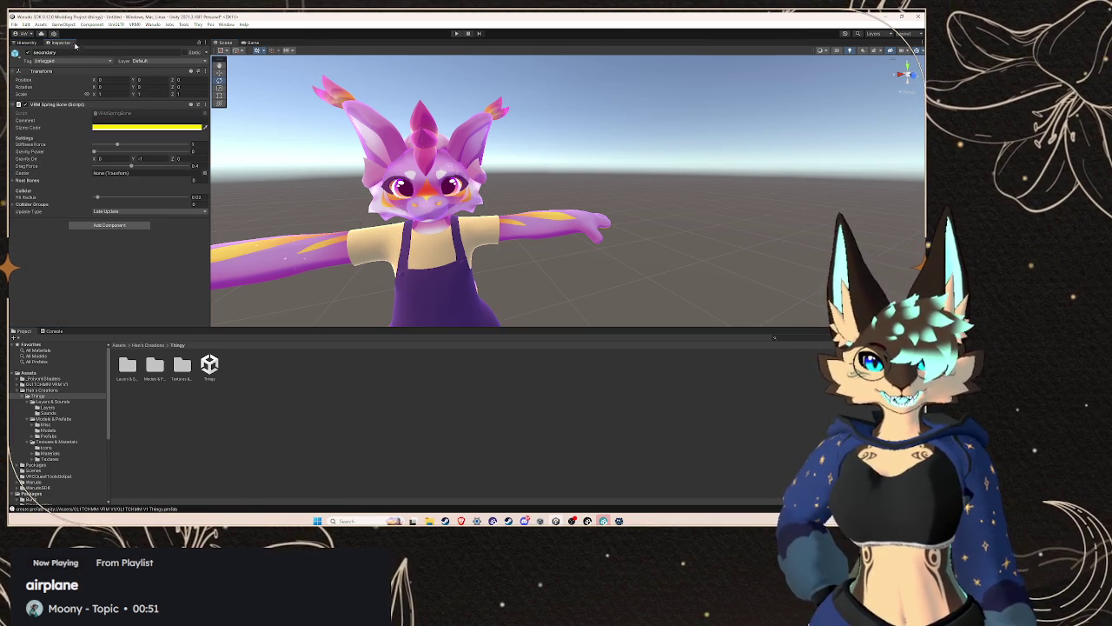
pyautogui.click(18, 181)
pyautogui.click(189, 198)
pyautogui.click(189, 197)
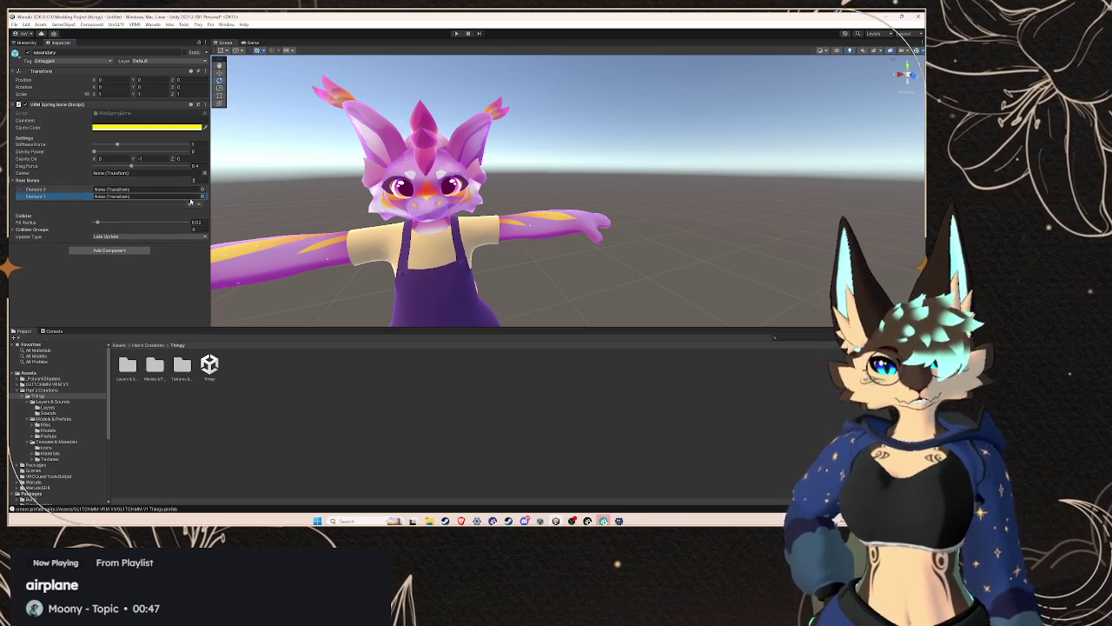
# - Assign the left cheek fluff bone to Root Bones Element 0
pyautogui.click(204, 195)
pyautogui.scroll(-3, 241, 247)
pyautogui.scroll(2, 241, 247)
pyautogui.scroll(2, 244, 235)
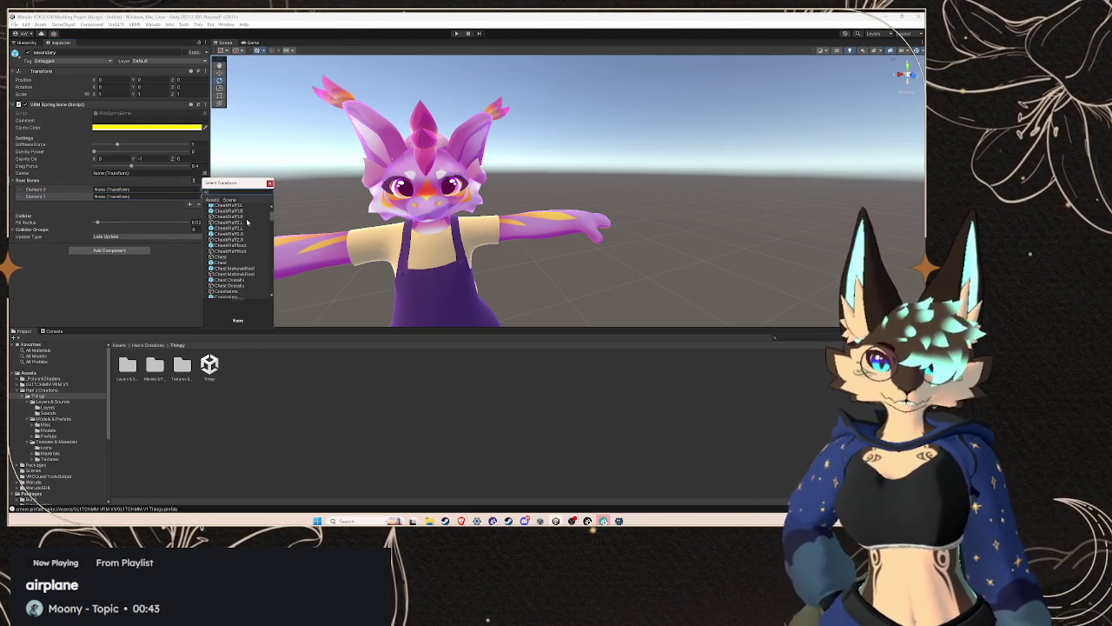
pyautogui.scroll(2, 247, 222)
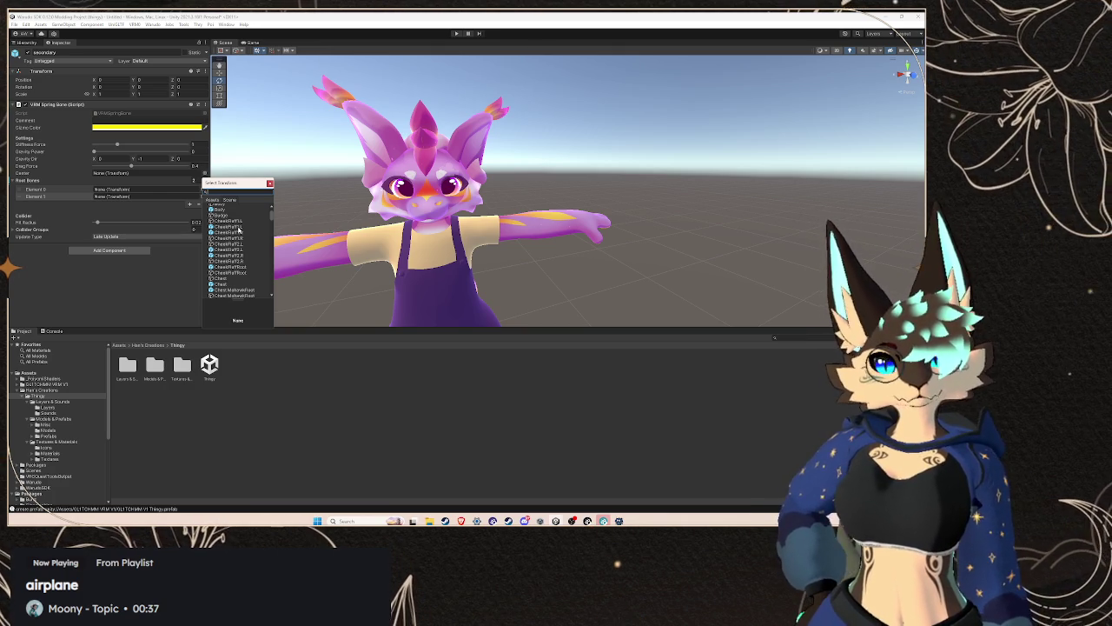
pyautogui.click(238, 227)
# - Assign the right cheek fluff bone to Root Bones Element 1
pyautogui.click(202, 197)
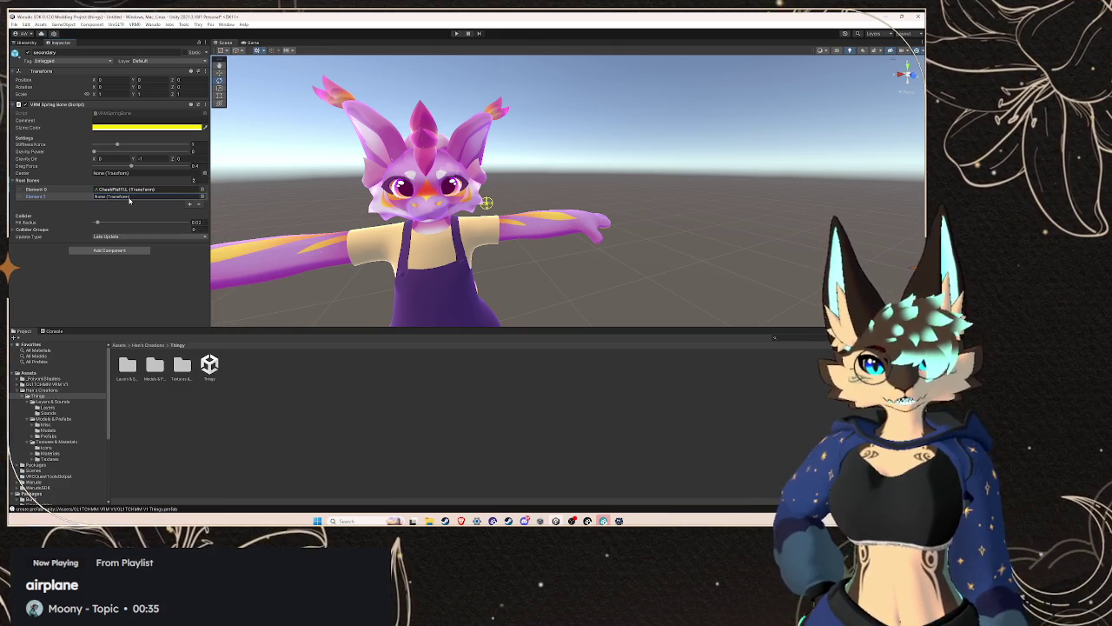
pyautogui.click(202, 197)
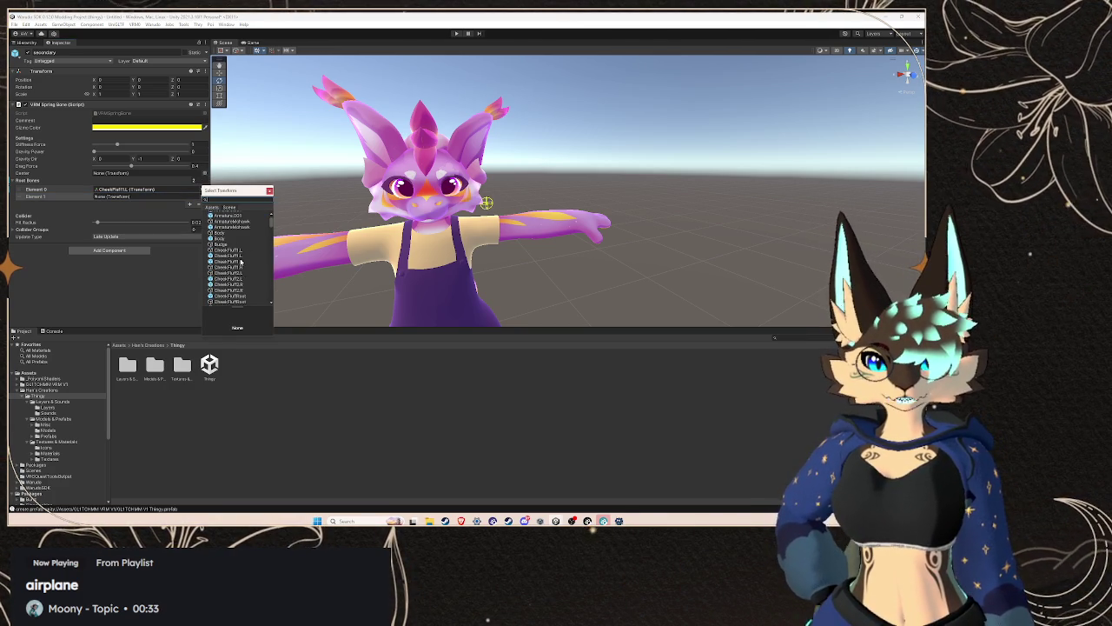
pyautogui.click(240, 262)
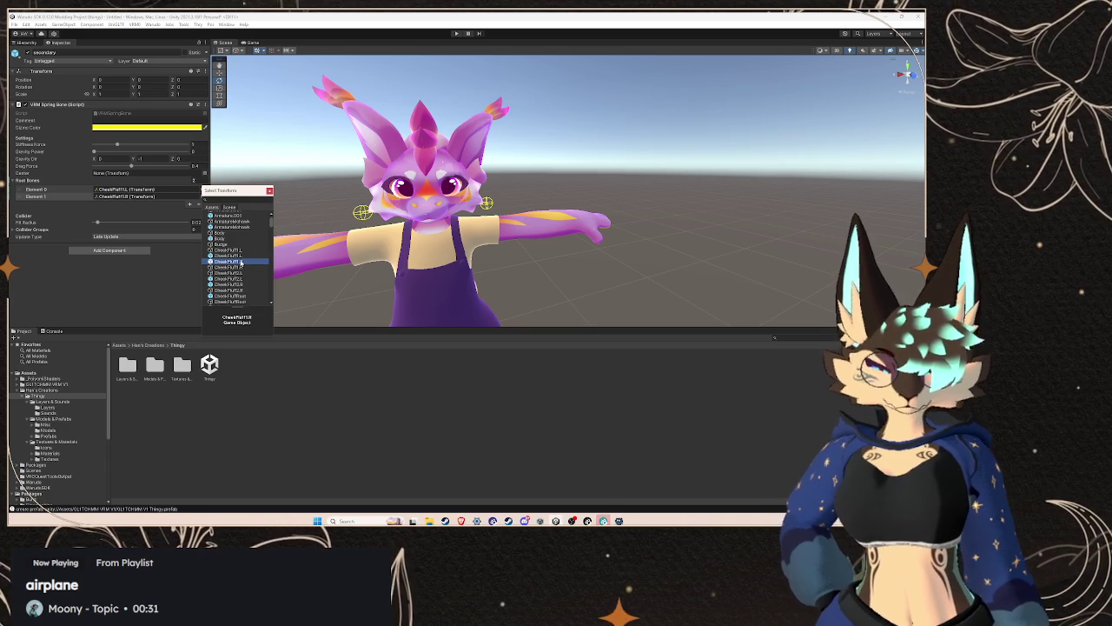
pyautogui.click(171, 276)
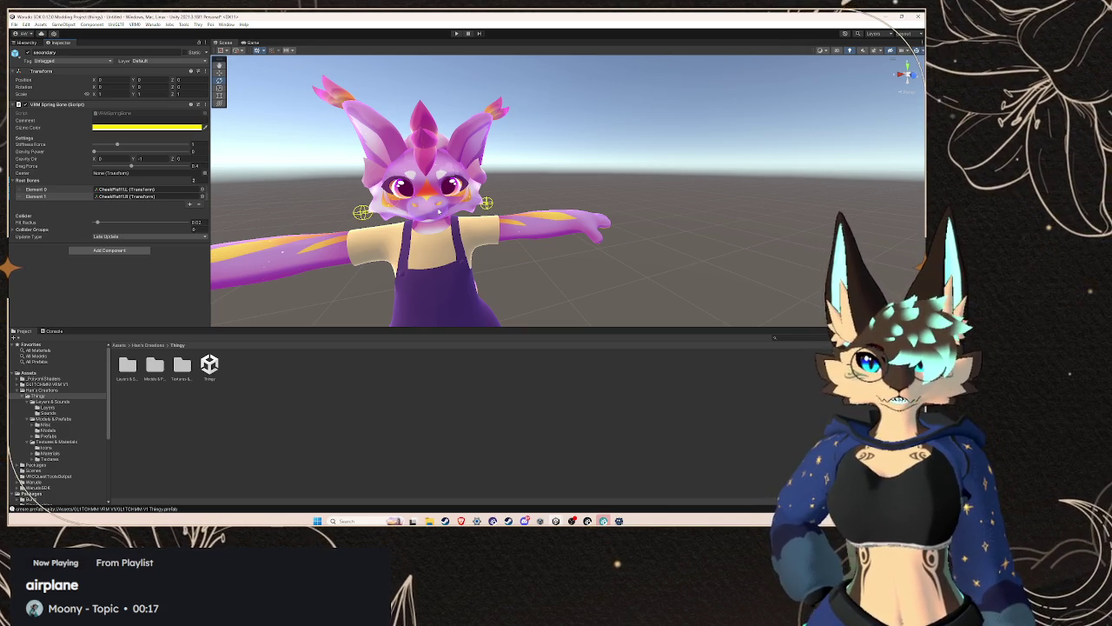
# - Orbit the Scene view around the avatar's face, then return to the Hierarchy
pyautogui.moveTo(445, 202)
pyautogui.mouseDown()
pyautogui.moveTo(604, 202)
pyautogui.moveTo(417, 175)
pyautogui.mouseUp()
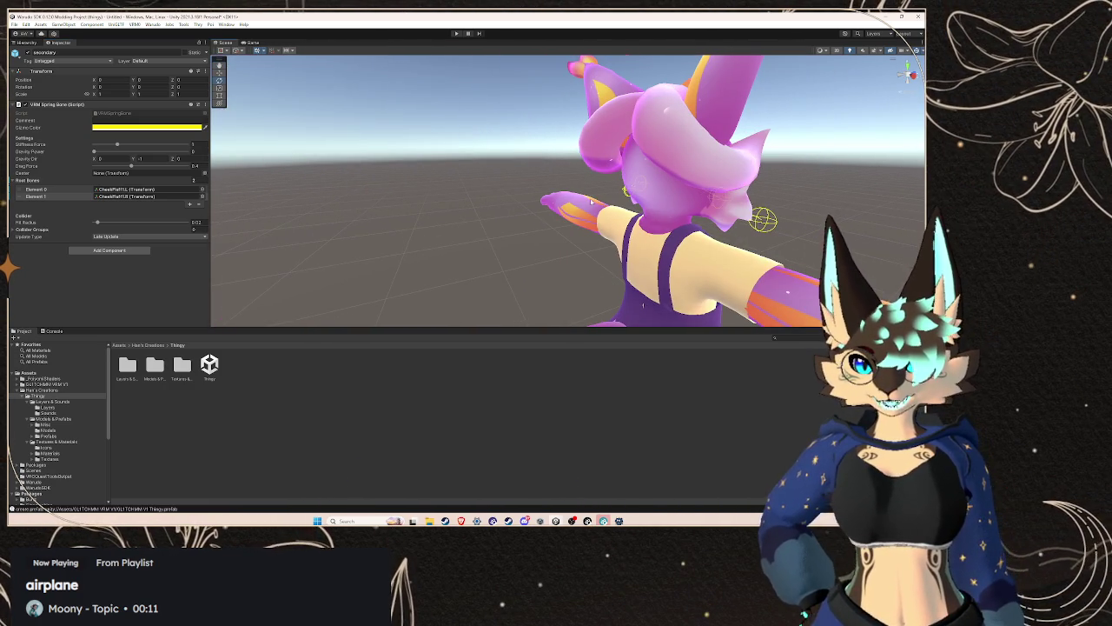
pyautogui.moveTo(706, 190)
pyautogui.mouseDown()
pyautogui.moveTo(539, 222)
pyautogui.moveTo(434, 209)
pyautogui.mouseUp()
pyautogui.click(27, 42)
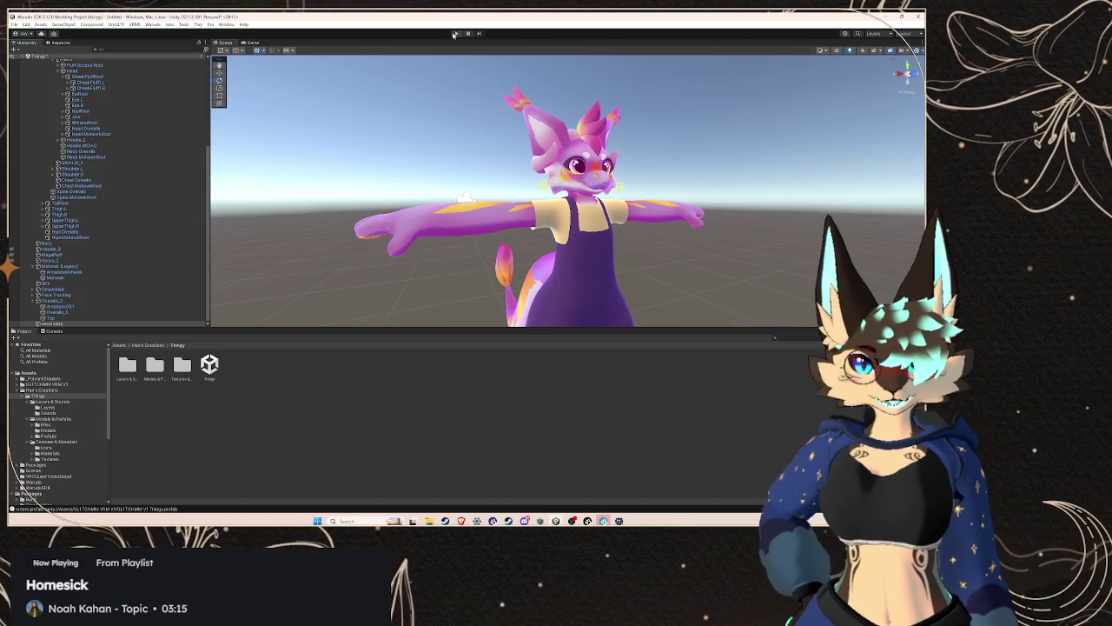
# - Enter Play mode to test the cheek fluff spring bones on the avatar
pyautogui.click(453, 33)
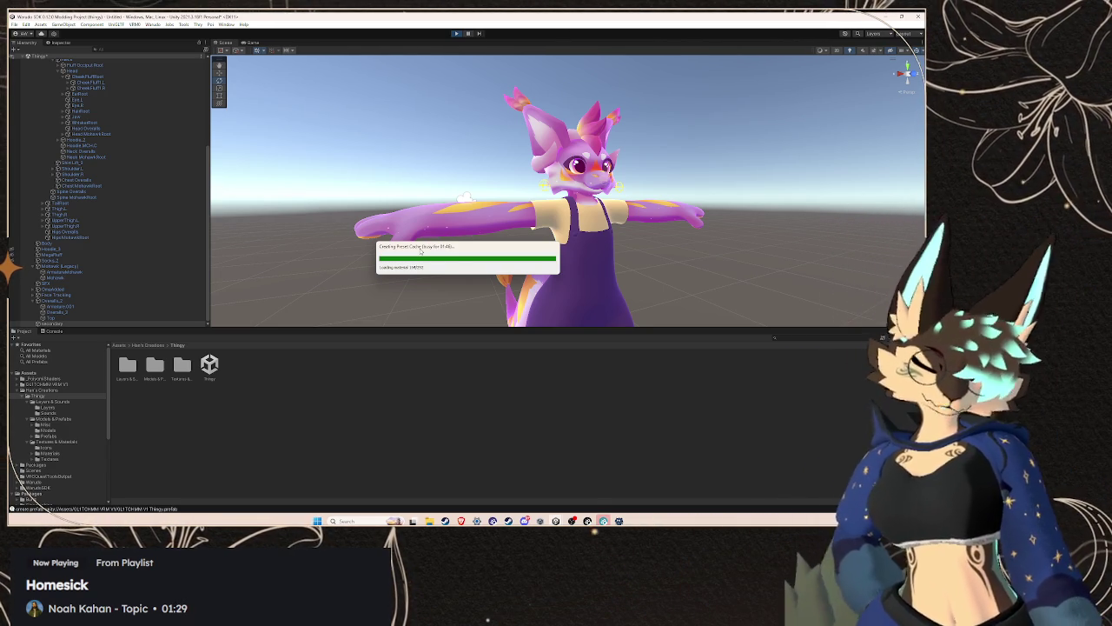
pyautogui.moveTo(461, 521)
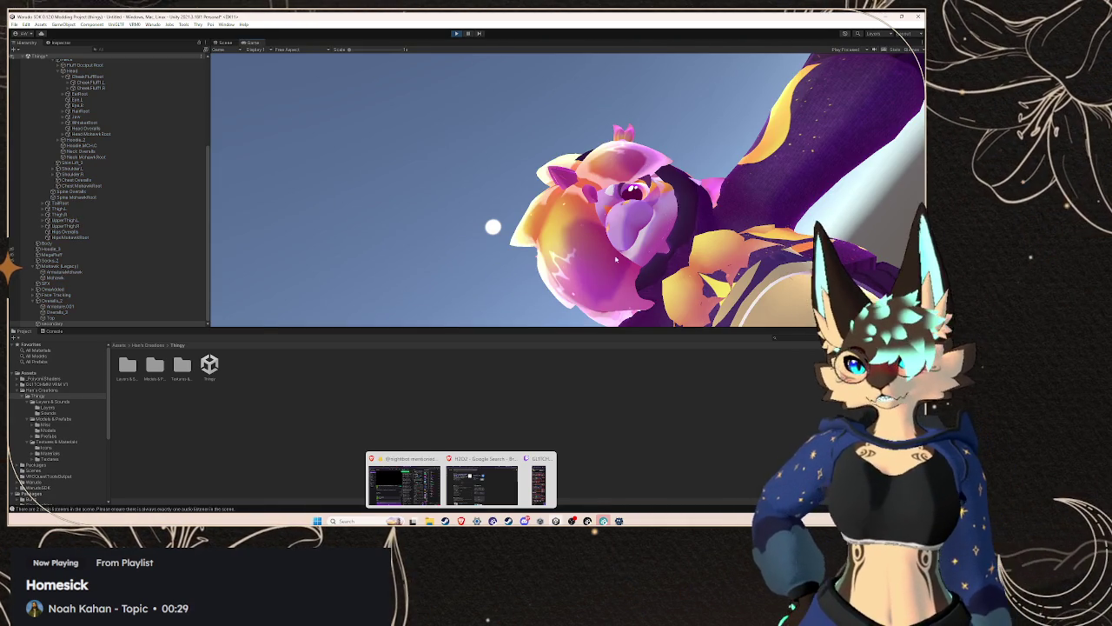
# - Show the zoomed-out Scene view and open the Console listing missing-script and audio-listener warnings
pyautogui.click(225, 42)
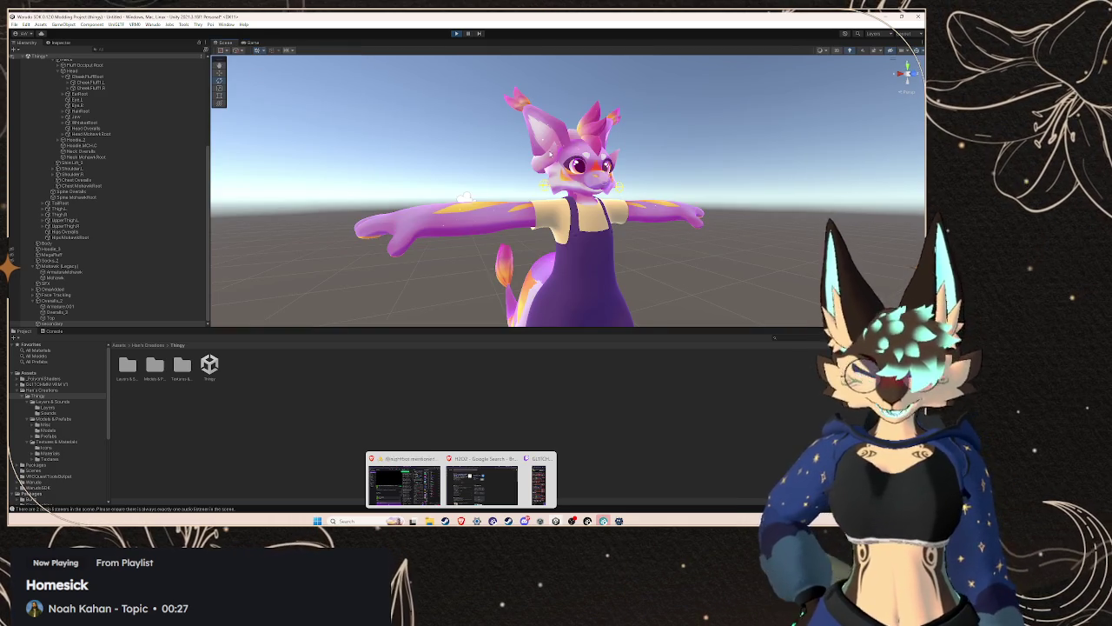
pyautogui.scroll(-5, 532, 170)
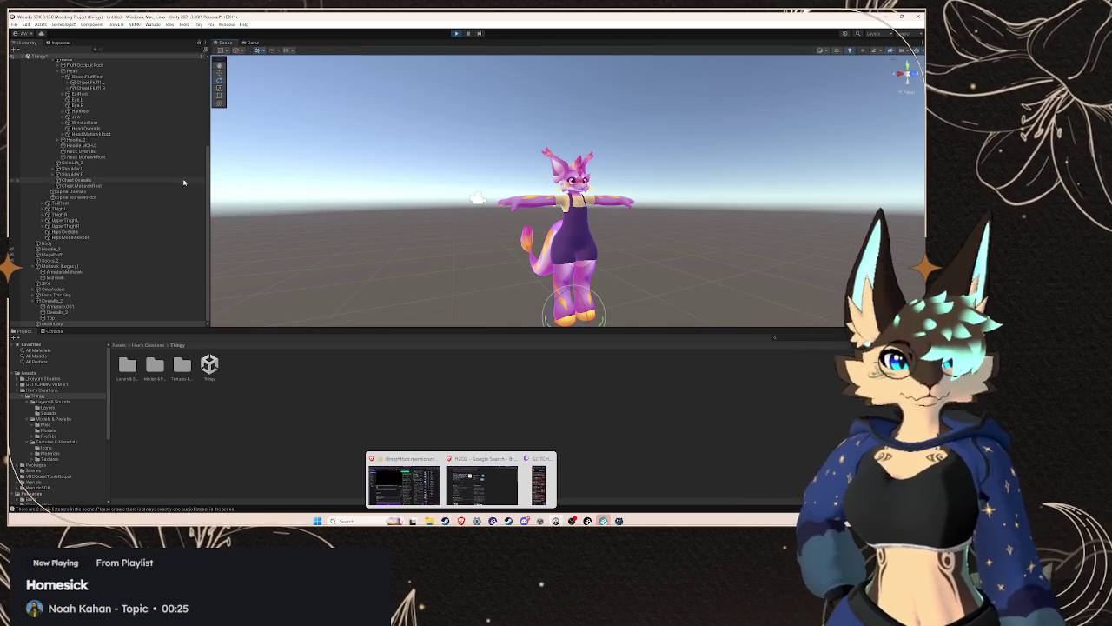
pyautogui.click(329, 398)
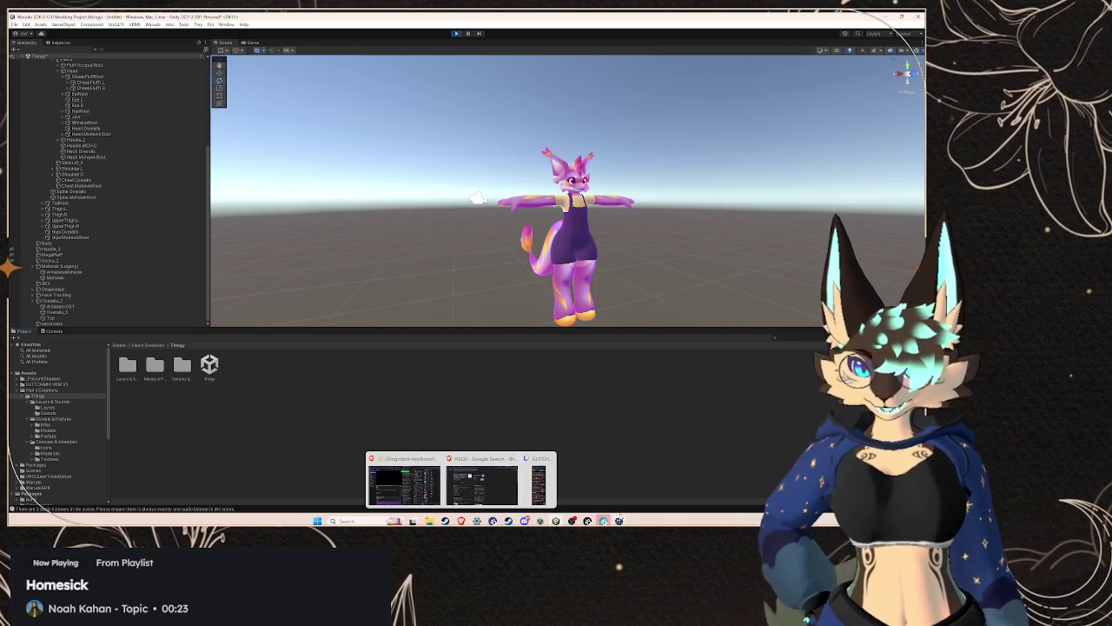
pyautogui.click(53, 330)
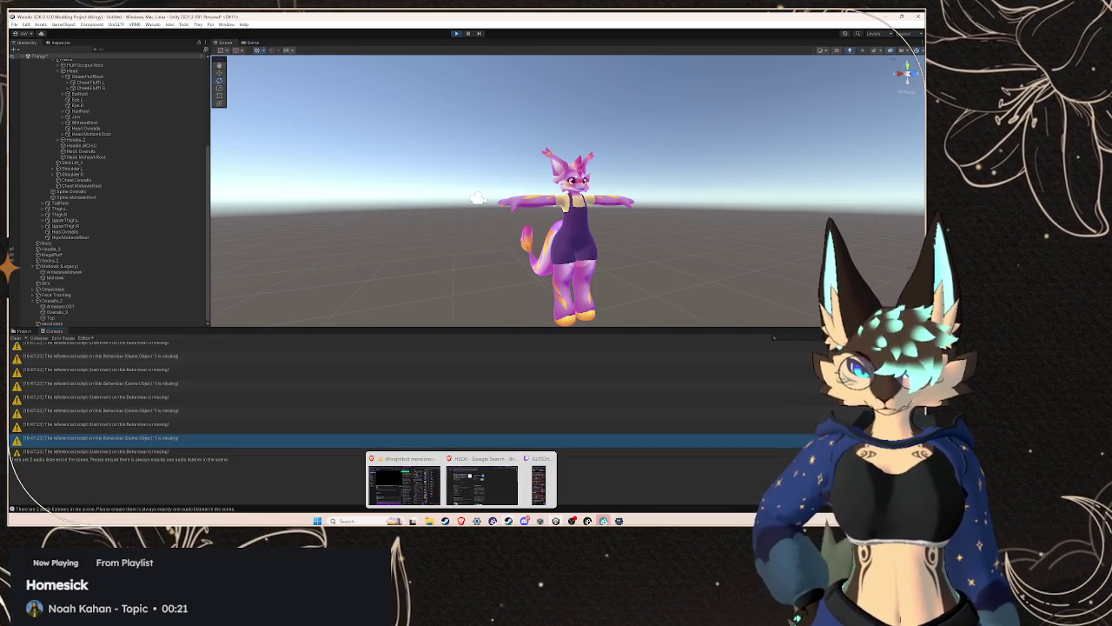
# - Briefly bring up the H2O2 browser search, then return to Unity
pyautogui.click(482, 485)
pyautogui.hotkey('alt', 'Tab')
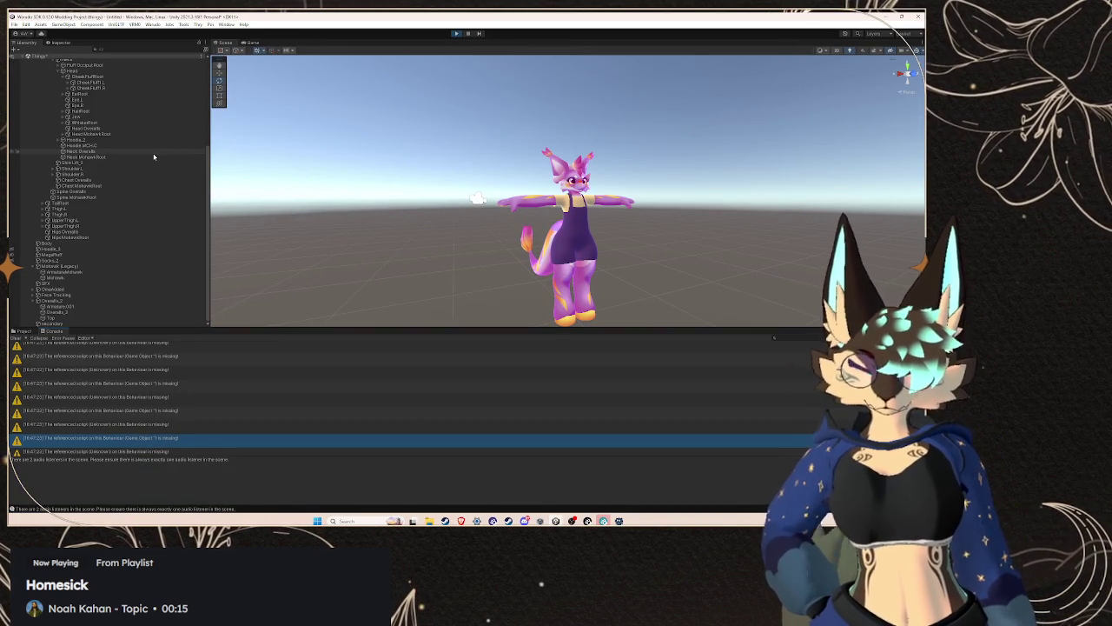
pyautogui.scroll(5, 113, 199)
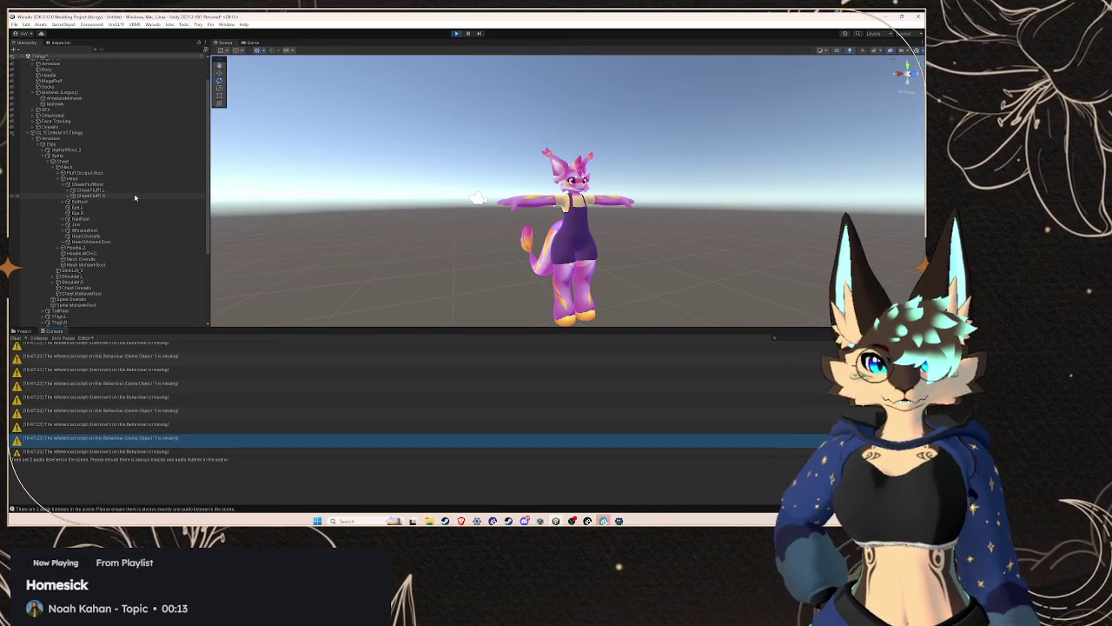
# - Select GLITCHY V1 Thingy in the Project panel and frame its face up close
pyautogui.click(22, 331)
pyautogui.scroll(5, 271, 95)
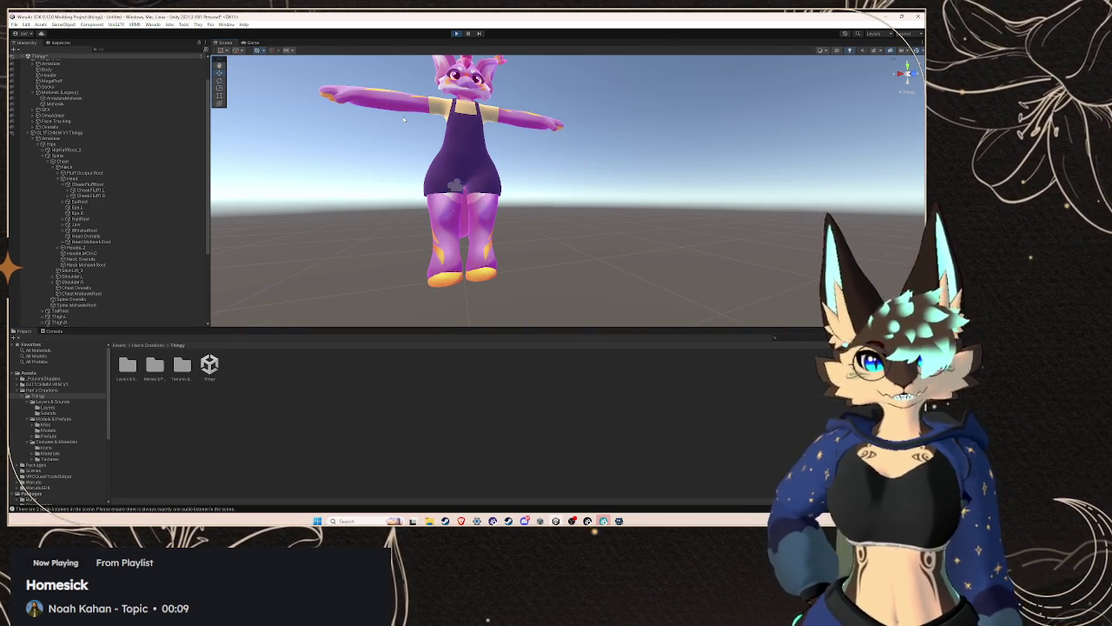
pyautogui.press('f')
pyautogui.click(96, 132)
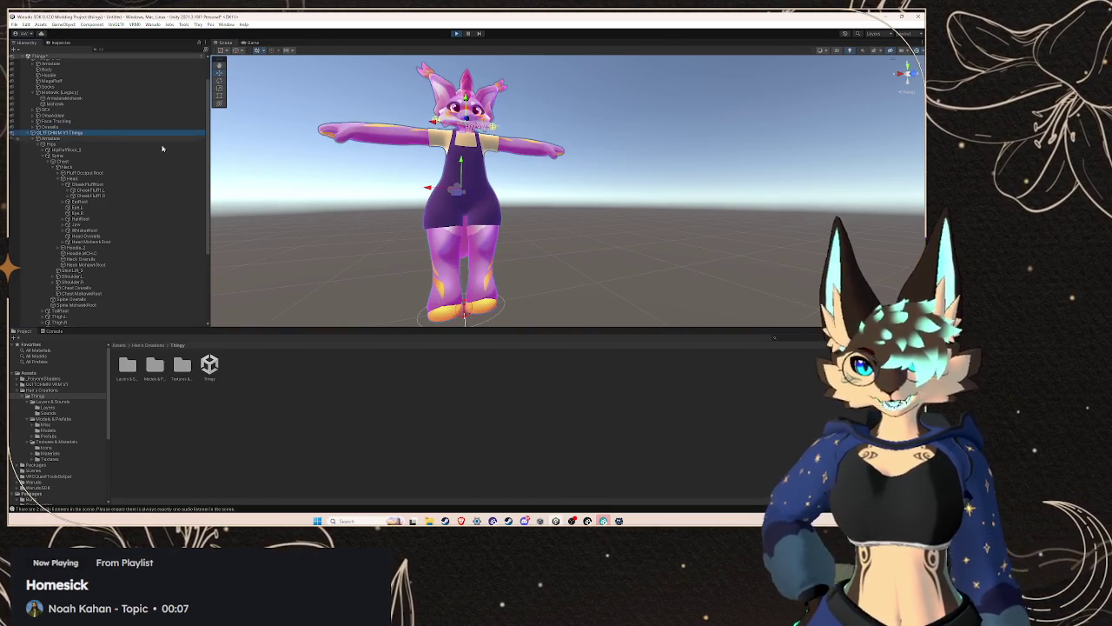
pyautogui.press('f')
pyautogui.scroll(3, 507, 250)
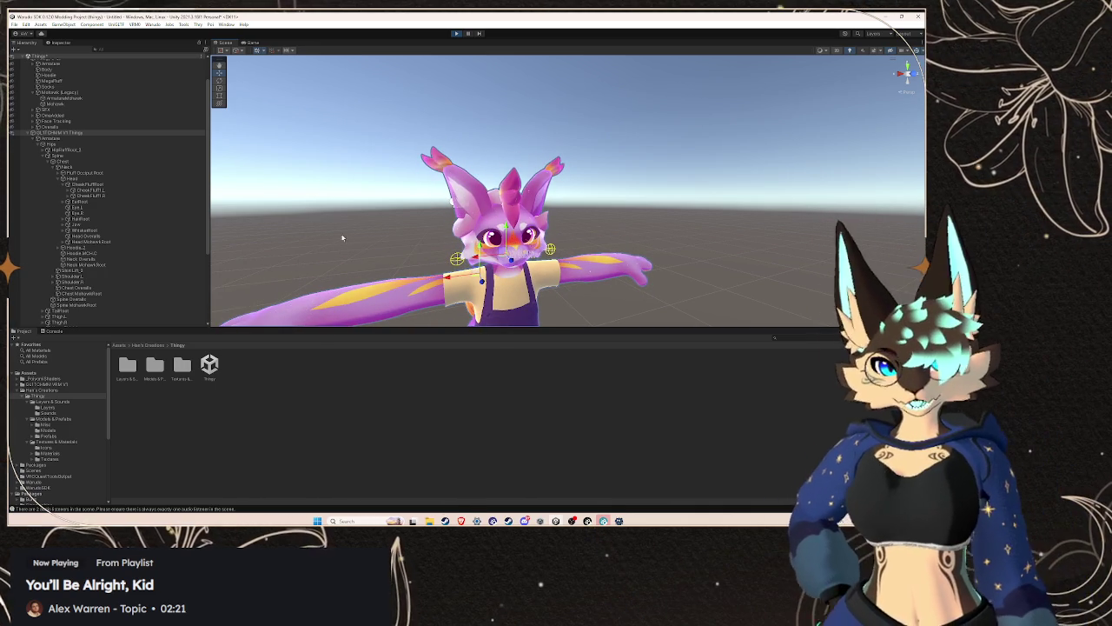
pyautogui.scroll(-5, 124, 306)
# - Select 'secondary' to show its two cheek fluff root bones, briefly checking the browser
pyautogui.click(124, 323)
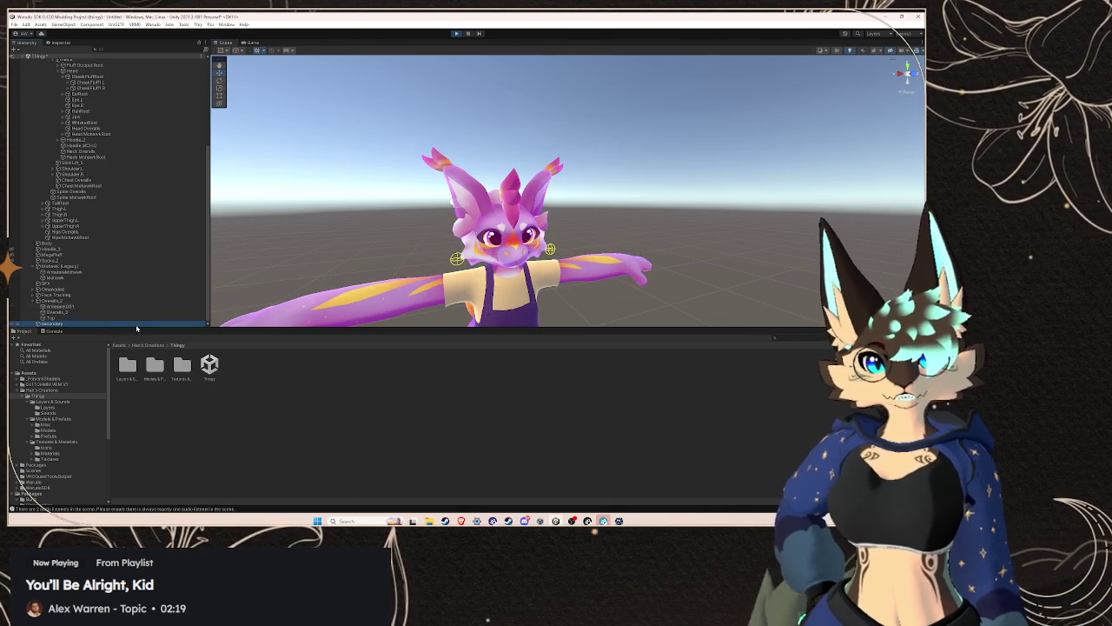
pyautogui.click(60, 42)
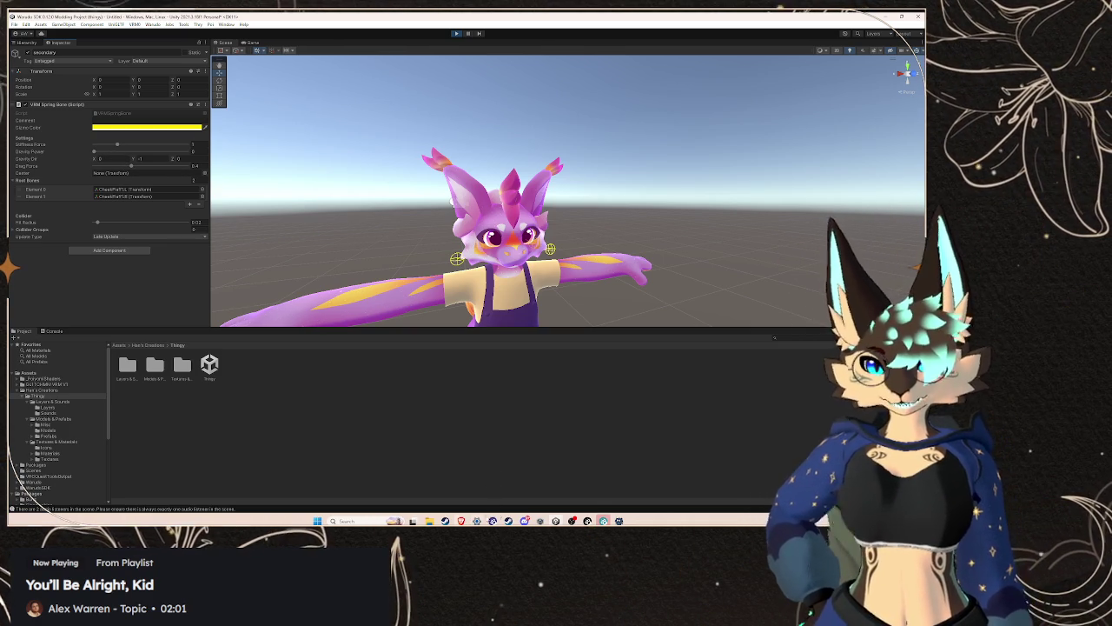
pyautogui.moveTo(463, 520)
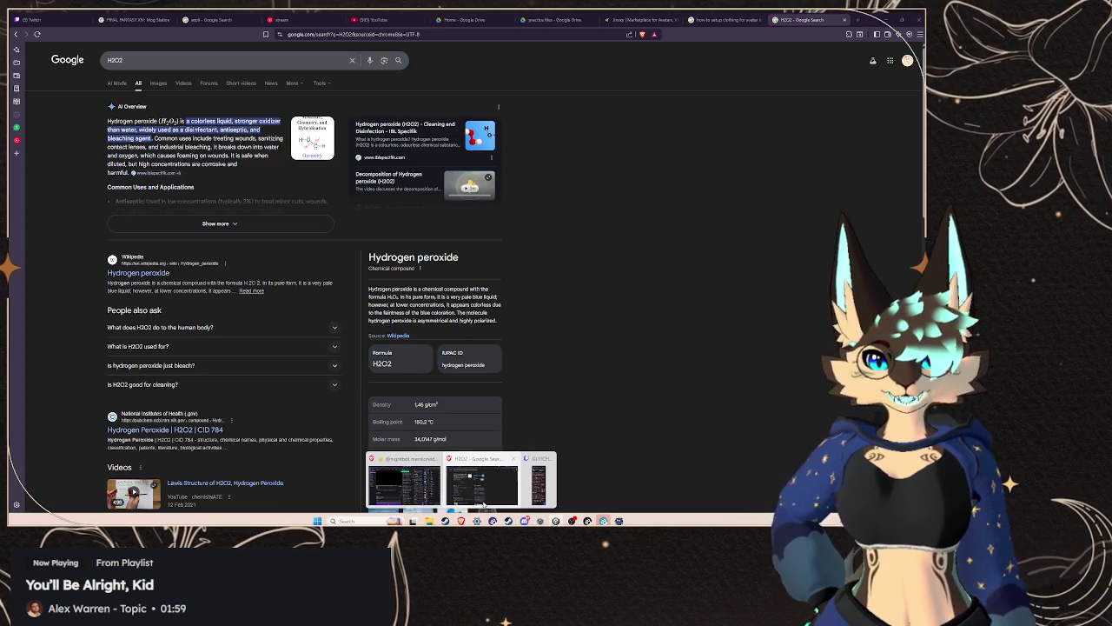
pyautogui.click(483, 485)
pyautogui.click(884, 19)
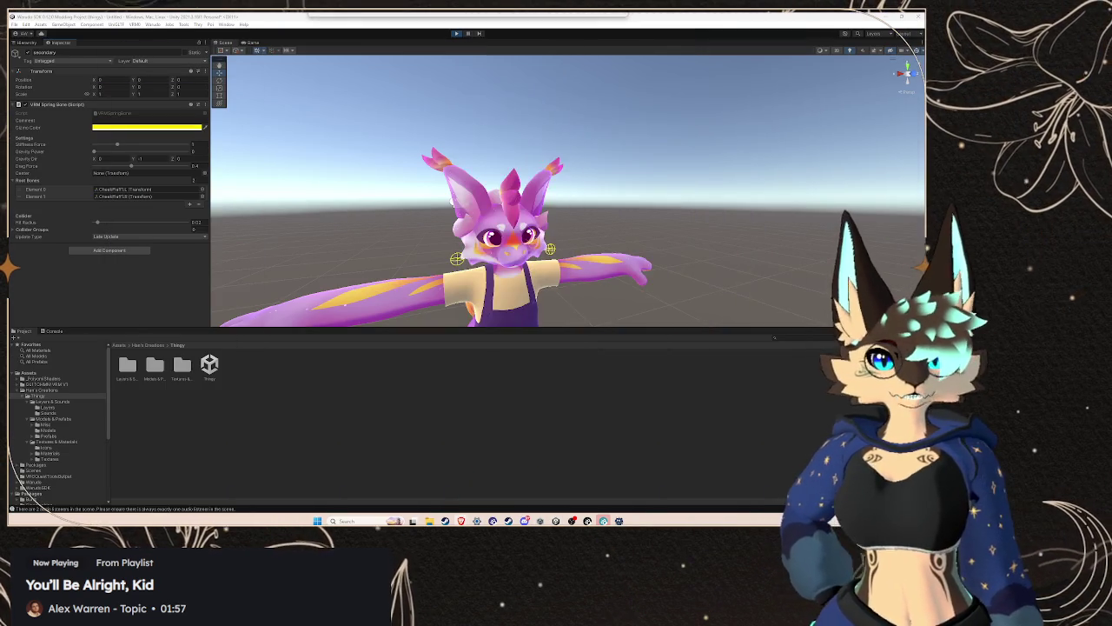